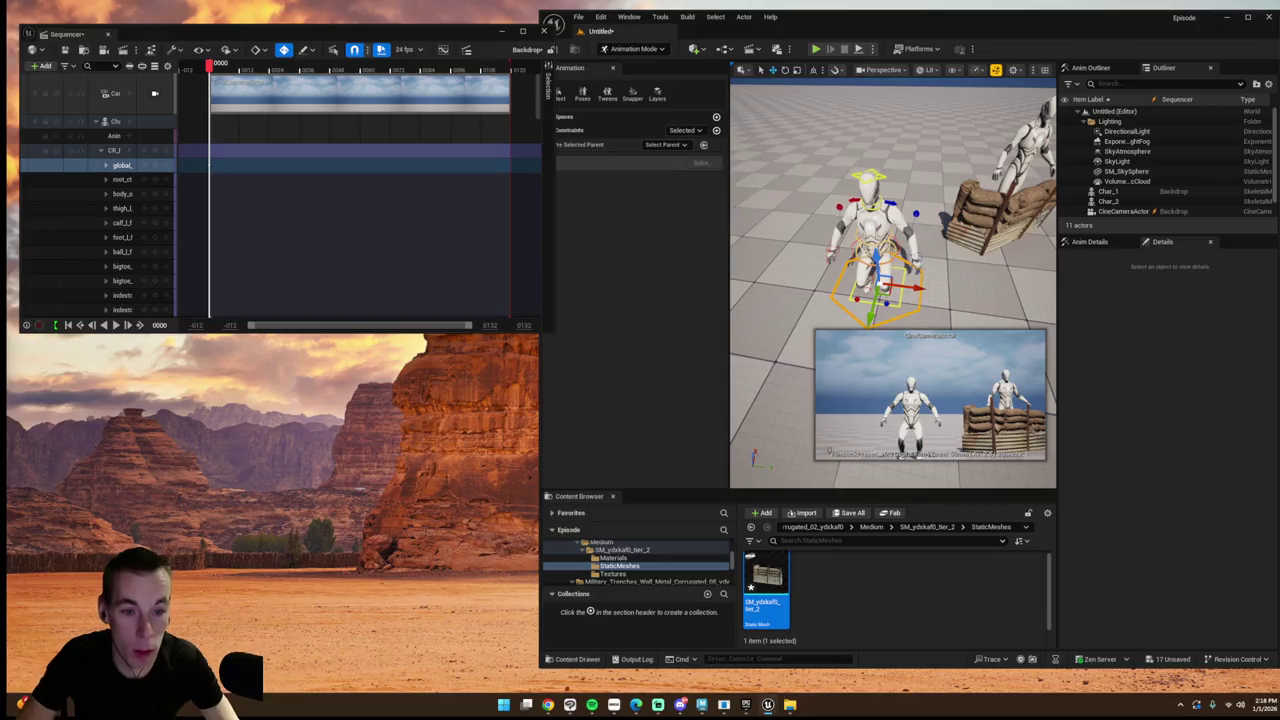
- Select the crouching character's body, arm and root controls while orbiting around it
left_click(872, 258)
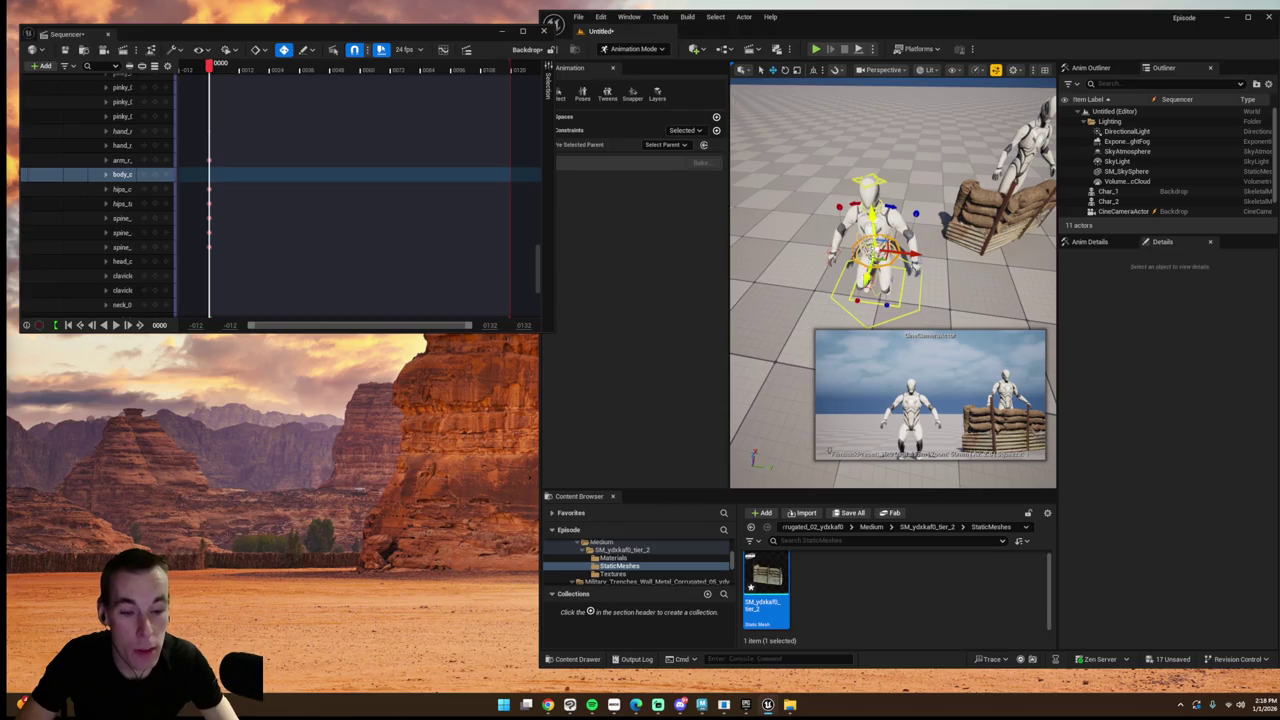
left_click_drag(800, 400, 750, 405)
left_click(918, 210)
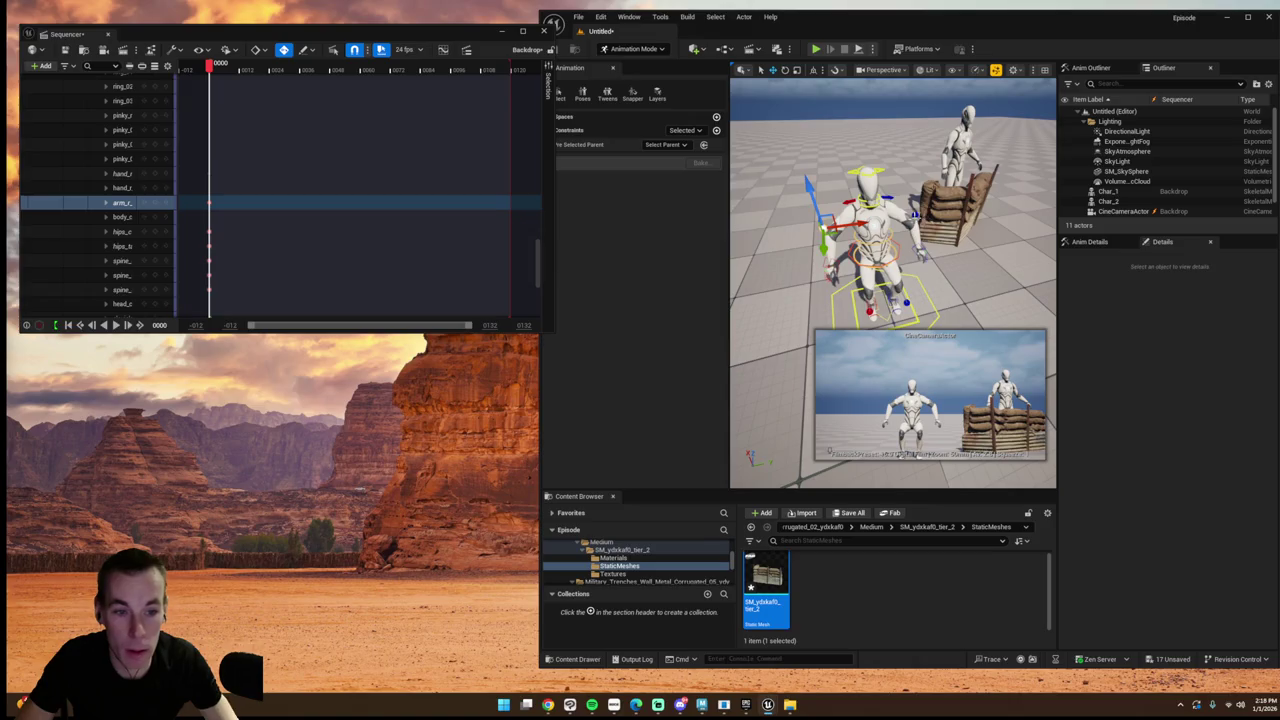
left_click(897, 200)
left_click_drag(800, 400, 760, 402)
left_click(944, 299)
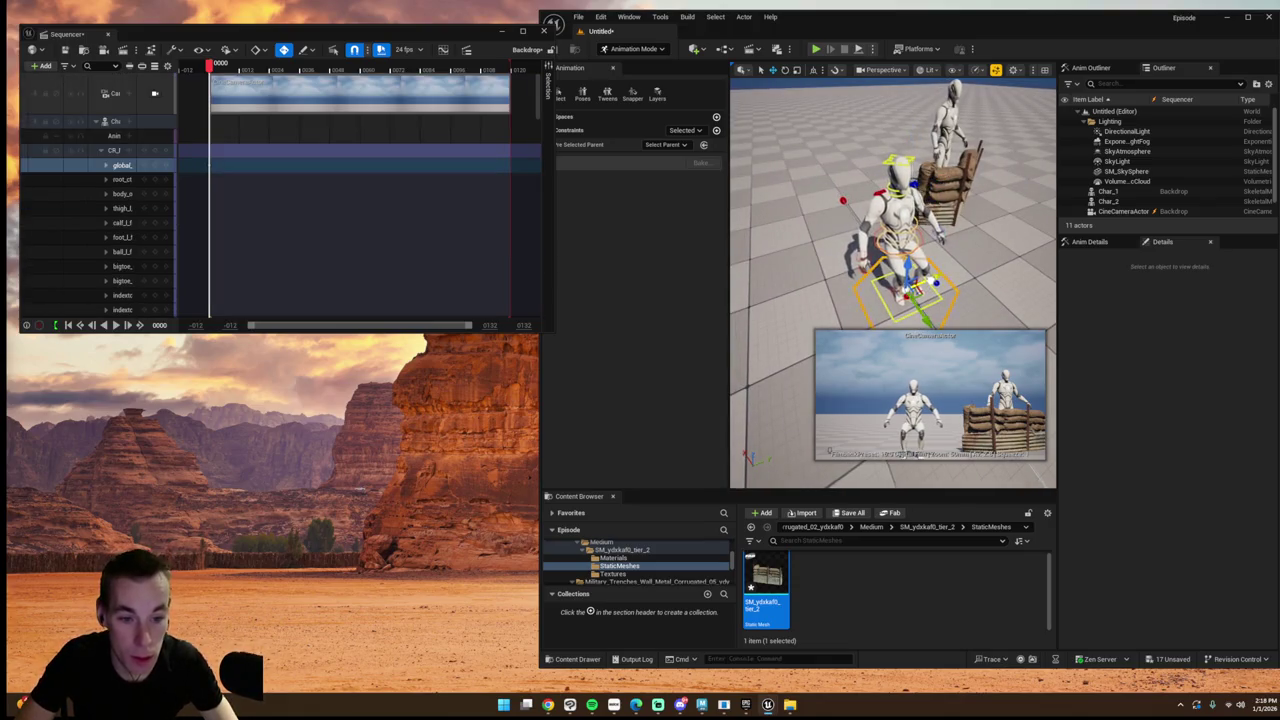
left_click(951, 277)
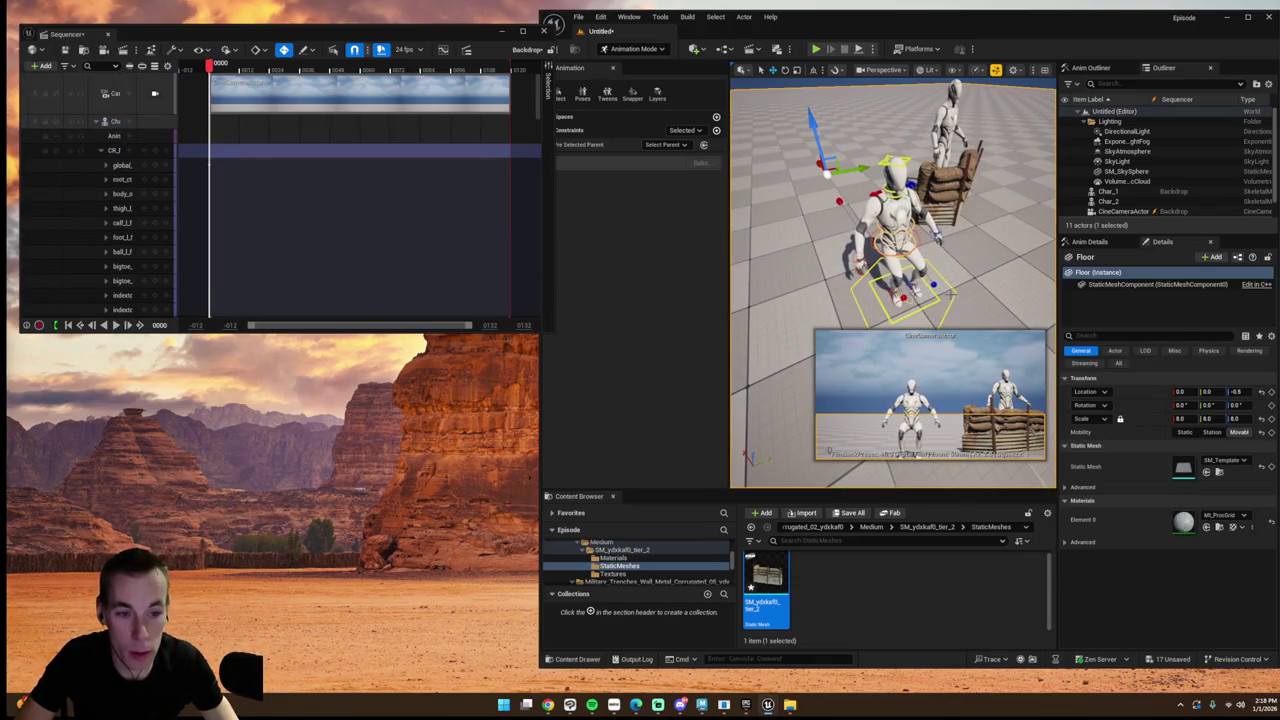
left_click(935, 288)
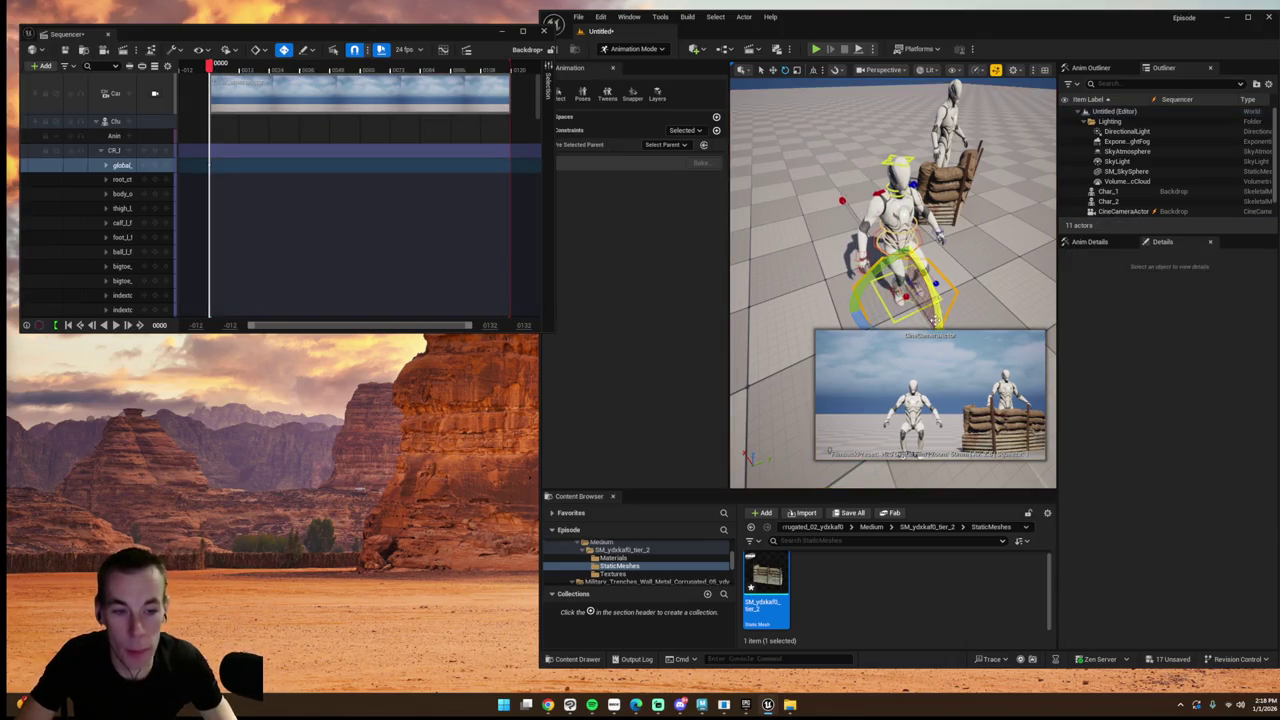
left_click_drag(934, 319, 900, 280)
left_click_drag(867, 418, 867, 418)
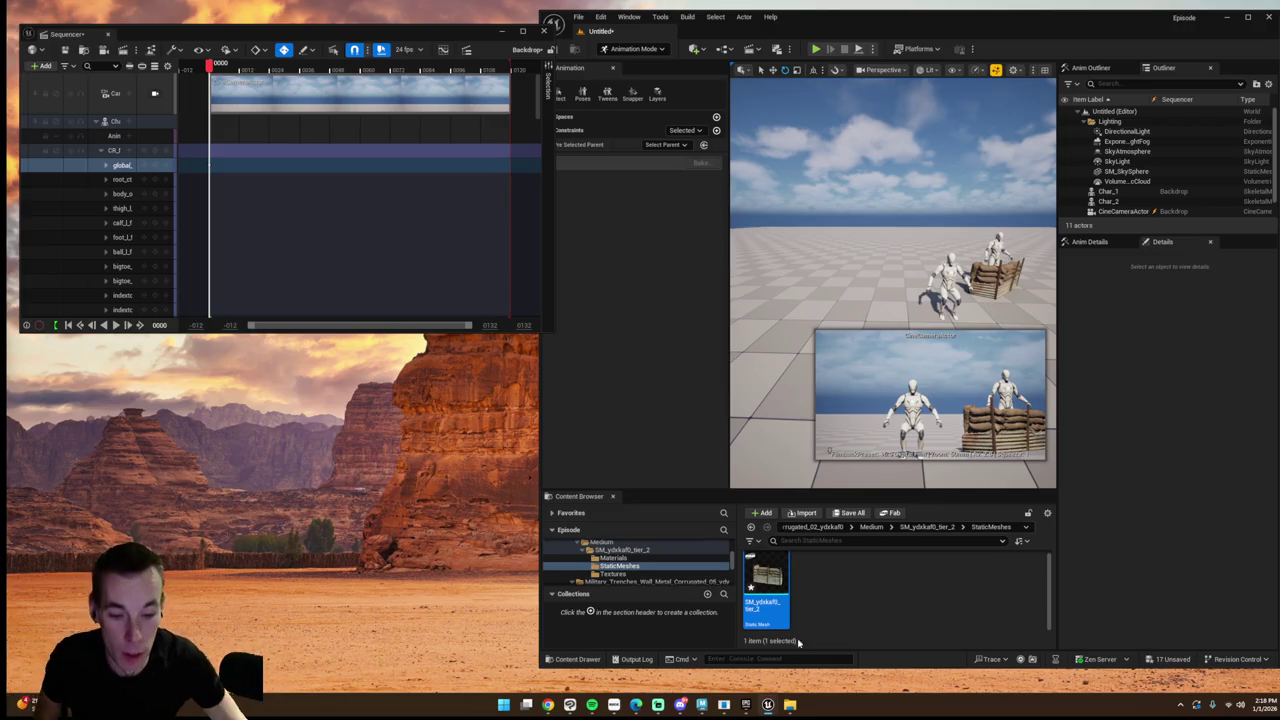
- Add Military Trenches Wall Metal Corrugated 09 from the Megascans results to the project
mouse_move(776, 704)
left_click(850, 650)
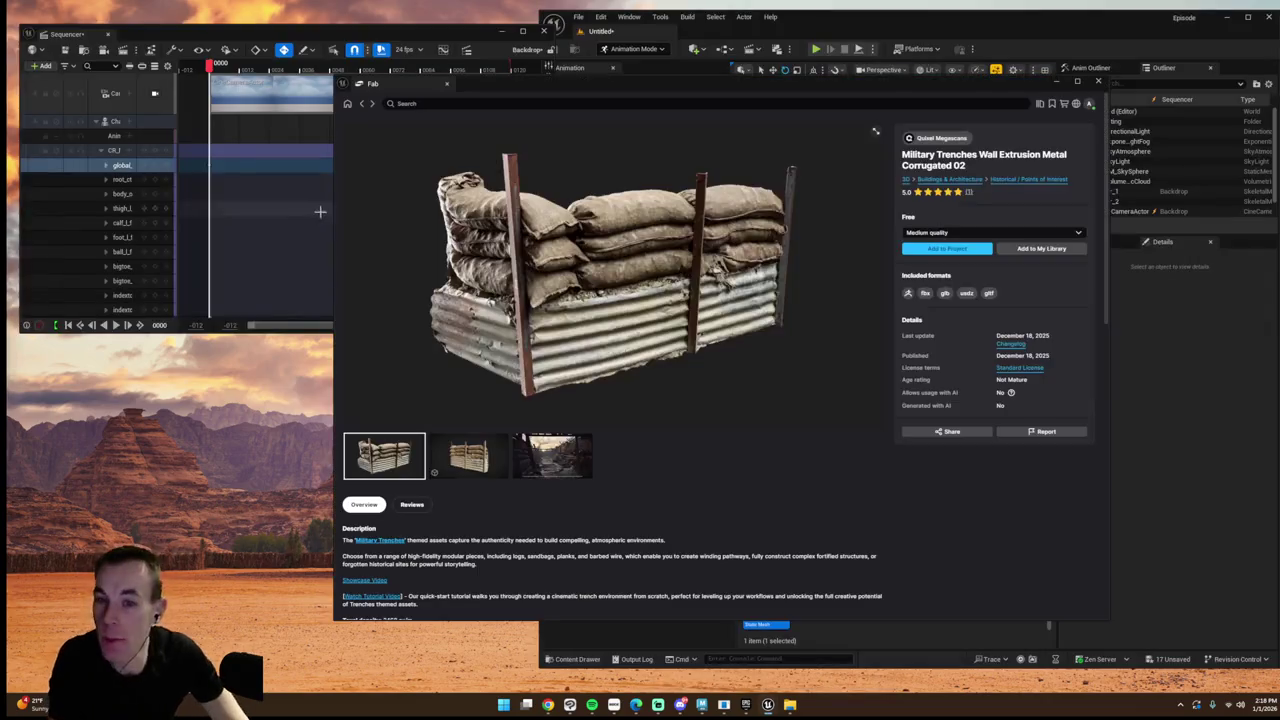
left_click(363, 104)
scroll(634, 394, "down", 2)
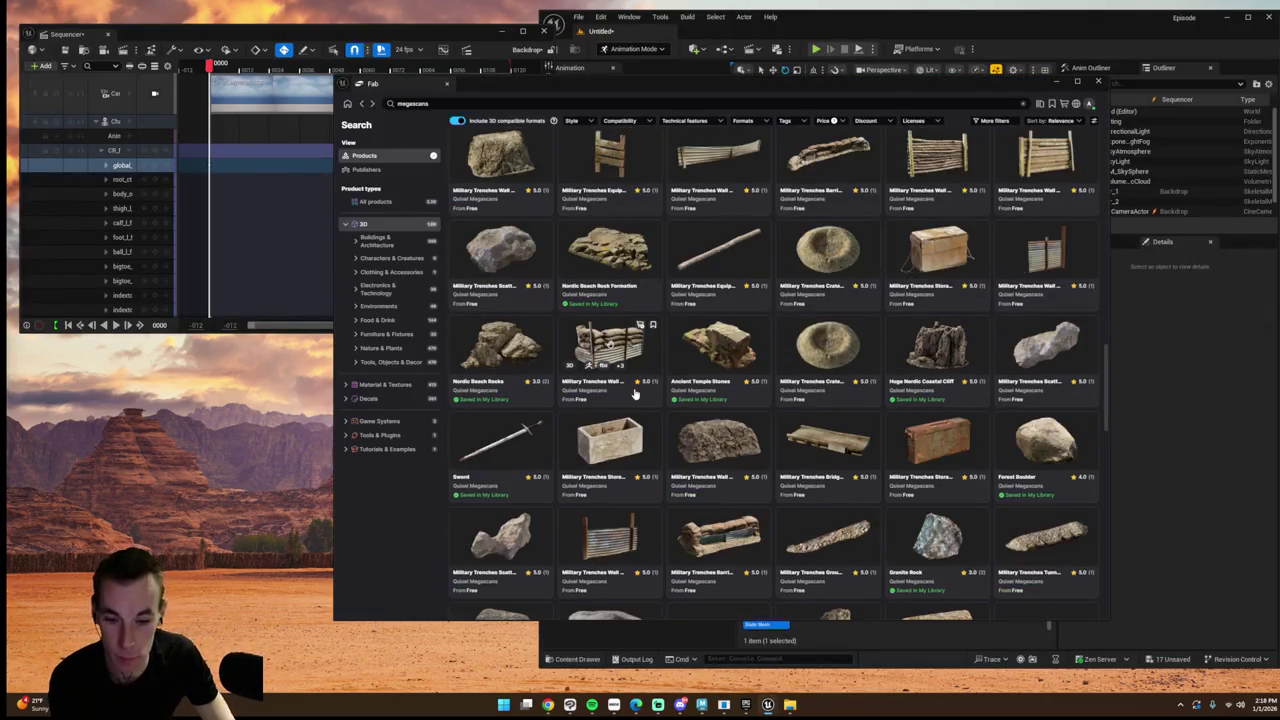
scroll(634, 394, "down", 3)
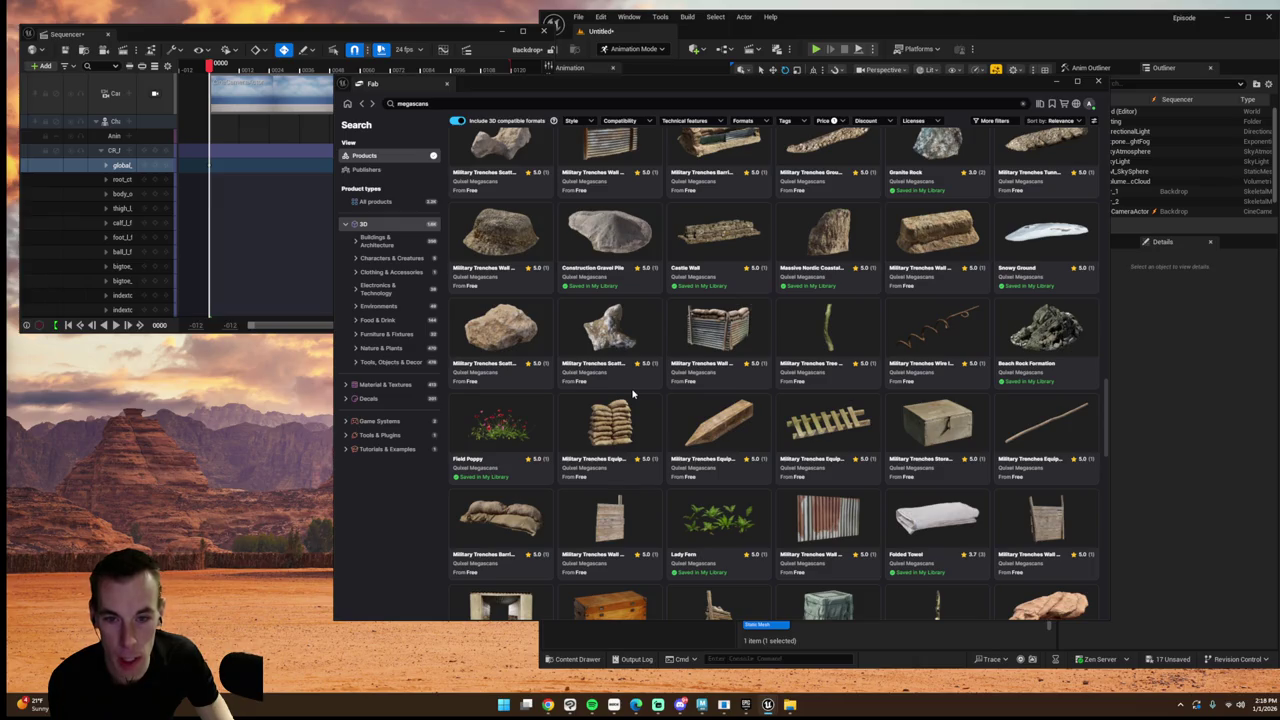
scroll(632, 394, "down", 5)
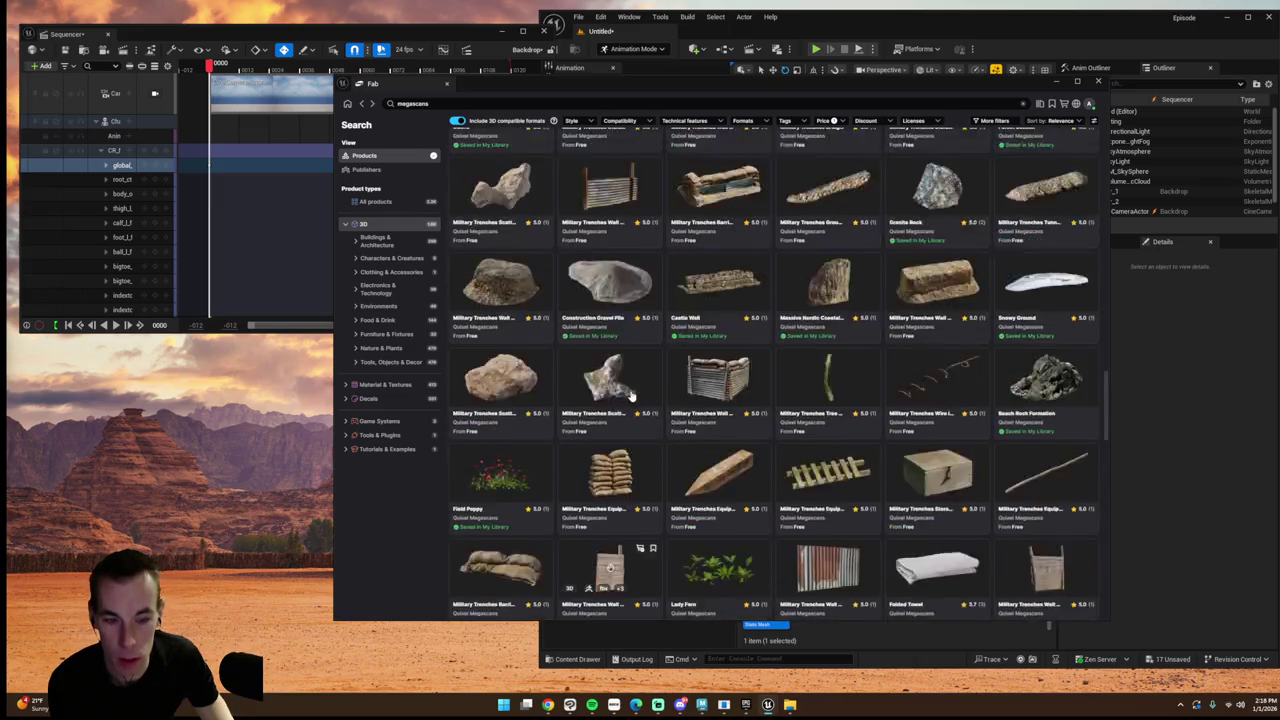
scroll(641, 403, "up", 3)
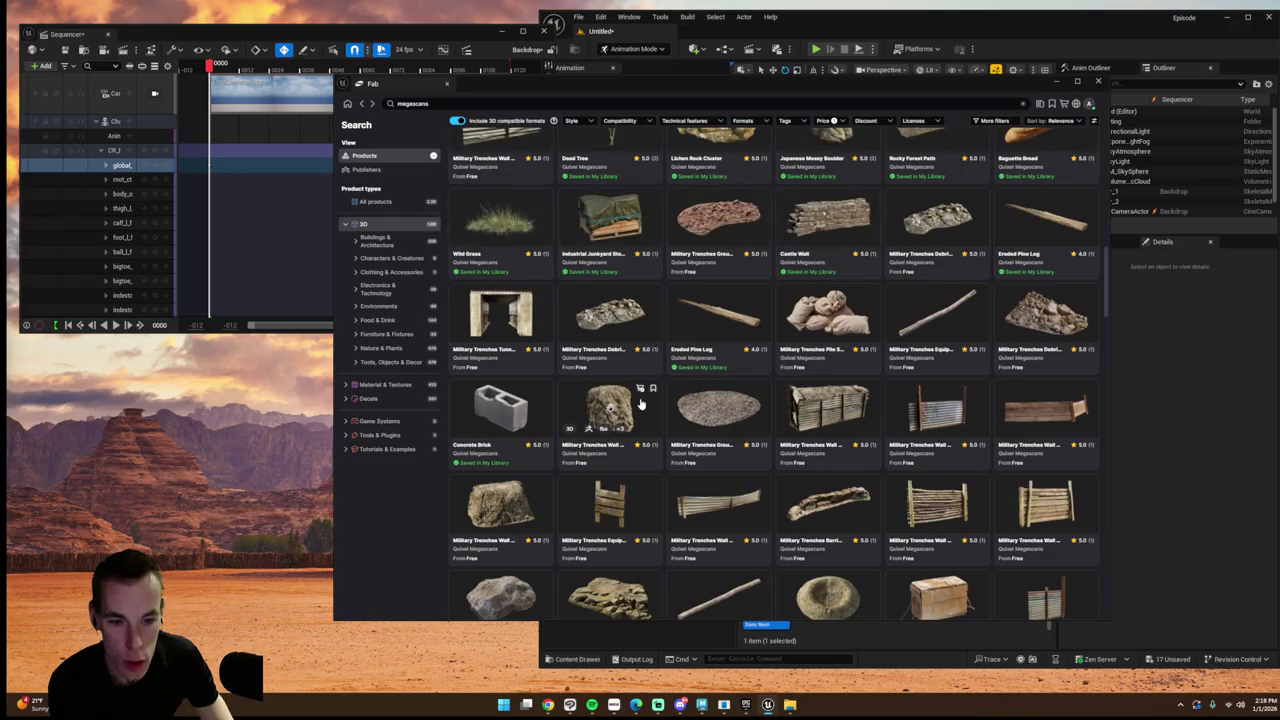
left_click(935, 410)
left_click(947, 252)
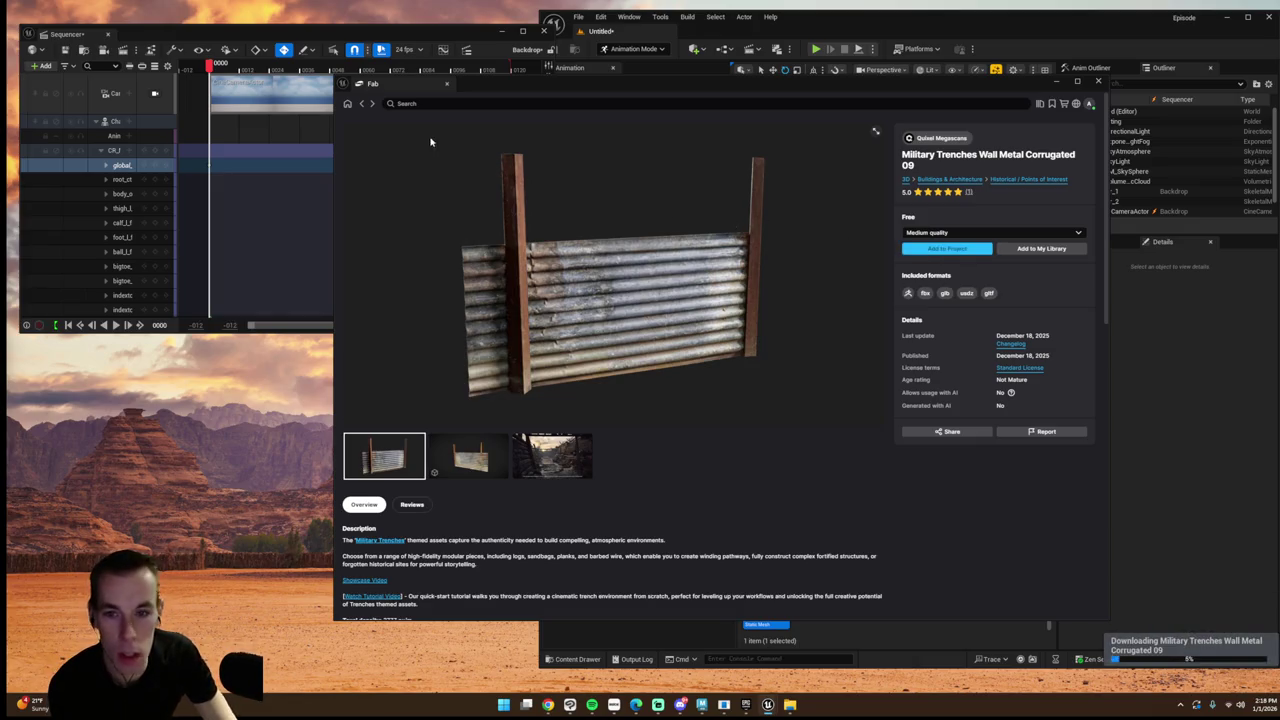
- Add the trench duckboard asset to the project
left_click(362, 103)
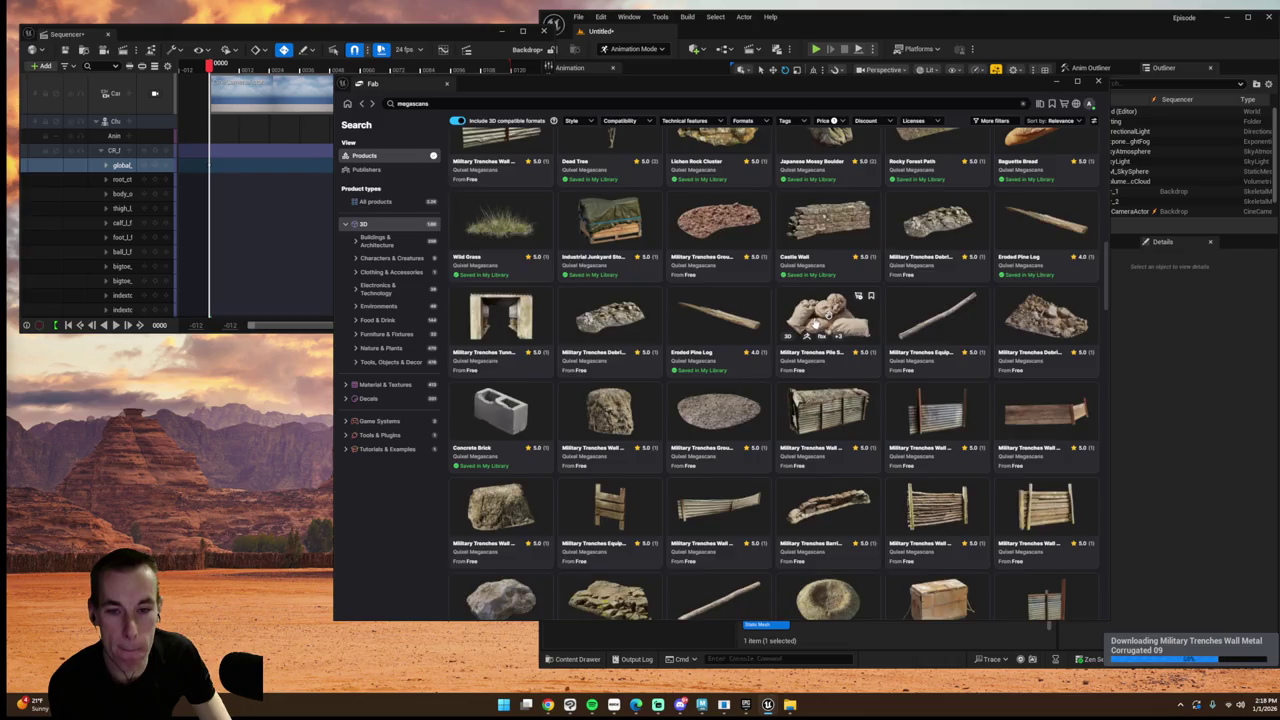
scroll(805, 315, "up", 3)
scroll(815, 320, "up", 2)
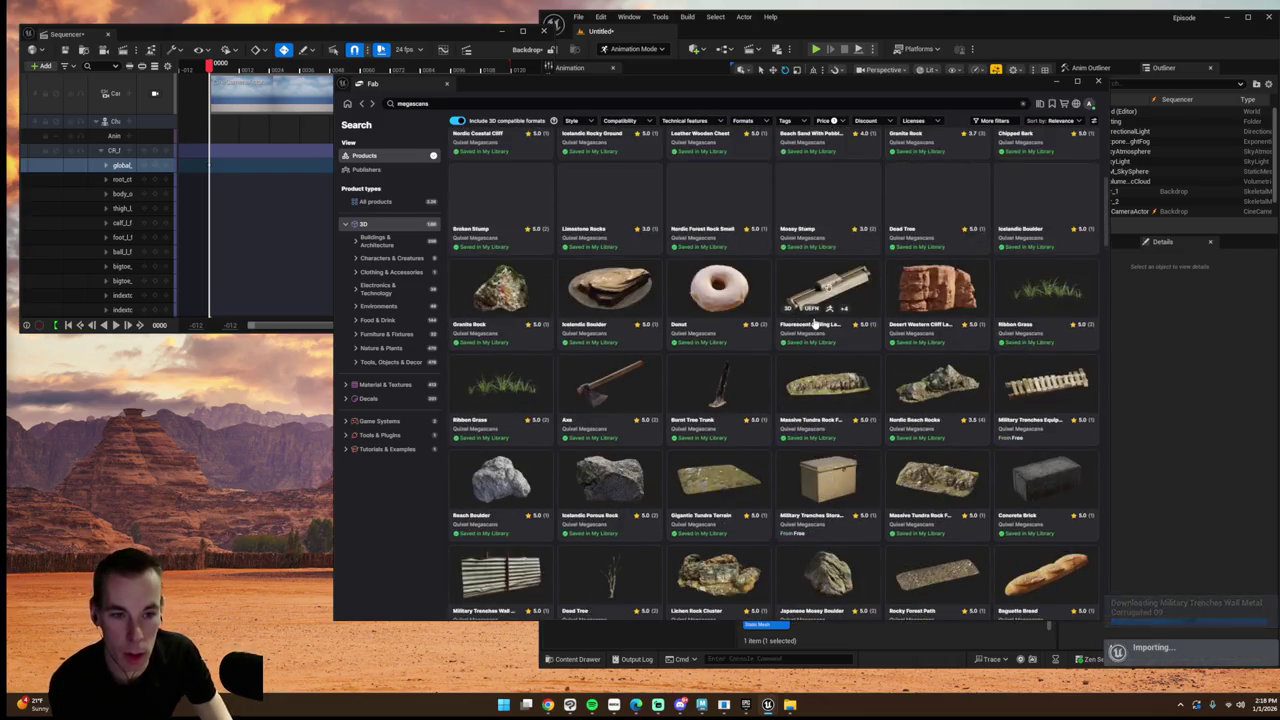
left_click(1046, 383)
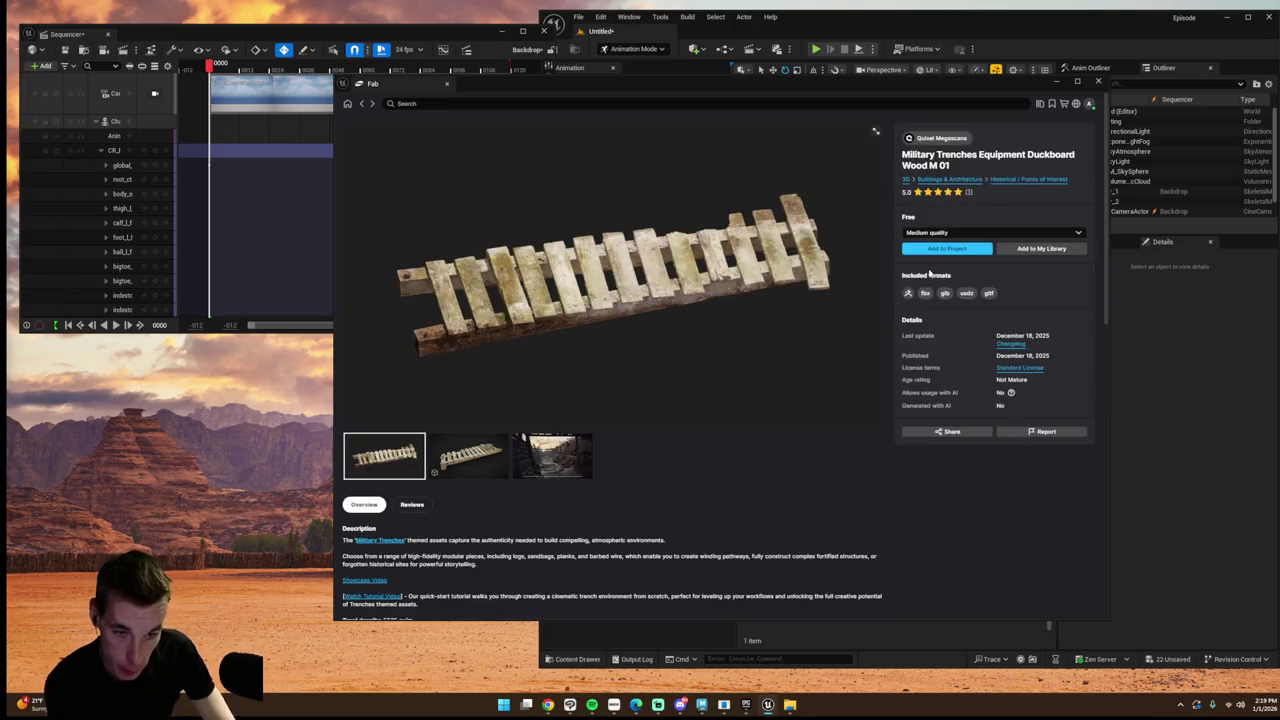
left_click(927, 254)
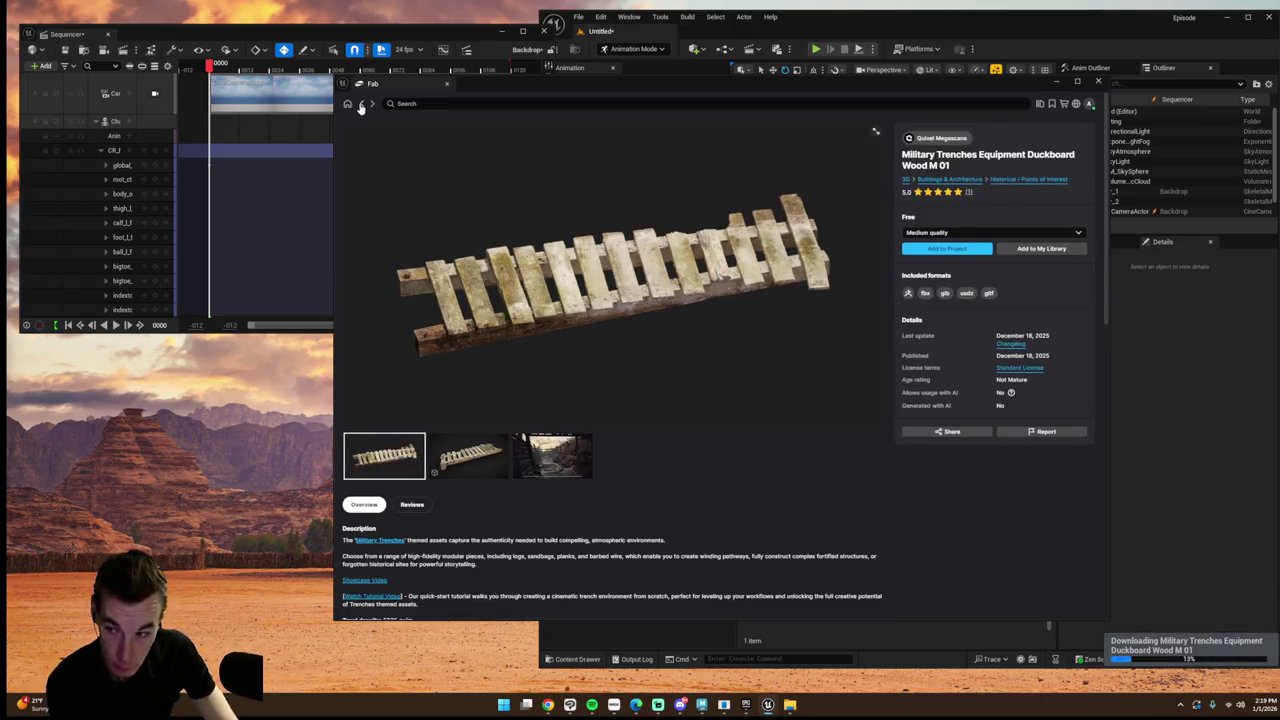
- Add the Huge Nordic Coastal Cliff to the project, then minimize Fab
left_click(360, 104)
scroll(752, 320, "up", 3)
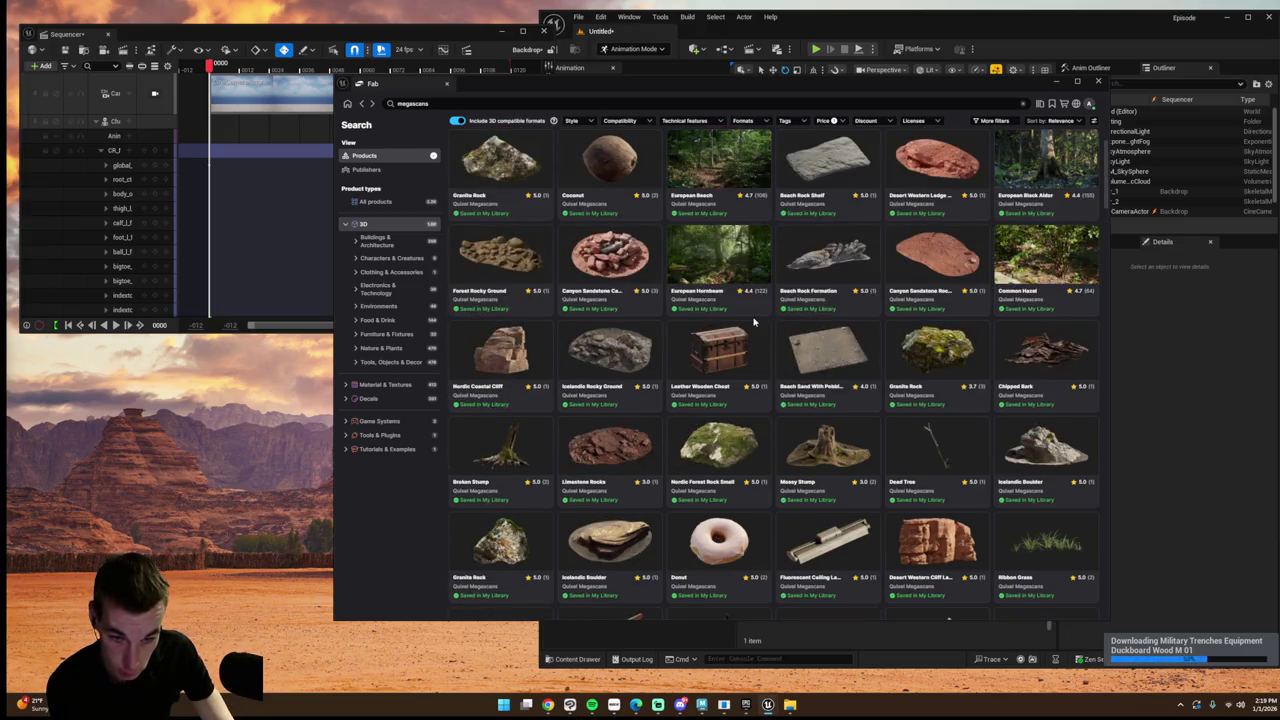
scroll(754, 321, "up", 3)
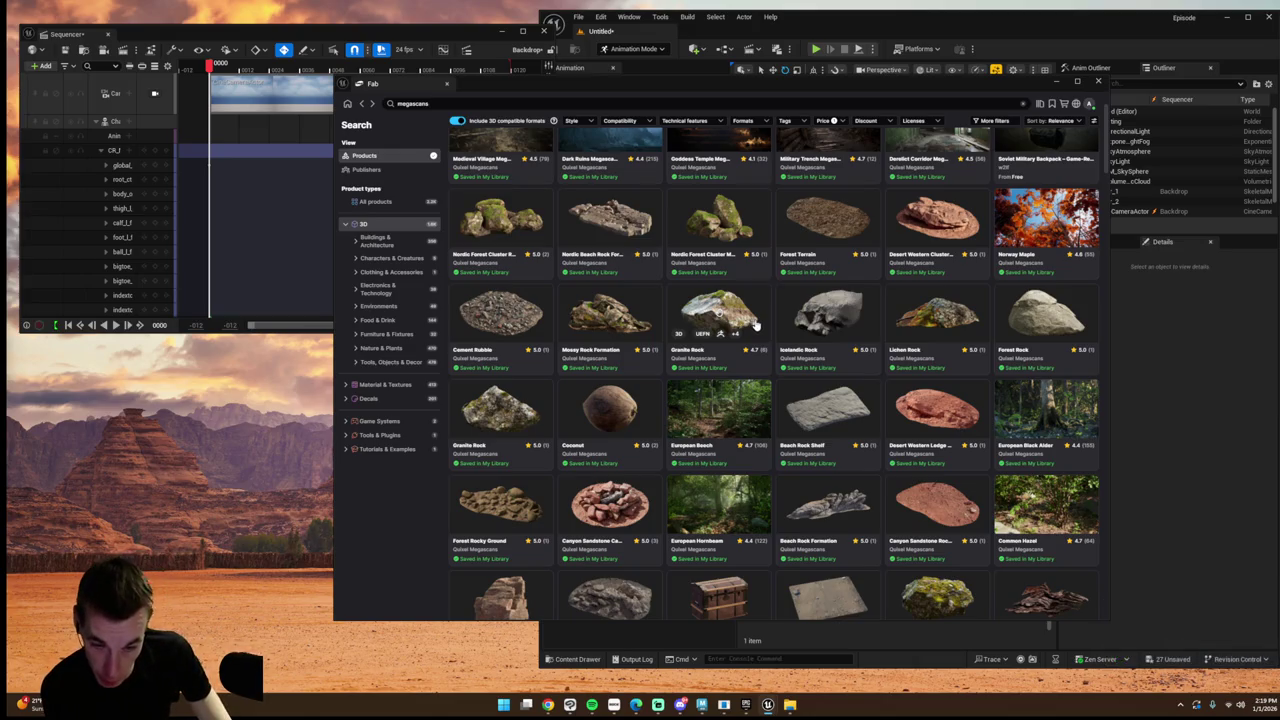
scroll(756, 326, "down", 10)
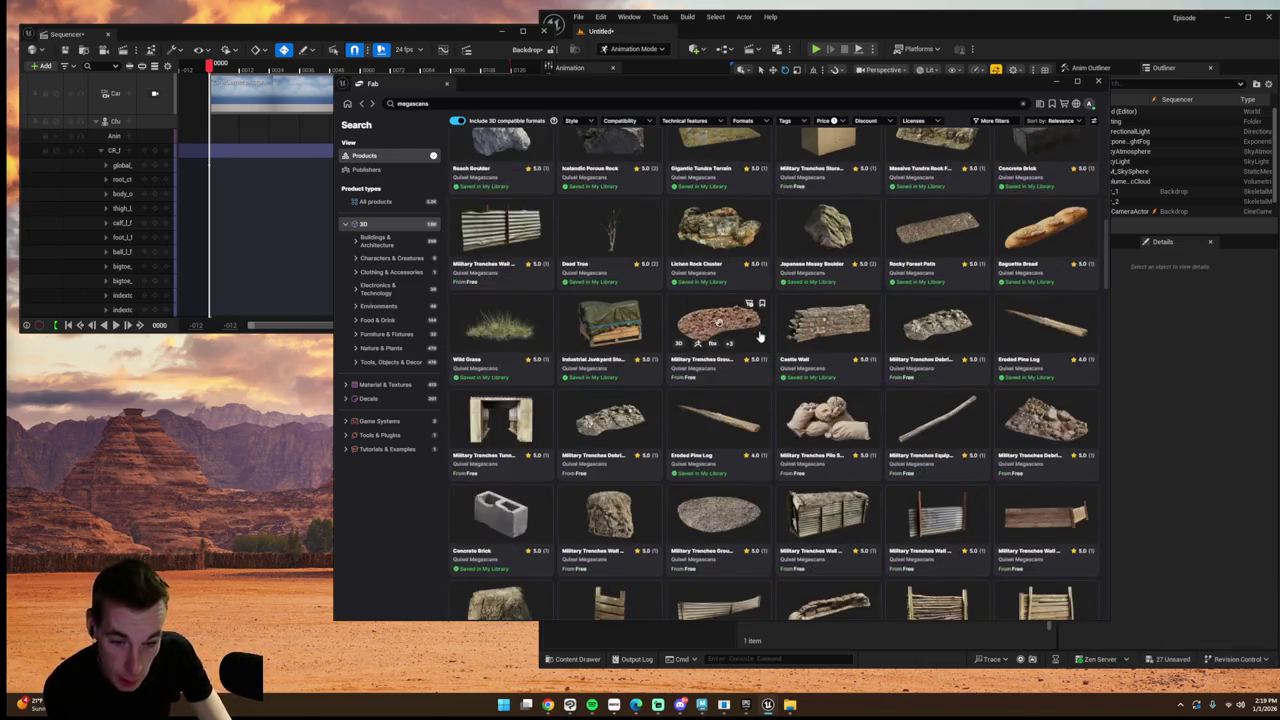
scroll(756, 336, "down", 3)
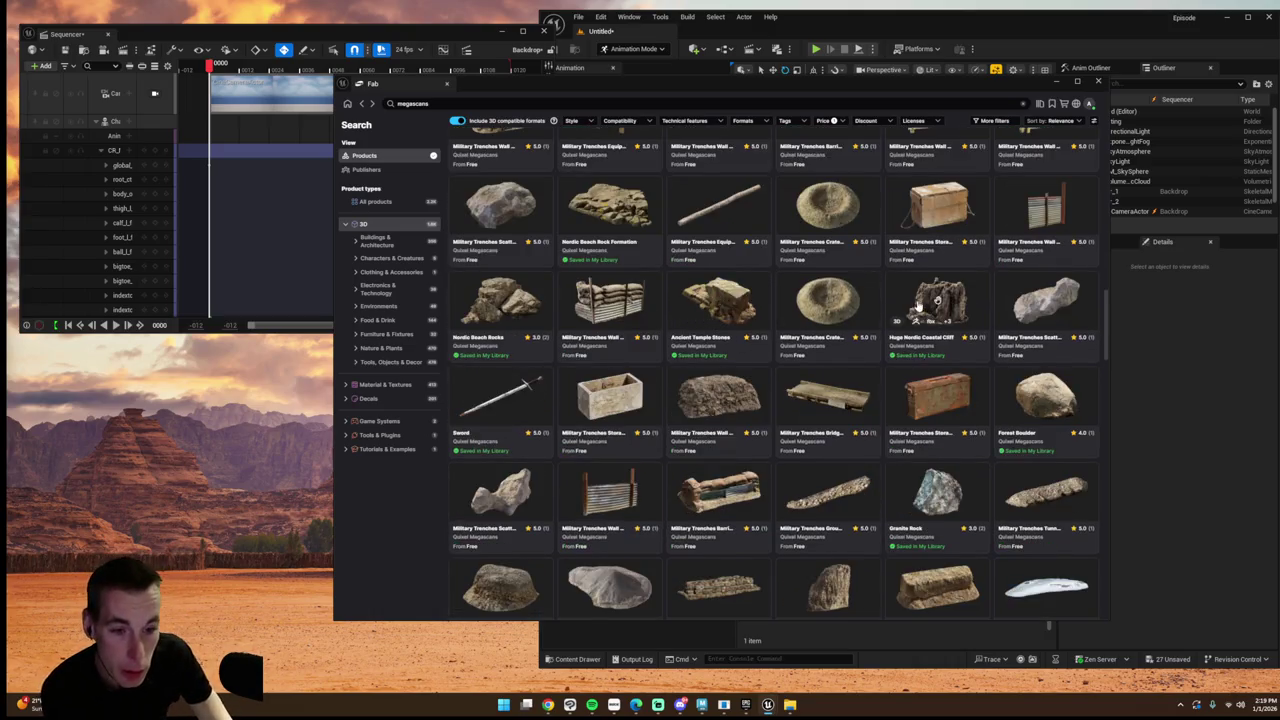
left_click(918, 303)
left_click(921, 243)
left_click(1057, 84)
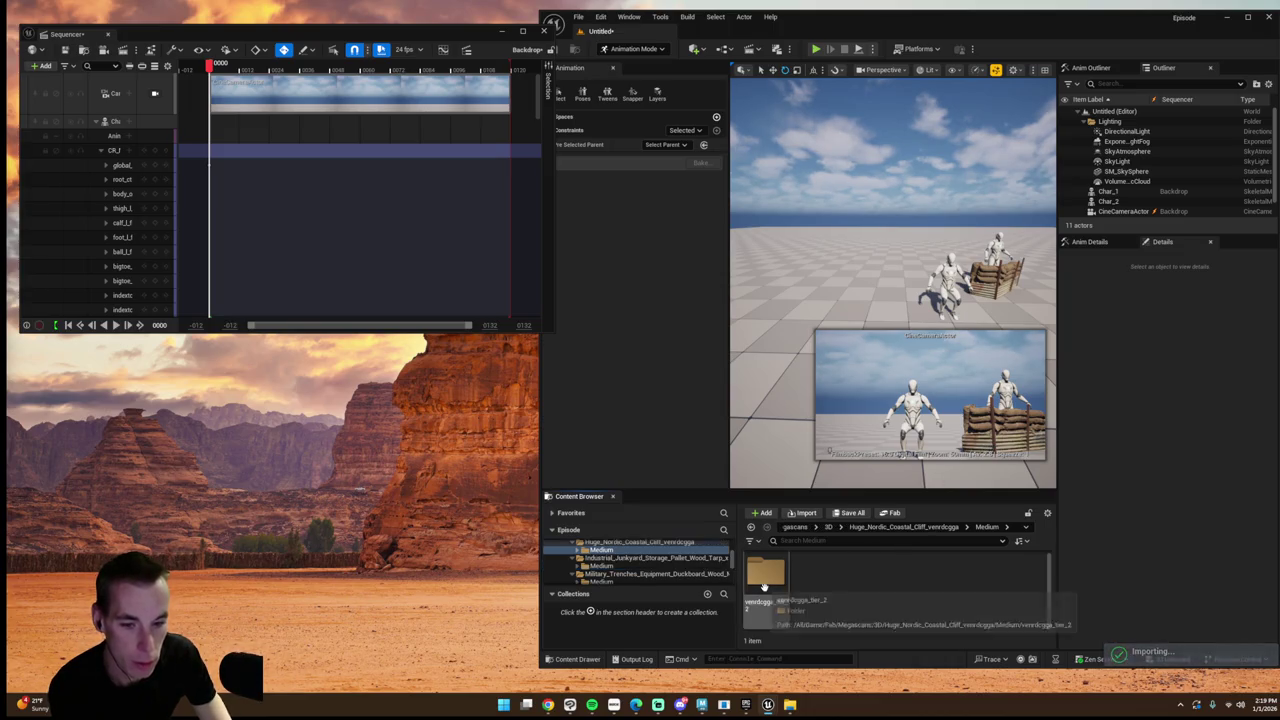
- Place the Nordic cliff mesh behind the characters and shift it to the right
mouse_move(766, 578)
left_mouse_down()
mouse_move(864, 278)
mouse_move(900, 232)
mouse_move(1018, 196)
left_mouse_up()
scroll(920, 228, "down", 3)
key("e")
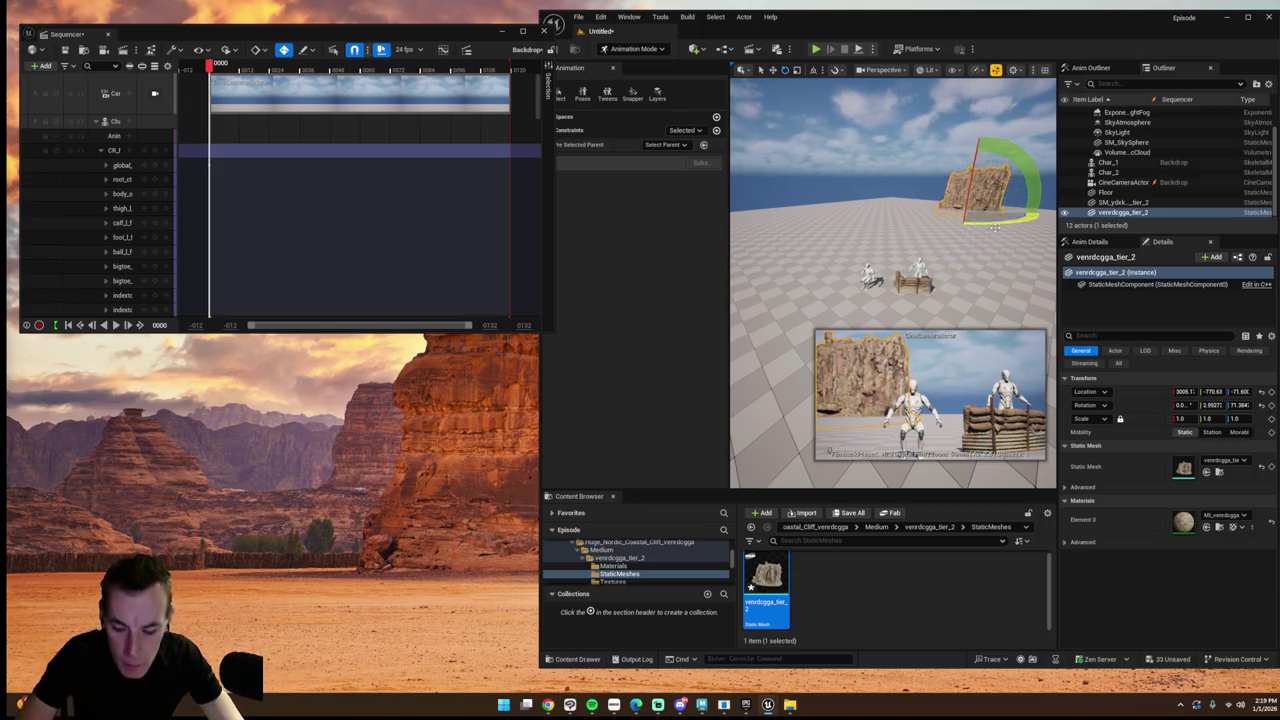
key("w")
mouse_move(940, 207)
left_mouse_down()
mouse_move(1051, 221)
mouse_move(991, 226)
mouse_move(1004, 228)
left_mouse_up()
- Position a second cliff beside the first and adjust their rotation
left_click(813, 70)
key("e")
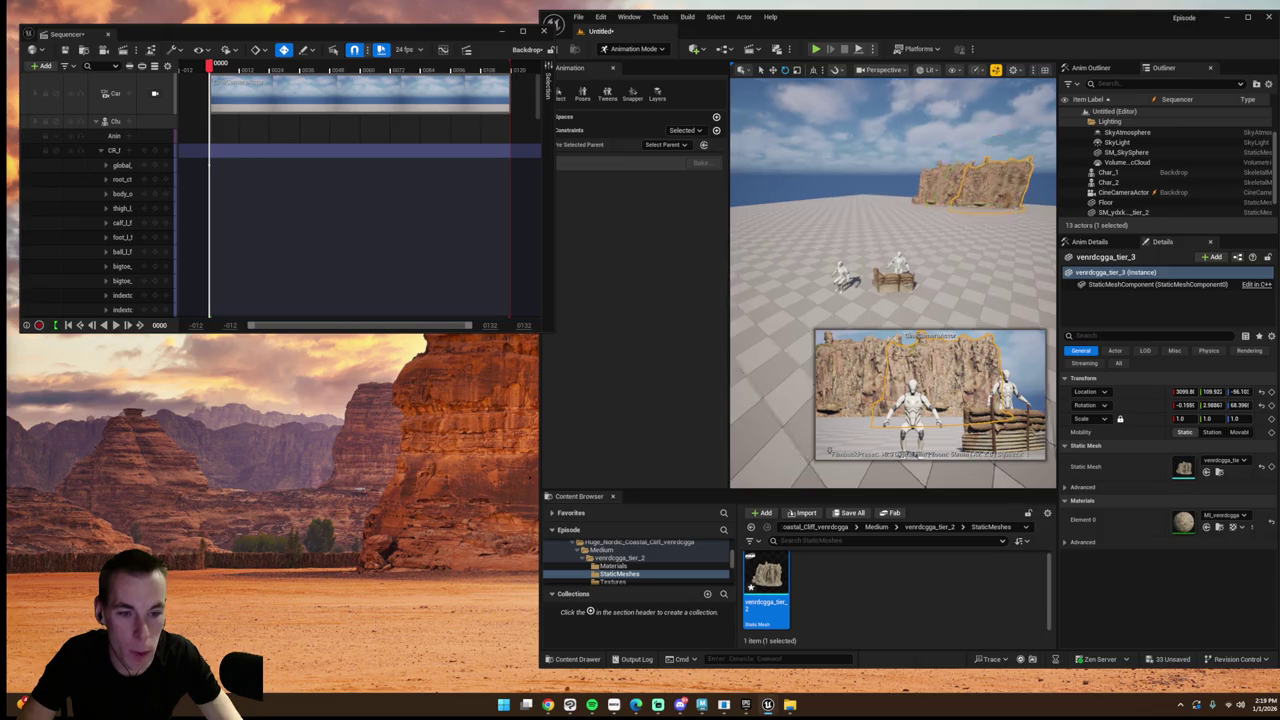
key("w")
mouse_move(990, 184)
left_mouse_down()
mouse_move(952, 150)
mouse_move(912, 205)
mouse_move(925, 228)
mouse_move(945, 222)
mouse_move(921, 234)
mouse_move(940, 203)
left_mouse_up()
left_click(952, 150)
key("e")
key("w")
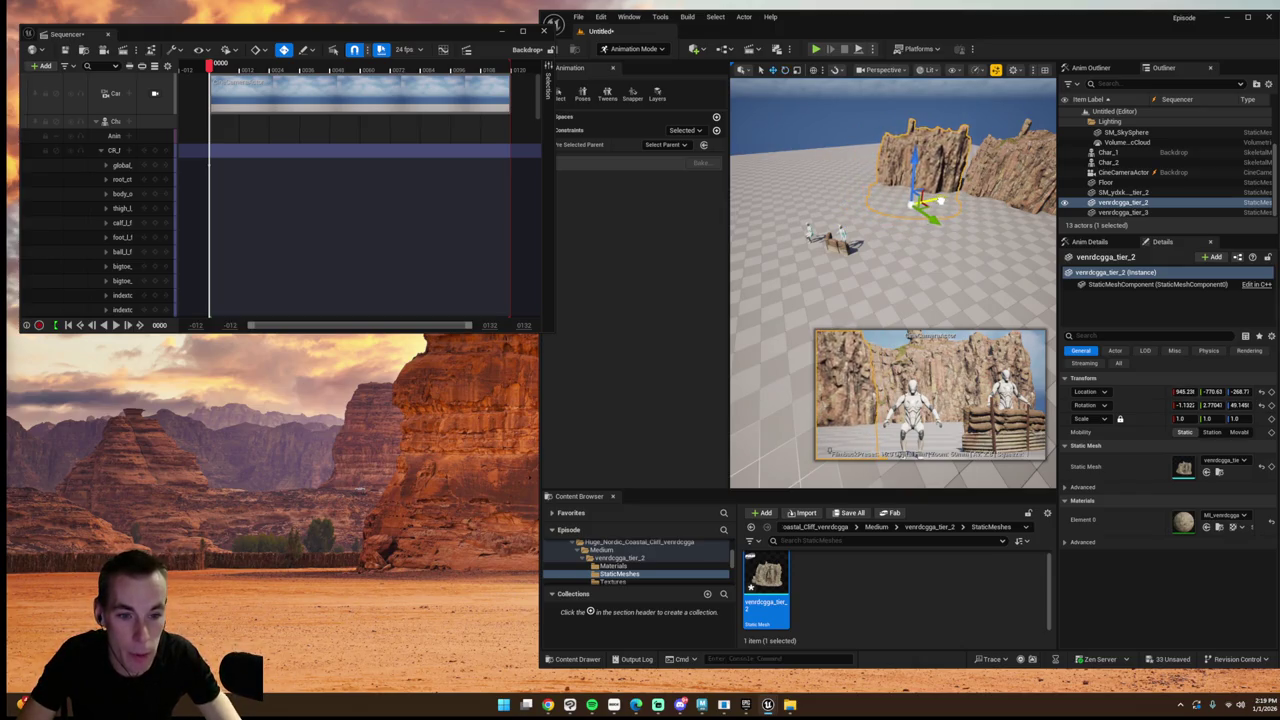
- Tilt the view up over the cliff backdrop and begin Save Level As
left_click(970, 222)
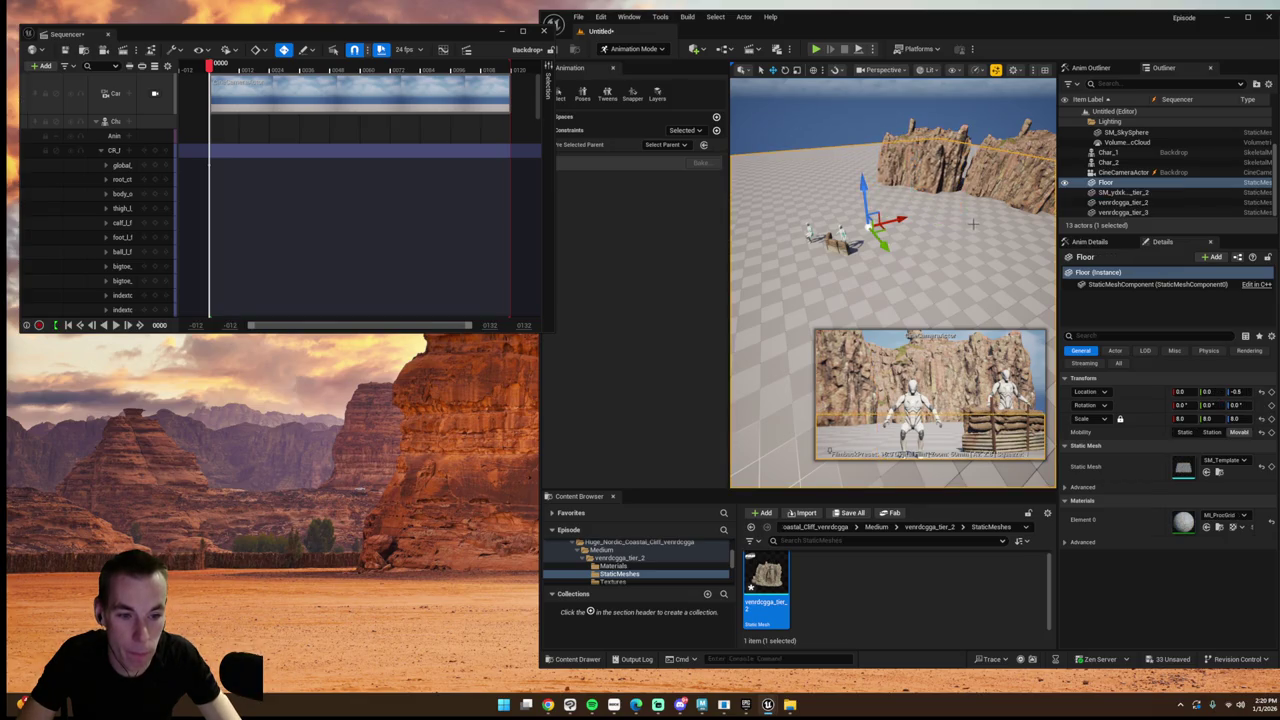
left_click(1000, 220)
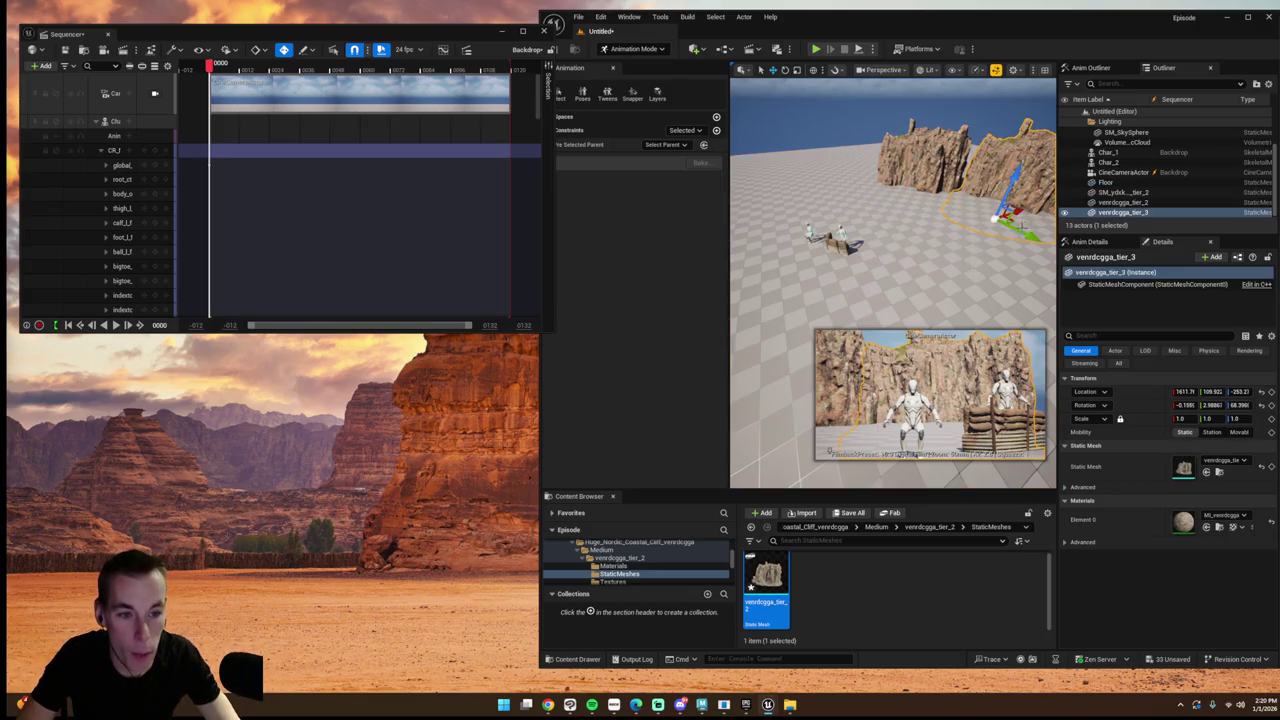
scroll(900, 220, "down", 3)
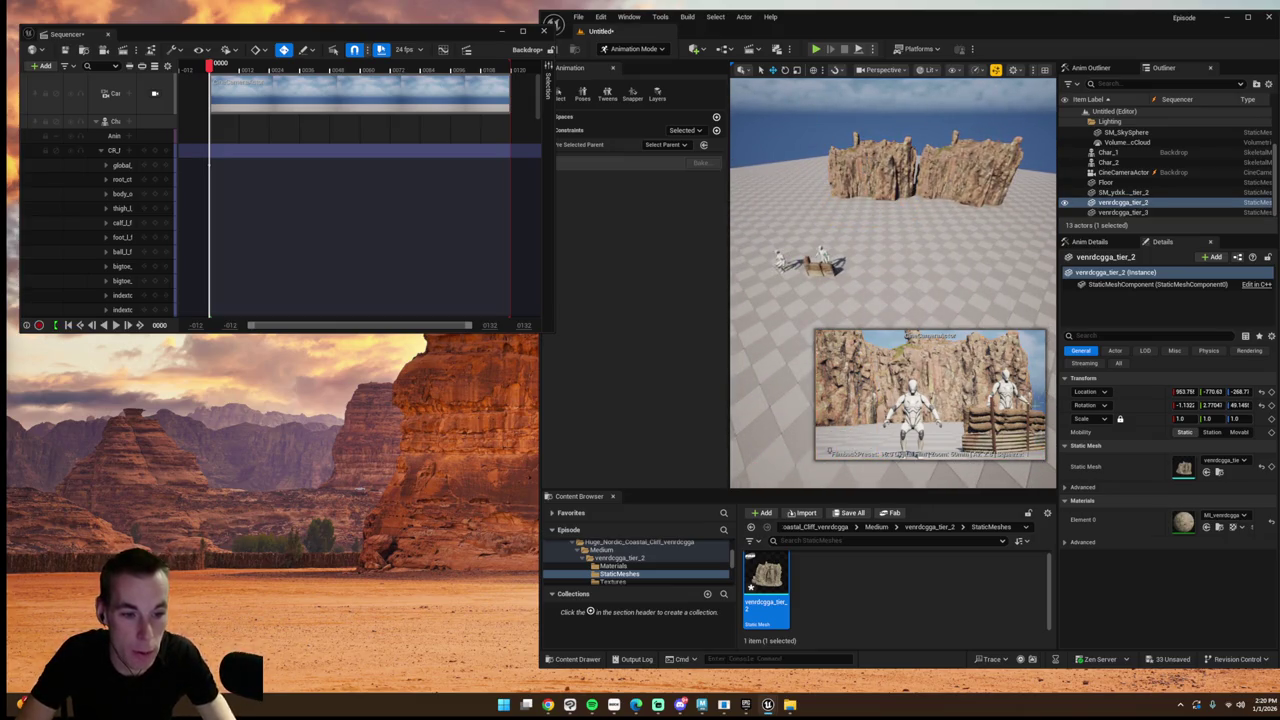
left_click_drag(798, 262, 798, 262)
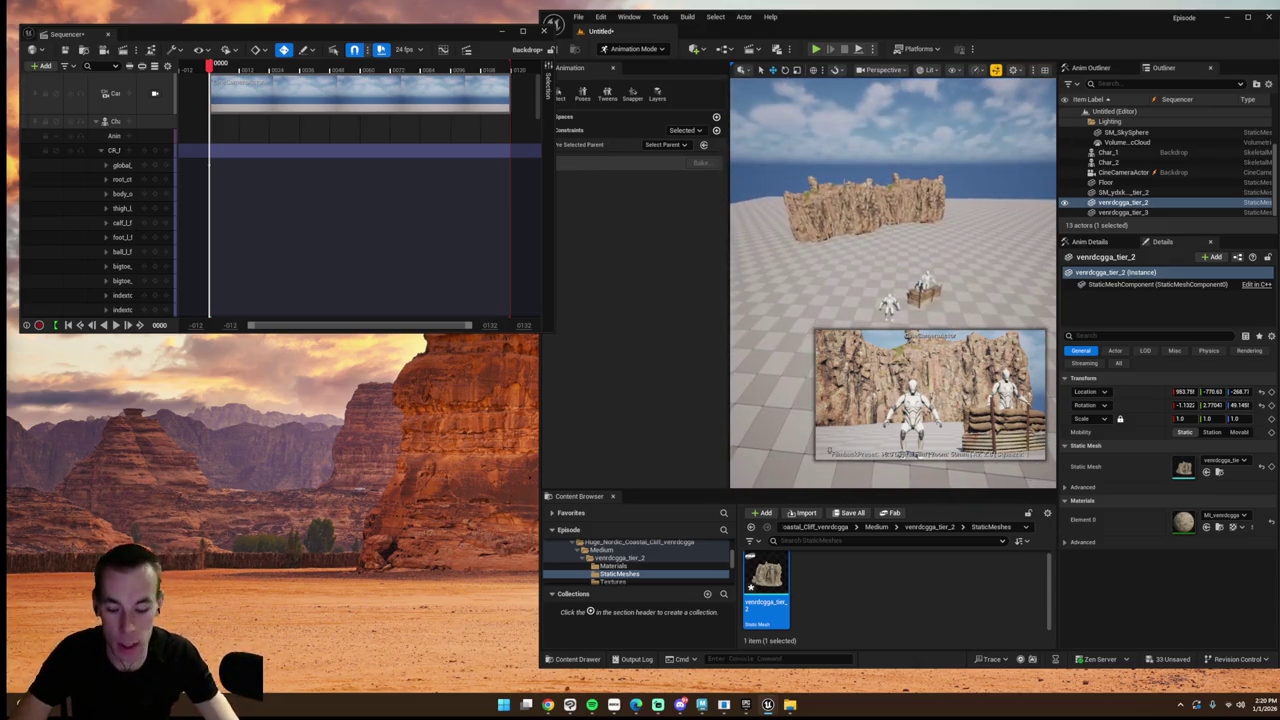
key("ctrl+s")
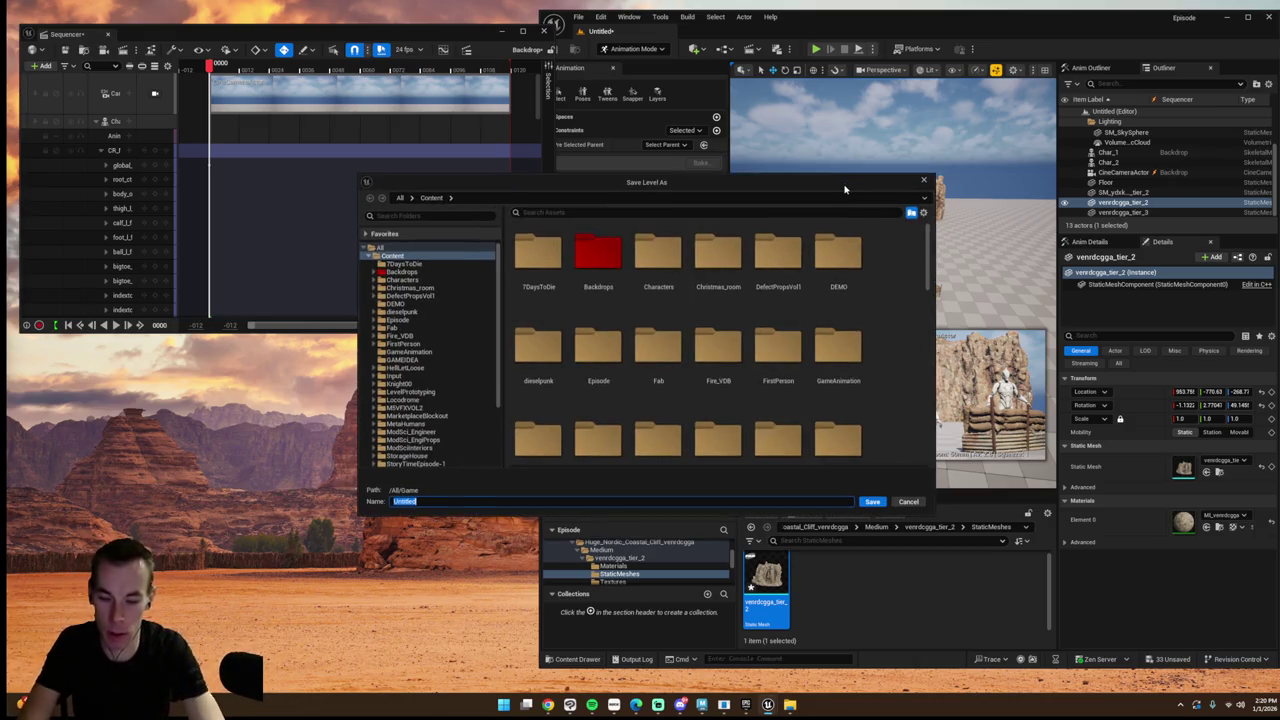
- Save the level as Backdrop_Hideout
type("Backdrop_Hideout")
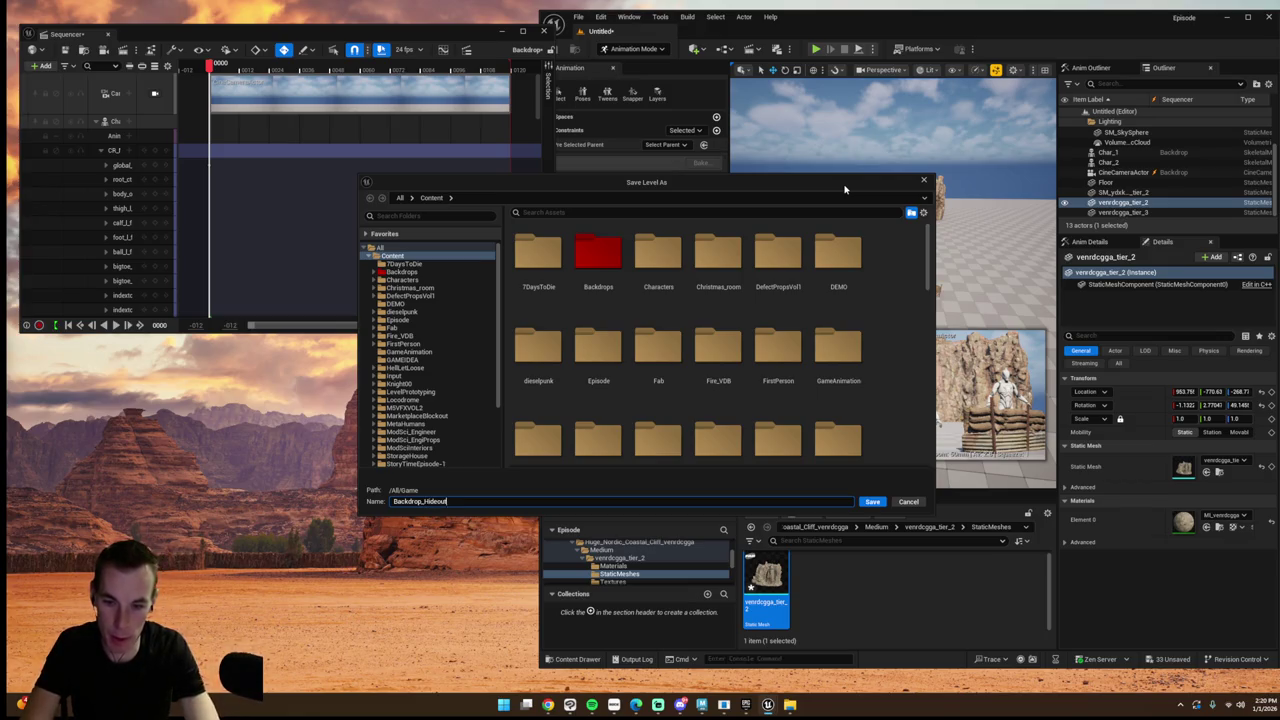
key("Return")
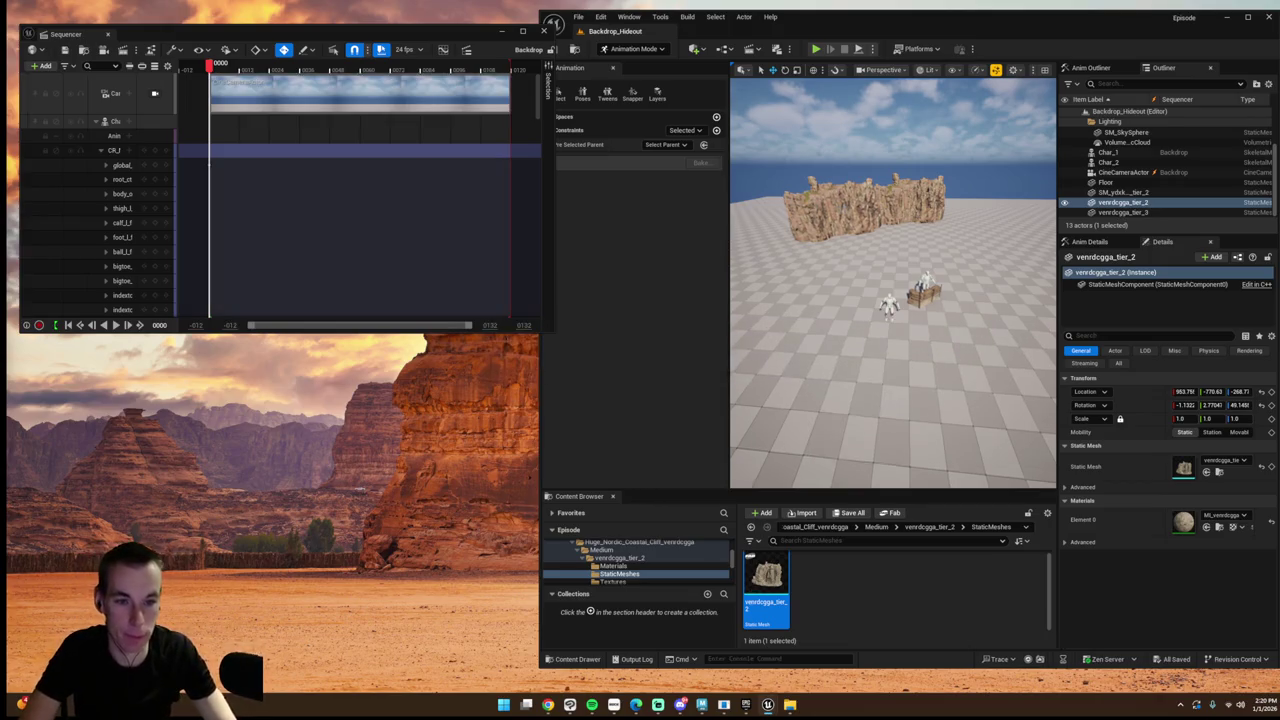
scroll(863, 214, "up", 3)
- Select the Floor actor and open the editor modes list
scroll(889, 359, "up", 3)
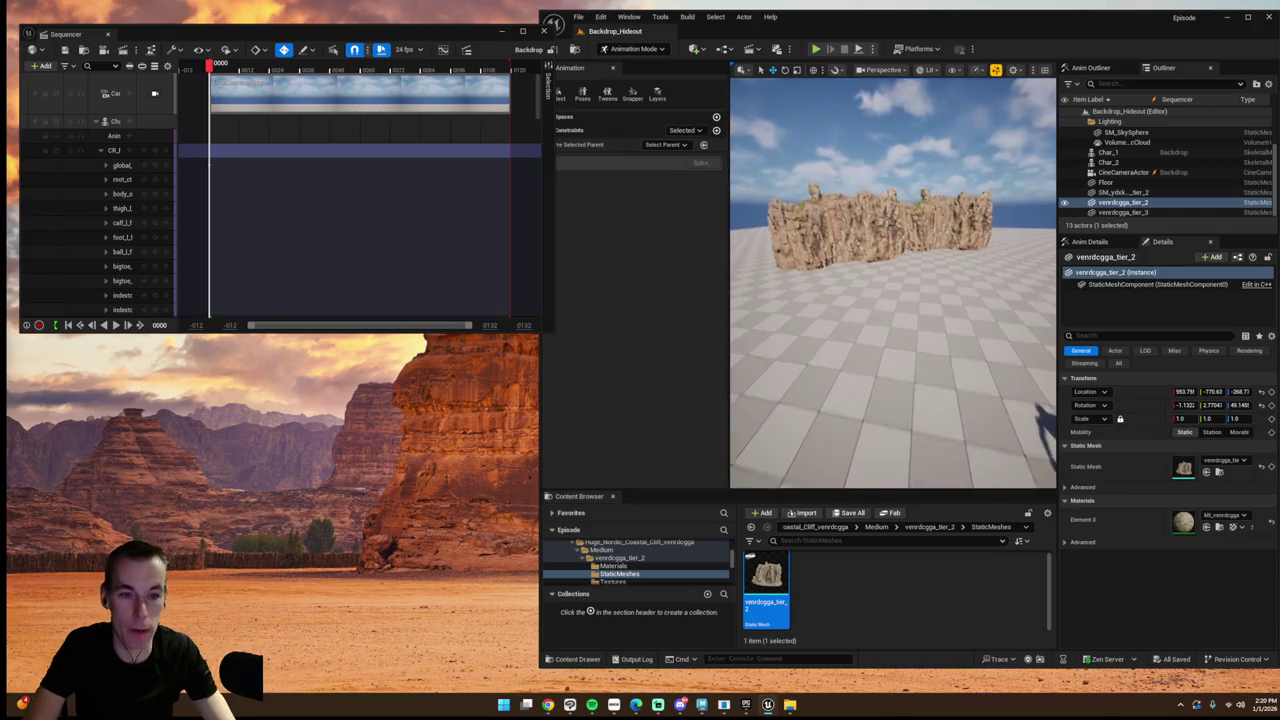
left_click(889, 359)
left_click(625, 48)
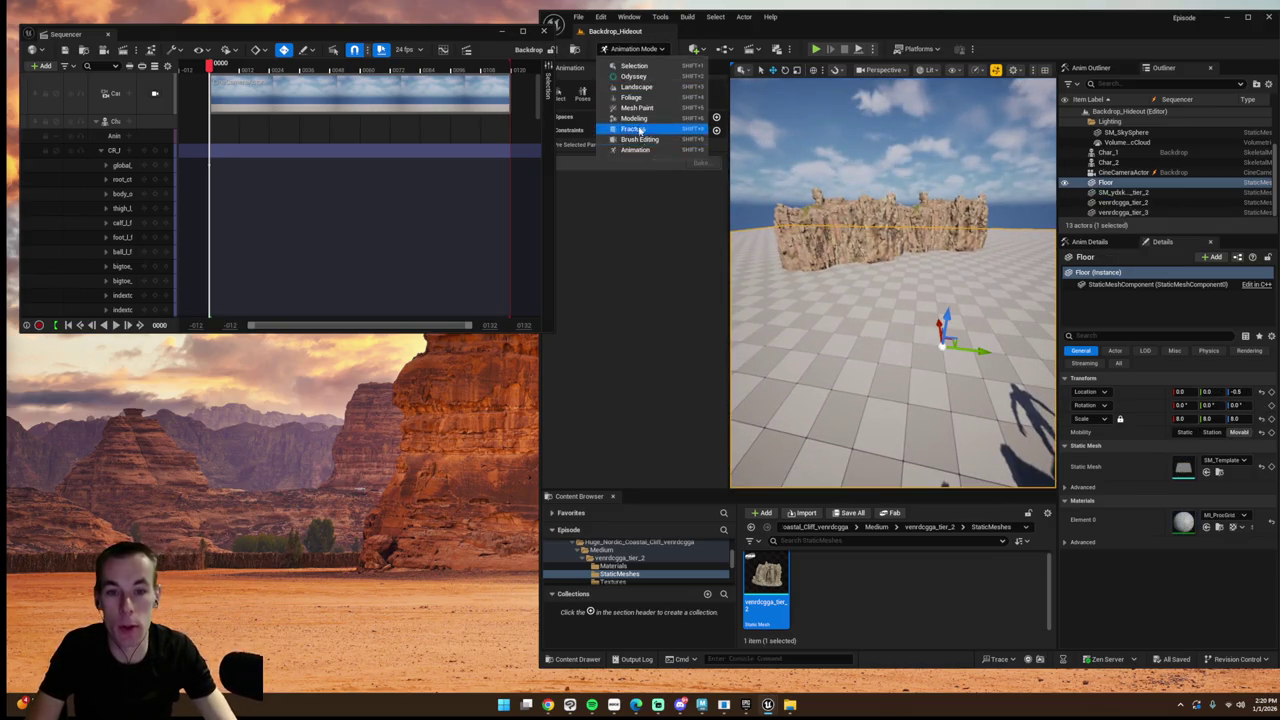
- Switch to Landscape mode with Shift+2 and reopen Fab from the Window menu
left_click(844, 307)
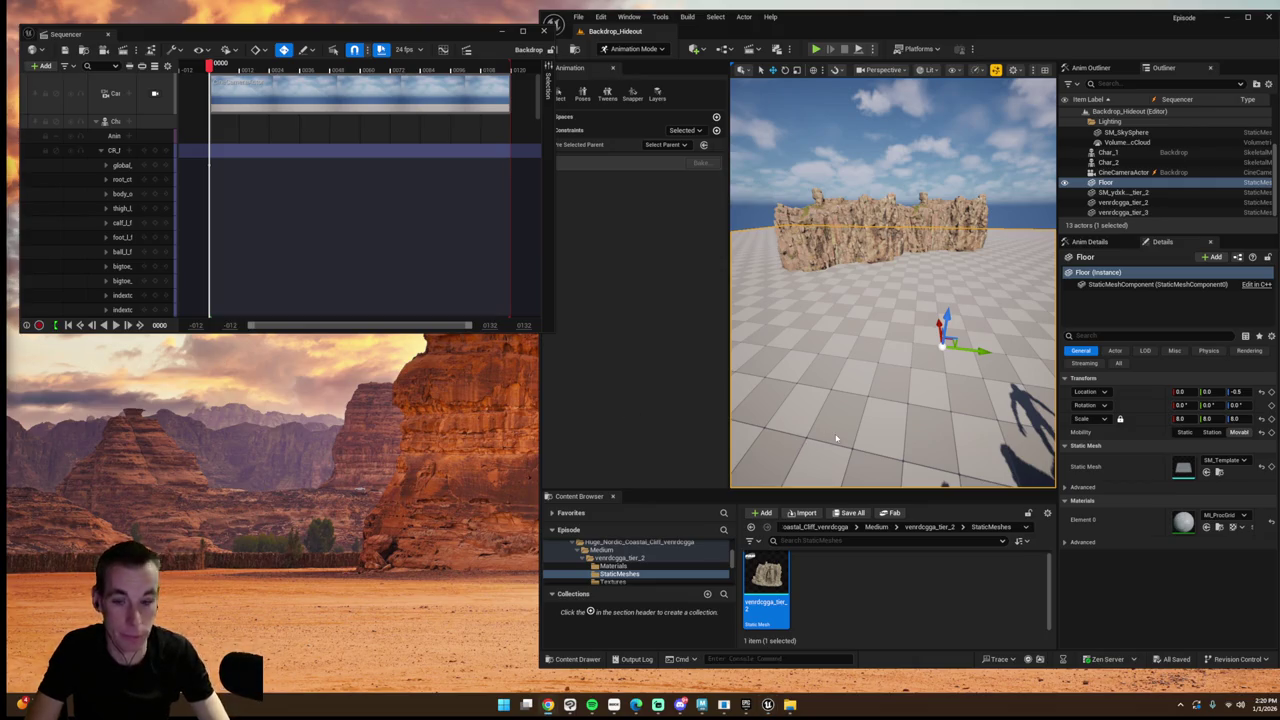
key("shift+2")
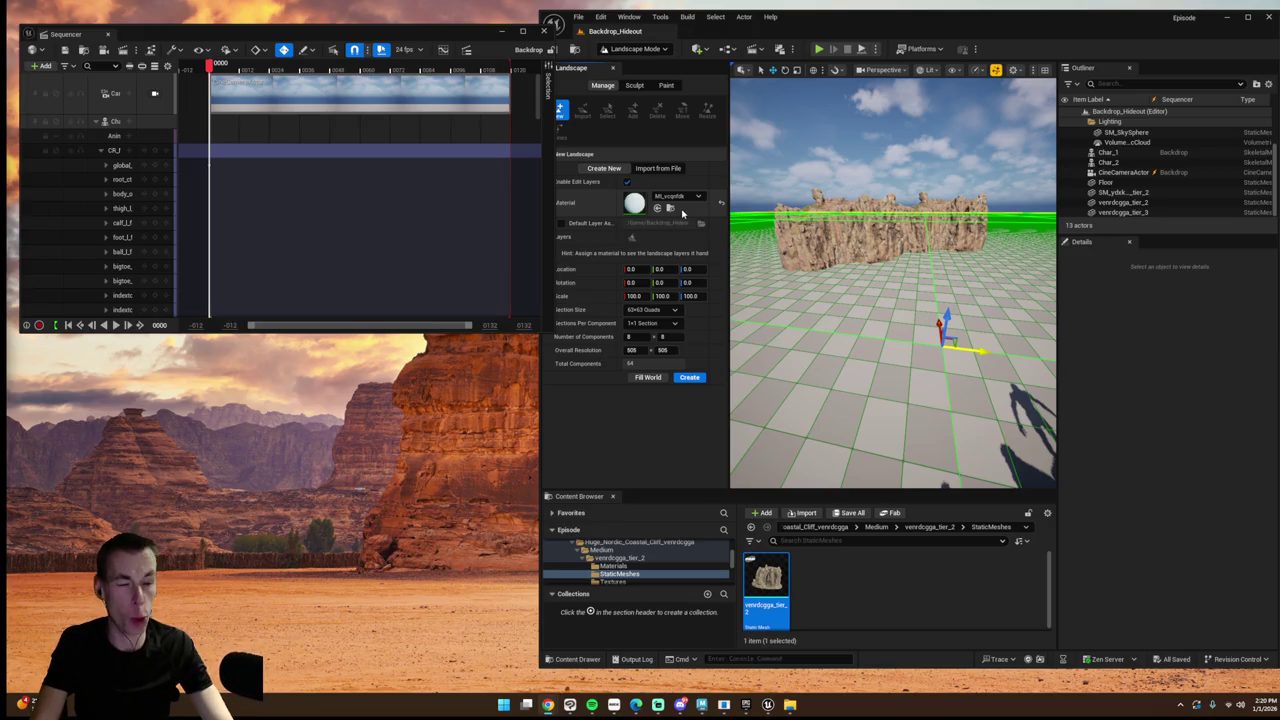
left_click(628, 17)
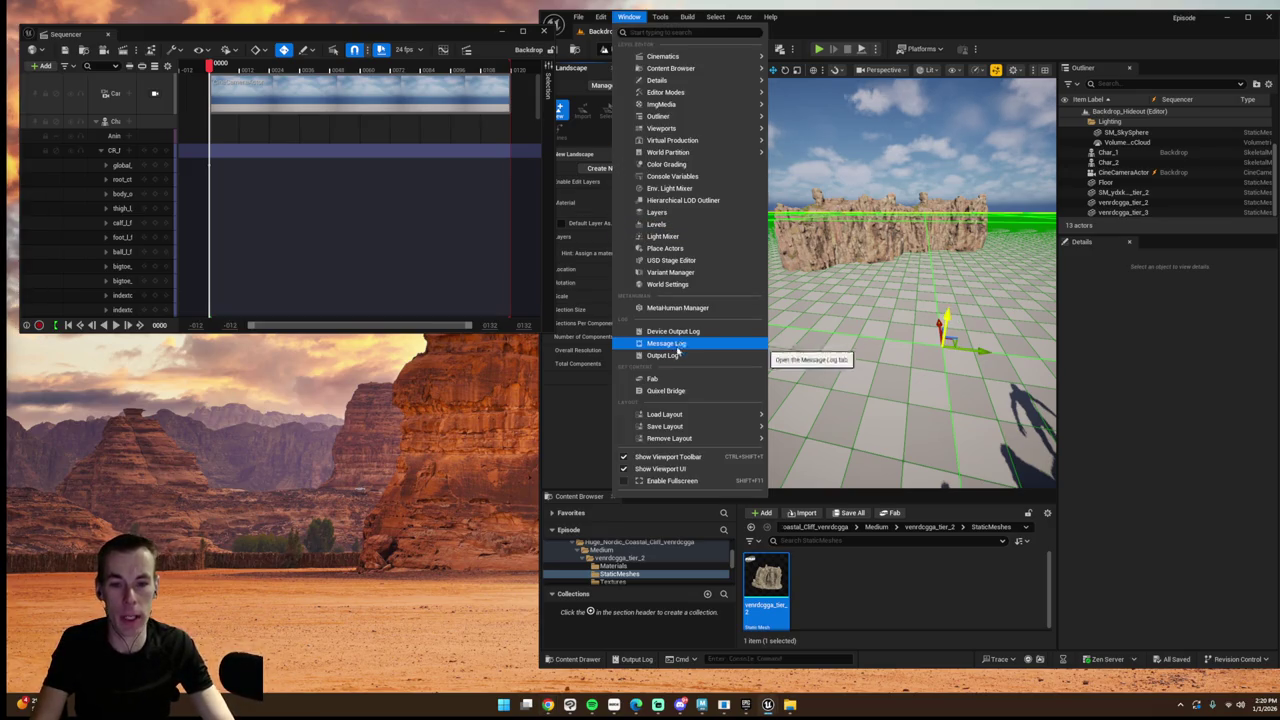
left_click(653, 378)
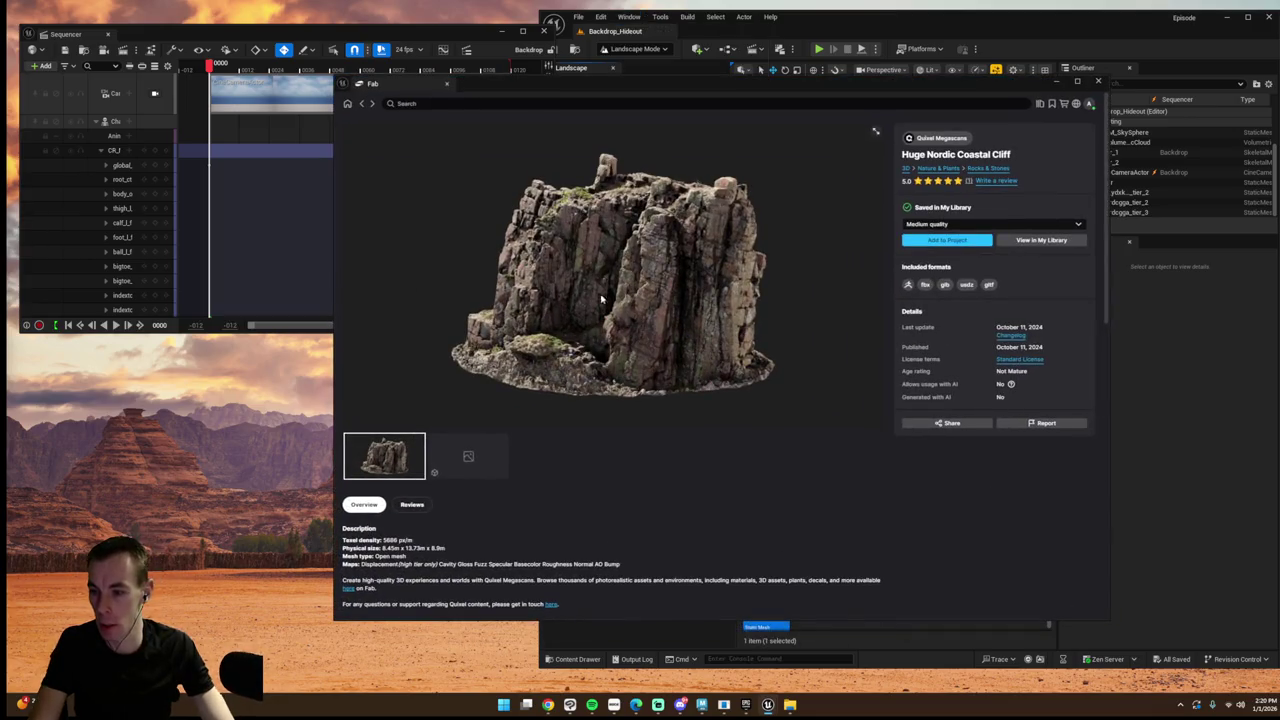
- Return to the Megascans results and browse the Quixel trench walls, rocks and props
left_click(361, 104)
scroll(800, 335, "up", 1)
scroll(800, 335, "up", 2)
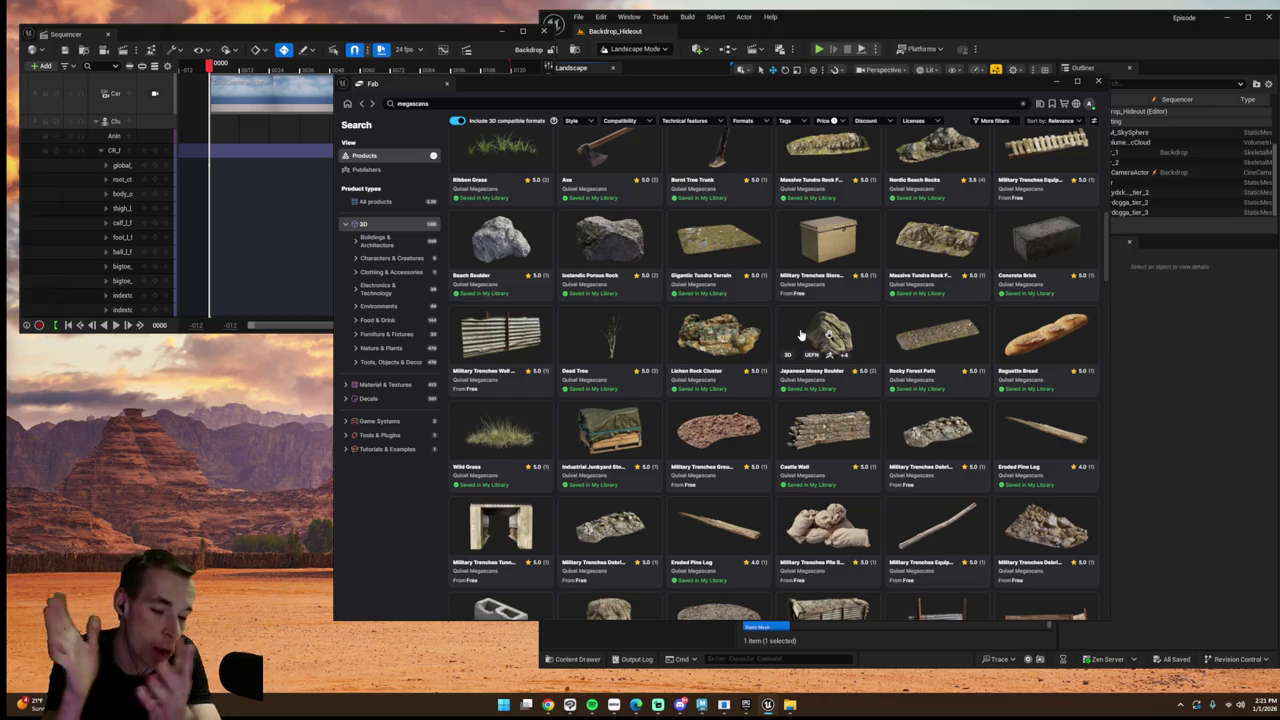
scroll(800, 345, "up", 10)
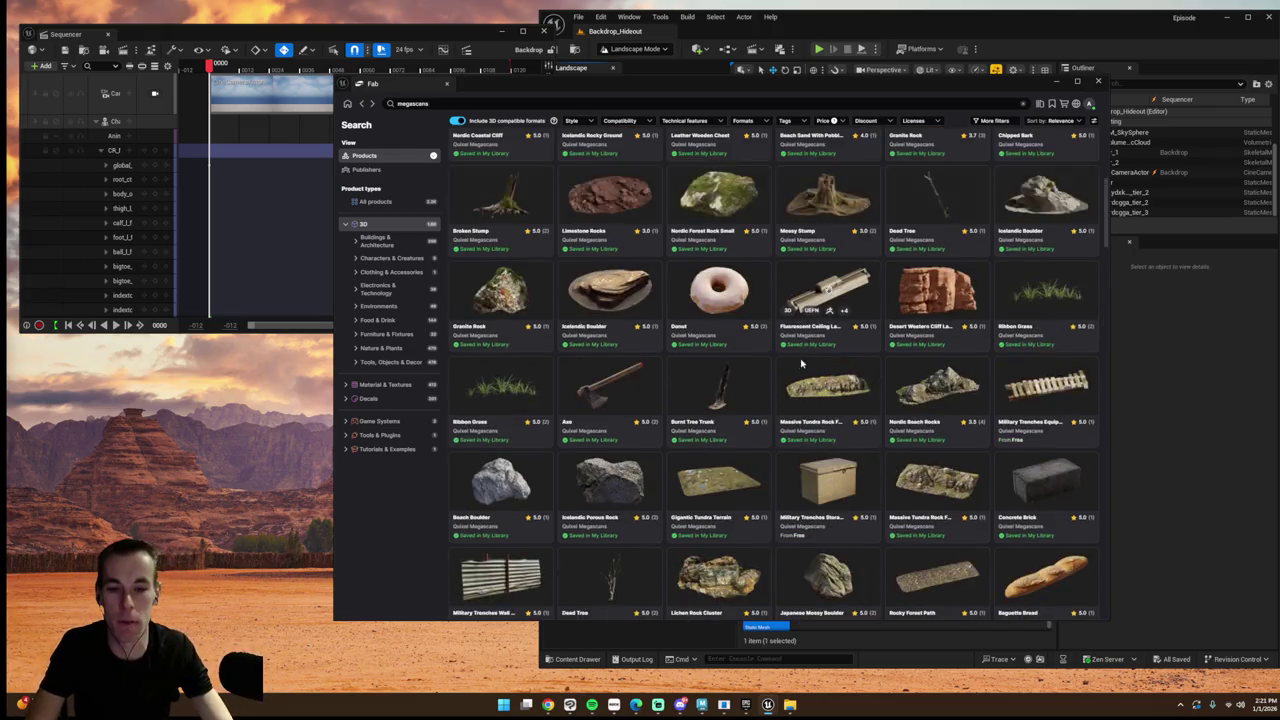
scroll(790, 375, "down", 3)
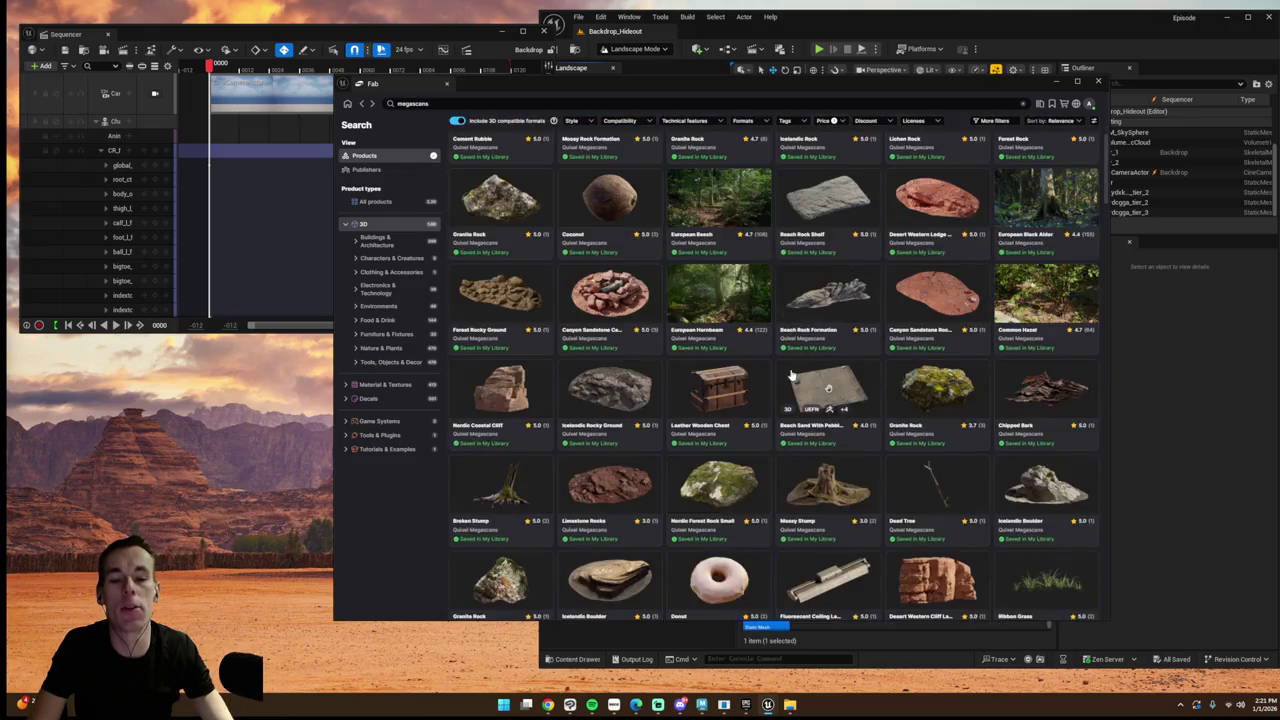
scroll(788, 379, "down", 2)
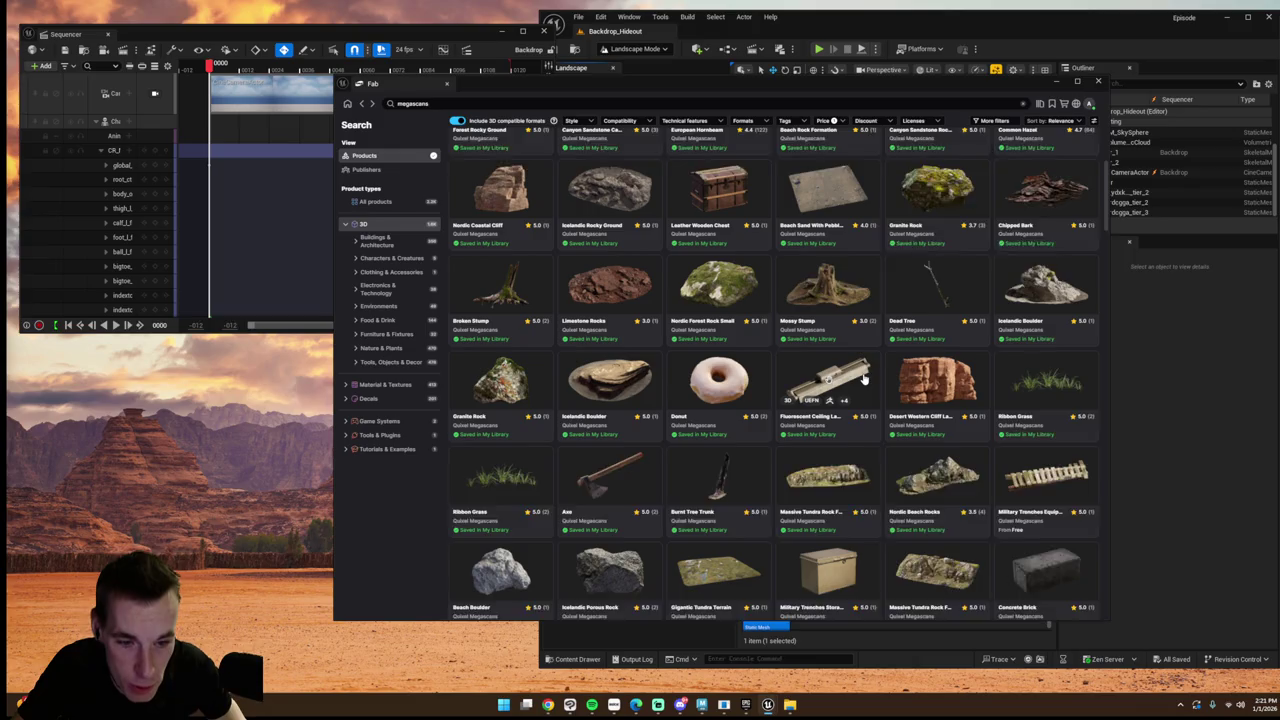
scroll(860, 380, "down", 1)
scroll(860, 380, "down", 4)
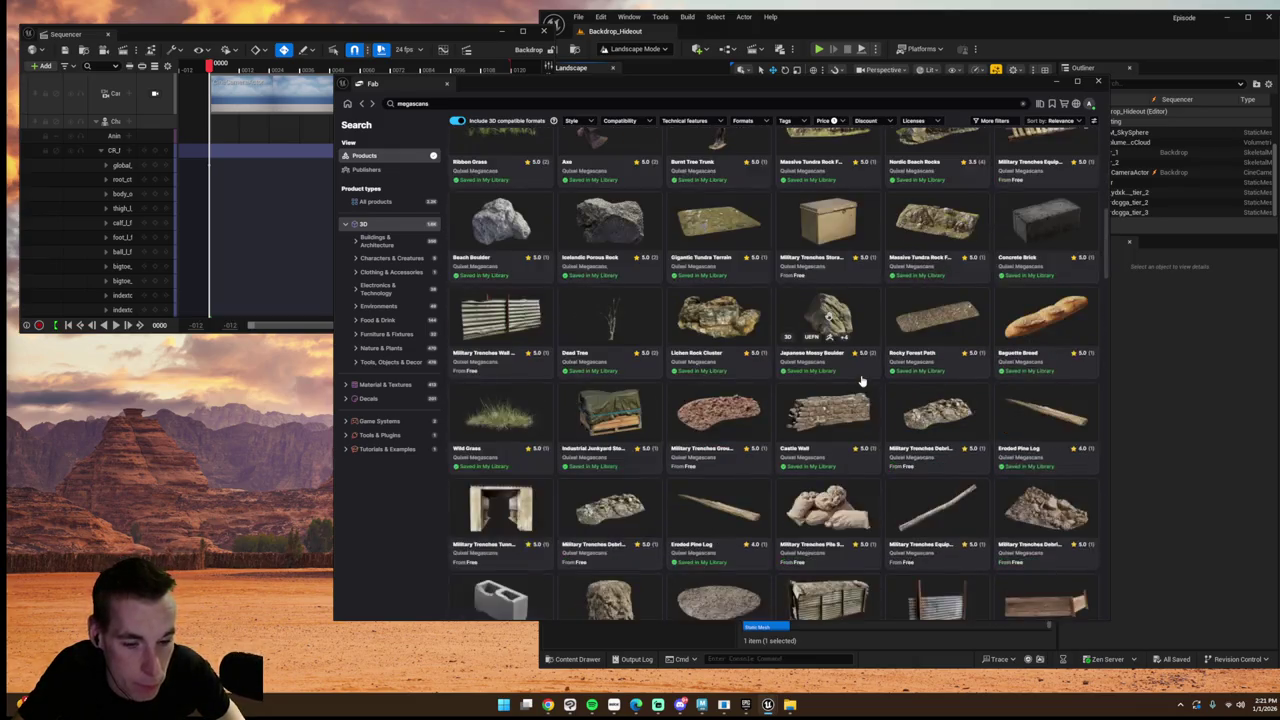
scroll(862, 380, "down", 2)
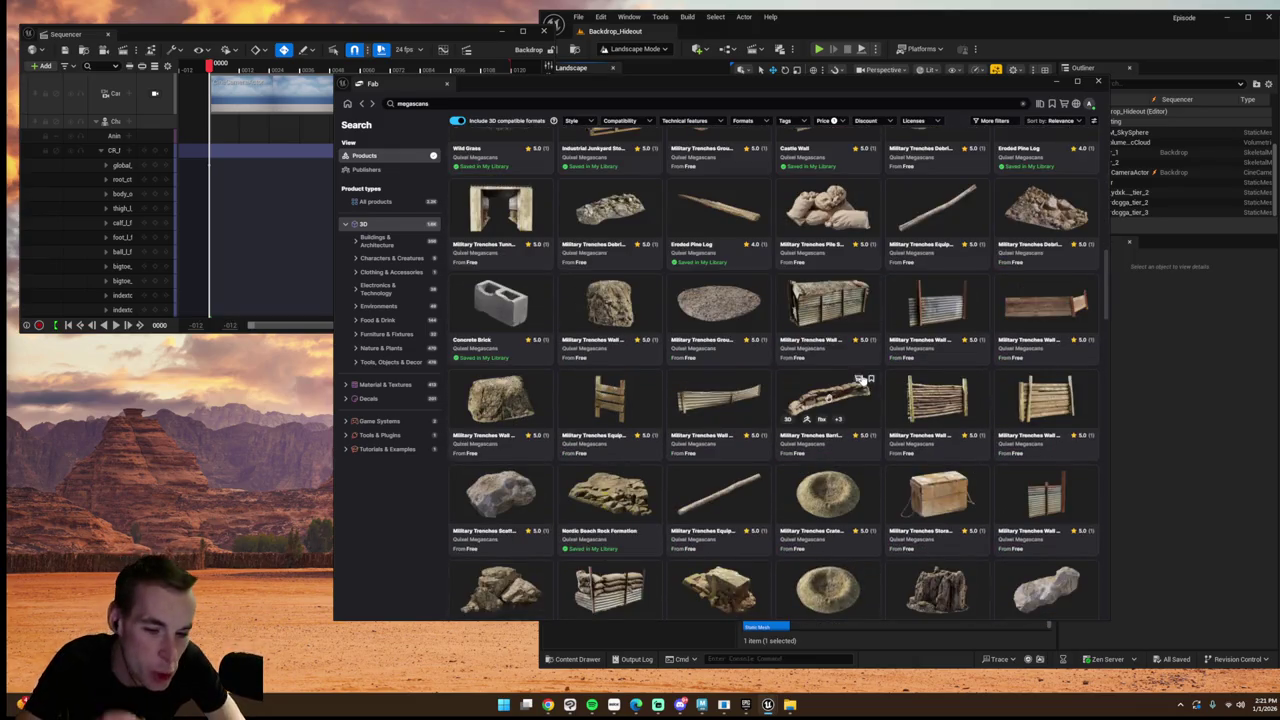
scroll(860, 380, "down", 3)
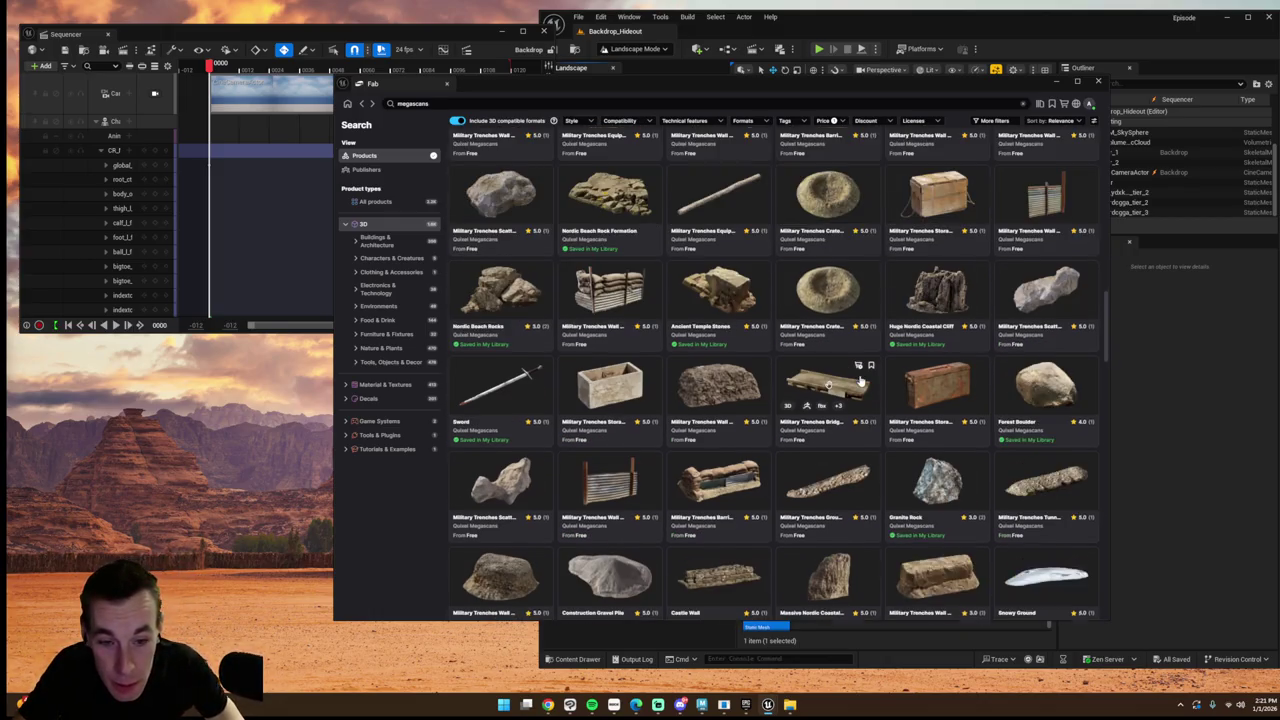
scroll(860, 380, "down", 6)
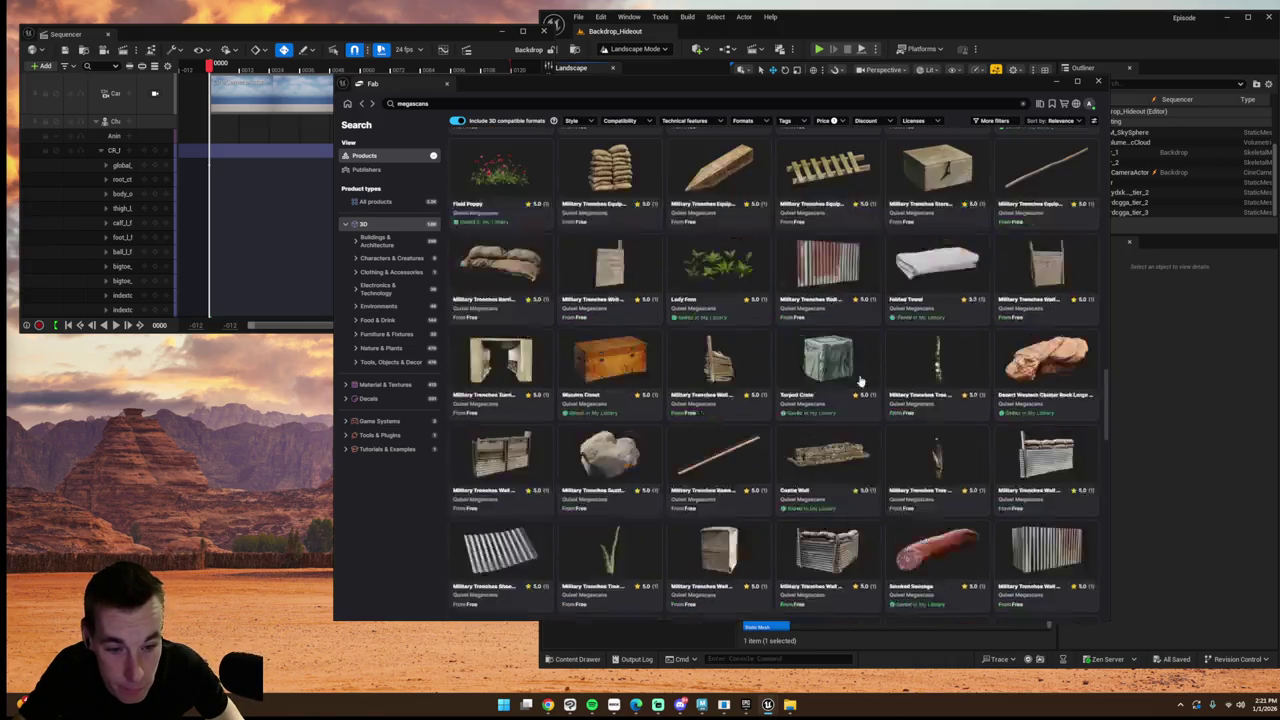
scroll(860, 380, "down", 3)
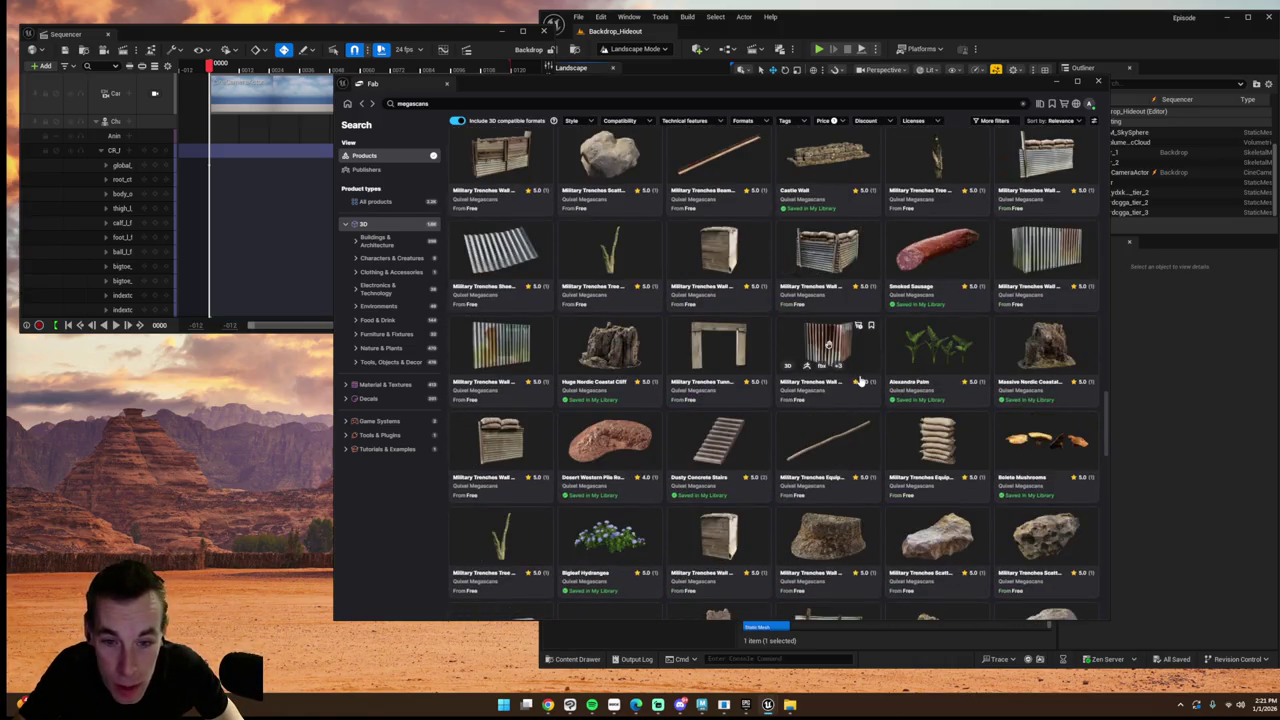
scroll(860, 380, "down", 1)
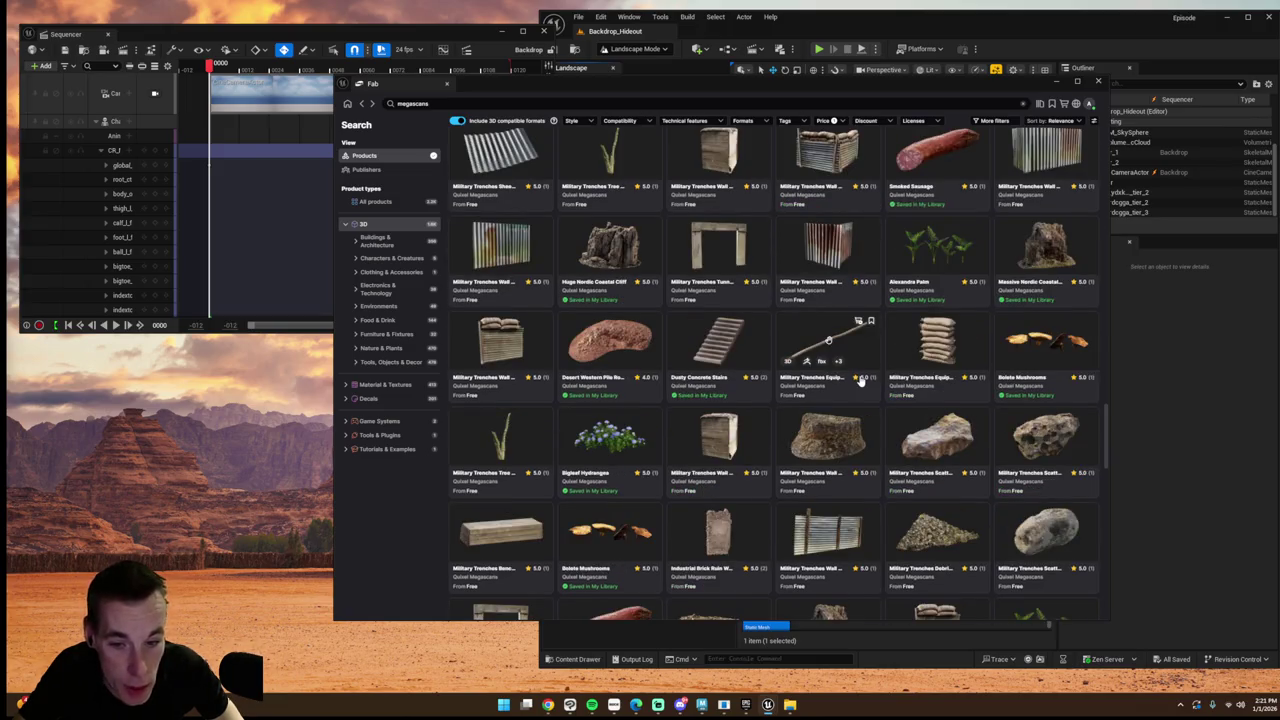
scroll(860, 380, "up", 3)
left_click(465, 103)
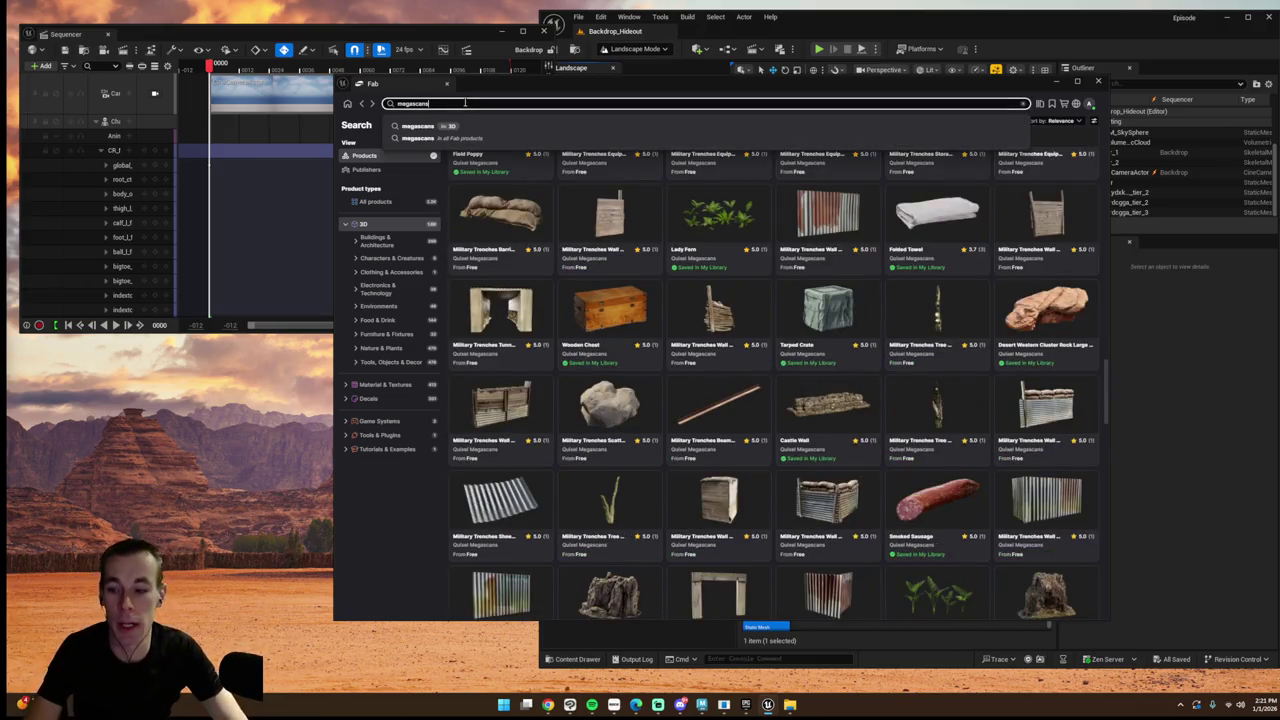
- Search Fab for 'megascans mud', correcting the 'mug' typo
type(" mug")
key("Return")
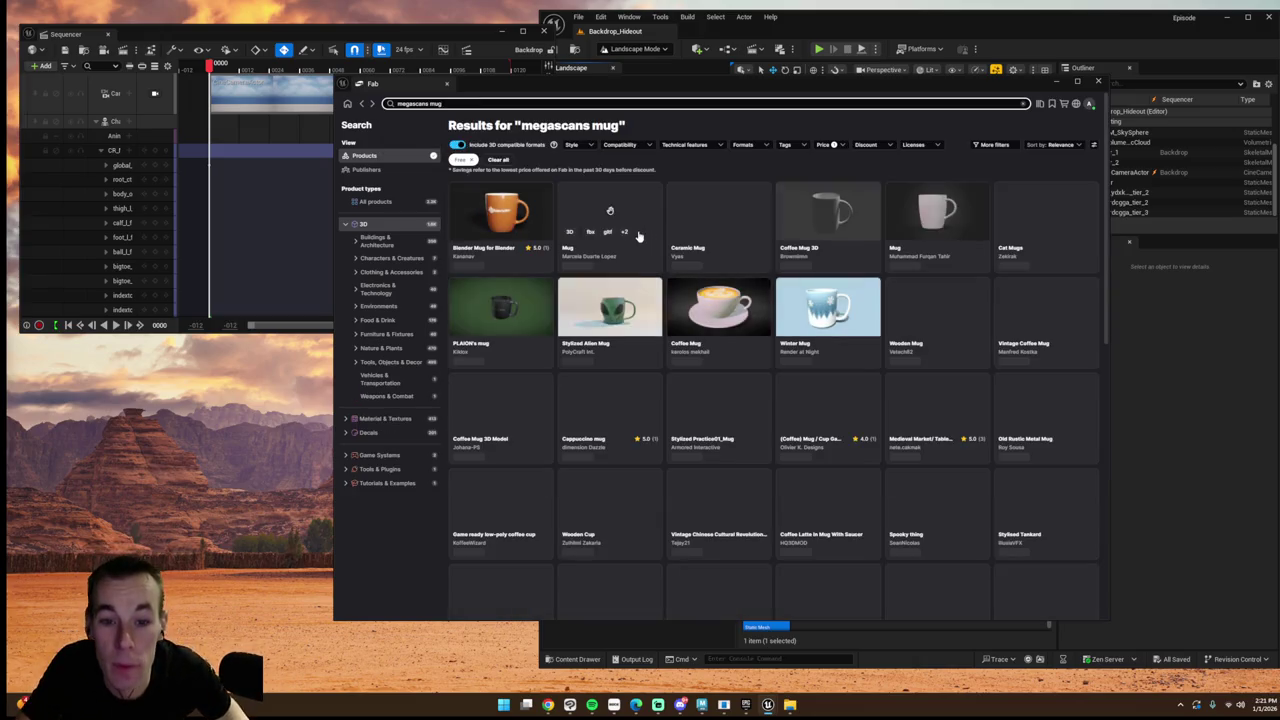
left_click(452, 103)
key("BackSpace")
type("d")
key("Return")
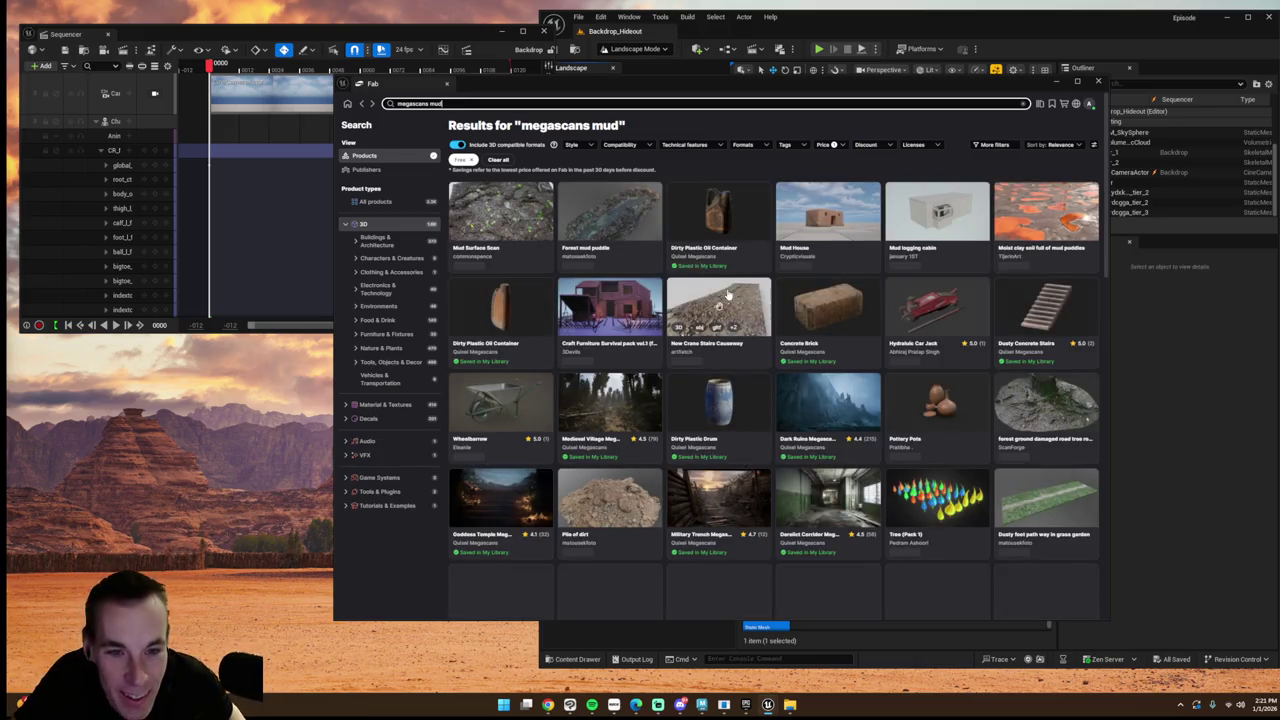
scroll(698, 316, "down", 3)
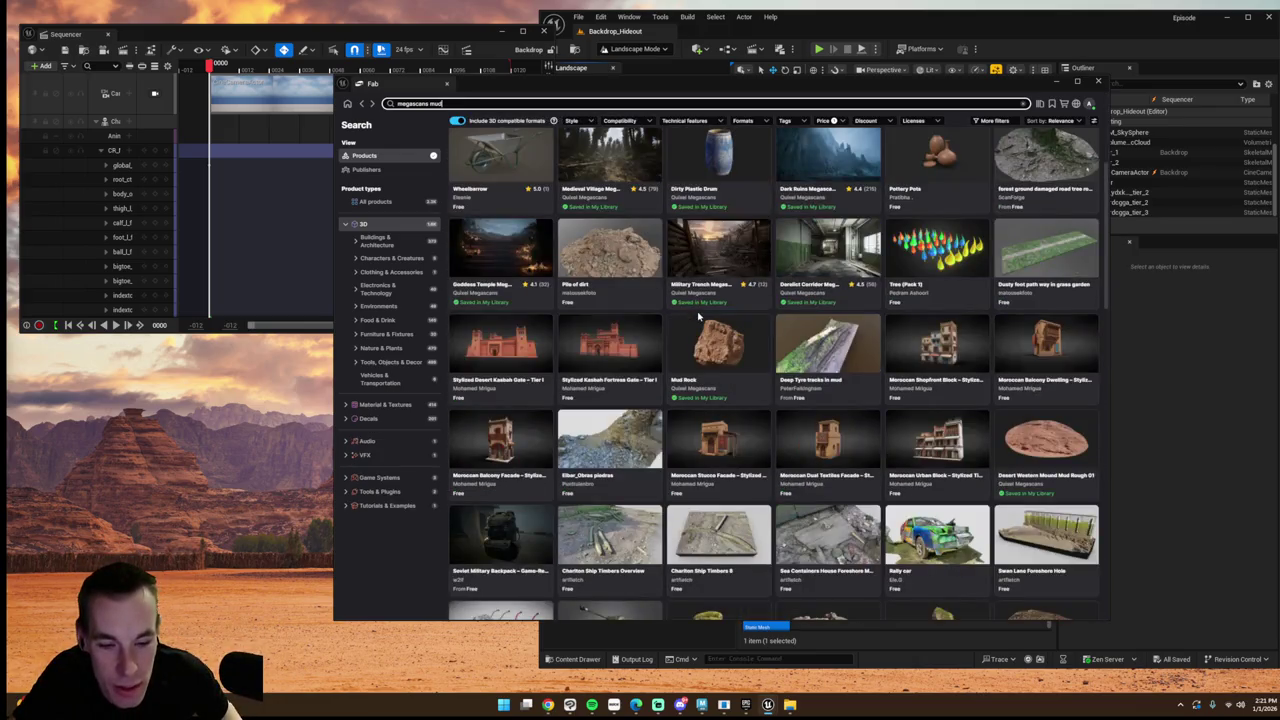
scroll(698, 316, "up", 3)
- Narrow the search to just 'mud' and look over the results
key("ctrl+BackSpace")
key("Return")
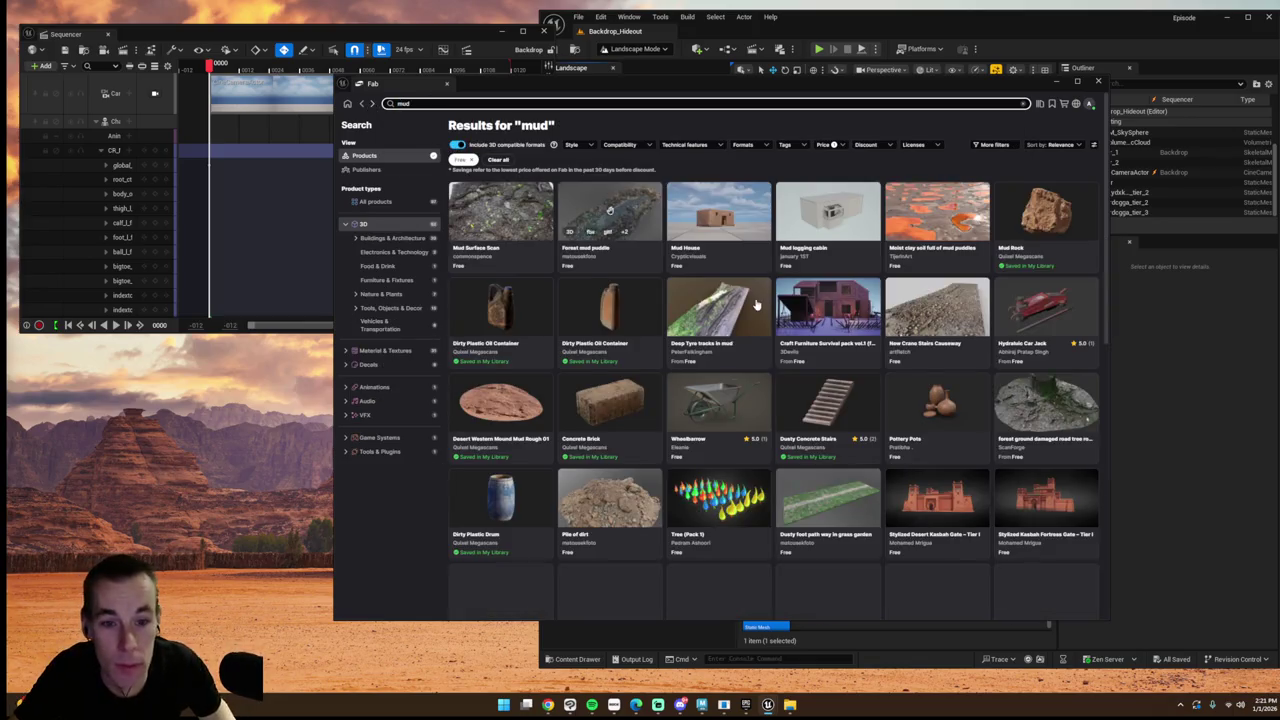
scroll(757, 305, "down", 10)
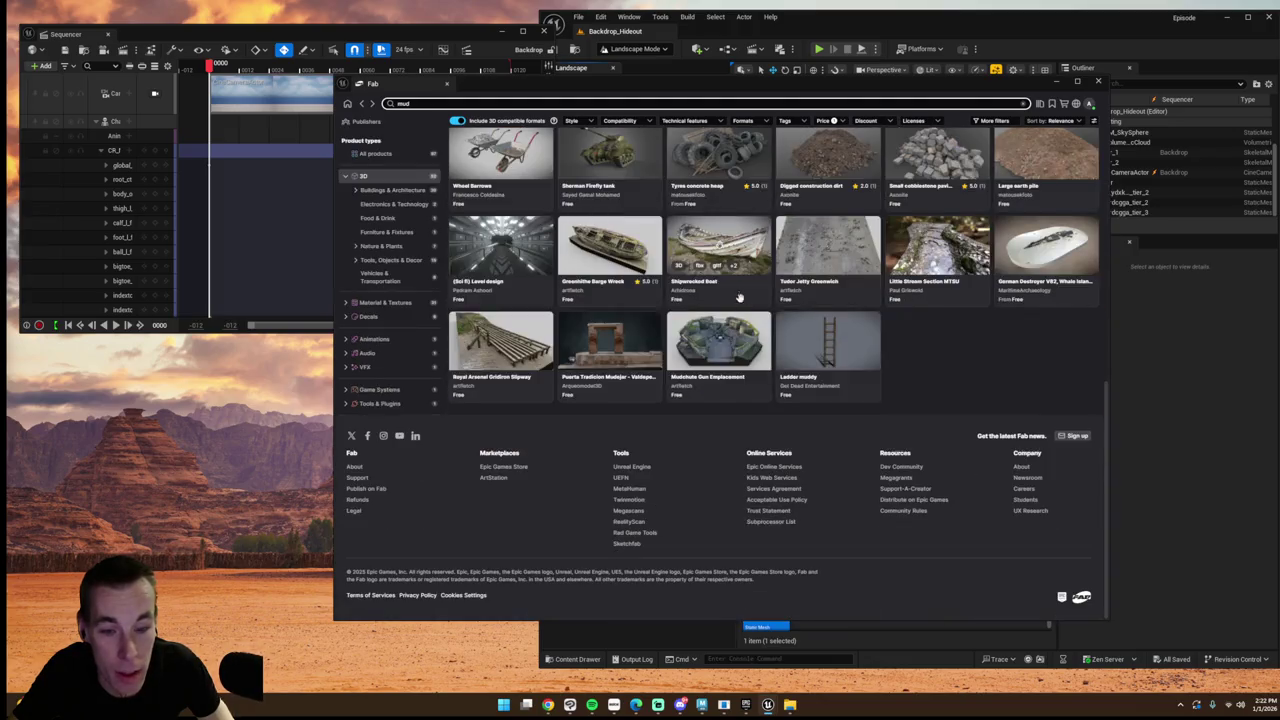
scroll(741, 304, "up", 10)
- Search 'megascan dirt', return to the mud results, and close Fab
key("BackSpace")
type("gascan dirt")
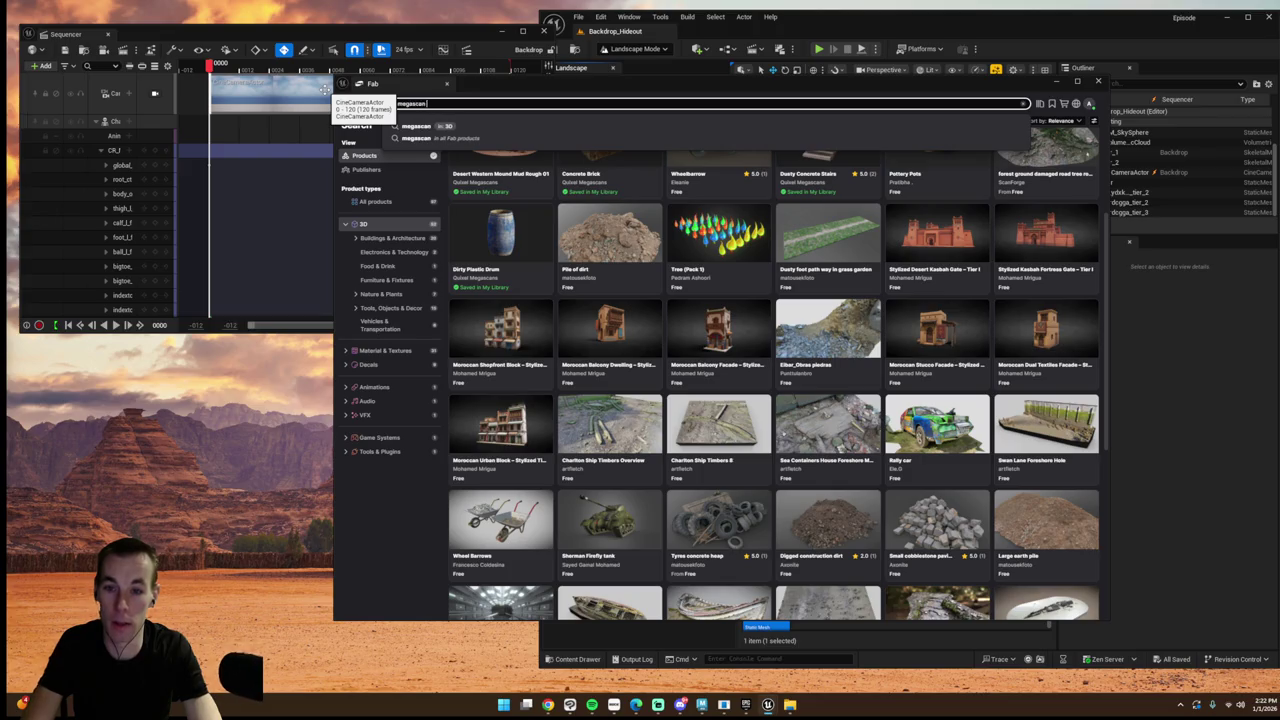
key("Return")
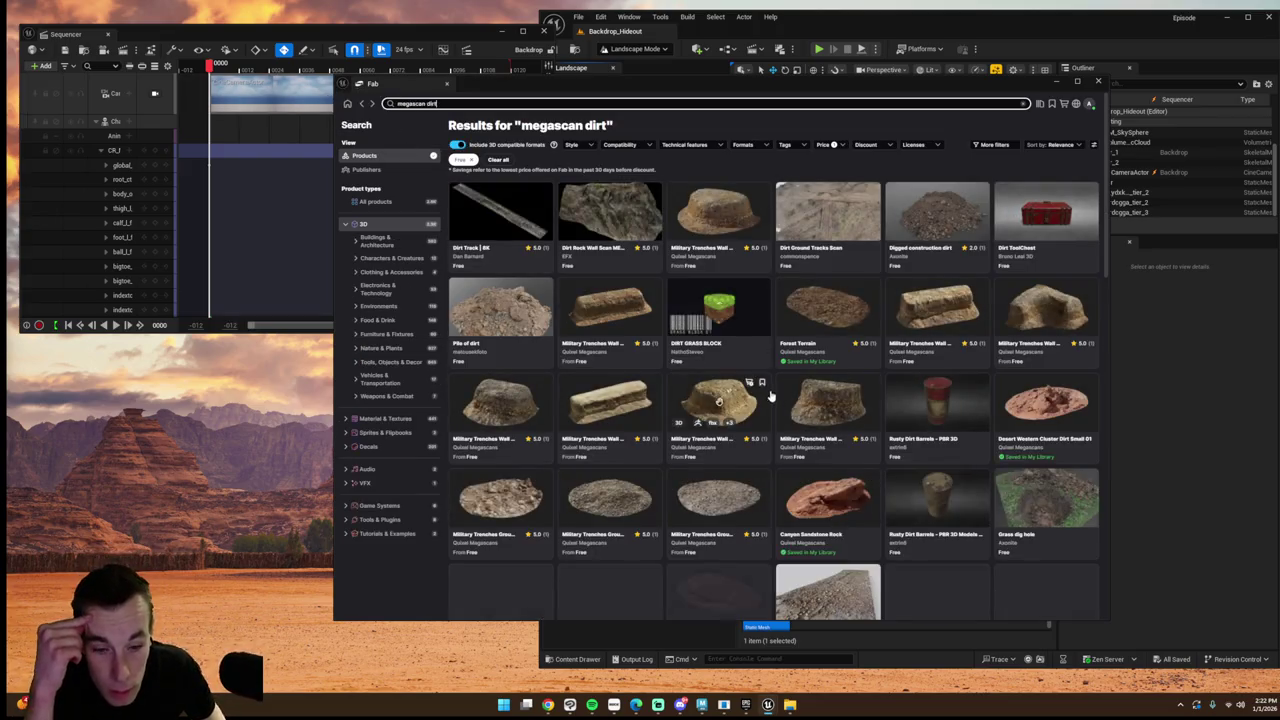
scroll(790, 400, "down", 5)
scroll(790, 400, "down", 10)
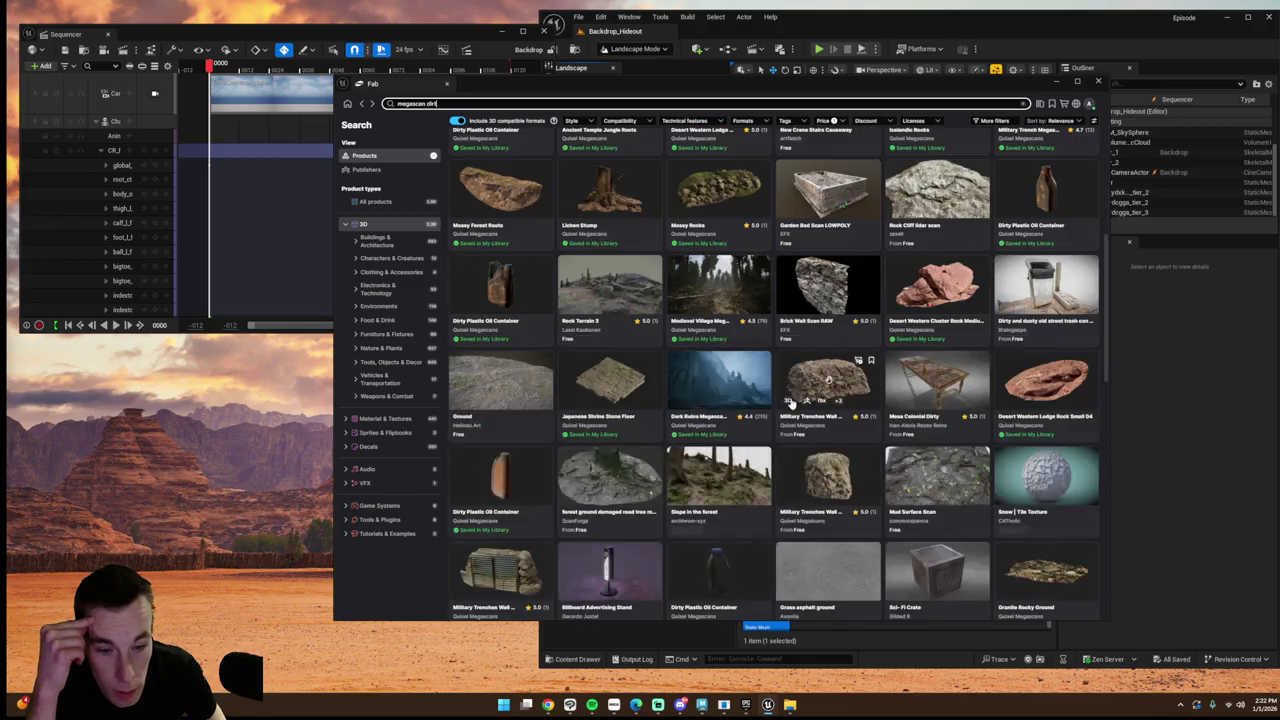
scroll(790, 403, "down", 3)
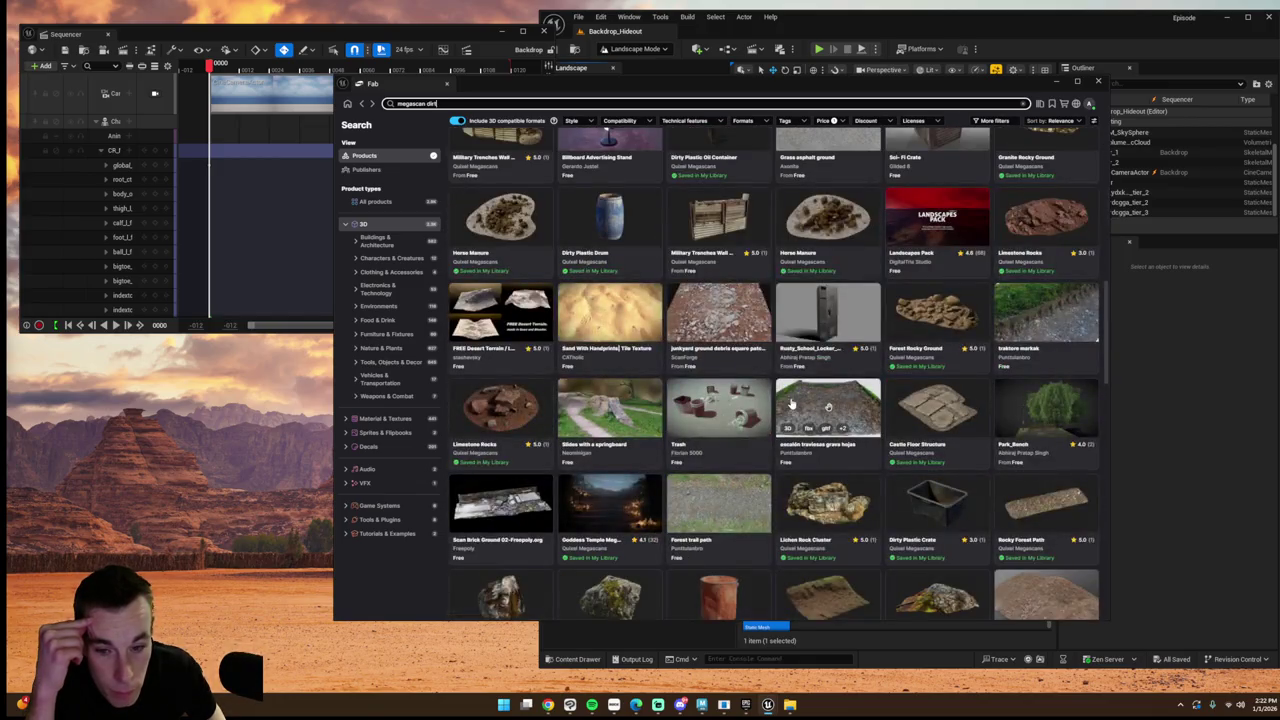
scroll(790, 403, "up", 8)
scroll(790, 403, "up", 5)
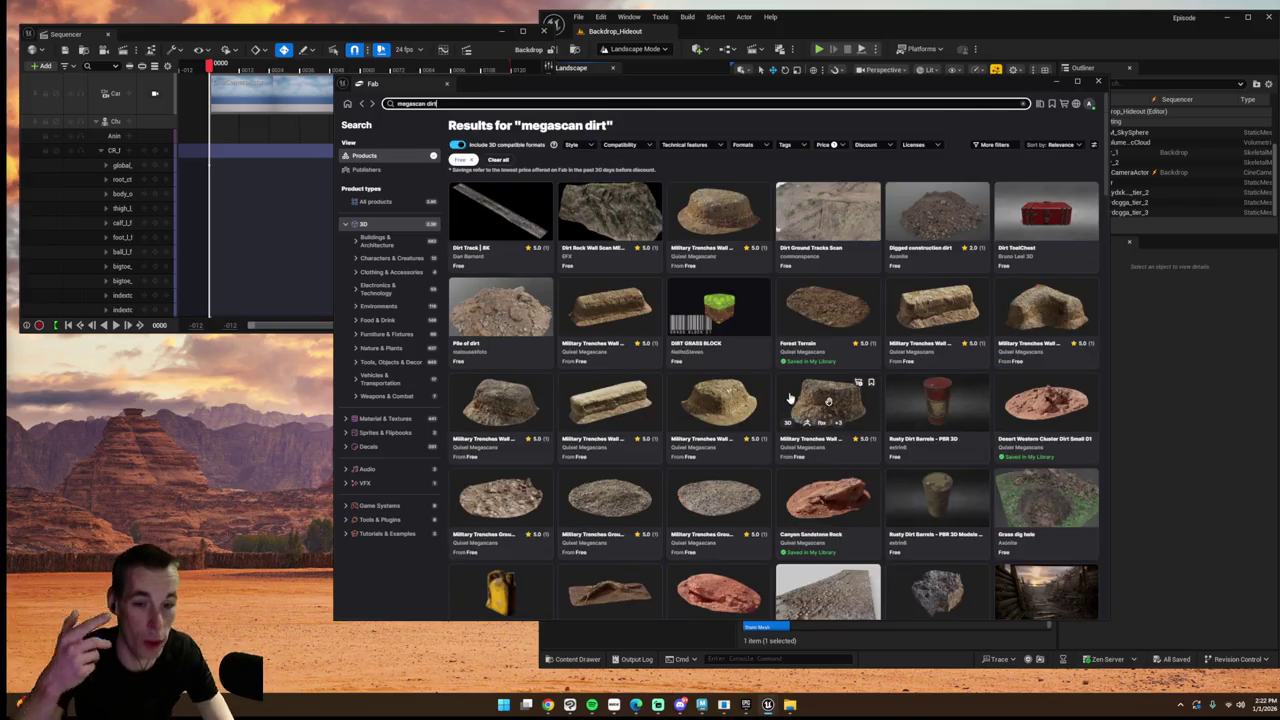
left_click(361, 104)
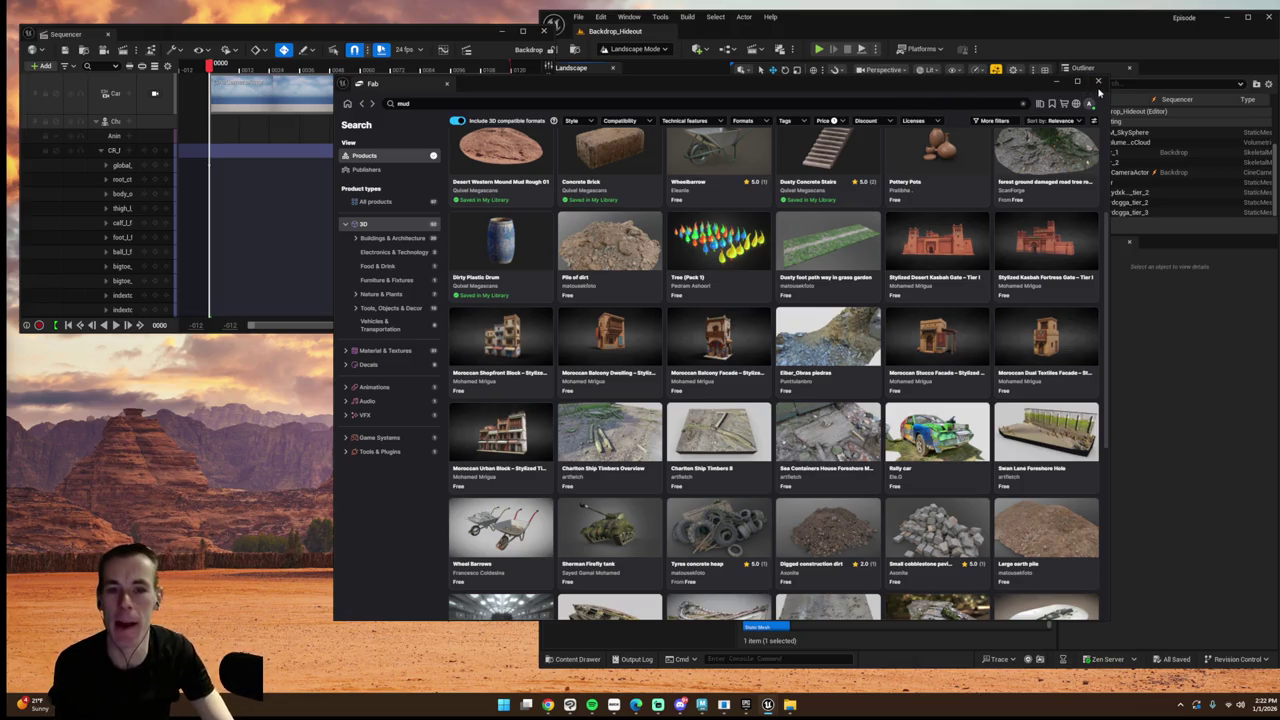
left_click(1098, 81)
- Open Quixel Bridge from the Window menu and enlarge its window
left_click(629, 17)
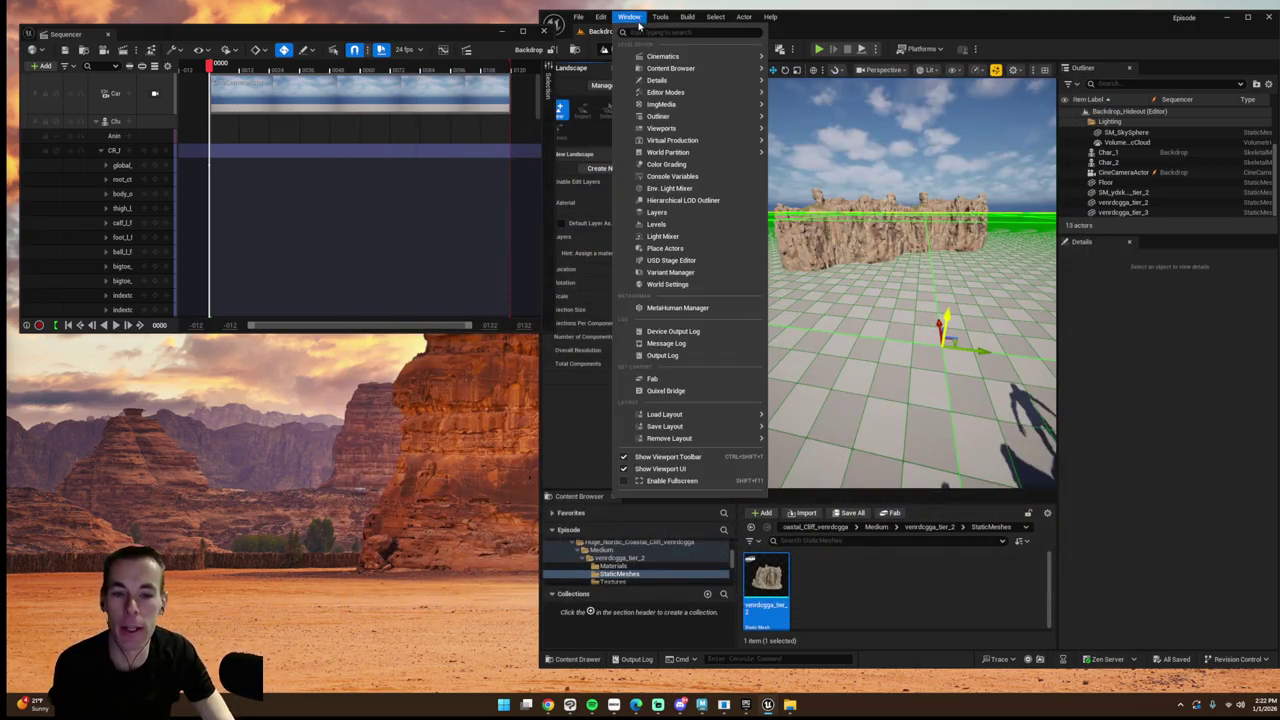
left_click(678, 388)
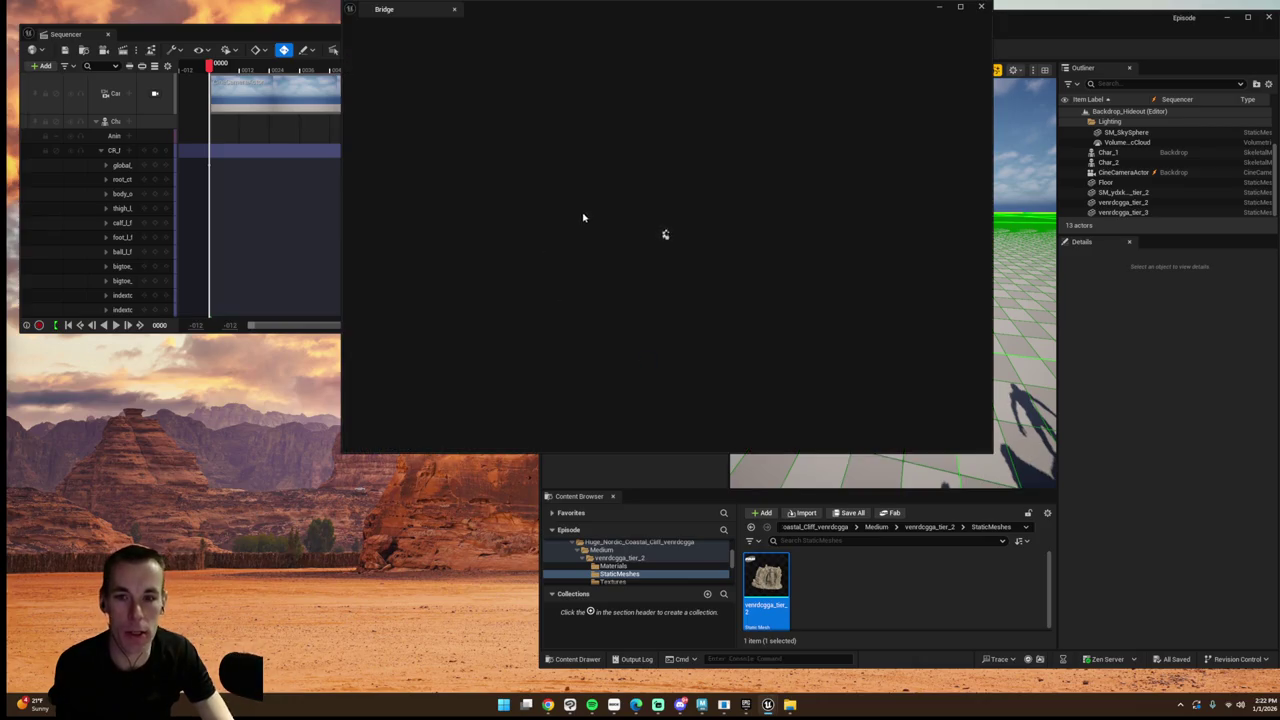
left_click_drag(605, 58, 534, 33)
left_click_drag(914, 470, 985, 527)
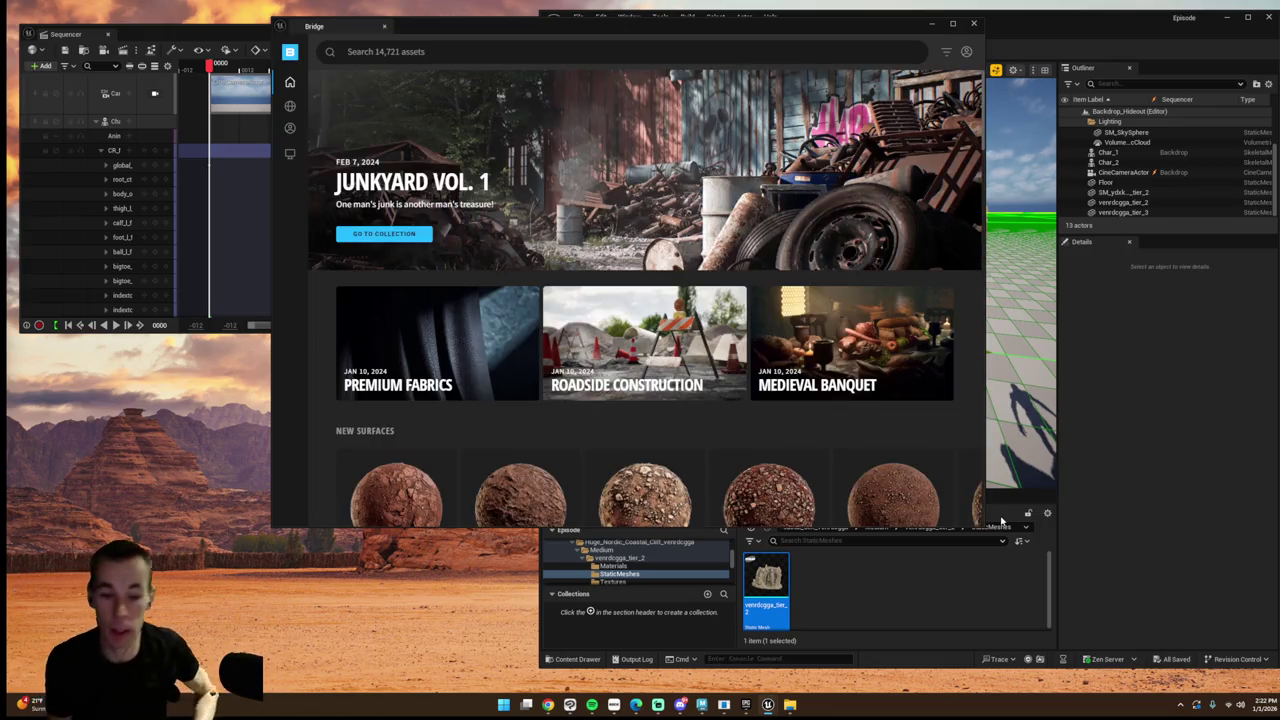
- Scroll the Bridge home page and move the window to reveal the level view
scroll(643, 443, "down", 5)
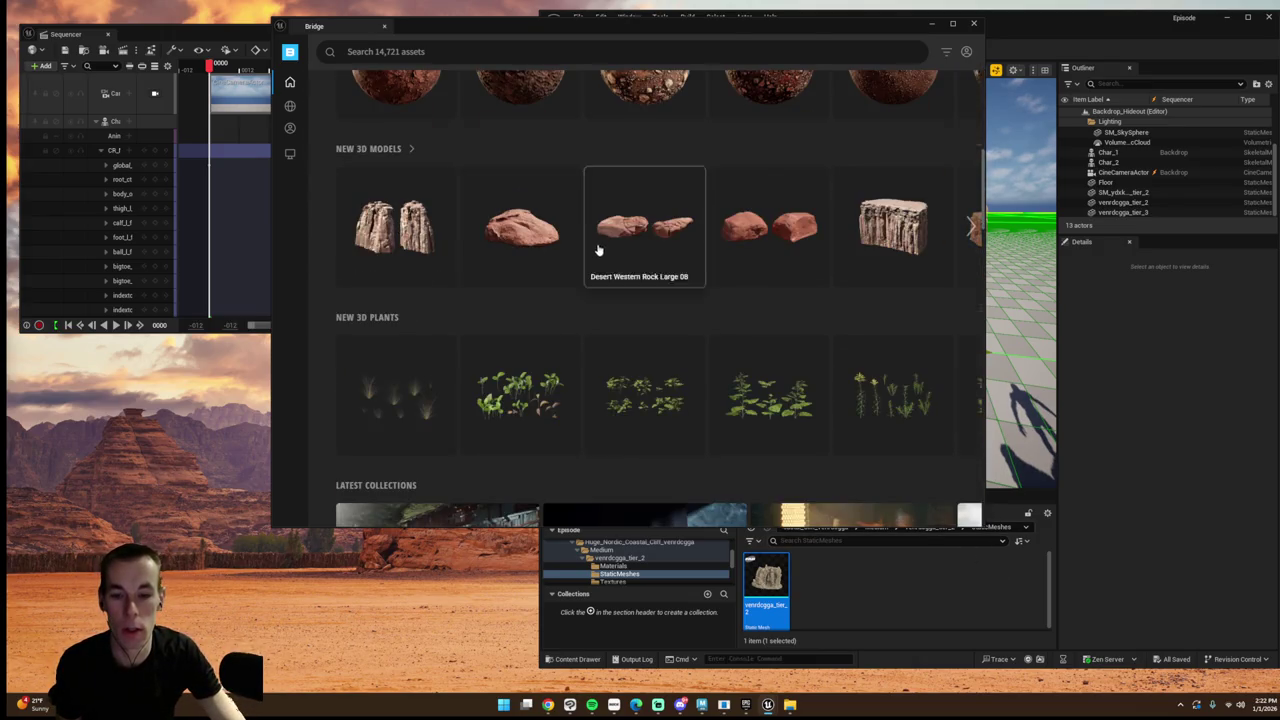
scroll(600, 251, "down", 7)
scroll(677, 274, "up", 2)
scroll(701, 279, "up", 2)
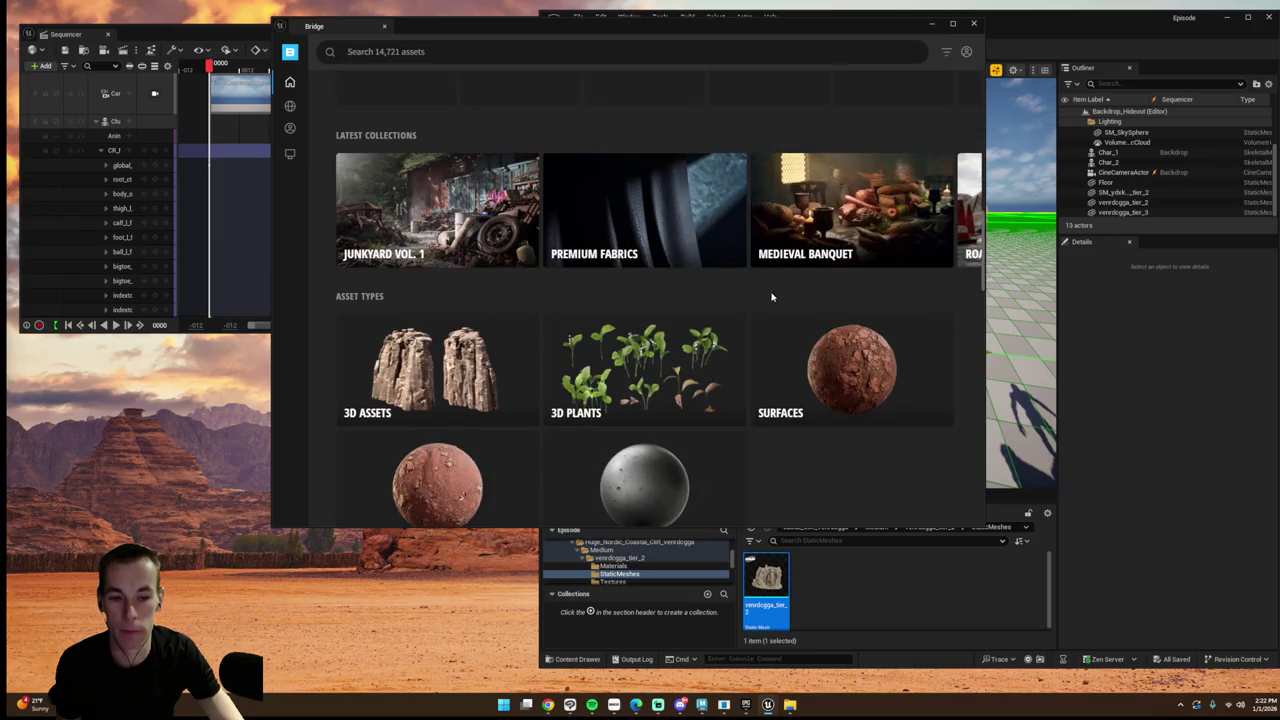
scroll(825, 317, "up", 3)
scroll(825, 317, "up", 4)
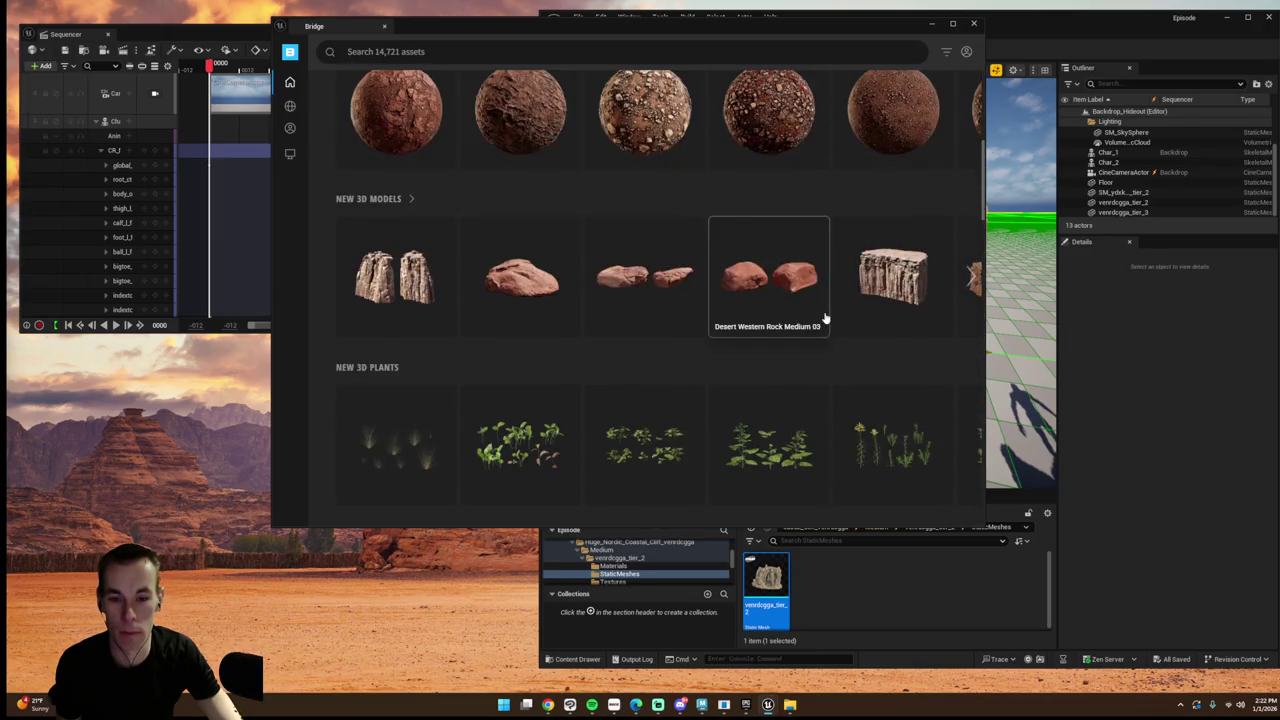
mouse_move(738, 28)
left_mouse_down()
mouse_move(506, 138)
mouse_move(610, 89)
left_mouse_up()
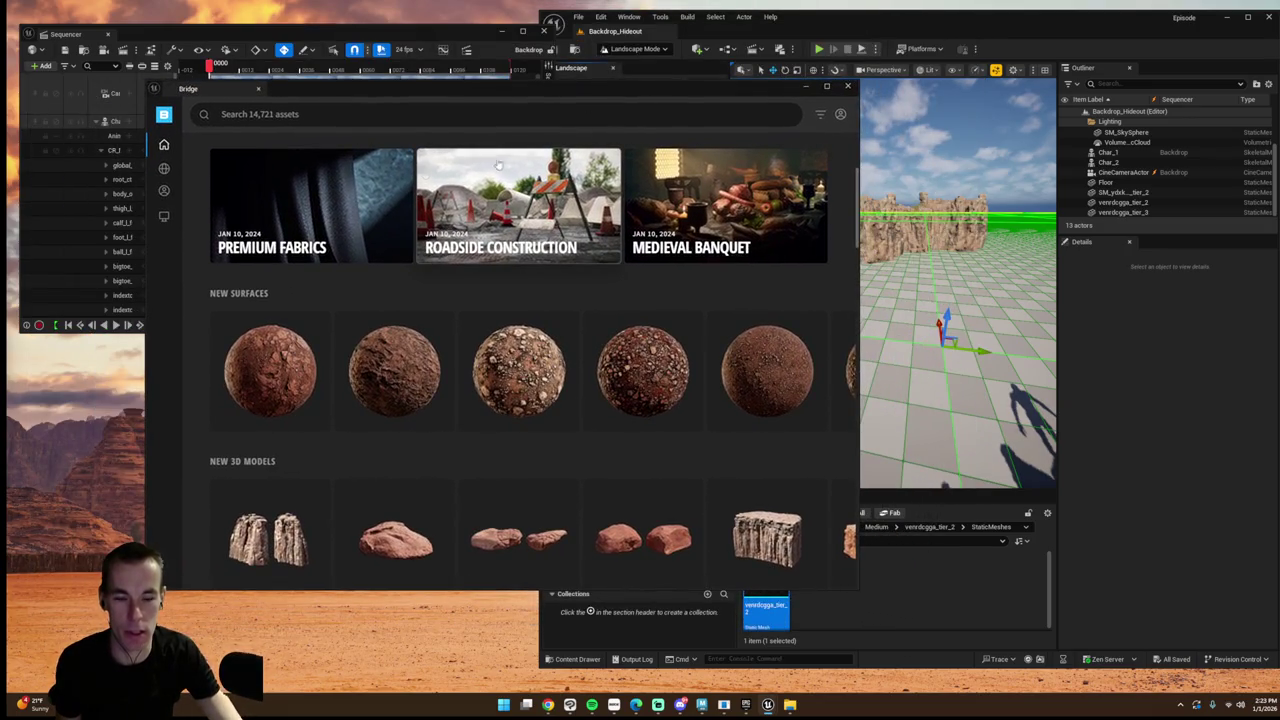
left_click(476, 122)
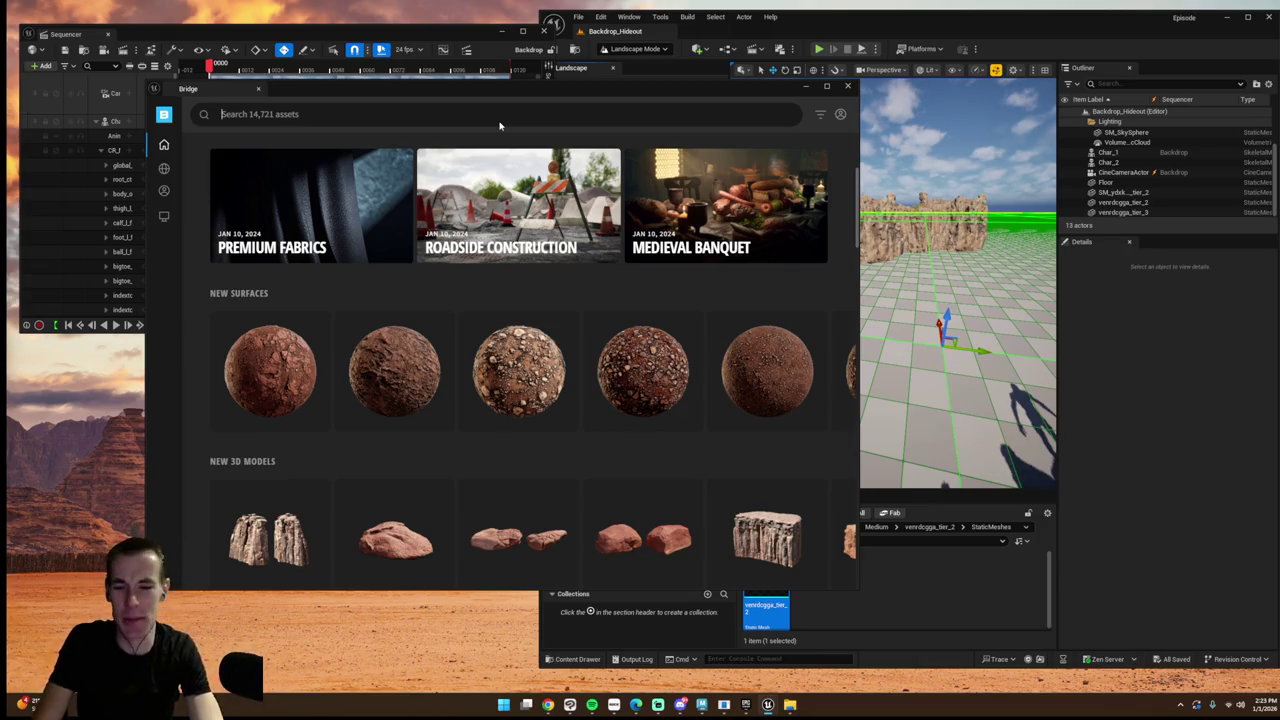
type("megs")
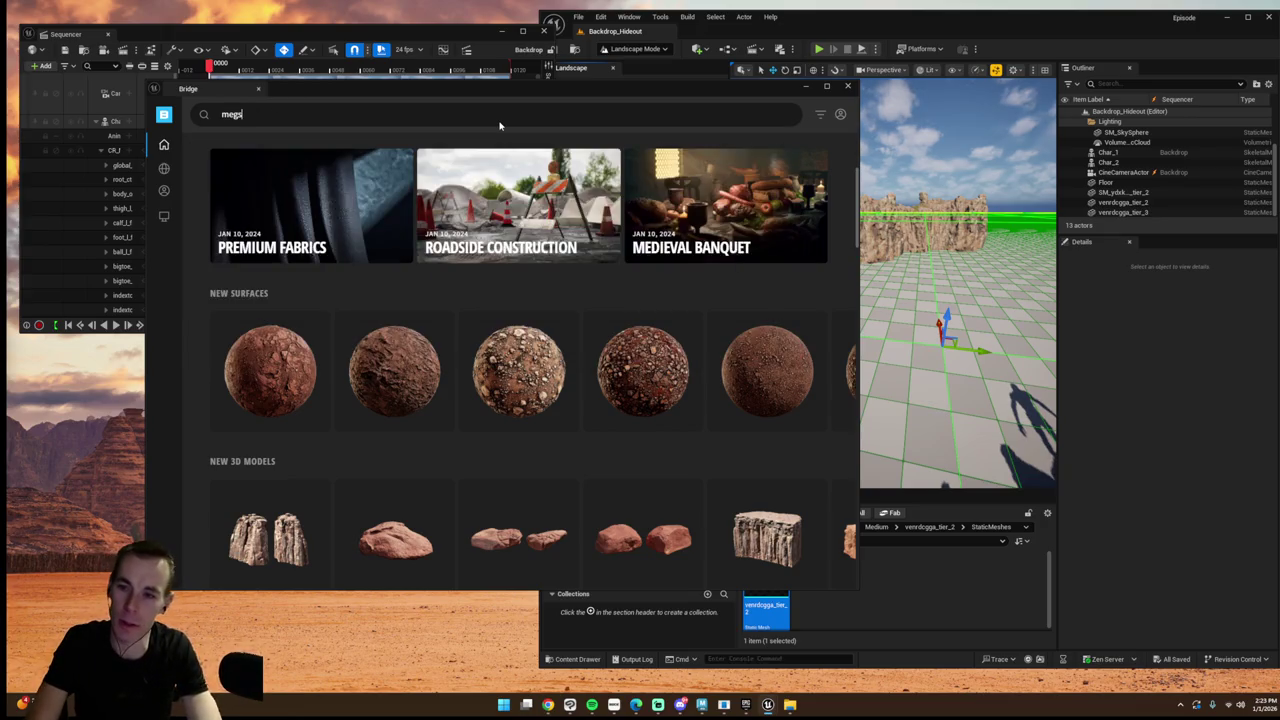
type("an")
key("Return")
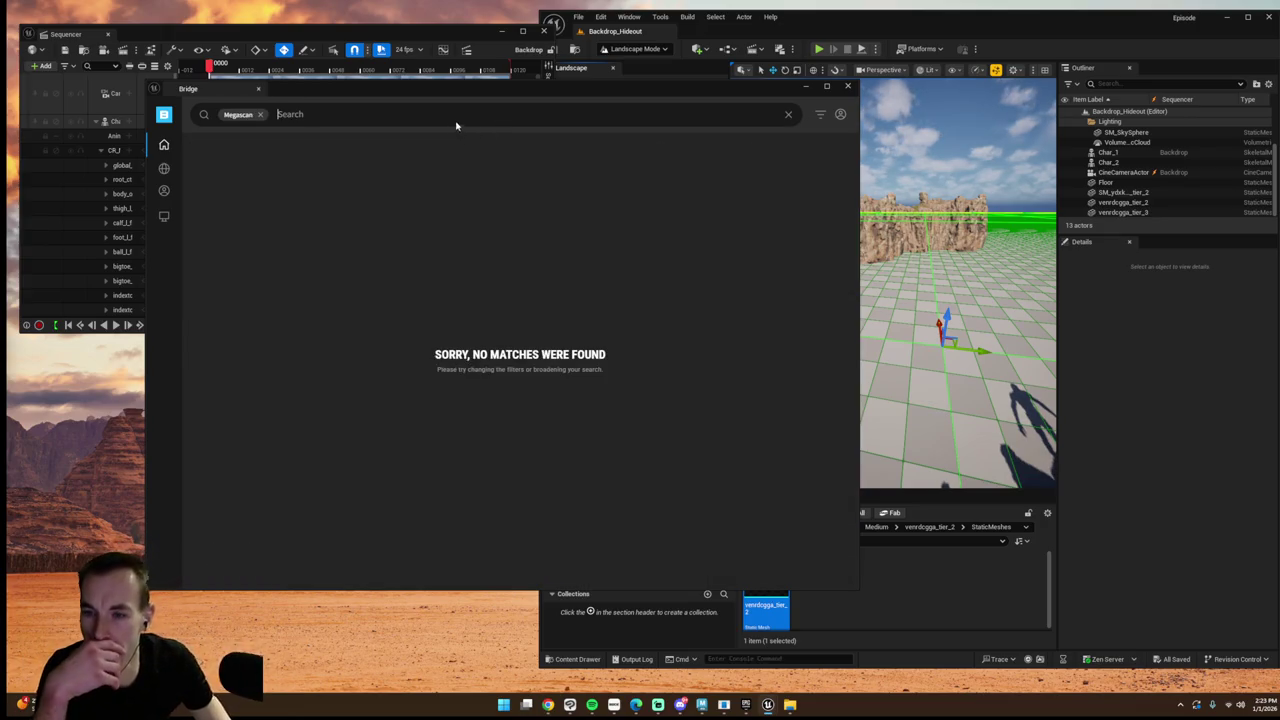
left_click(260, 114)
type("megascan")
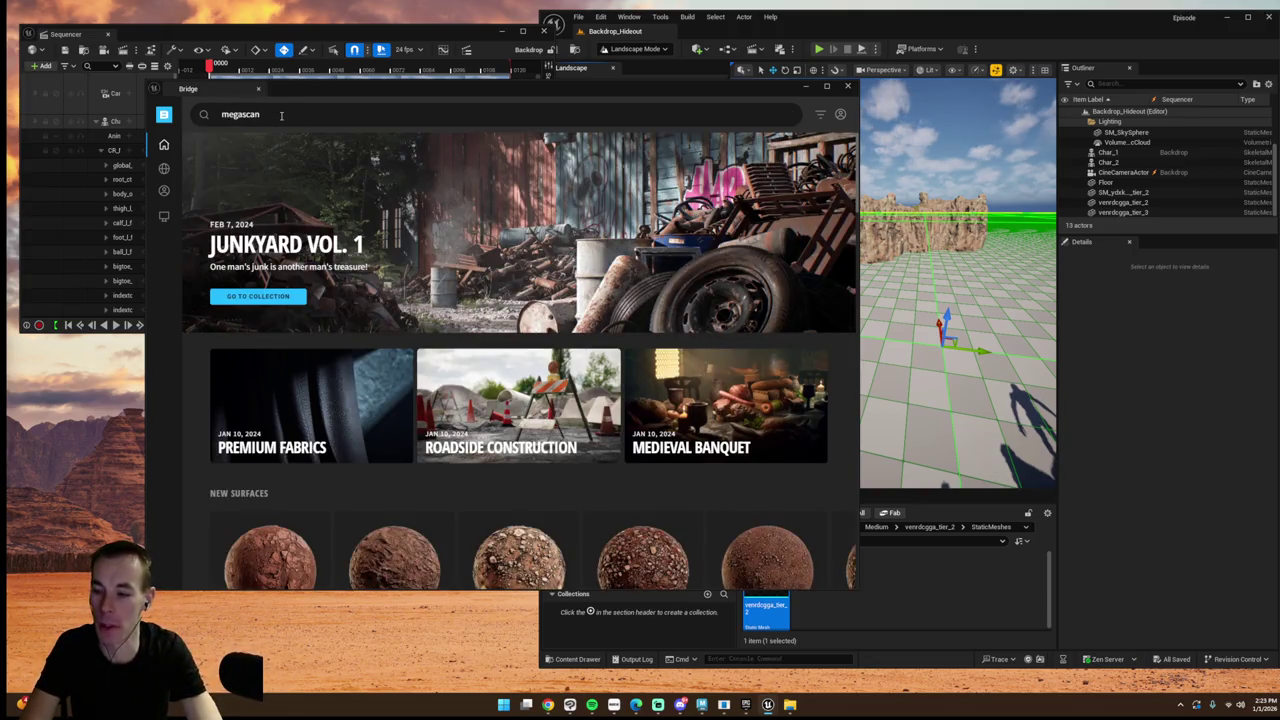
key("BackSpace")
key("BackSpace")
key("BackSpace")
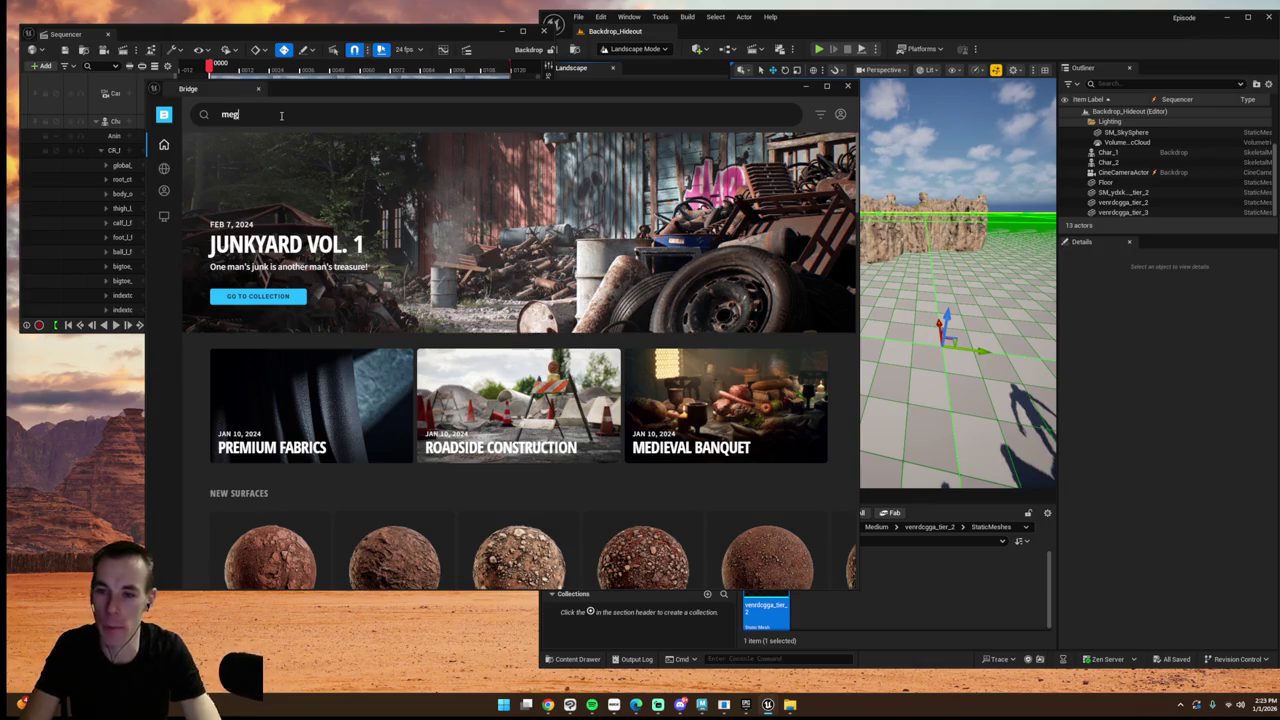
scroll(519, 341, "down", 2)
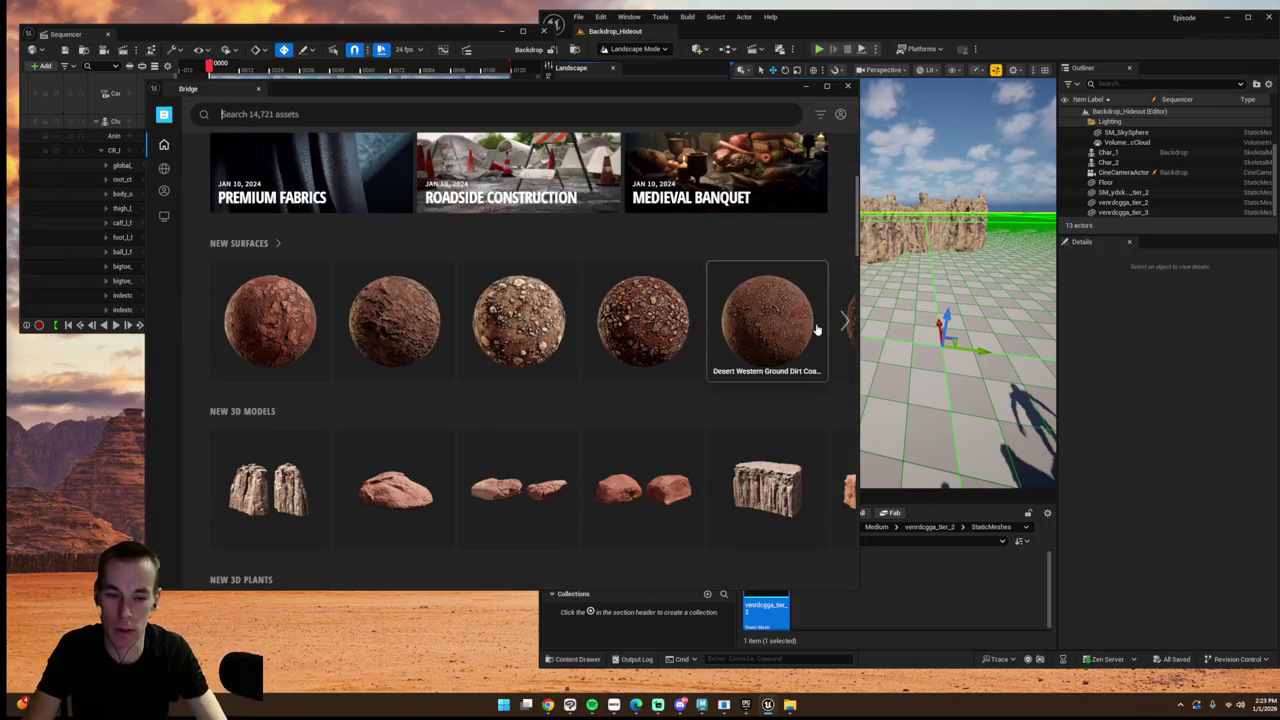
left_click(843, 321)
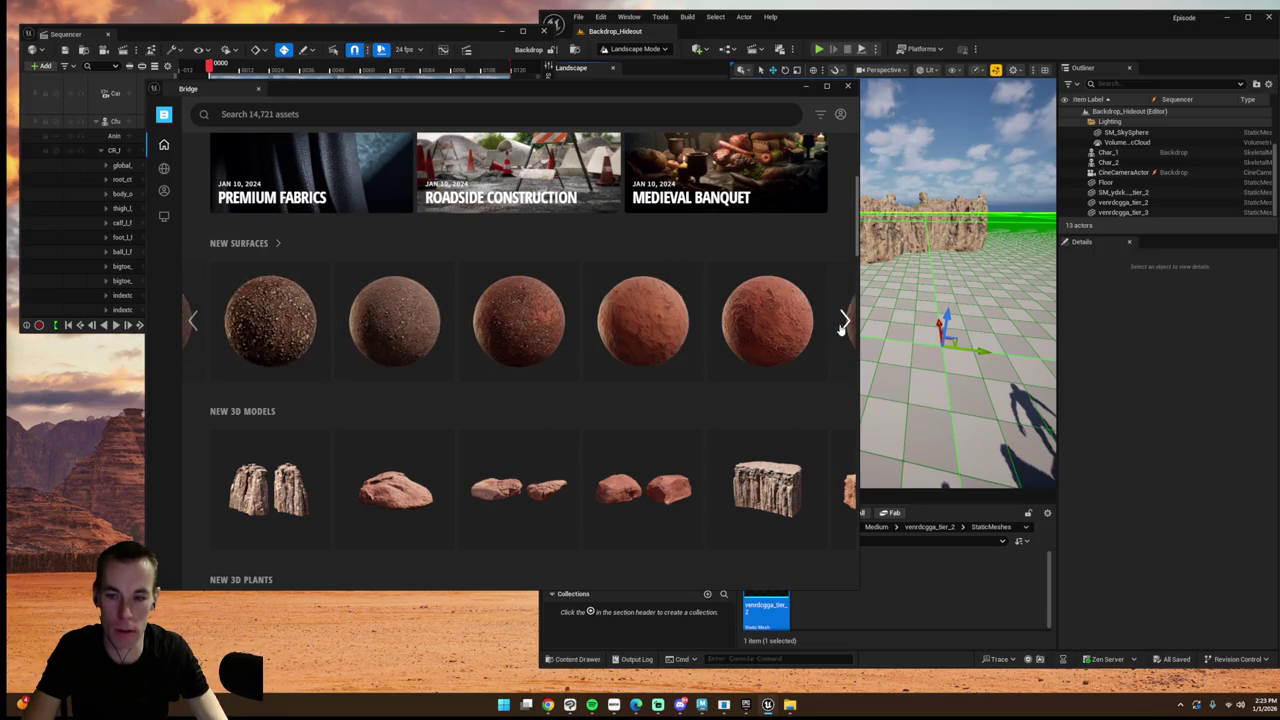
left_click(843, 321)
left_click(843, 321)
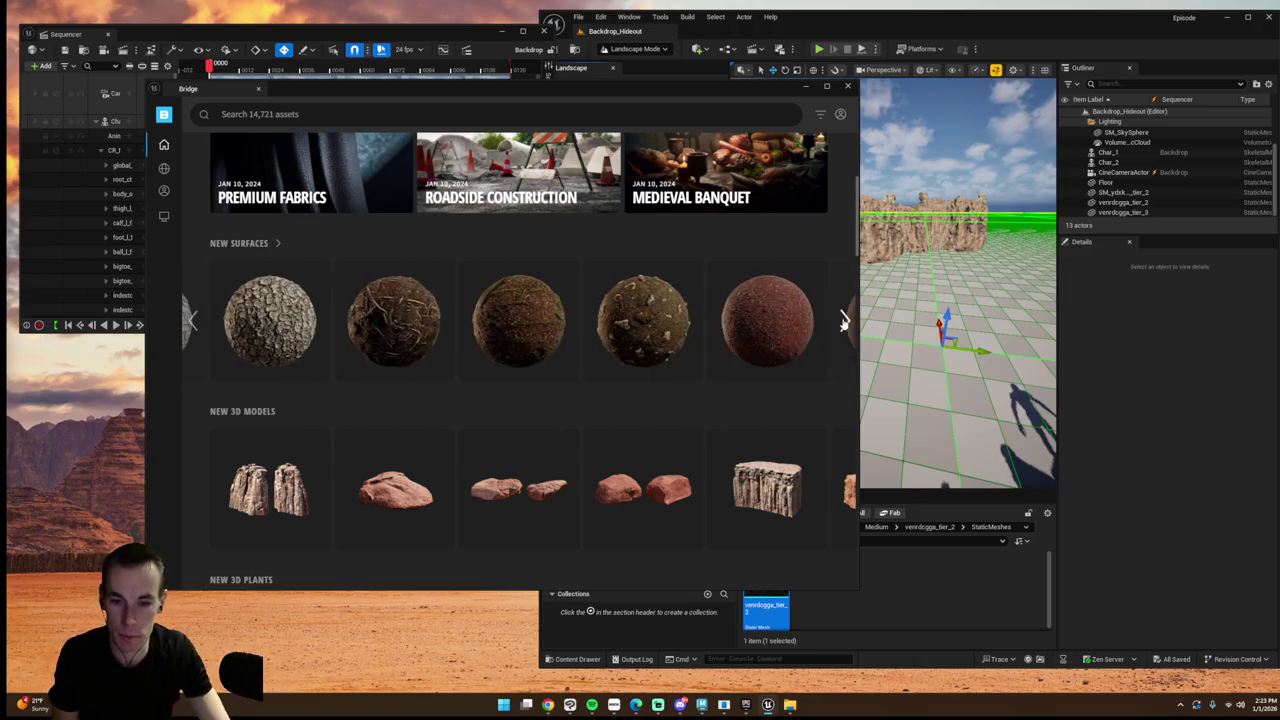
left_click(843, 321)
left_click(843, 321)
left_click(843, 321)
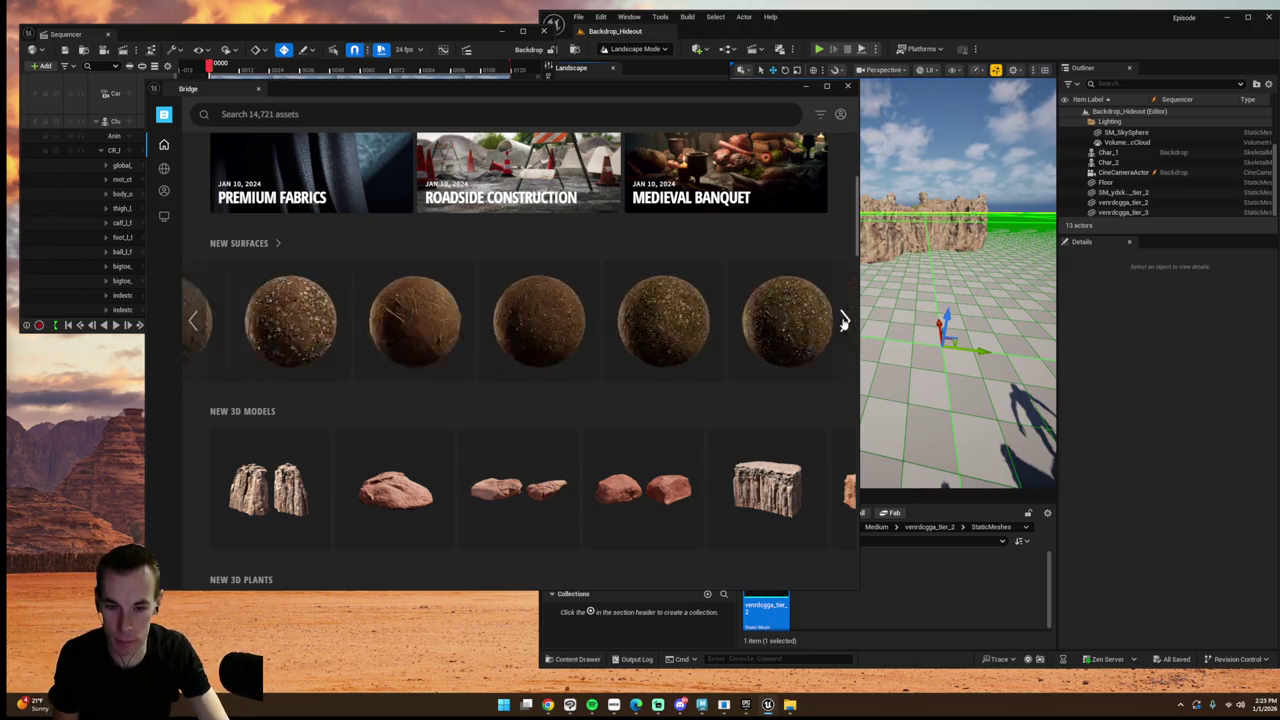
left_click(843, 321)
left_click(843, 321)
left_click(843, 321)
left_click(843, 321)
left_click(843, 321)
left_click(843, 321)
left_click(843, 321)
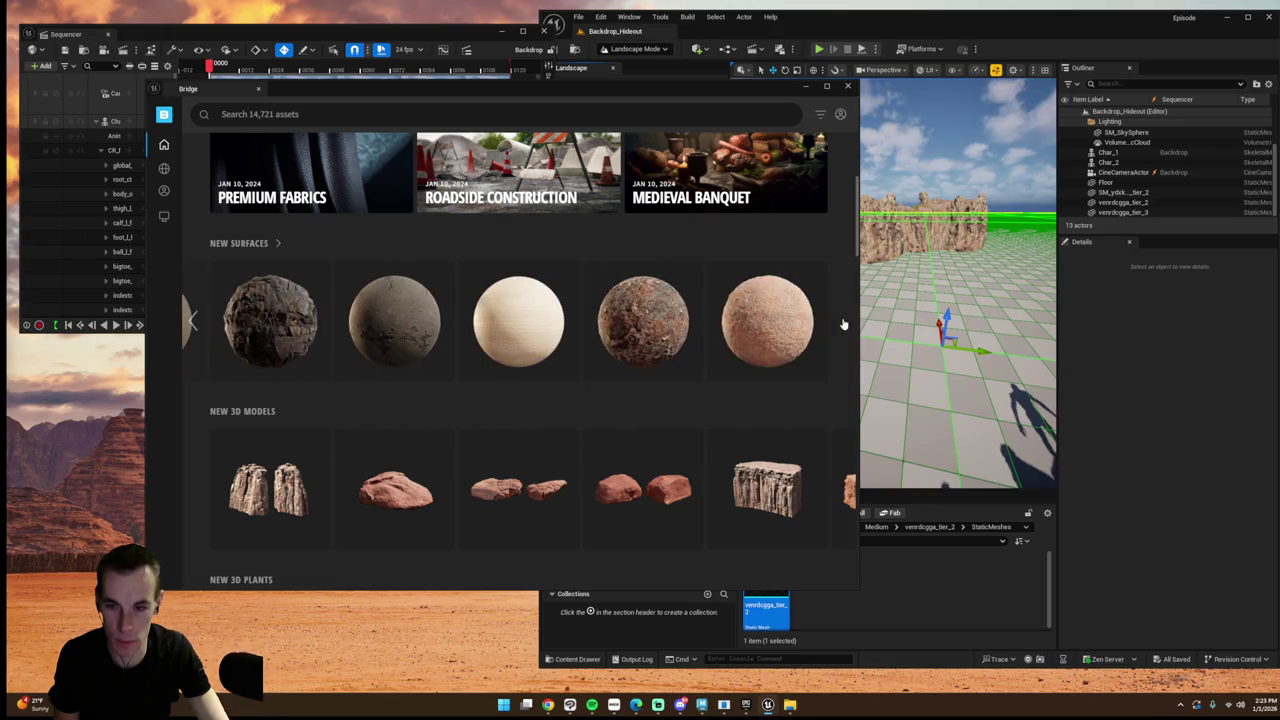
scroll(718, 354, "down", 10)
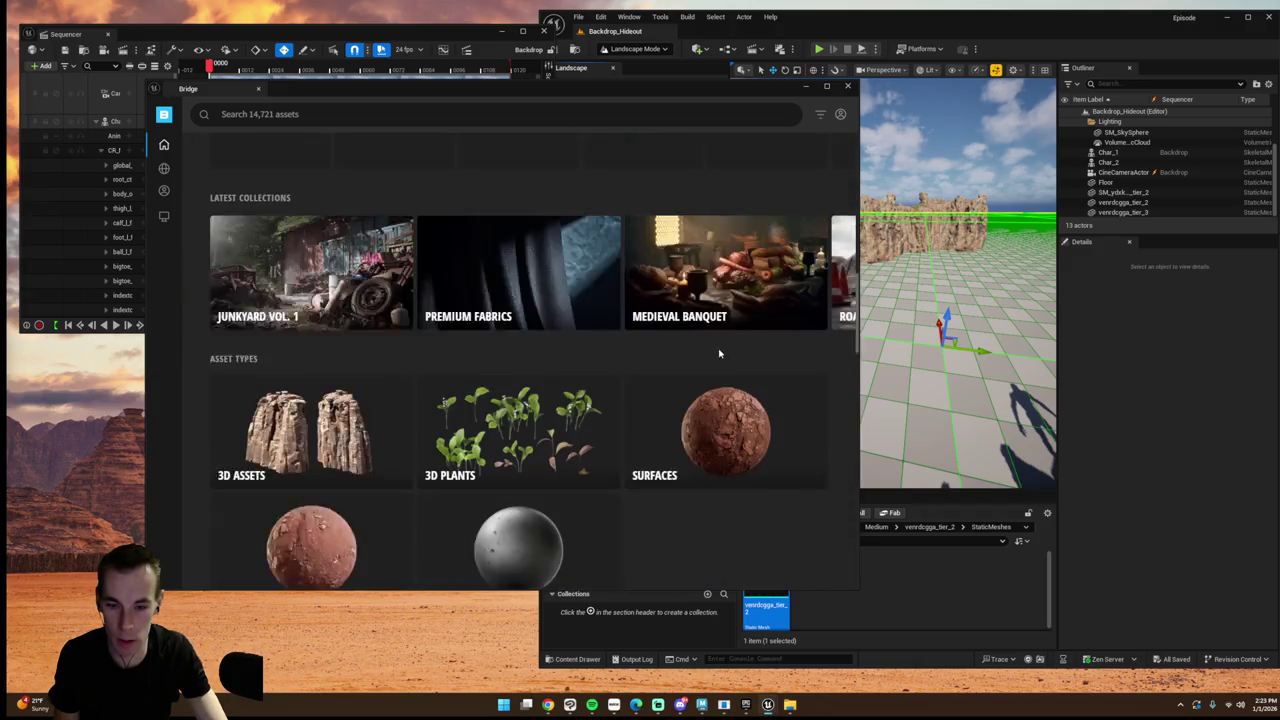
scroll(718, 354, "down", 10)
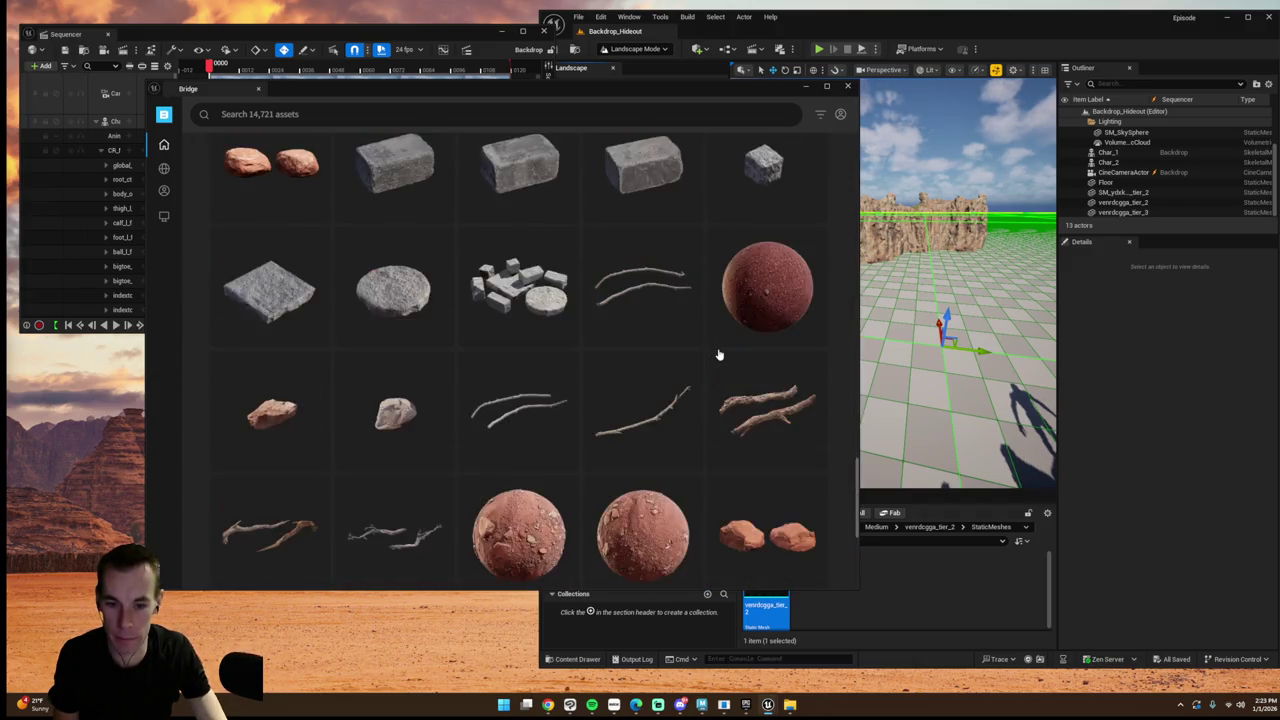
scroll(718, 354, "down", 10)
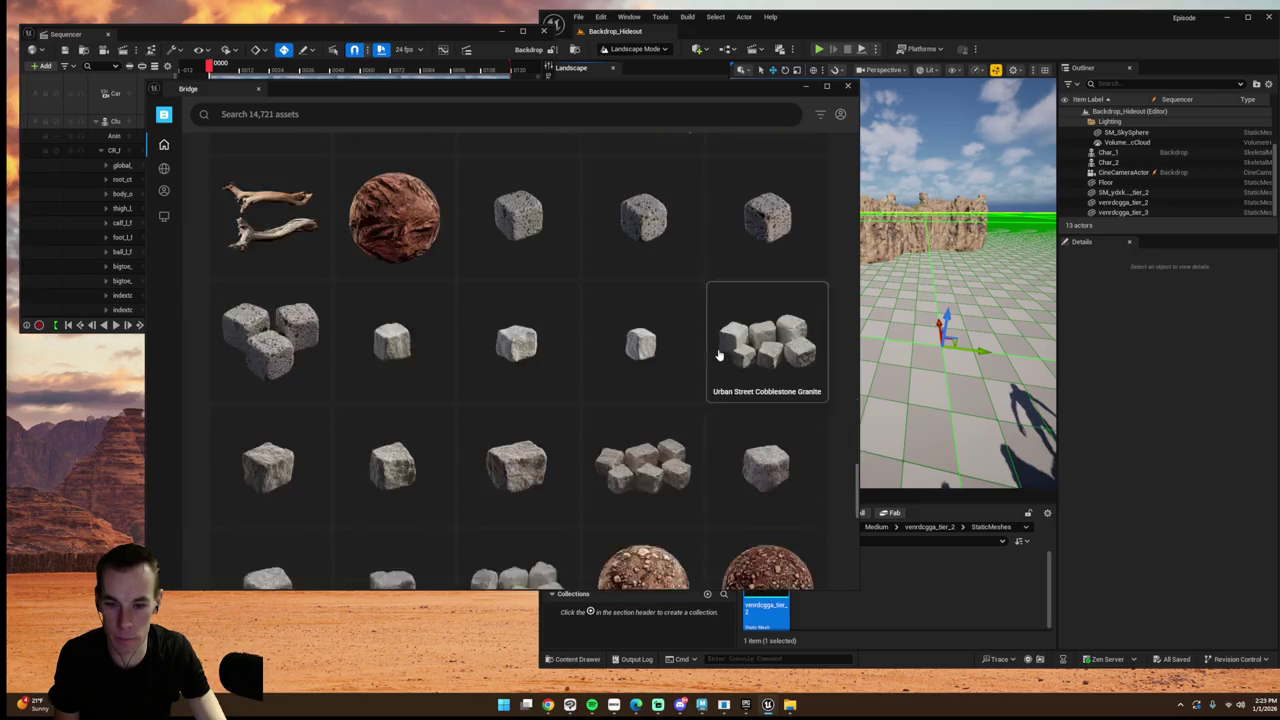
scroll(718, 354, "down", 10)
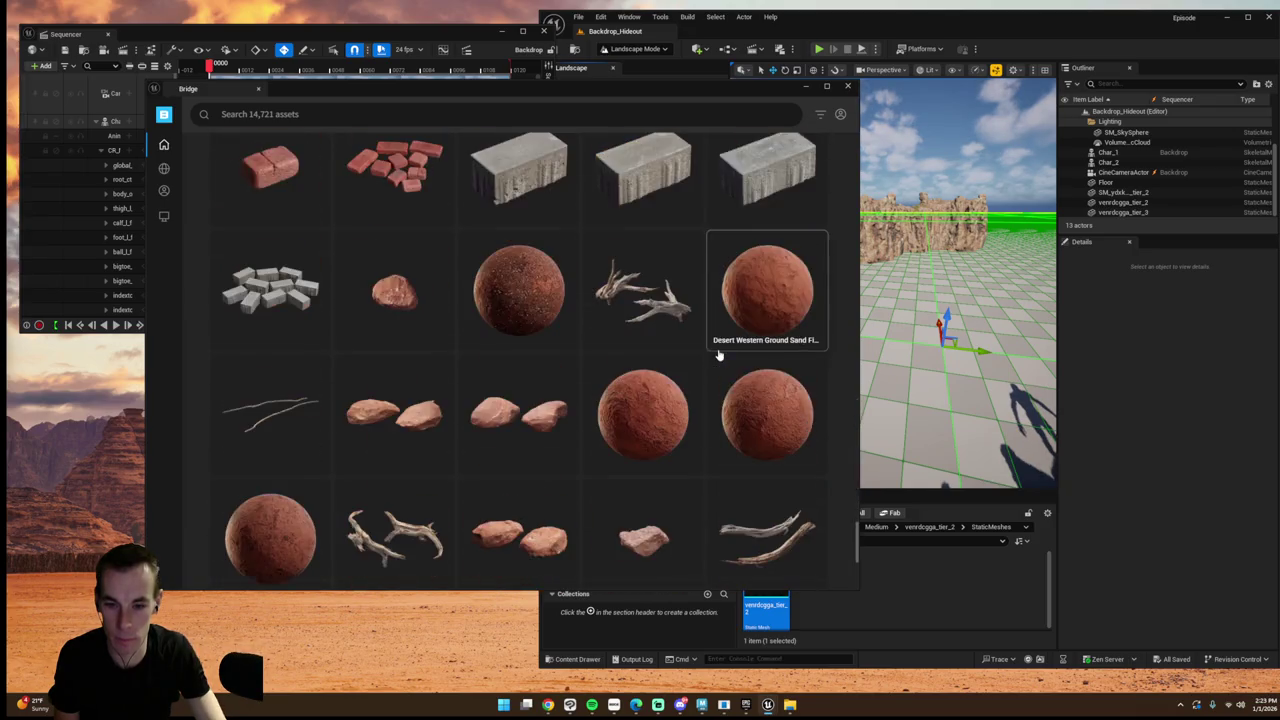
scroll(718, 354, "down", 6)
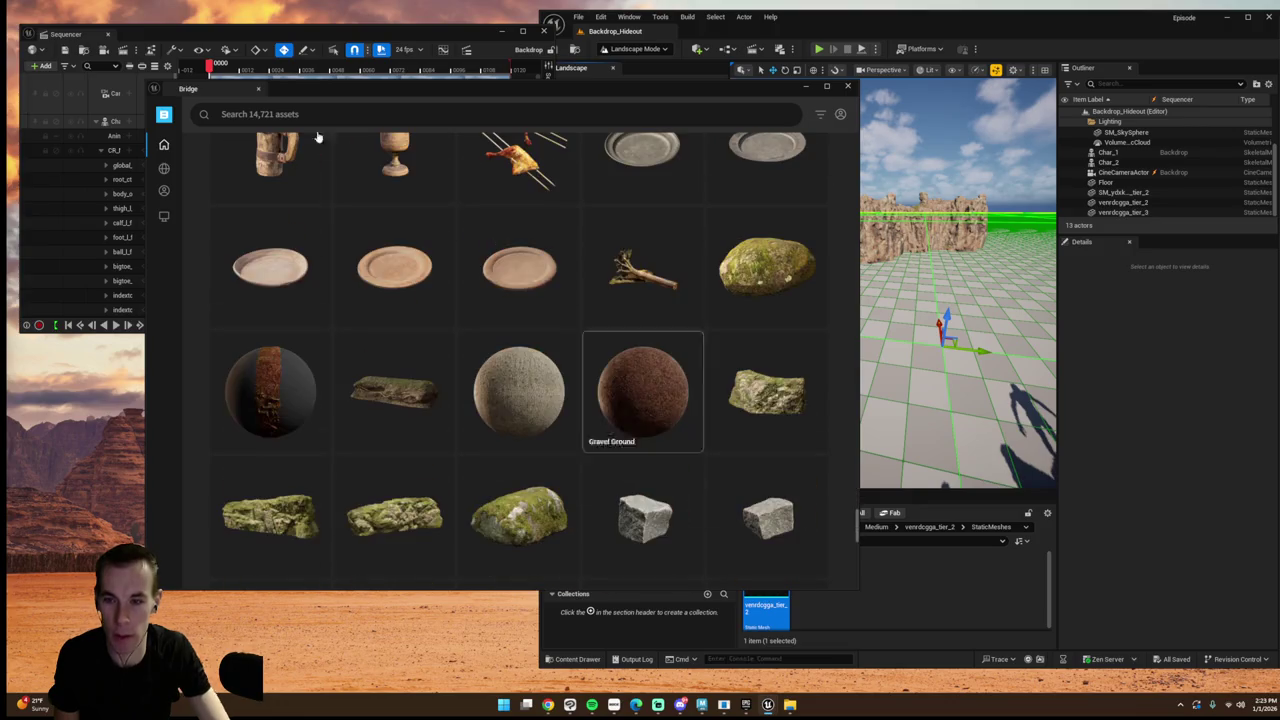
left_click(319, 117)
- Search 'mud' and inspect Dry Mud Ground, Rocky Soil Ground and Scattered Goat Manure in Muddy Ground
type("mud")
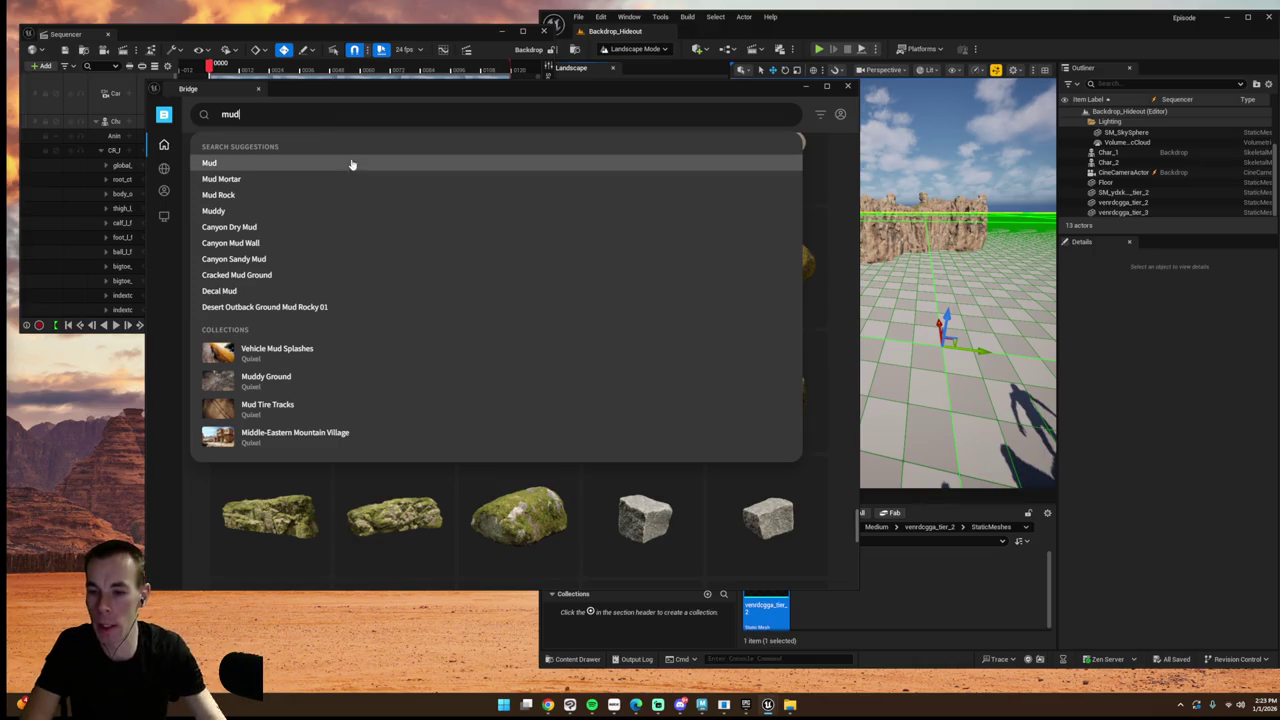
left_click(270, 379)
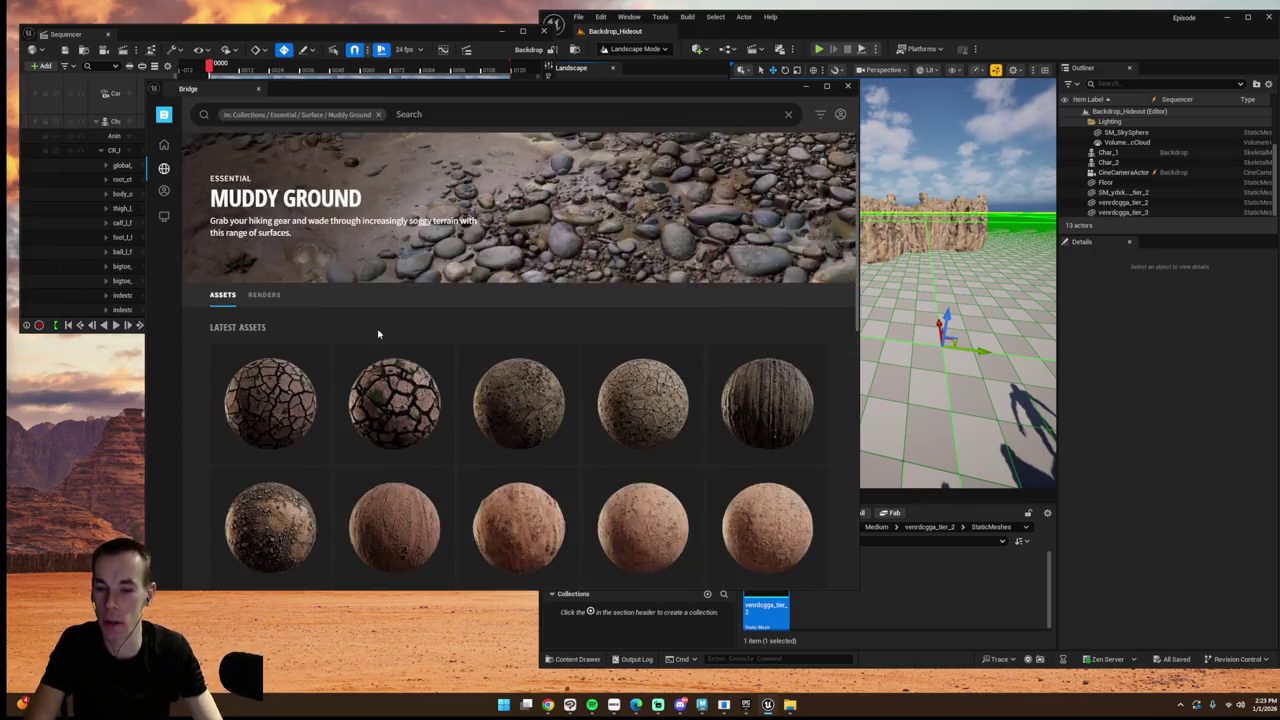
scroll(378, 334, "down", 3)
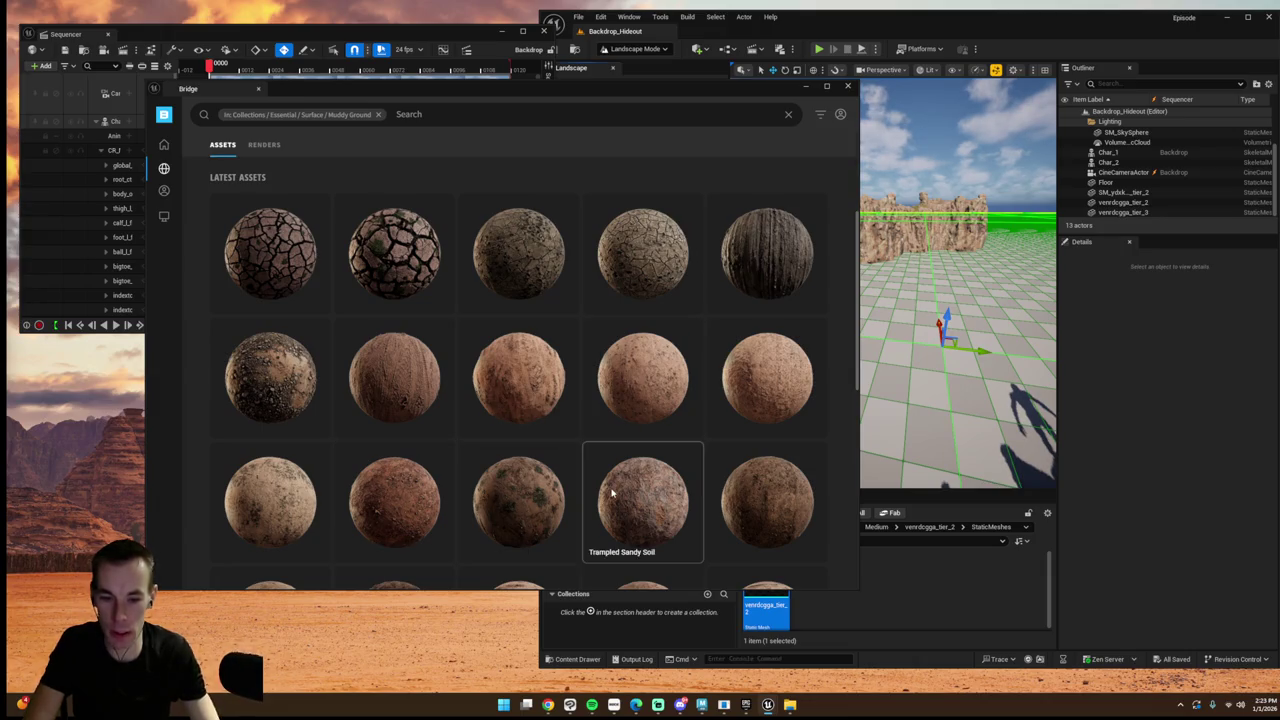
left_click(741, 485)
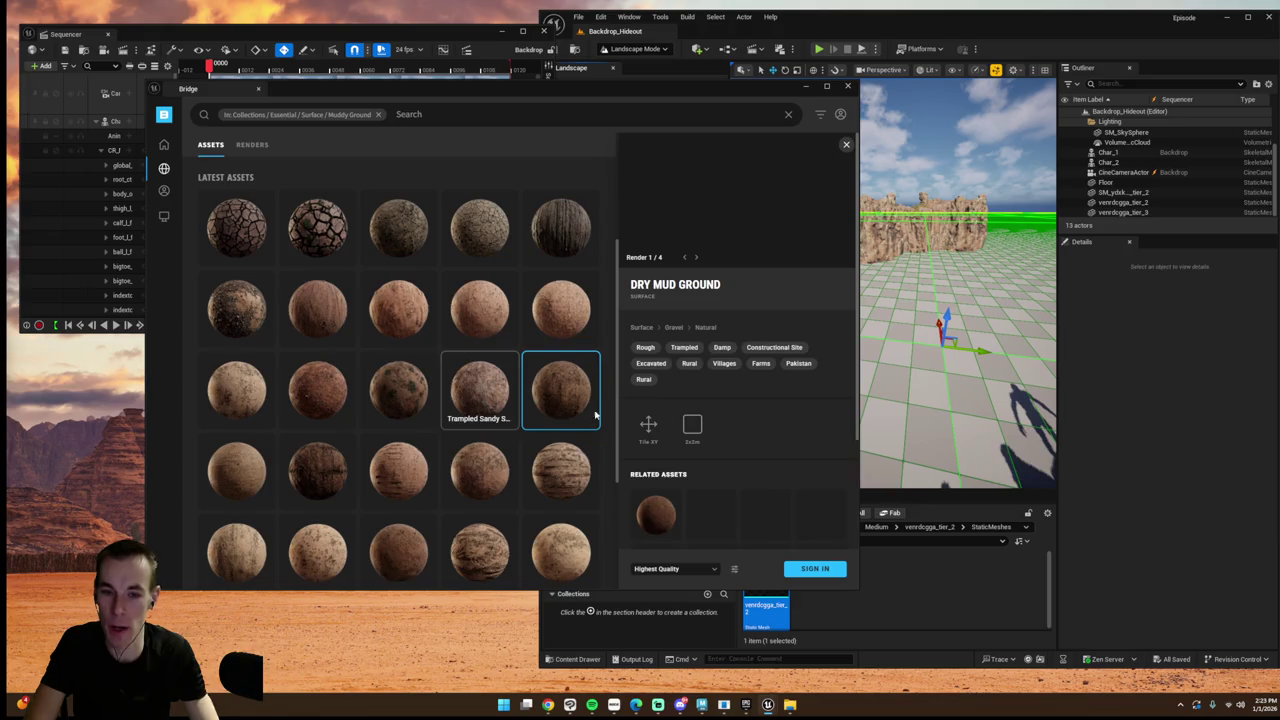
scroll(500, 396, "down", 2)
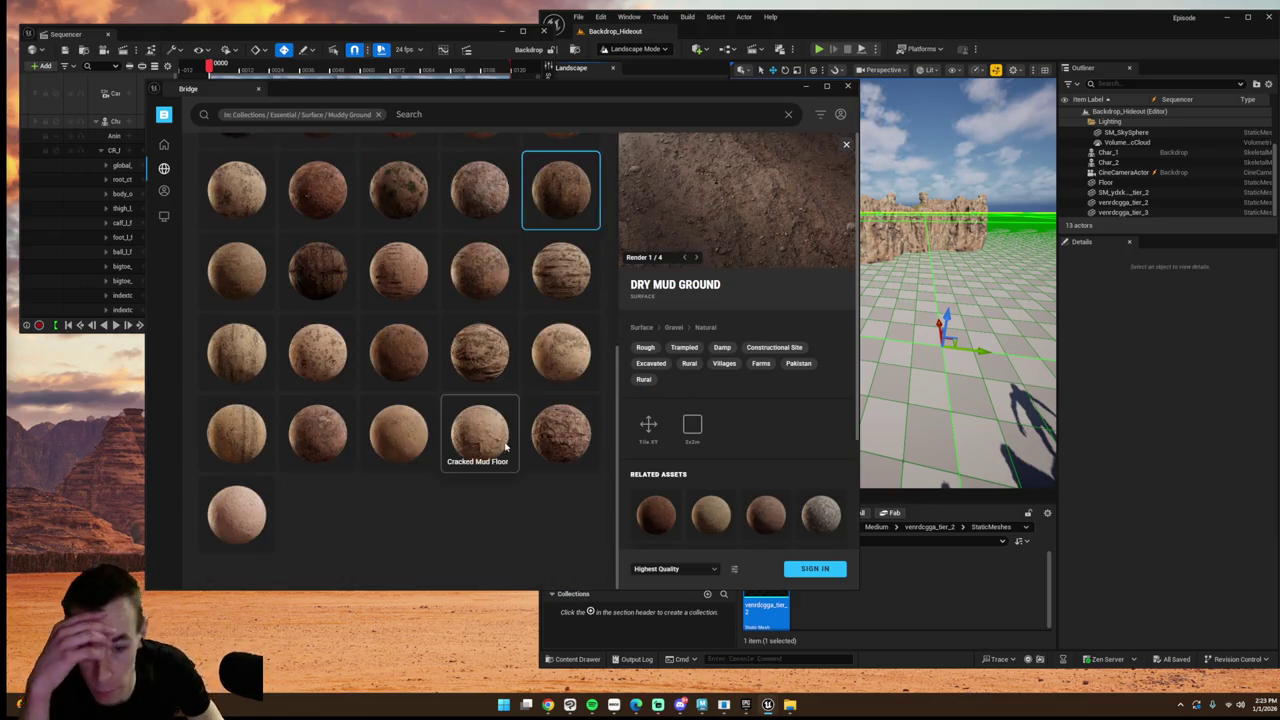
scroll(440, 430, "up", 5)
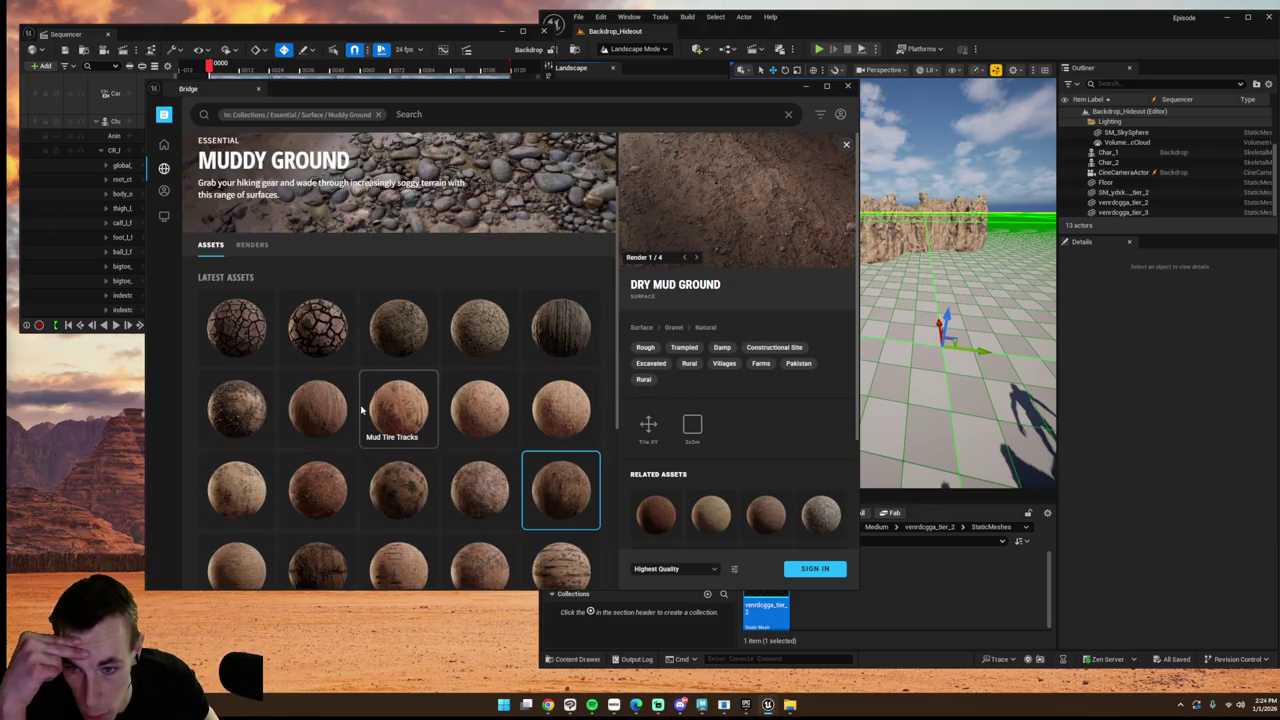
left_click(240, 400)
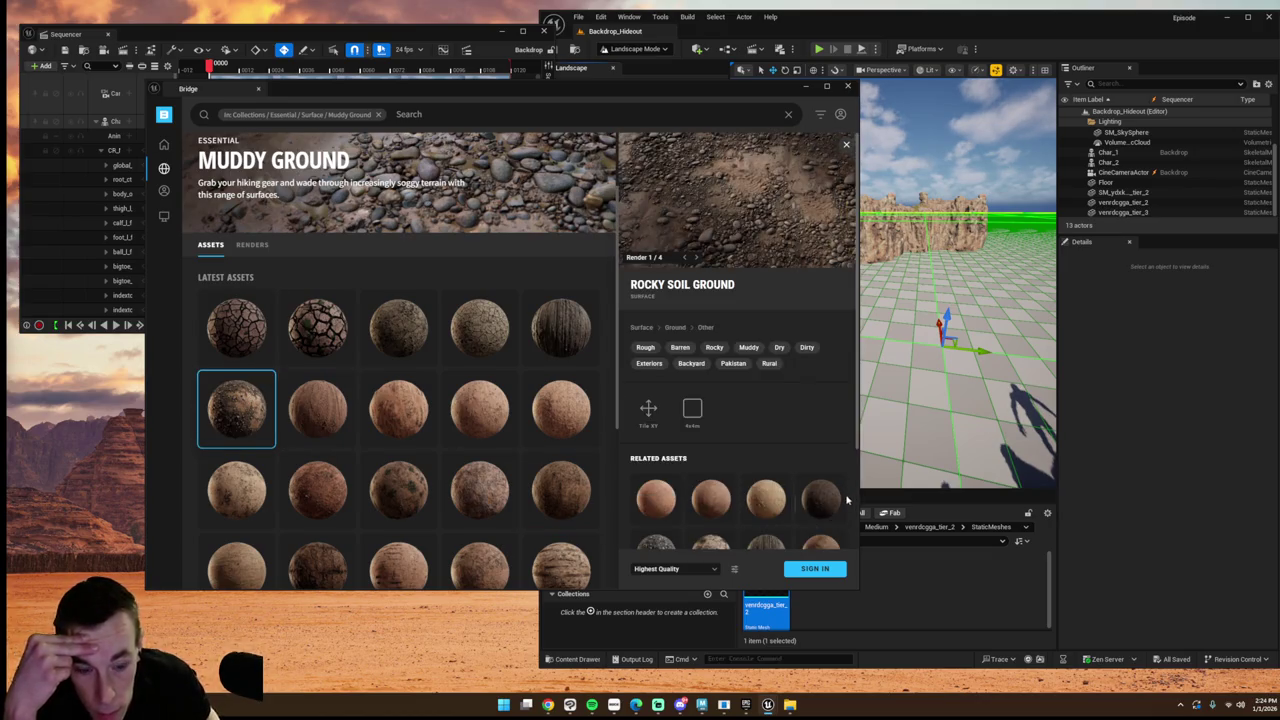
left_click(822, 500)
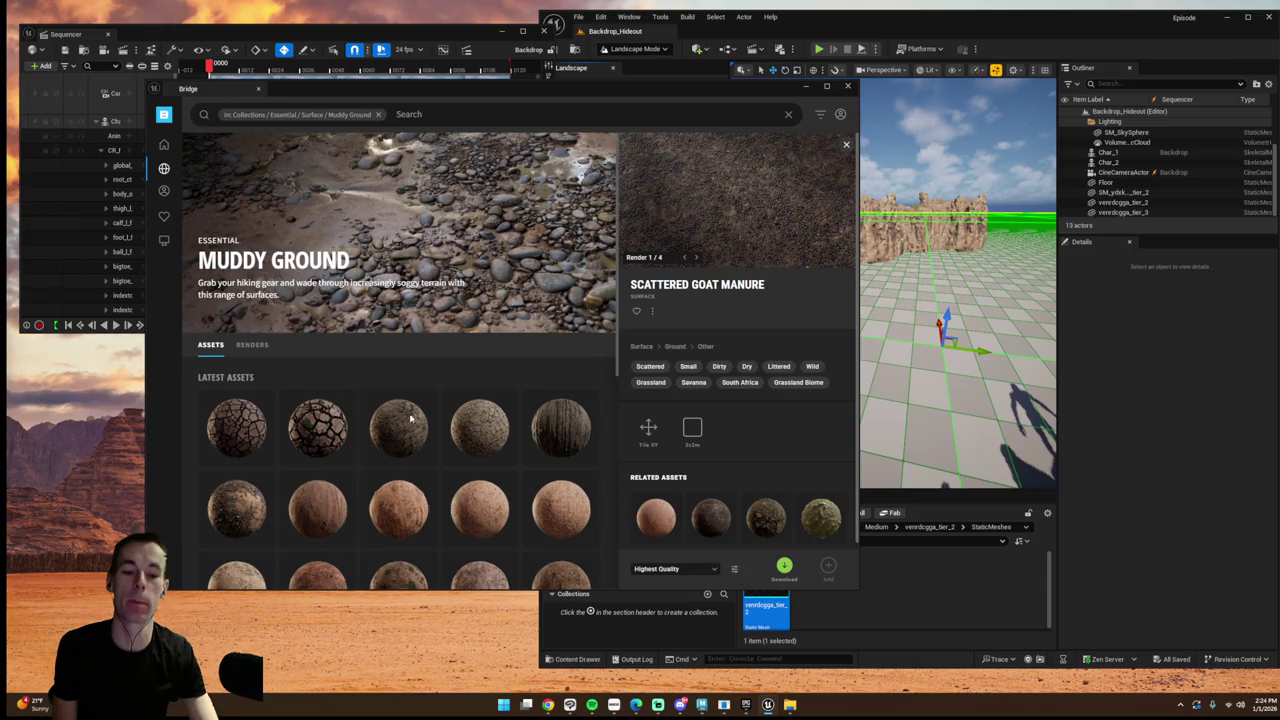
- Try downloading the Rocky Soil Ground surface and check the filter and account options
left_click(251, 513)
left_click(785, 567)
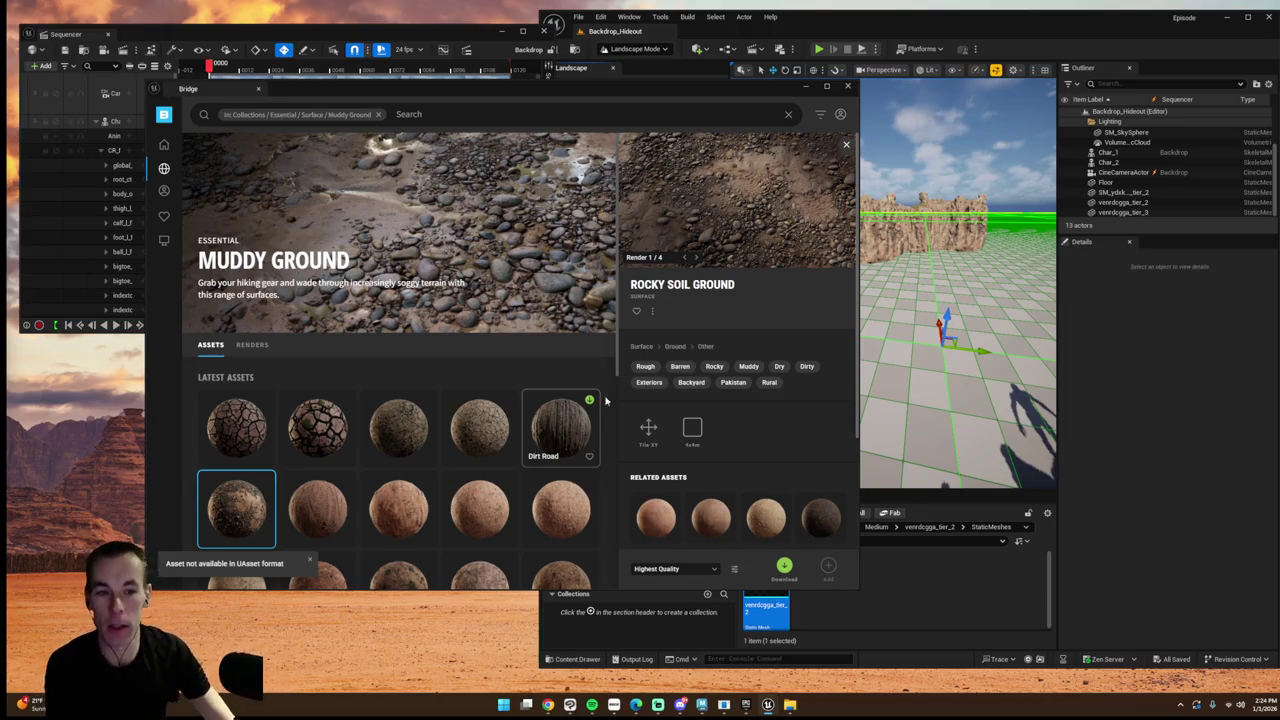
left_click(822, 115)
left_click(839, 115)
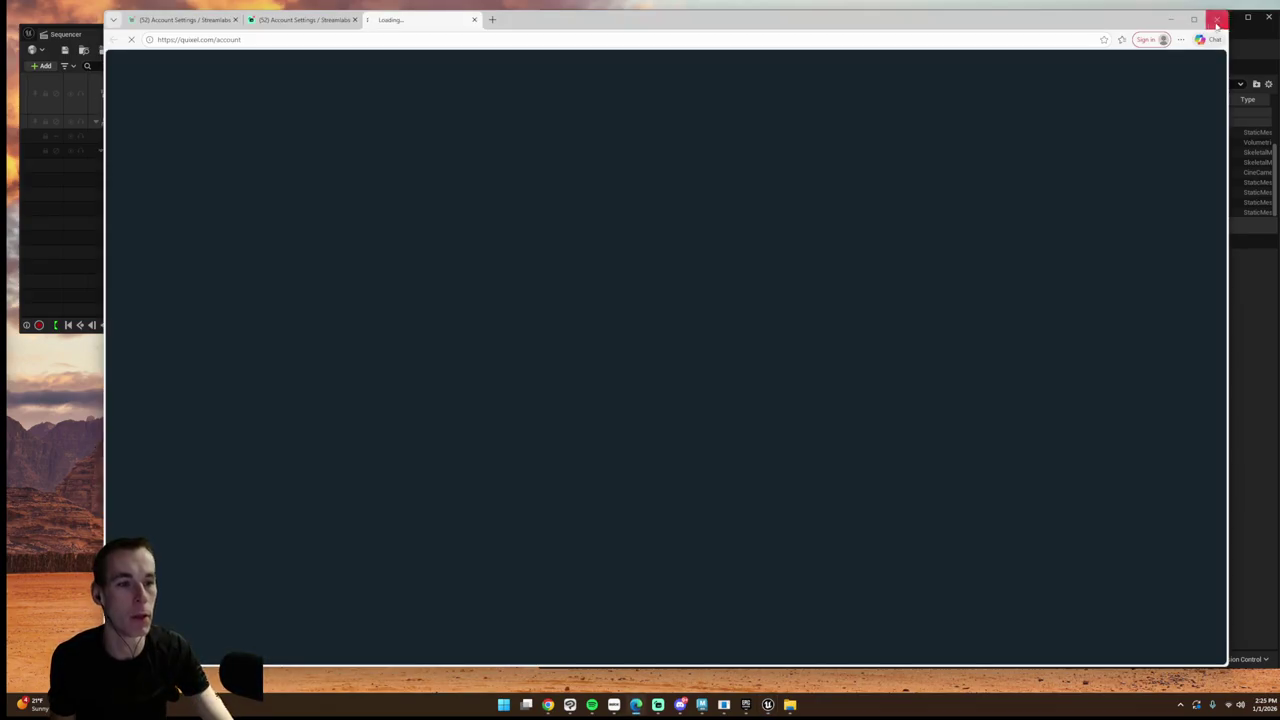
left_click(1221, 16)
left_click(820, 115)
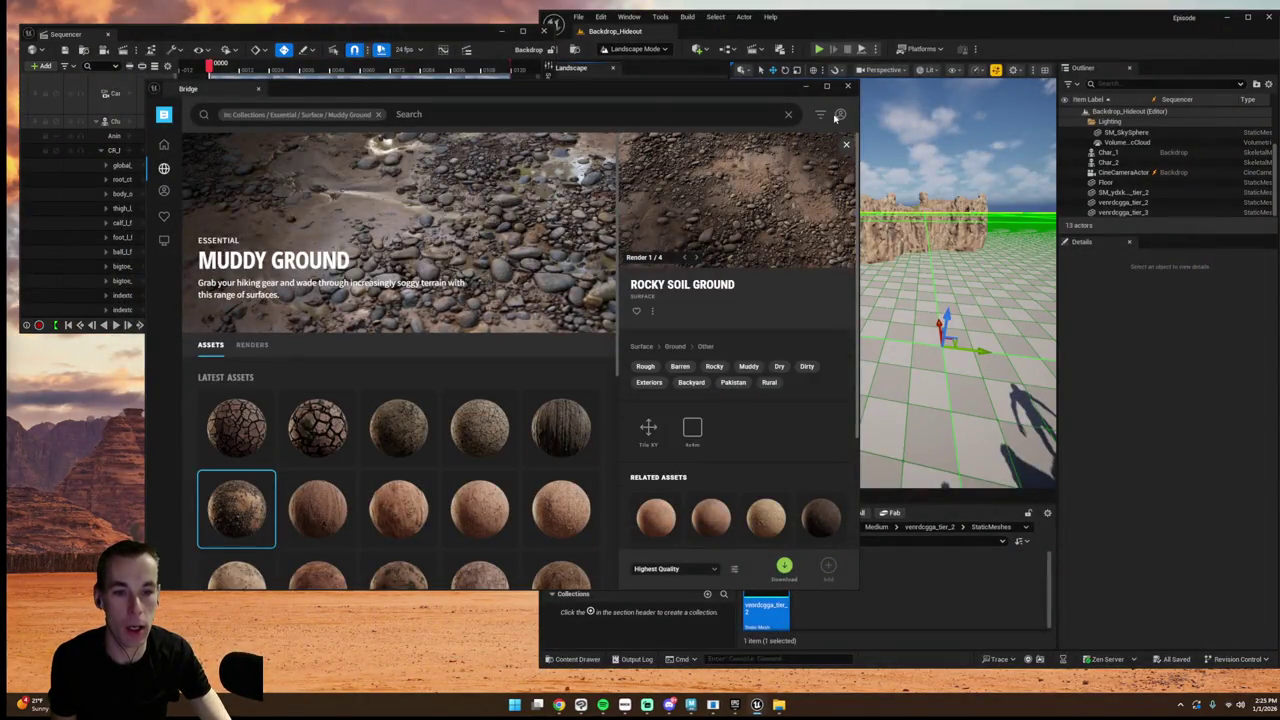
- Save the Bridge preferences and retry the Rocky Soil Ground download
left_click(839, 115)
left_click(765, 172)
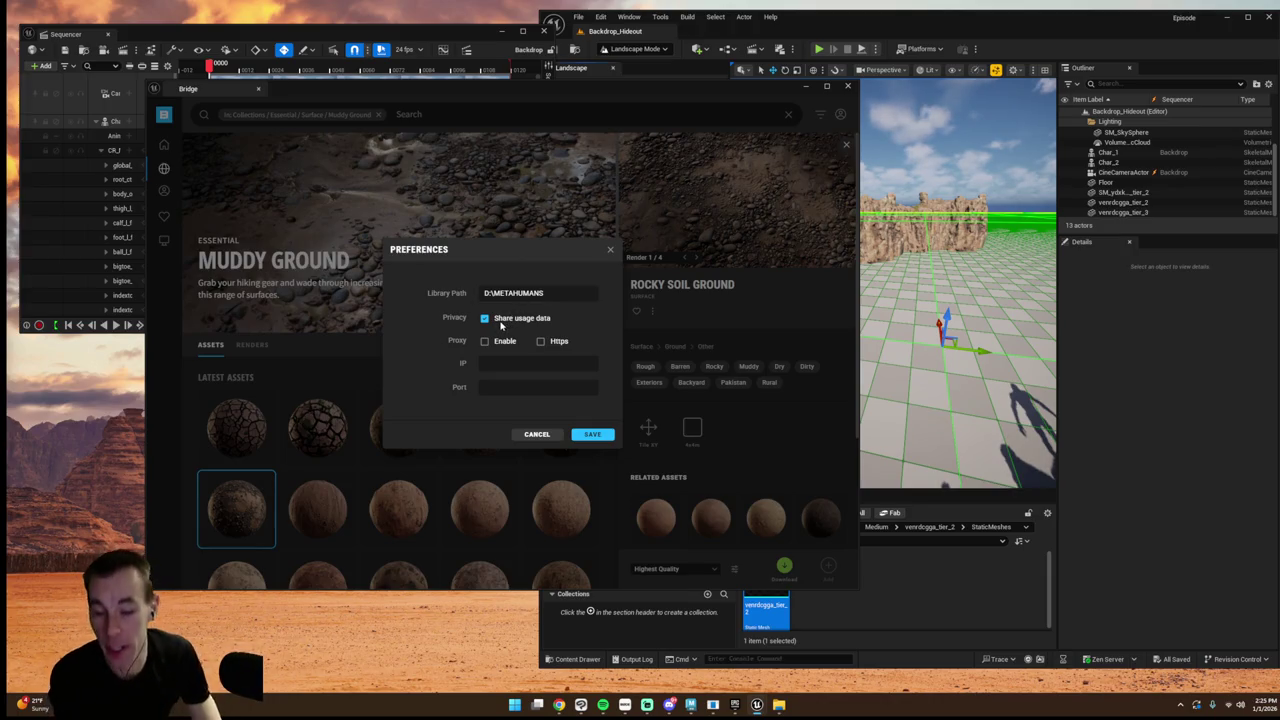
left_click(590, 434)
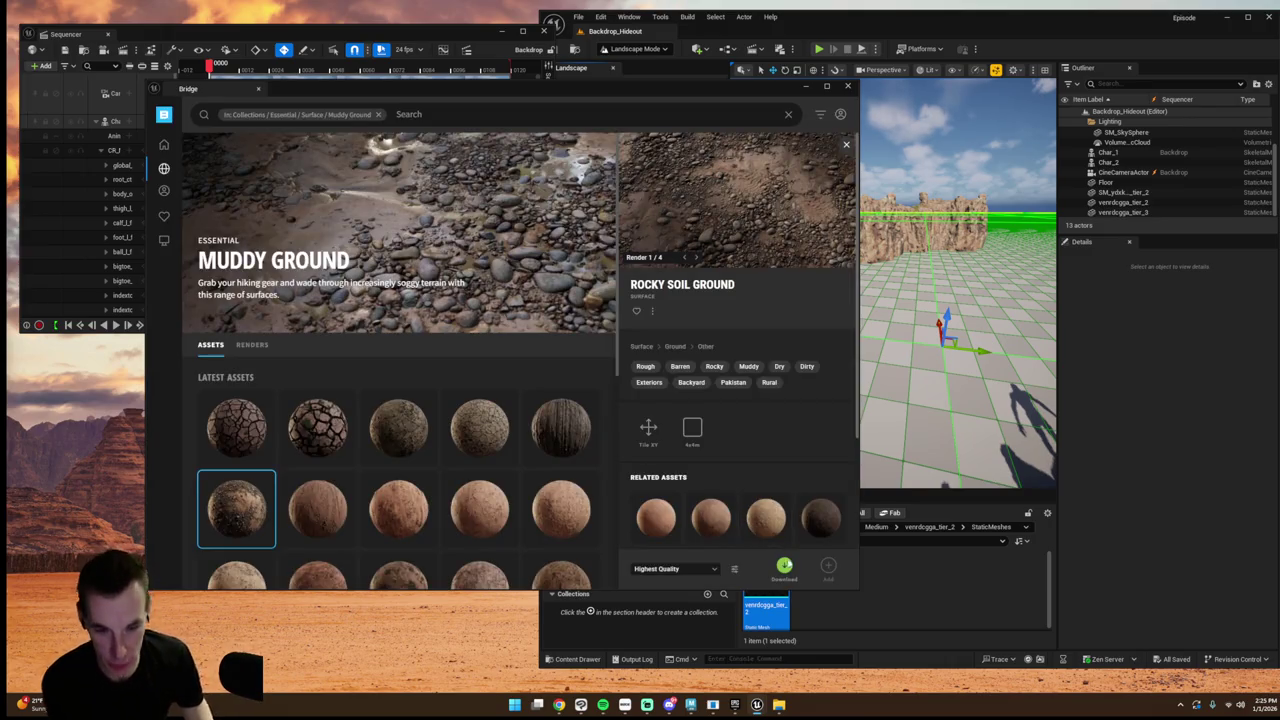
left_click(785, 566)
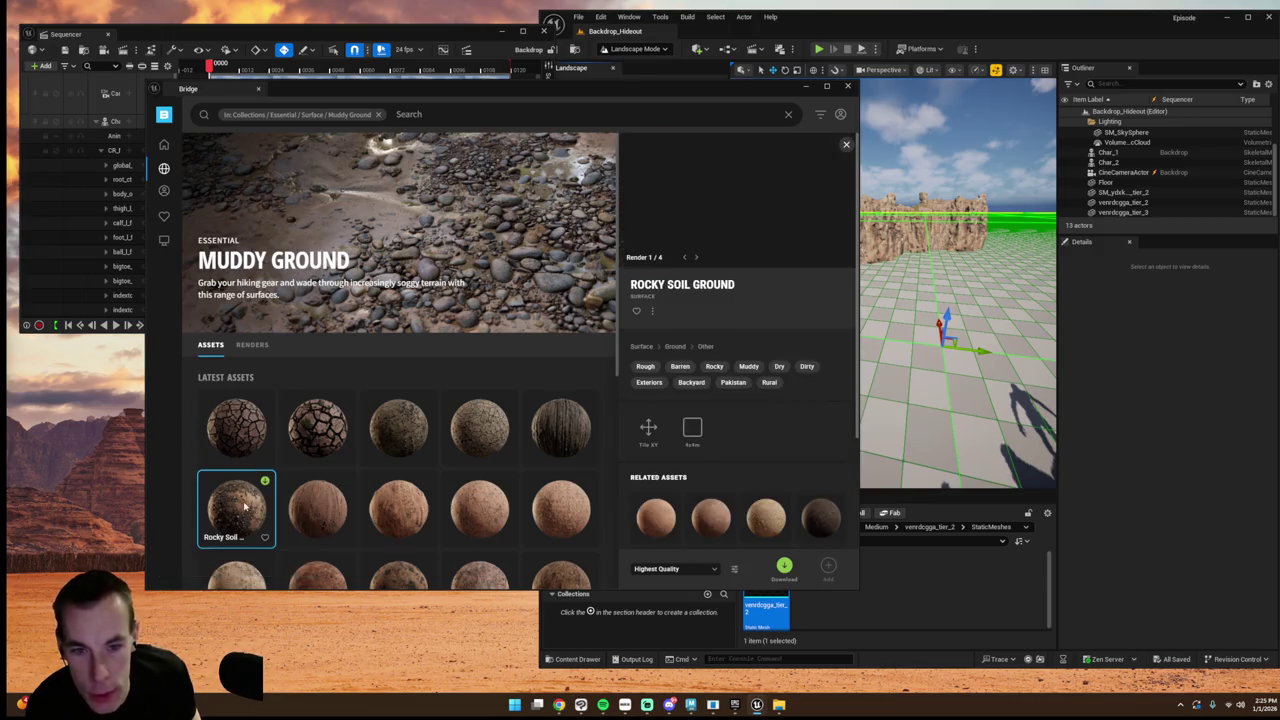
left_click(785, 567)
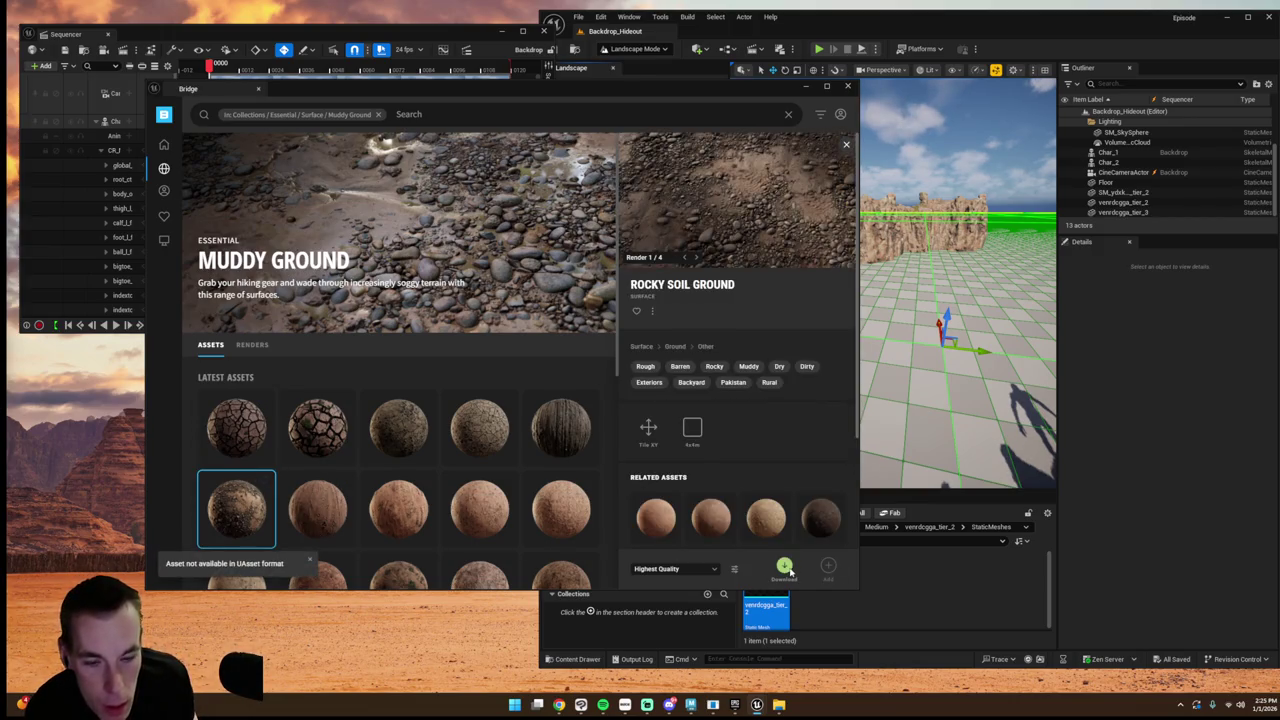
- Close Bridge and open the Fab window, which shows a client initialization error
left_click(847, 85)
left_click(629, 17)
left_click(660, 379)
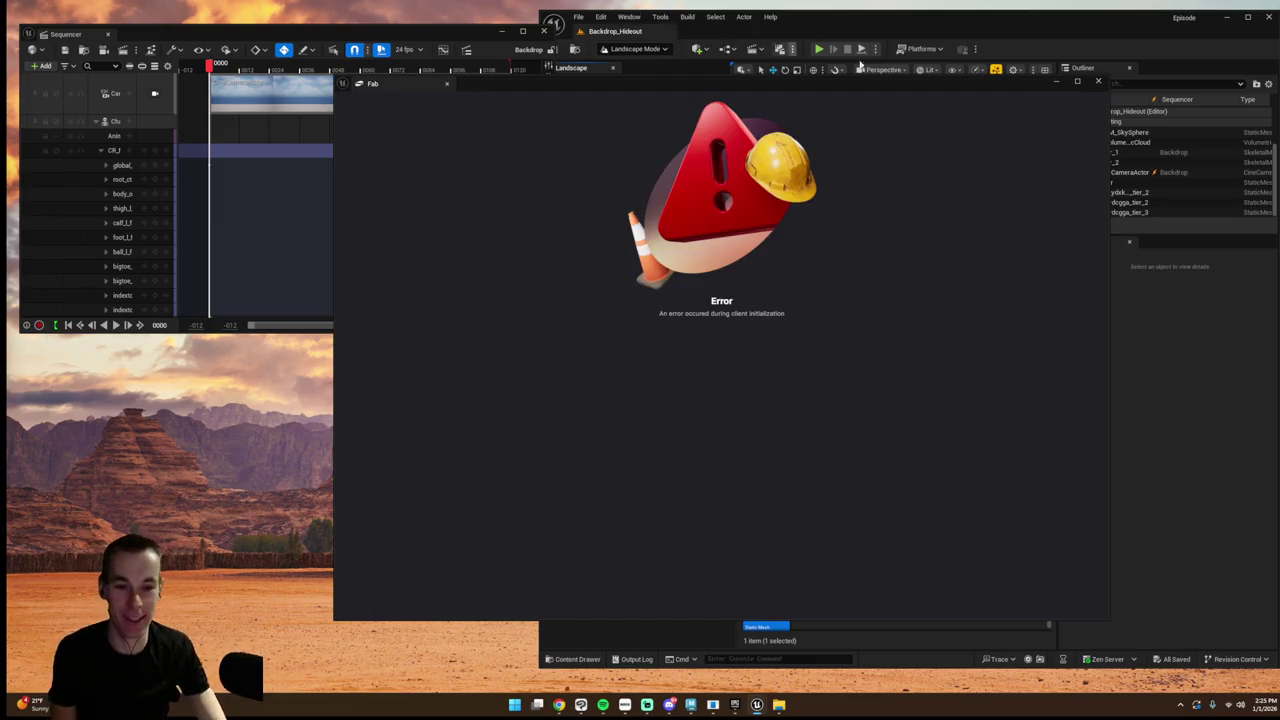
- Dismiss the failed Fab window, reopen Fab from the Window menu and search 'muddy'
left_click(624, 18)
left_click(627, 18)
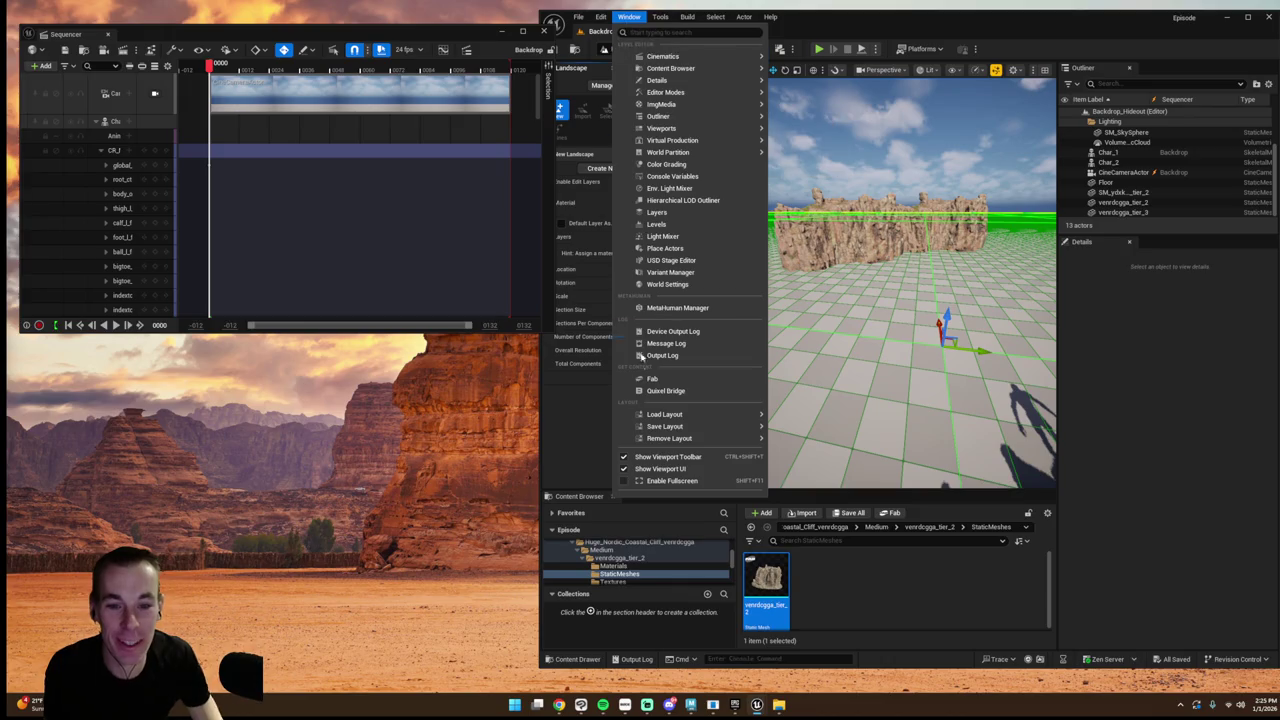
left_click(645, 376)
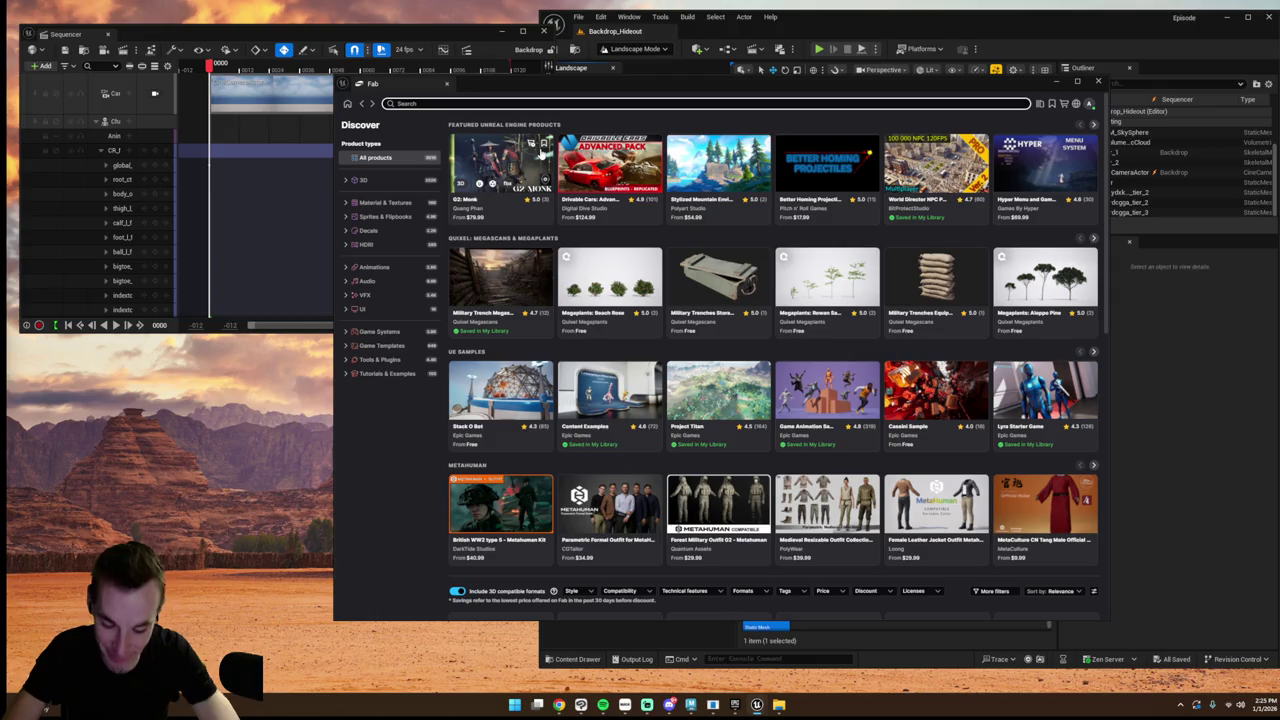
left_click(534, 103)
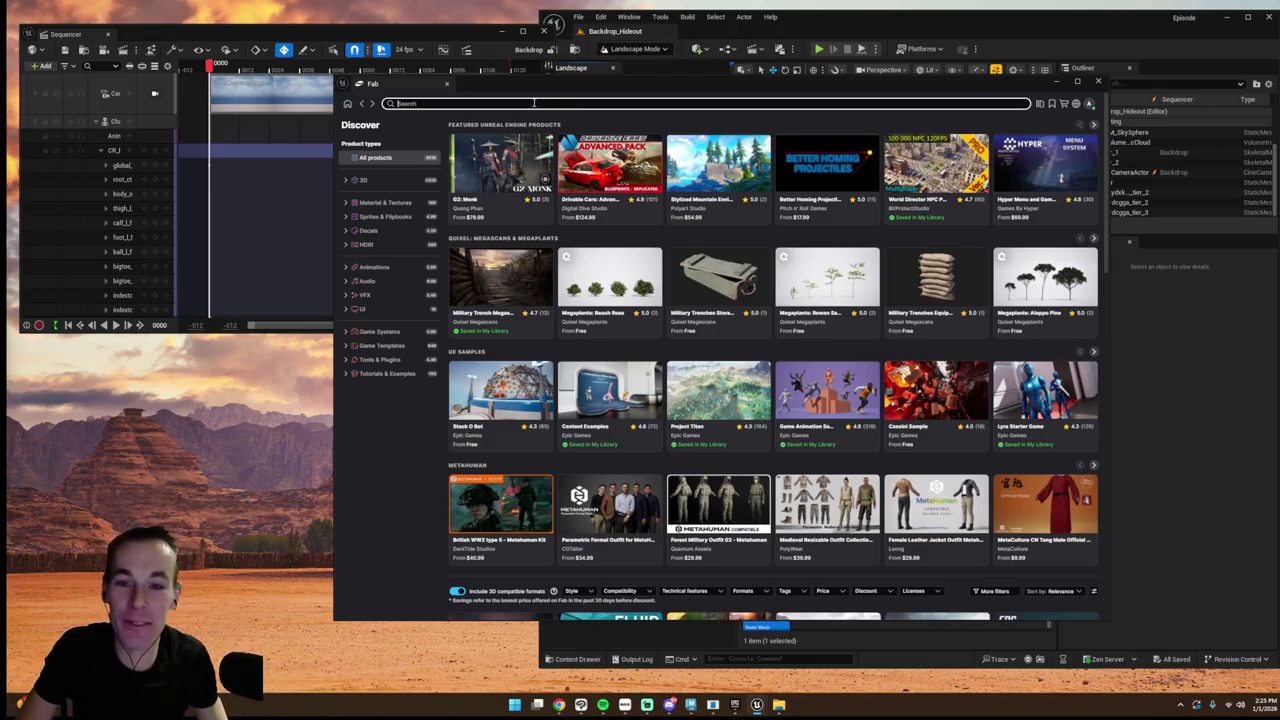
type("muddy")
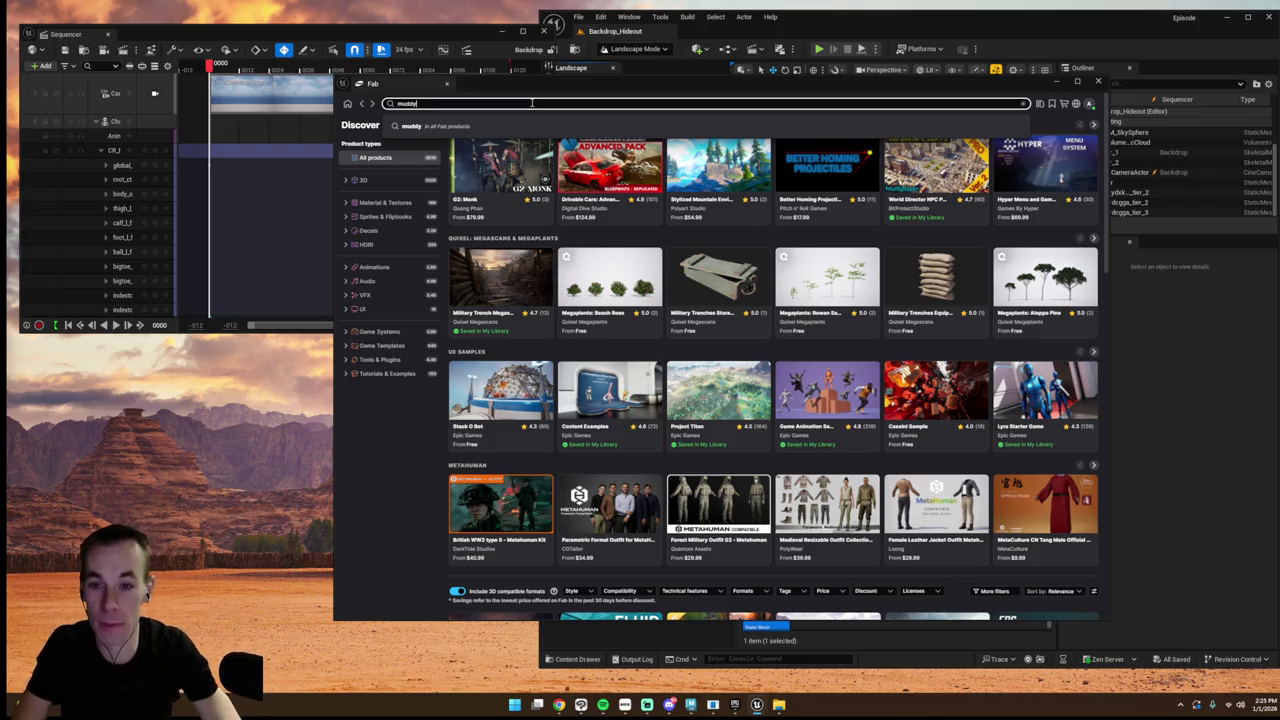
key("Return")
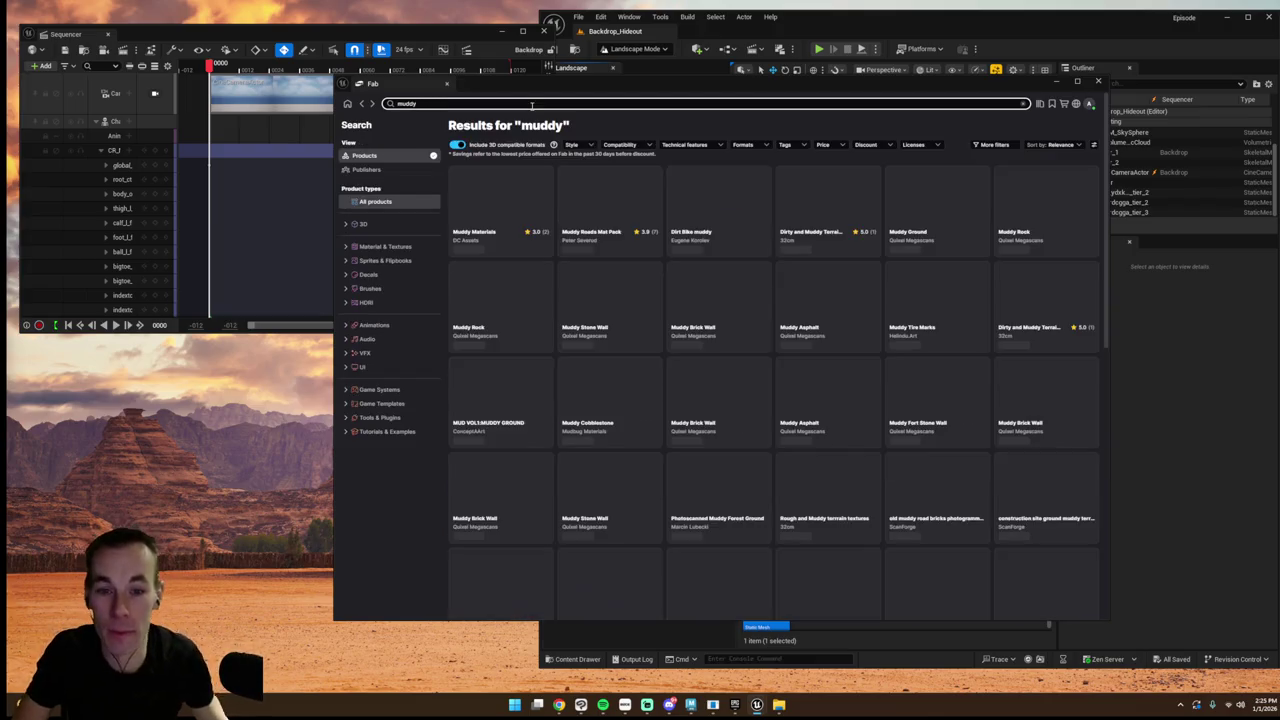
- Filter to free products only and open the Military Trenches Ground Dirt Fine 02 page
left_click(824, 145)
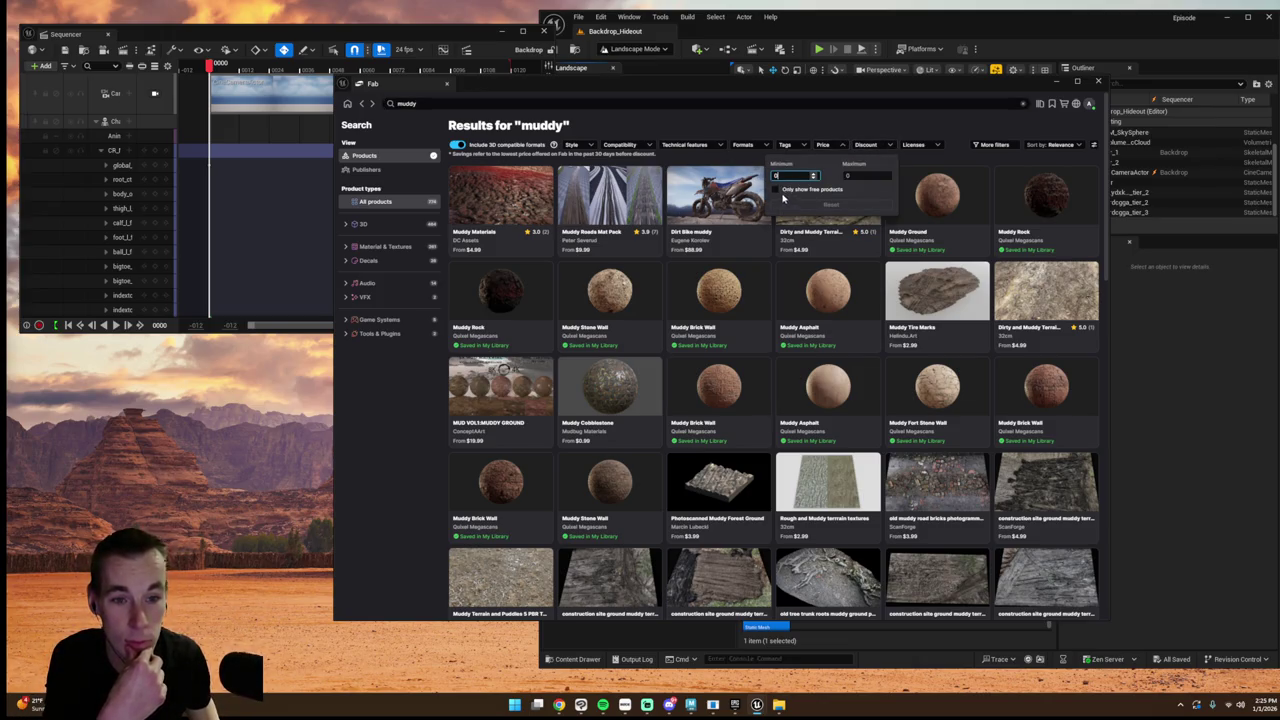
left_click(776, 189)
left_click(714, 127)
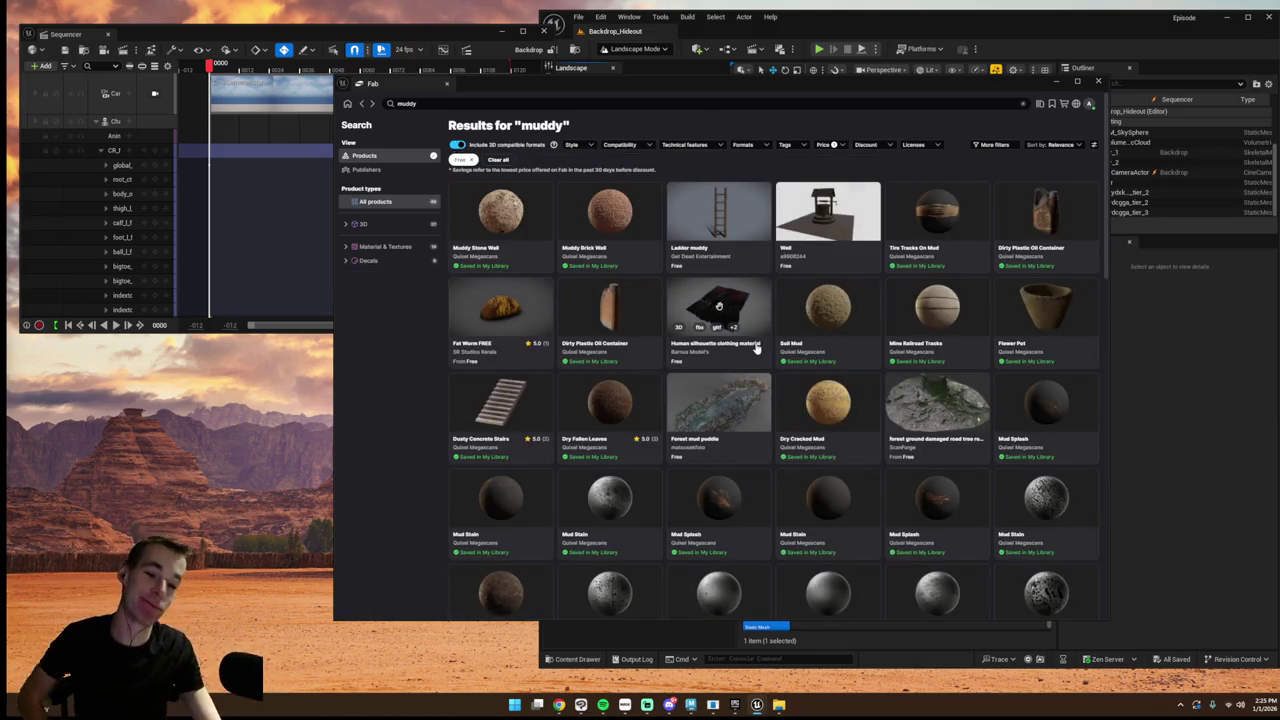
scroll(661, 284, "down", 3)
scroll(661, 284, "up", 2)
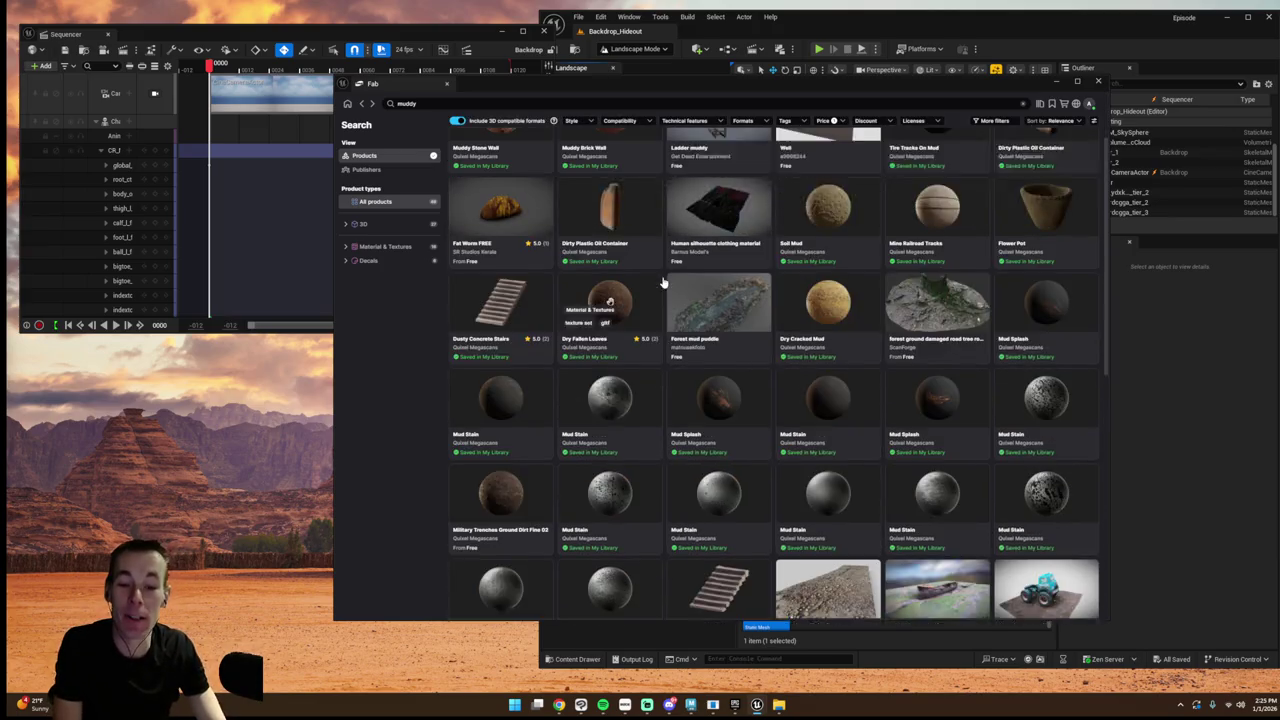
scroll(661, 287, "down", 1)
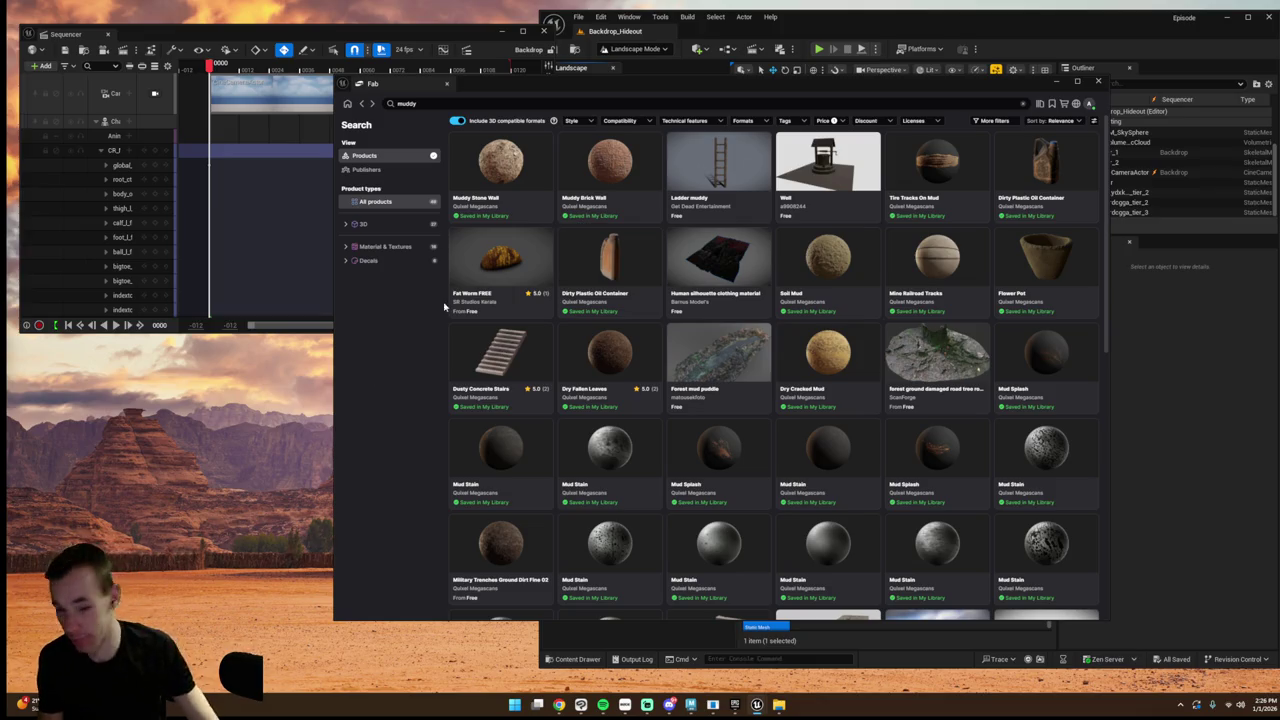
scroll(800, 330, "up", 1)
scroll(790, 330, "down", 3)
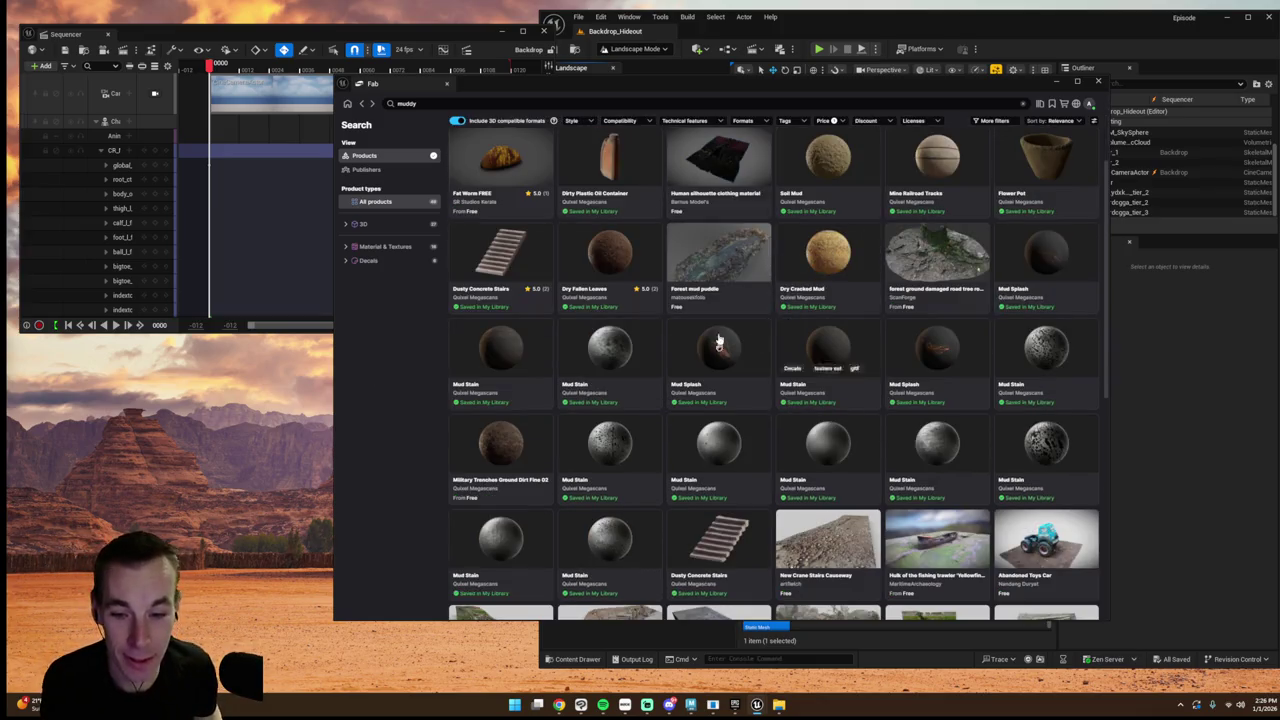
left_click(494, 436)
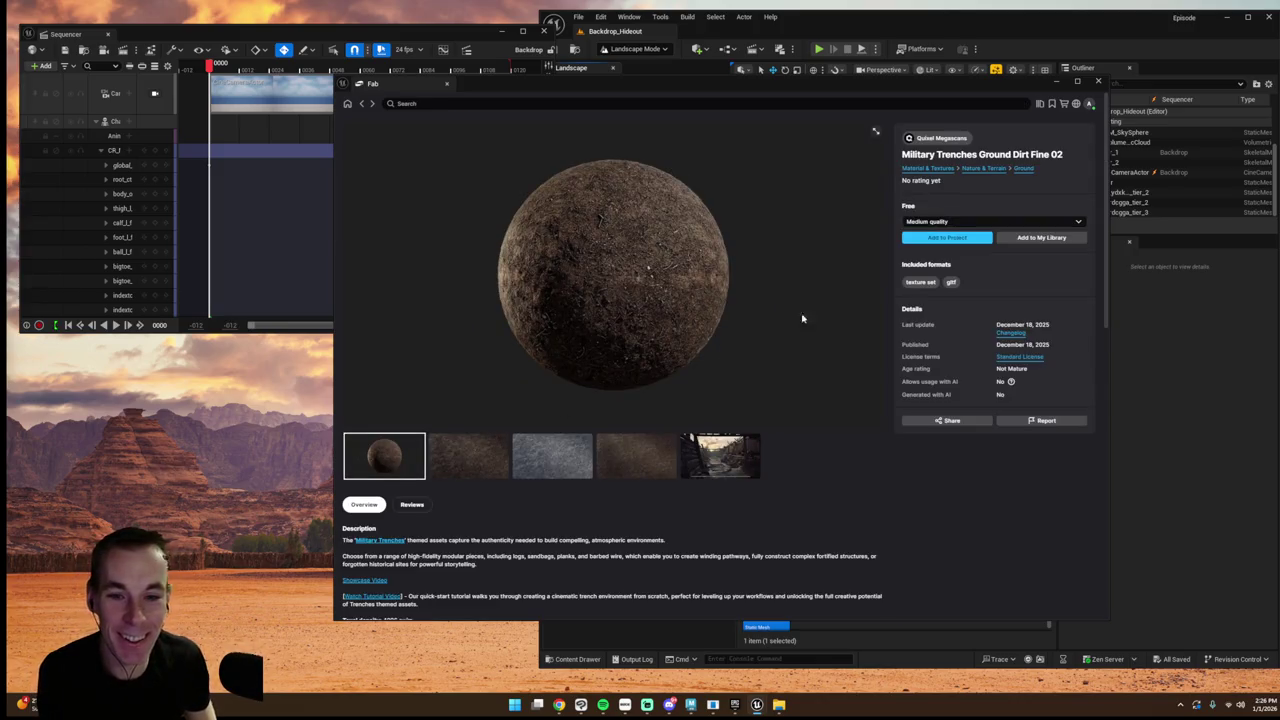
left_click(1098, 82)
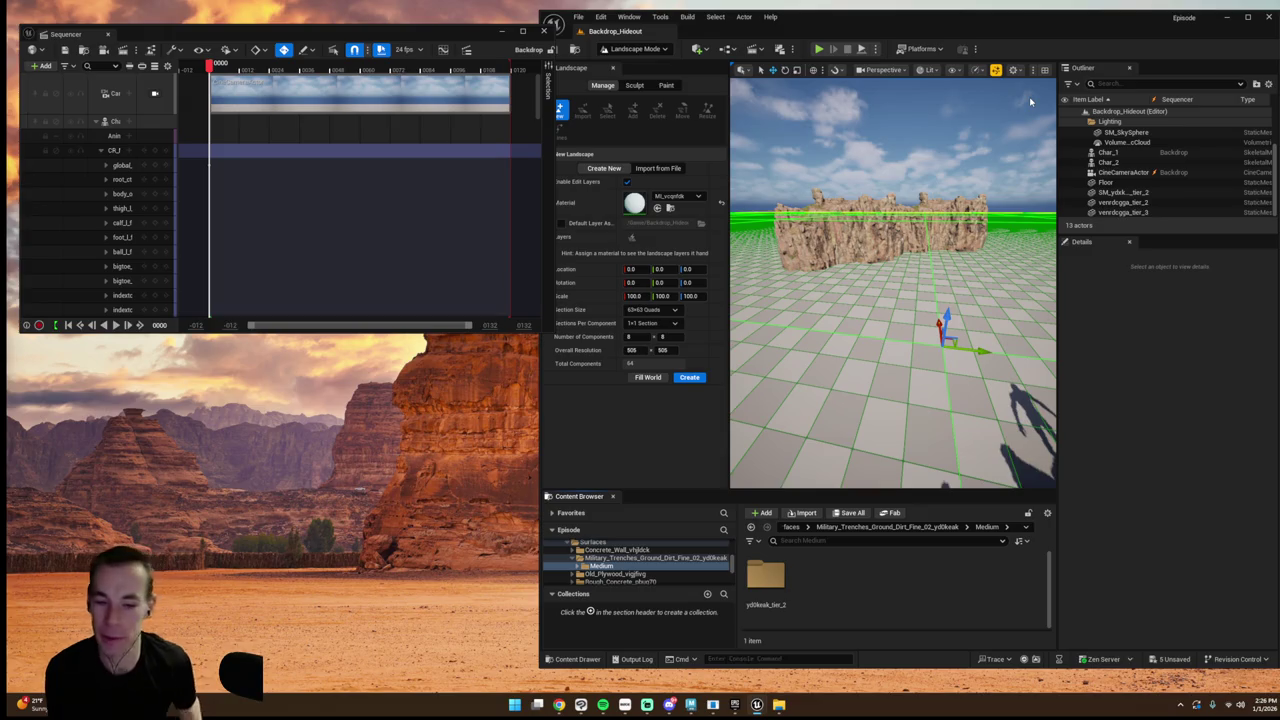
- Open yd0keak_tier_2 > Materials and drag MI_yd0keak onto the floor
double_click(765, 573)
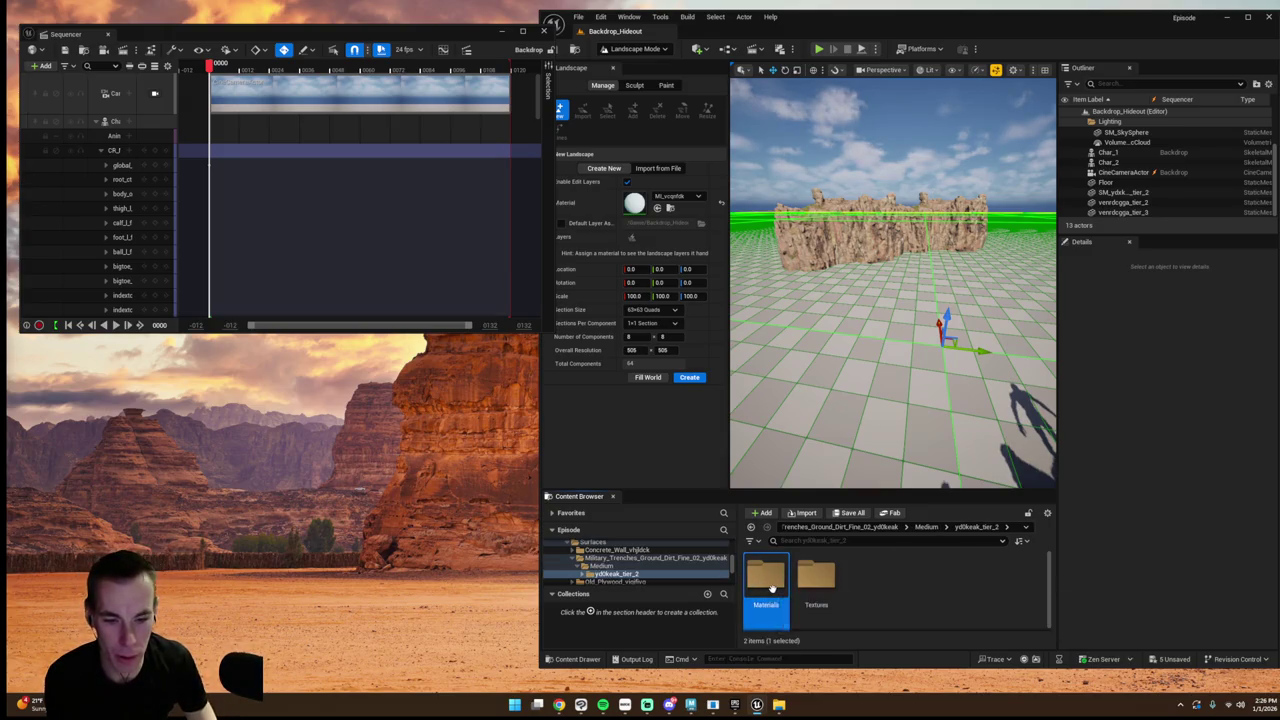
double_click(765, 573)
left_click_drag(766, 578, 790, 408)
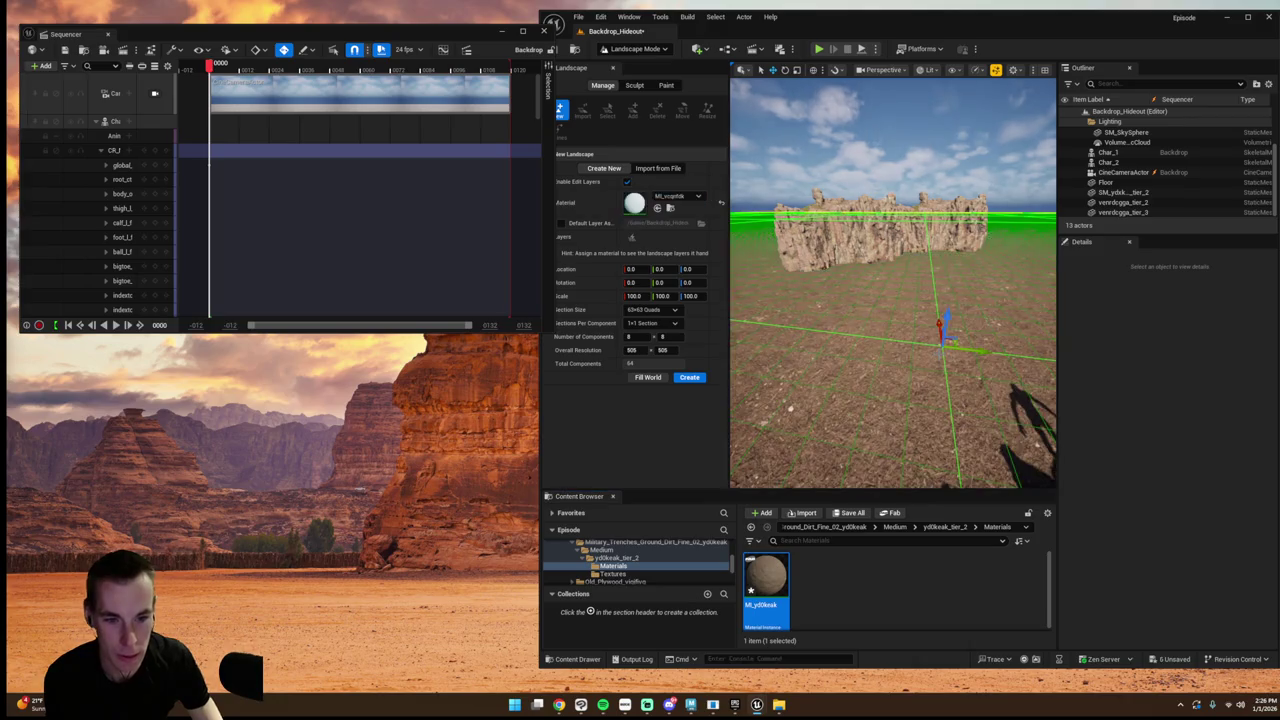
- Look through the sequence camera, then return to free perspective and clear the selection
left_click(100, 93)
left_click(155, 93)
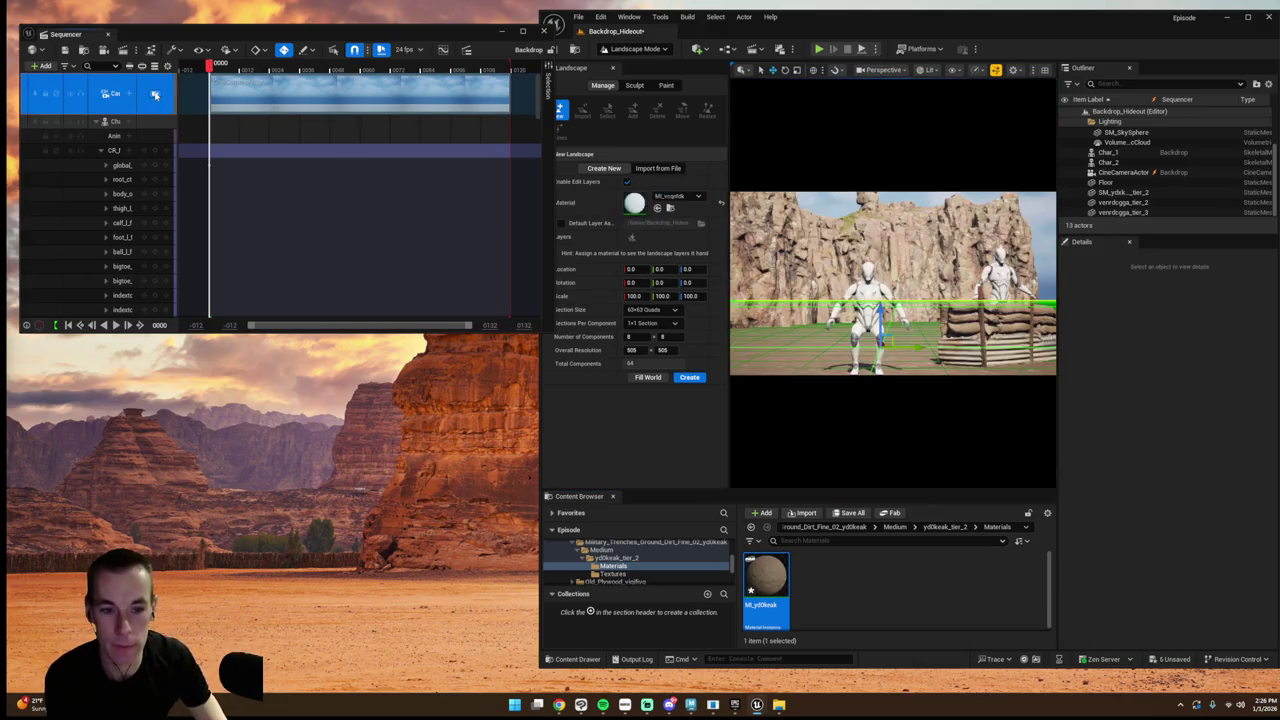
left_click(843, 180)
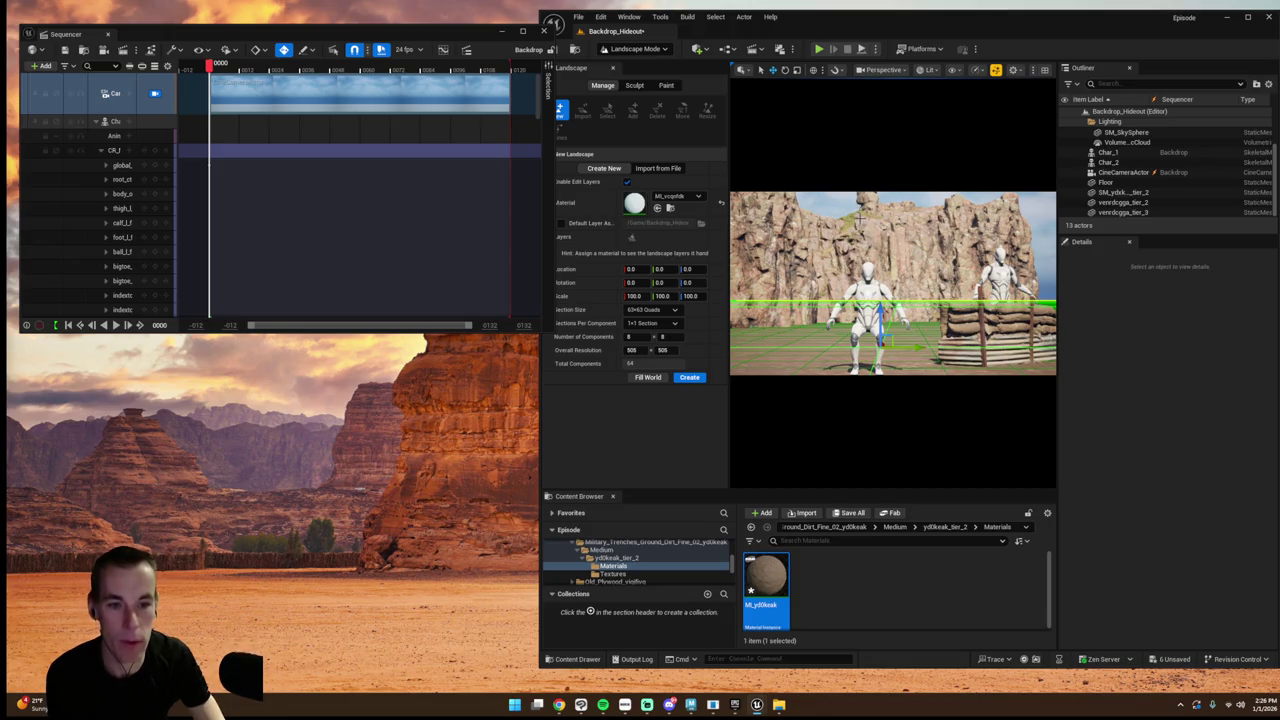
left_click(155, 93)
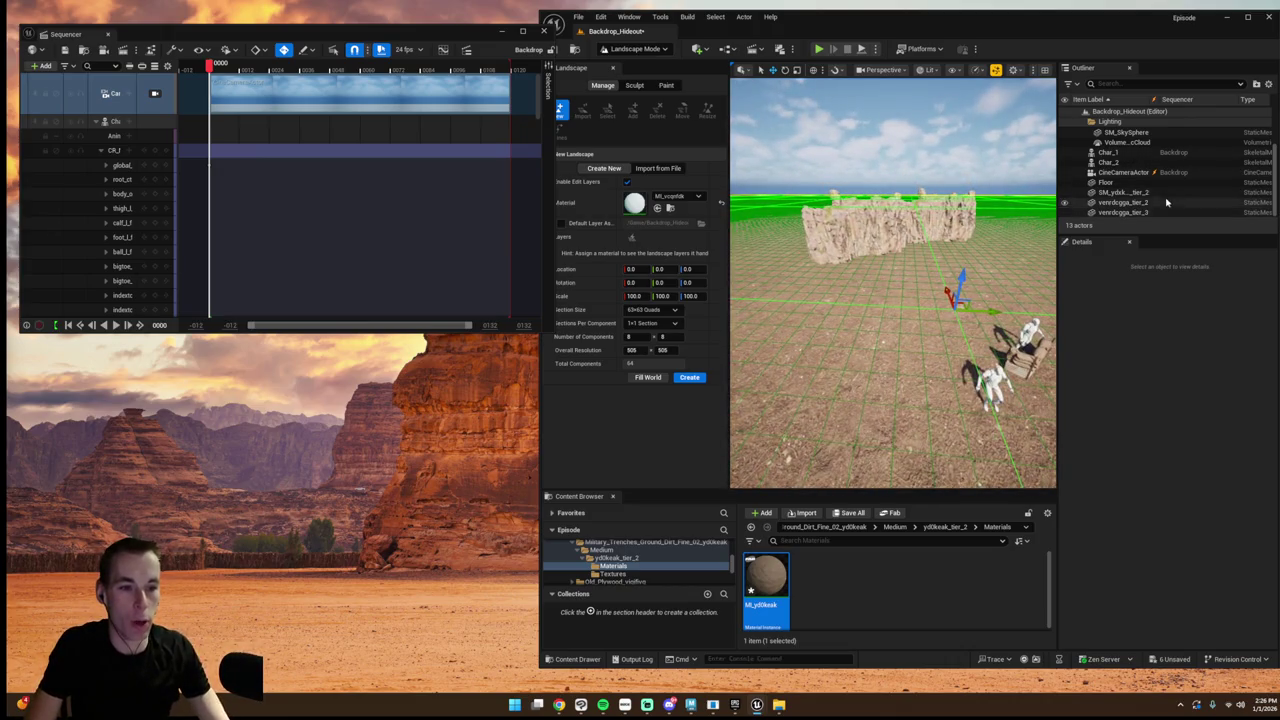
scroll(1160, 190, "up", 3)
left_click(1140, 171)
left_click(1019, 159)
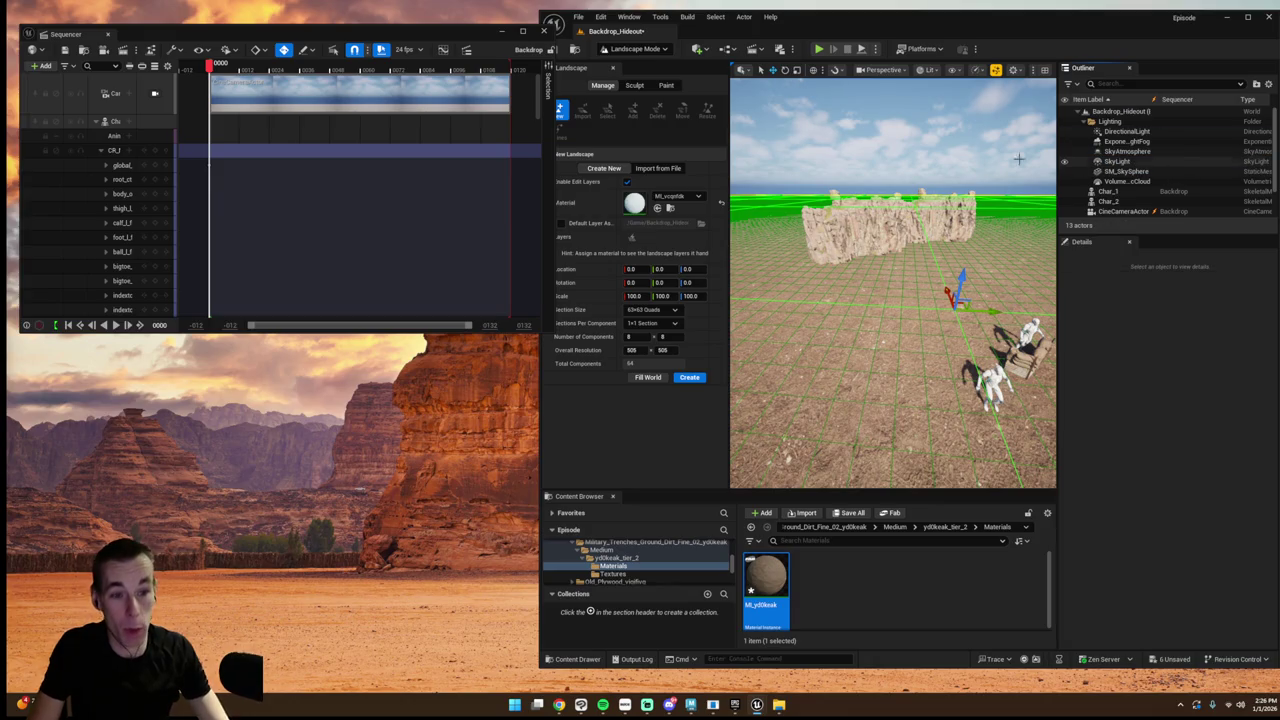
- Create the landscape and delete the old lighting, cloud and sky actors
left_click(686, 378)
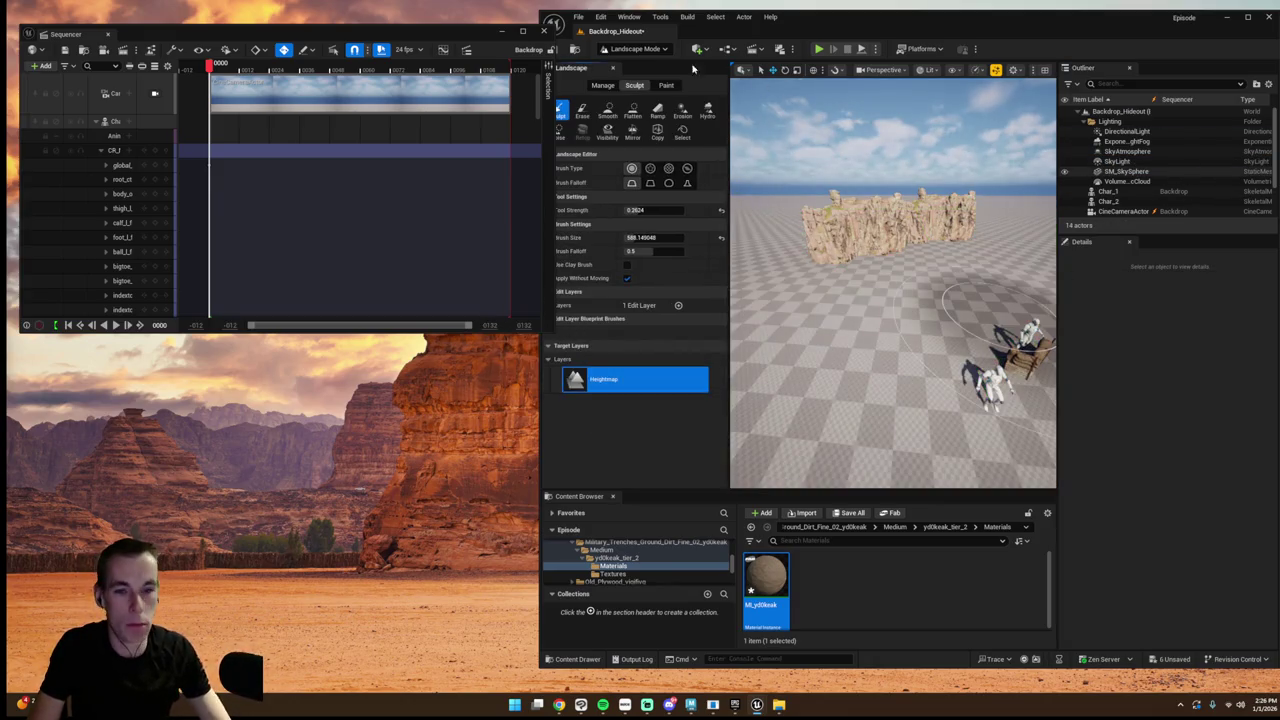
key("shift+1")
left_click(1130, 181)
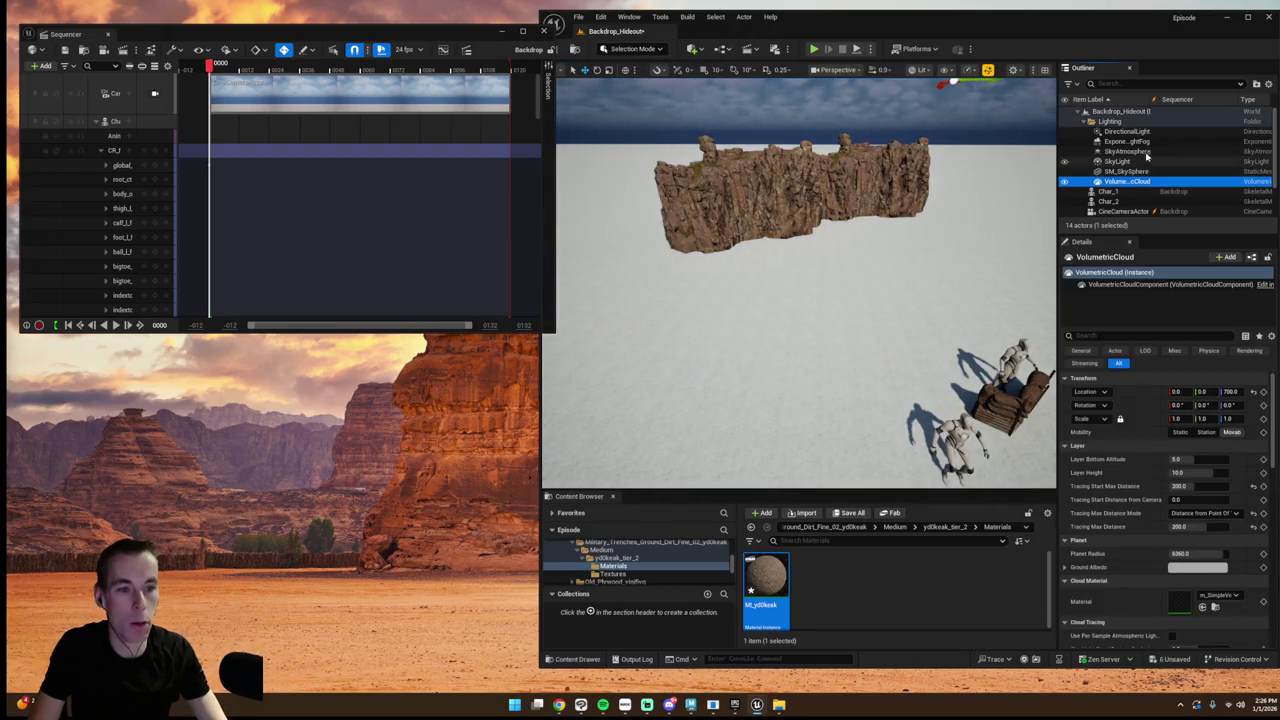
left_click(1127, 131, "shift")
key("Delete")
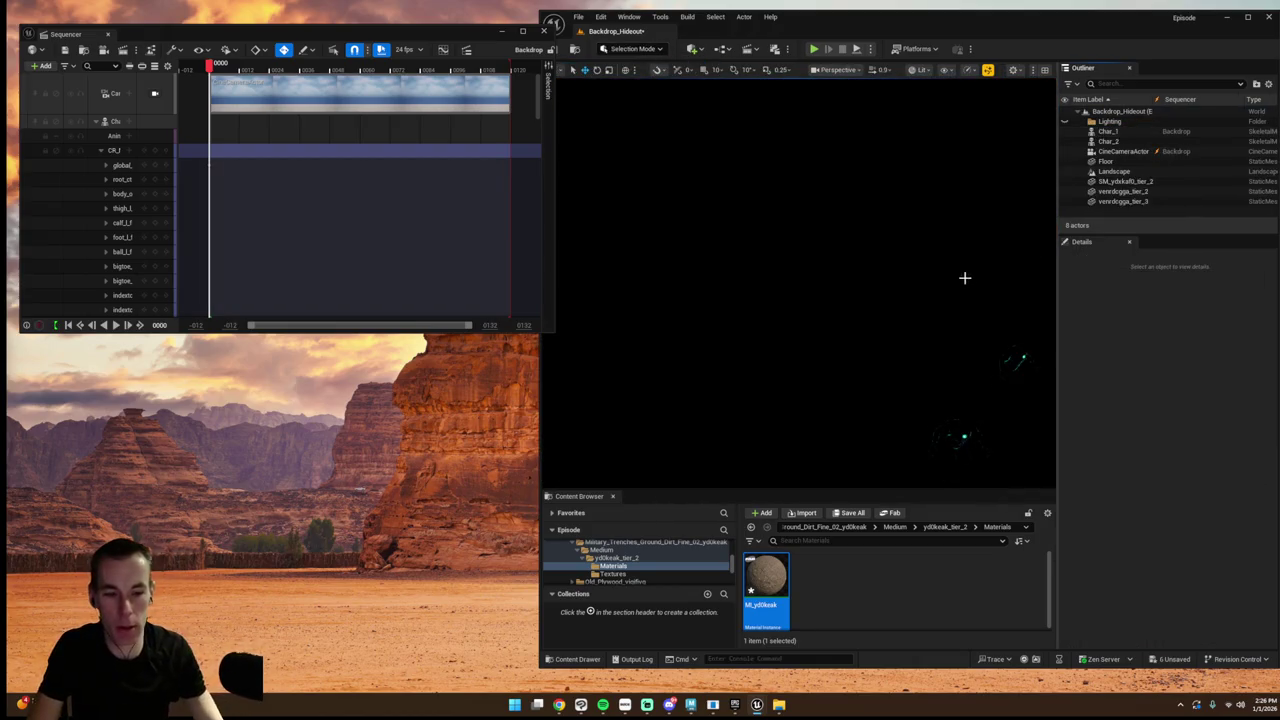
- Place Ultra_Dynamic_Sky from UltraDynamicSky/Blueprints into the level
scroll(652, 569, "down", 5)
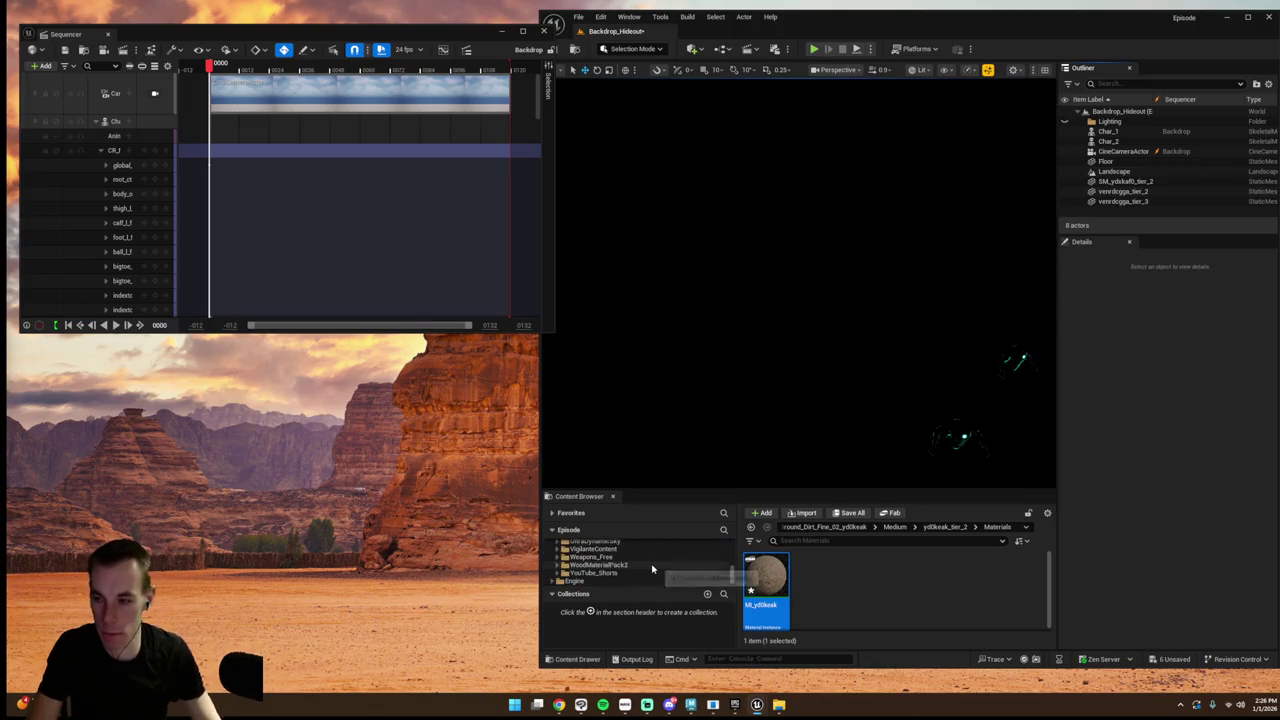
scroll(700, 584, "up", 10)
scroll(736, 578, "up", 10)
left_click(670, 562)
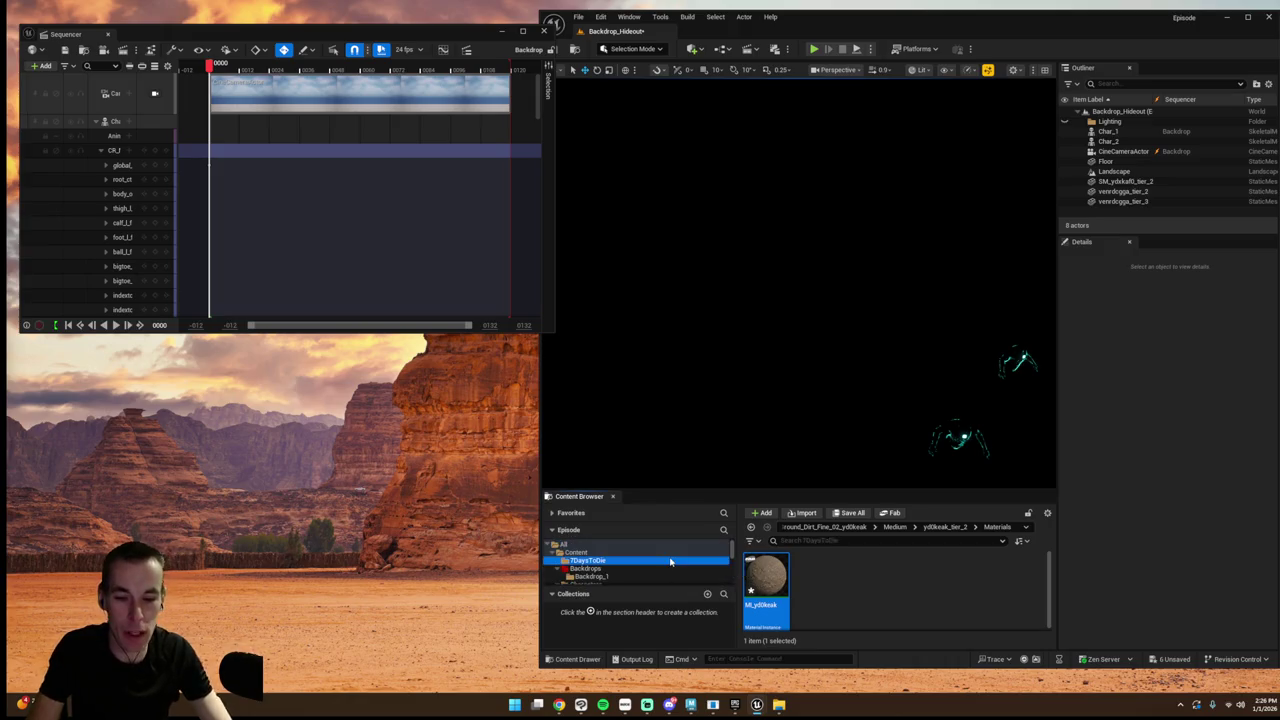
left_click(575, 552)
scroll(866, 600, "down", 5)
scroll(866, 603, "down", 10)
scroll(873, 600, "up", 2)
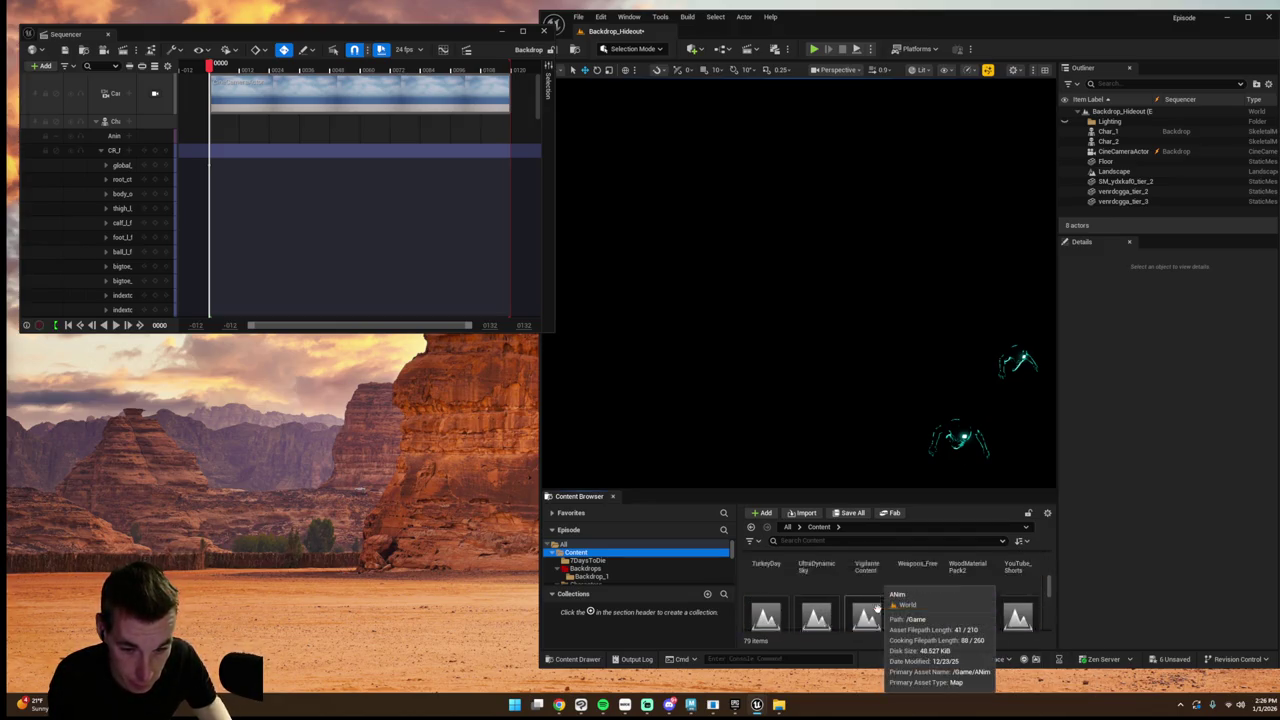
scroll(876, 605, "up", 1)
double_click(812, 590)
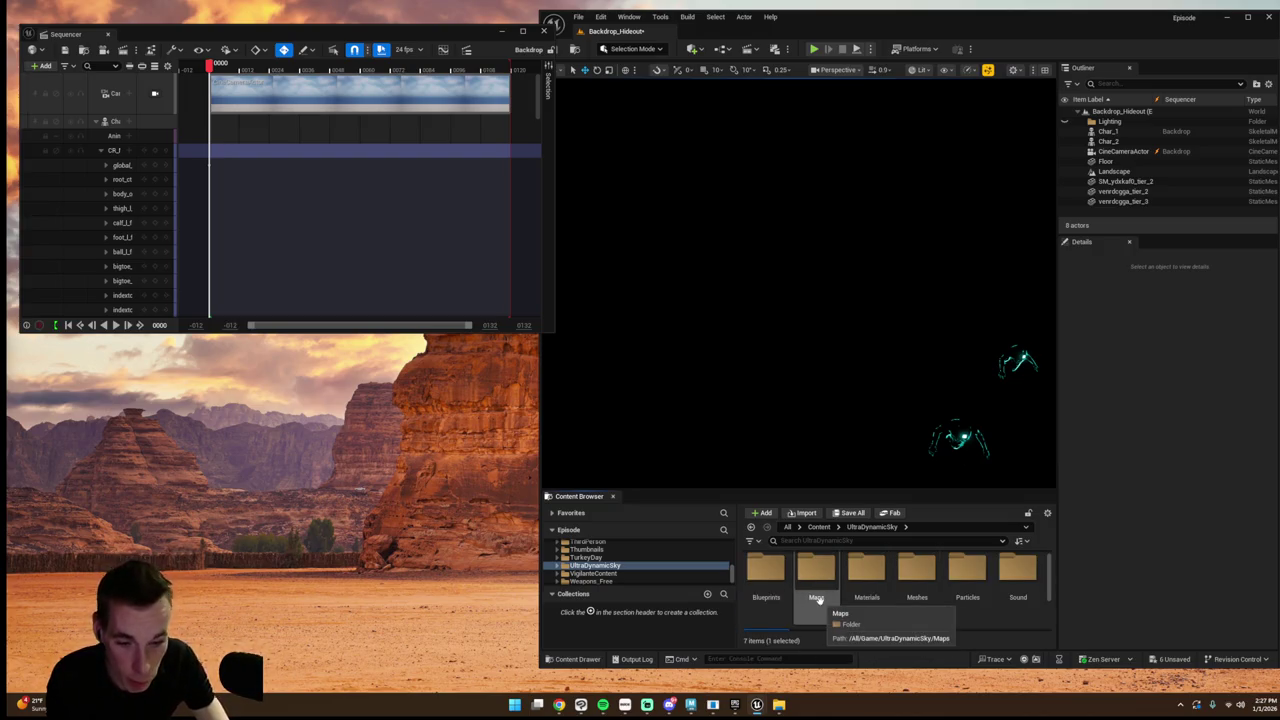
double_click(766, 575)
left_click_drag(766, 595, 774, 430)
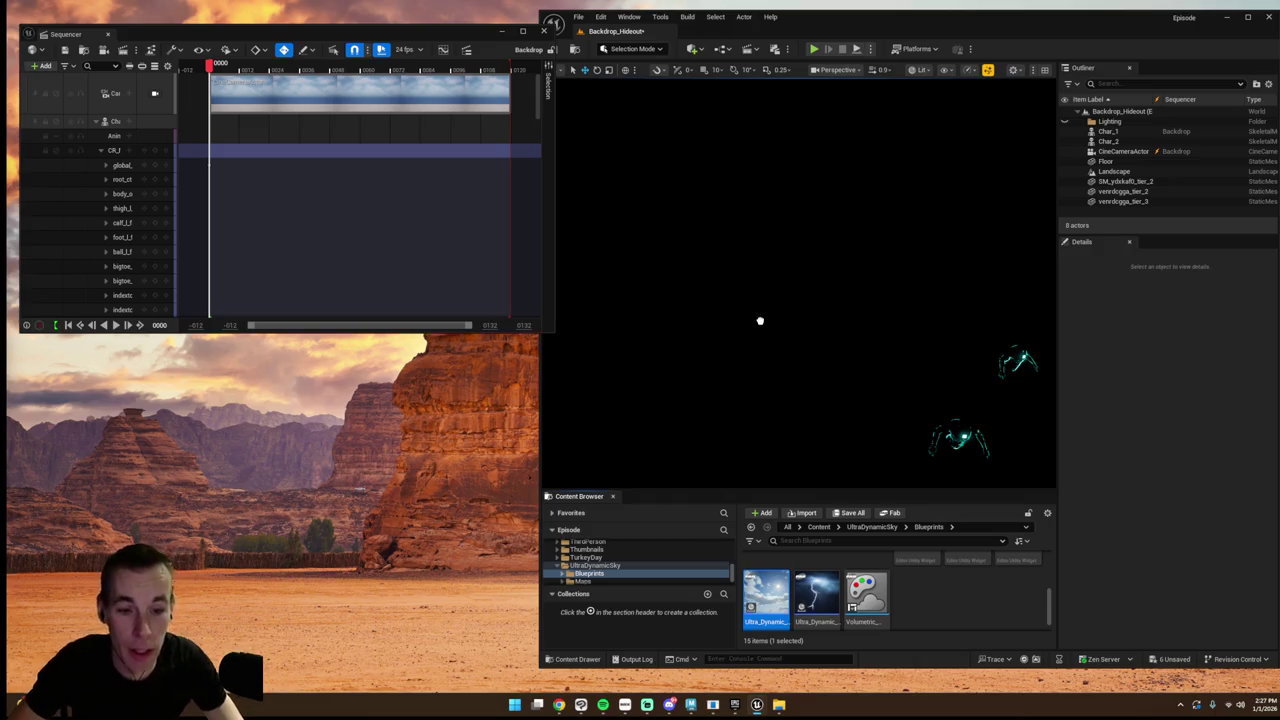
left_click_drag(714, 332, 718, 338)
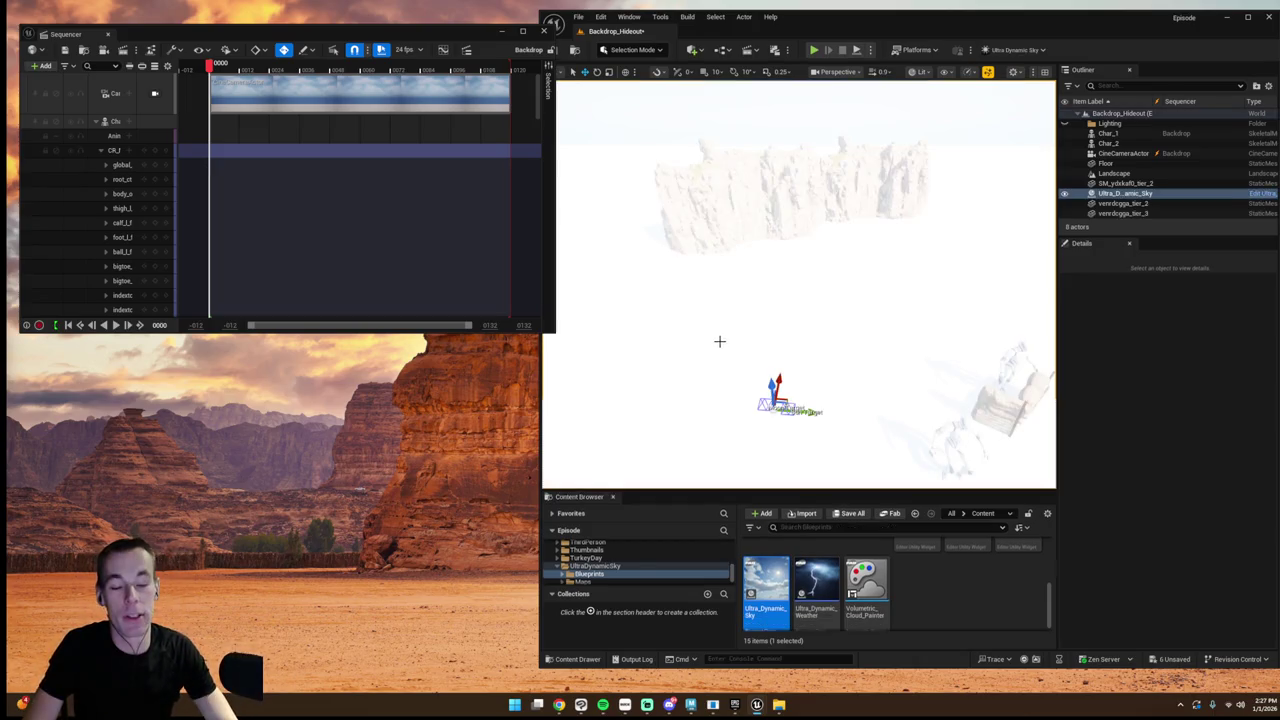
- Select the Landscape actor and try a Content folder search, then clear it
left_click(728, 352)
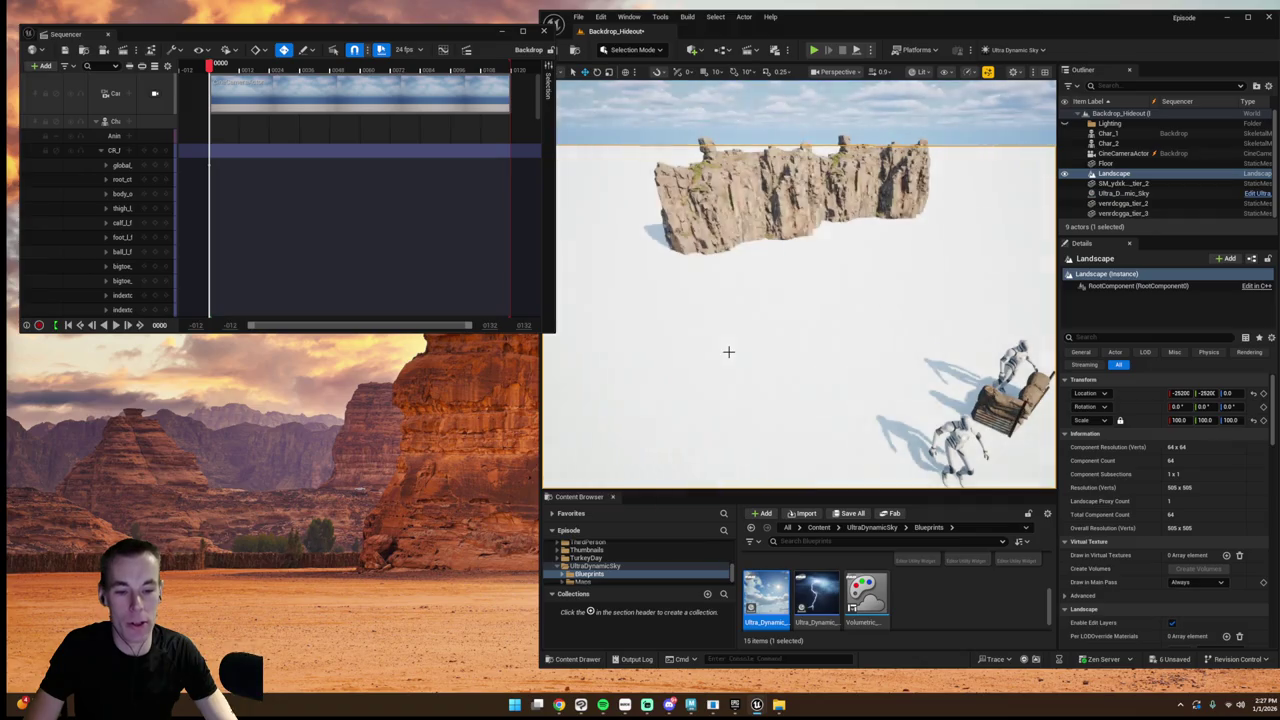
left_click_drag(732, 575, 732, 545)
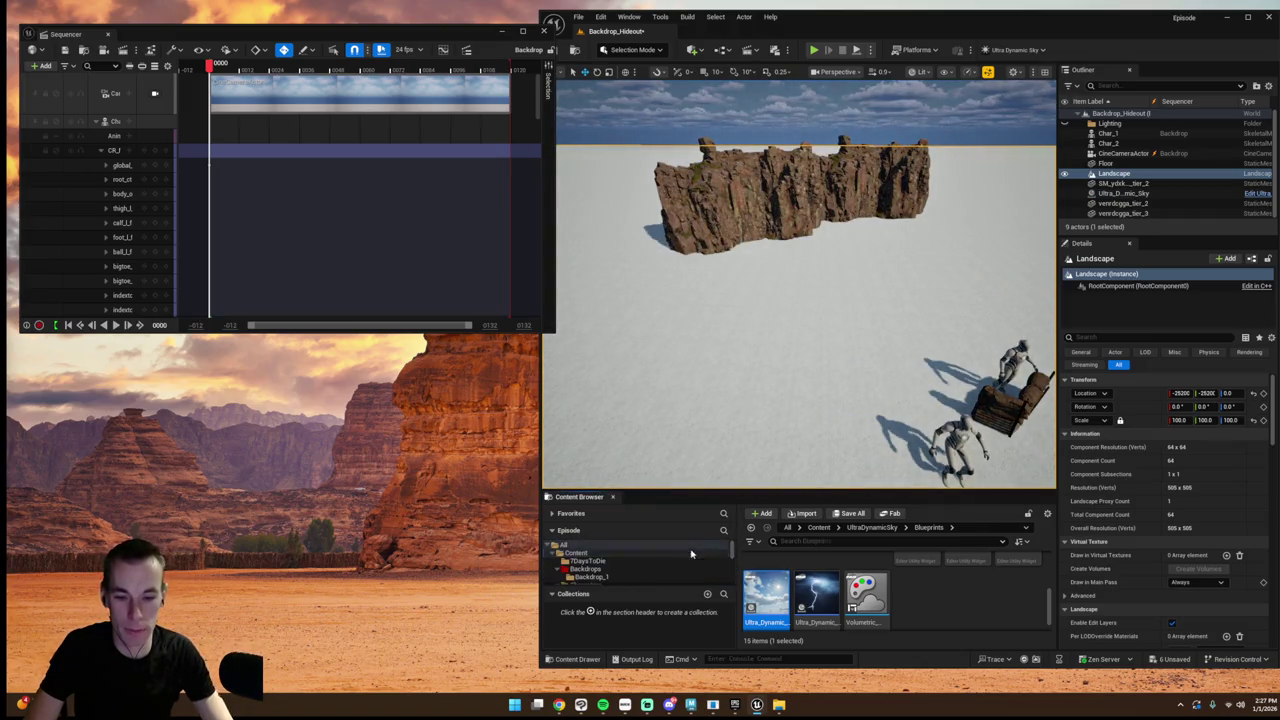
left_click(576, 553)
left_click(794, 541)
type("muddy")
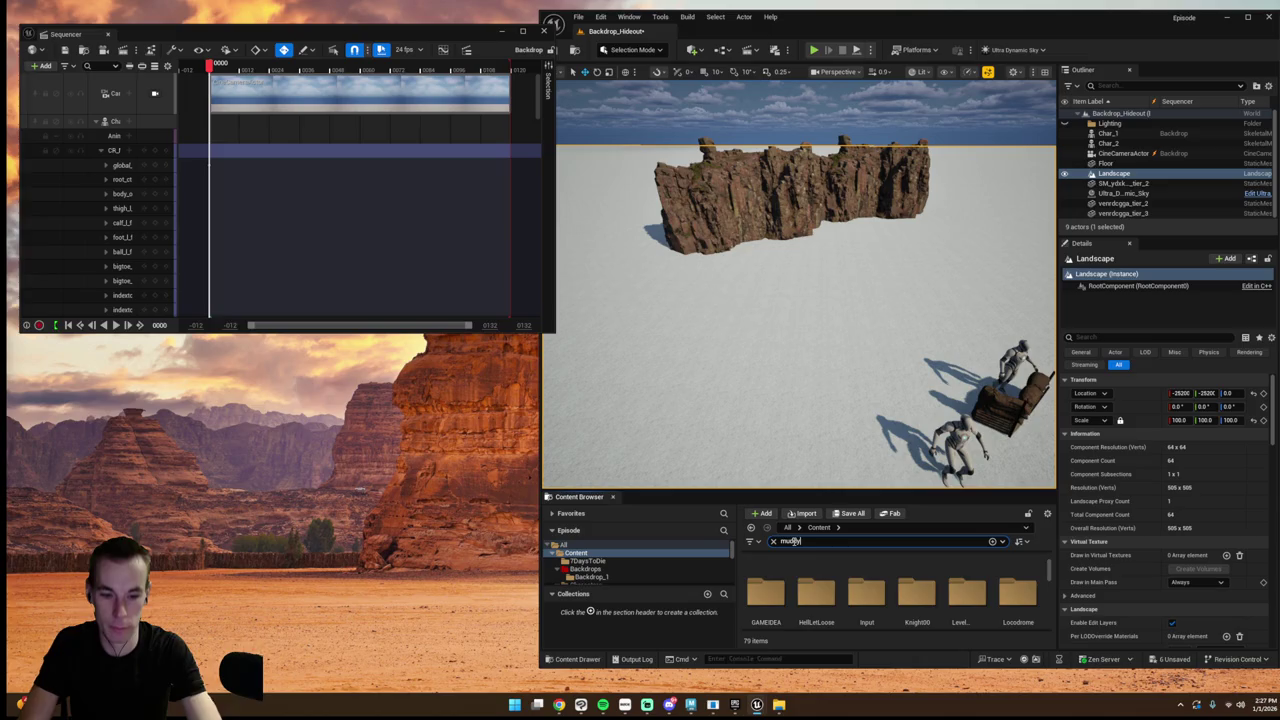
key("BackSpace")
key("BackSpace")
key("BackSpace")
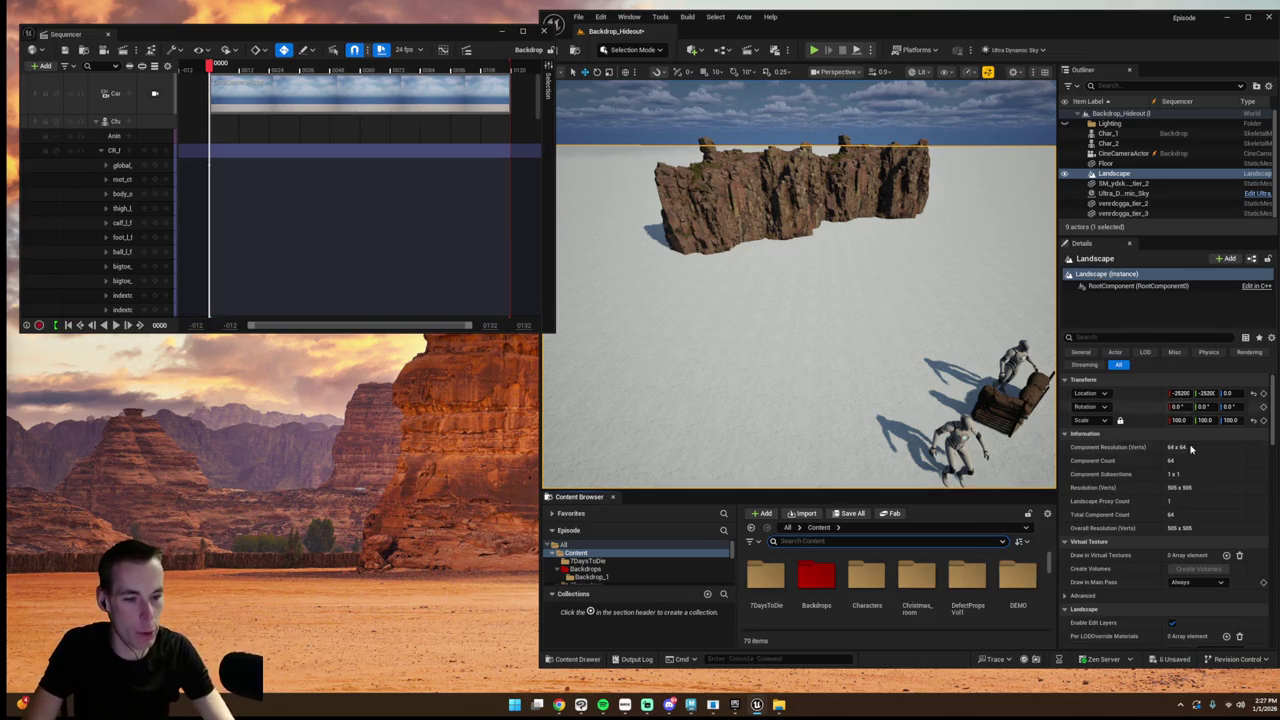
scroll(1183, 421, "down", 5)
- Search the Landscape Material picker for 'mudd', clear it, and reopen the Fab library
left_click(1210, 500)
scroll(1212, 453, "down", 1)
scroll(1205, 456, "down", 2)
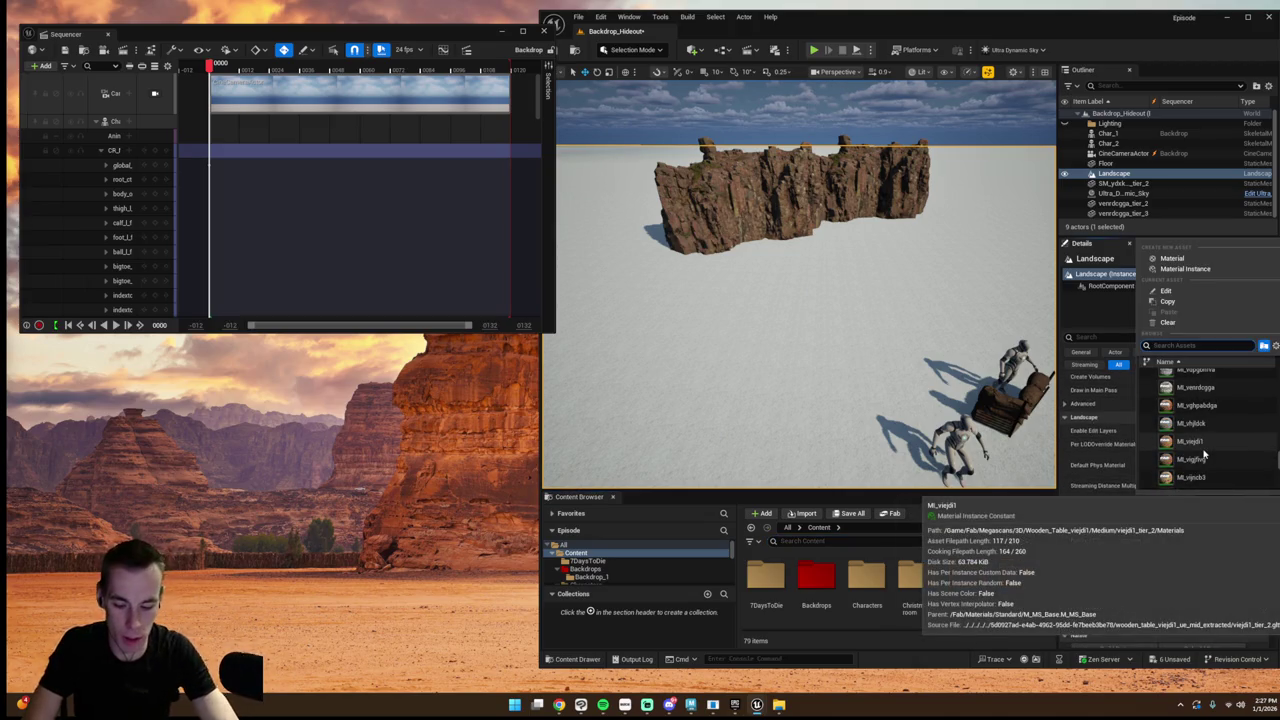
type("mudd")
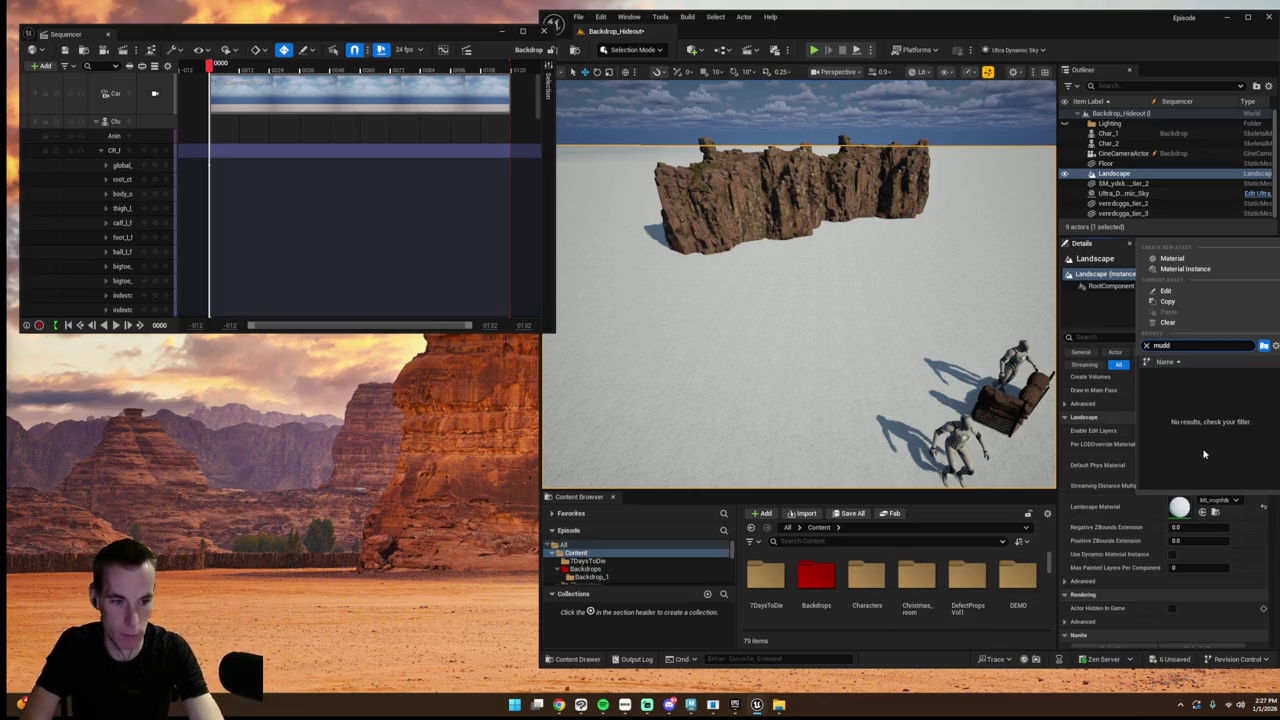
key("BackSpace")
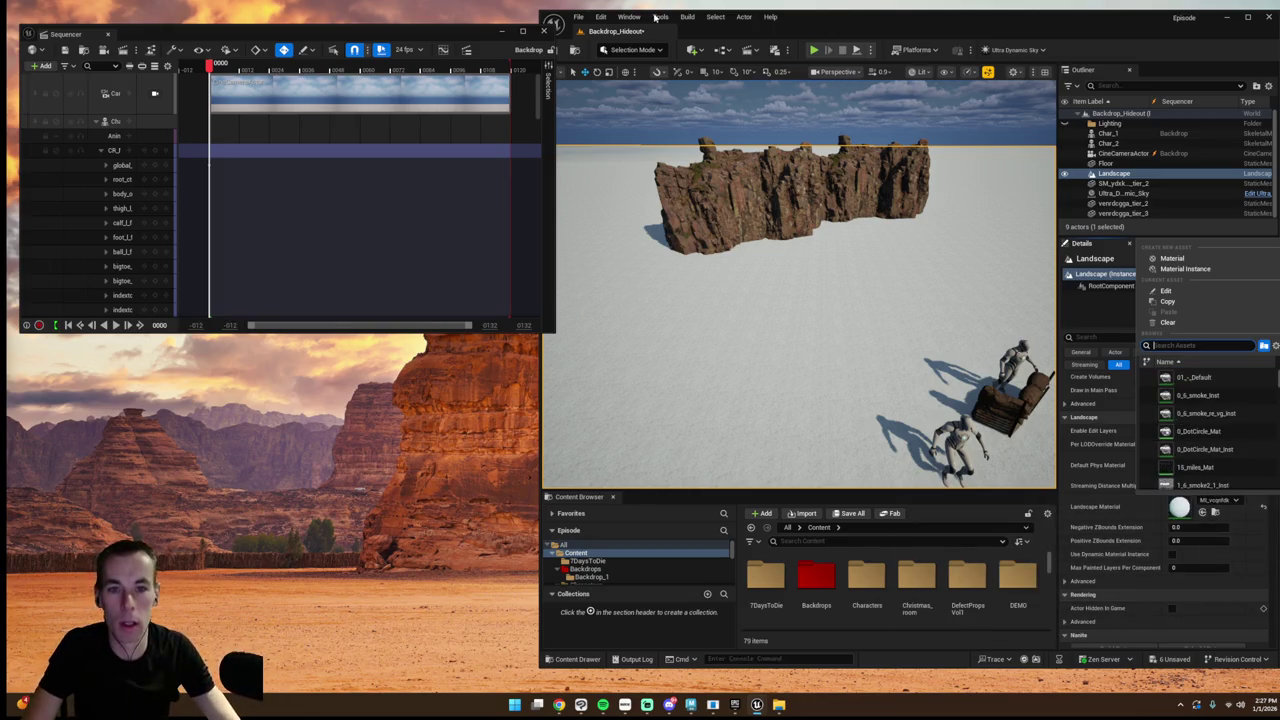
left_click(629, 16)
left_click(690, 367)
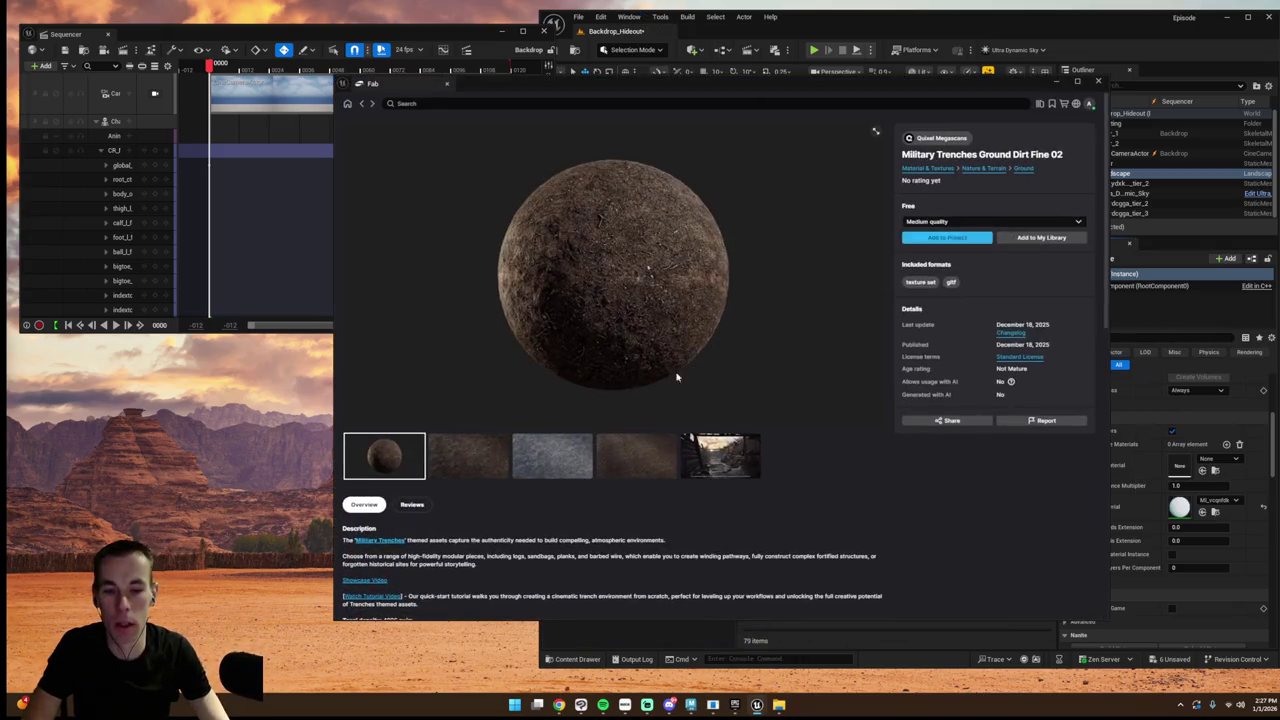
- Add Military Trenches Ground Dirt Fine 02 to the project and return to the 'muddy' results
left_click(942, 245)
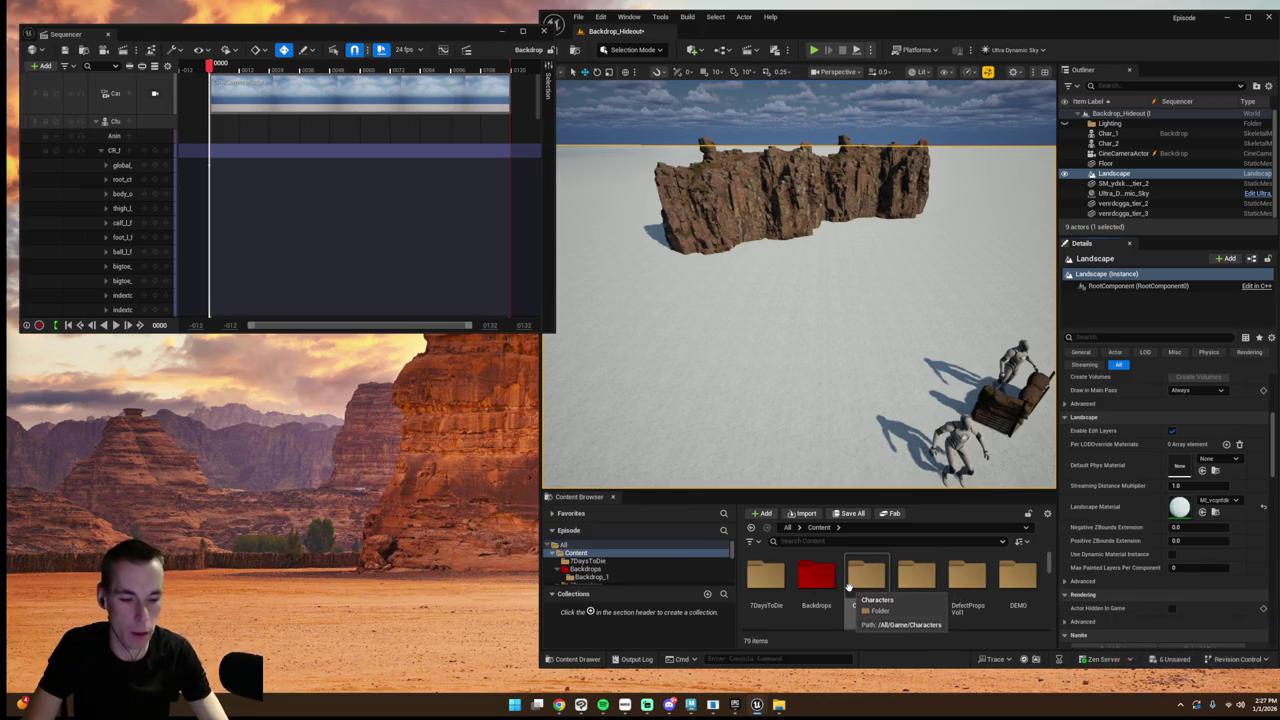
scroll(972, 605, "down", 2)
scroll(910, 585, "down", 2)
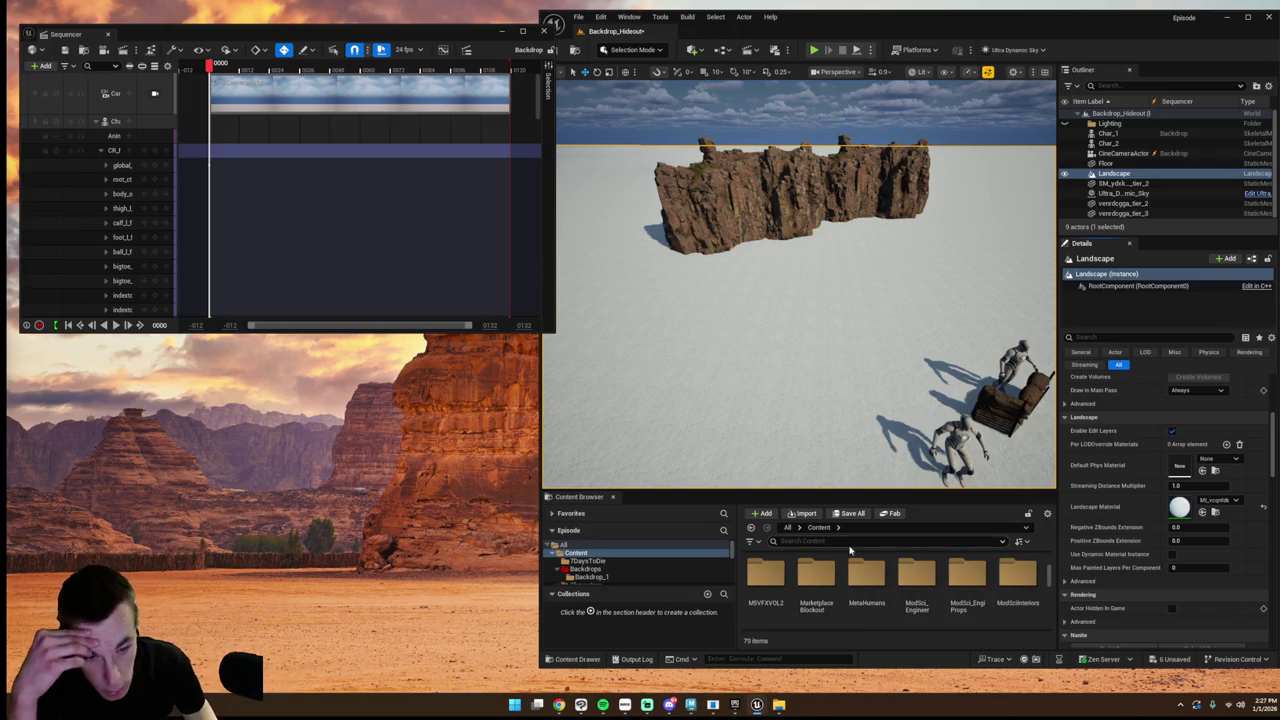
scroll(930, 588, "up", 2)
scroll(951, 587, "up", 3)
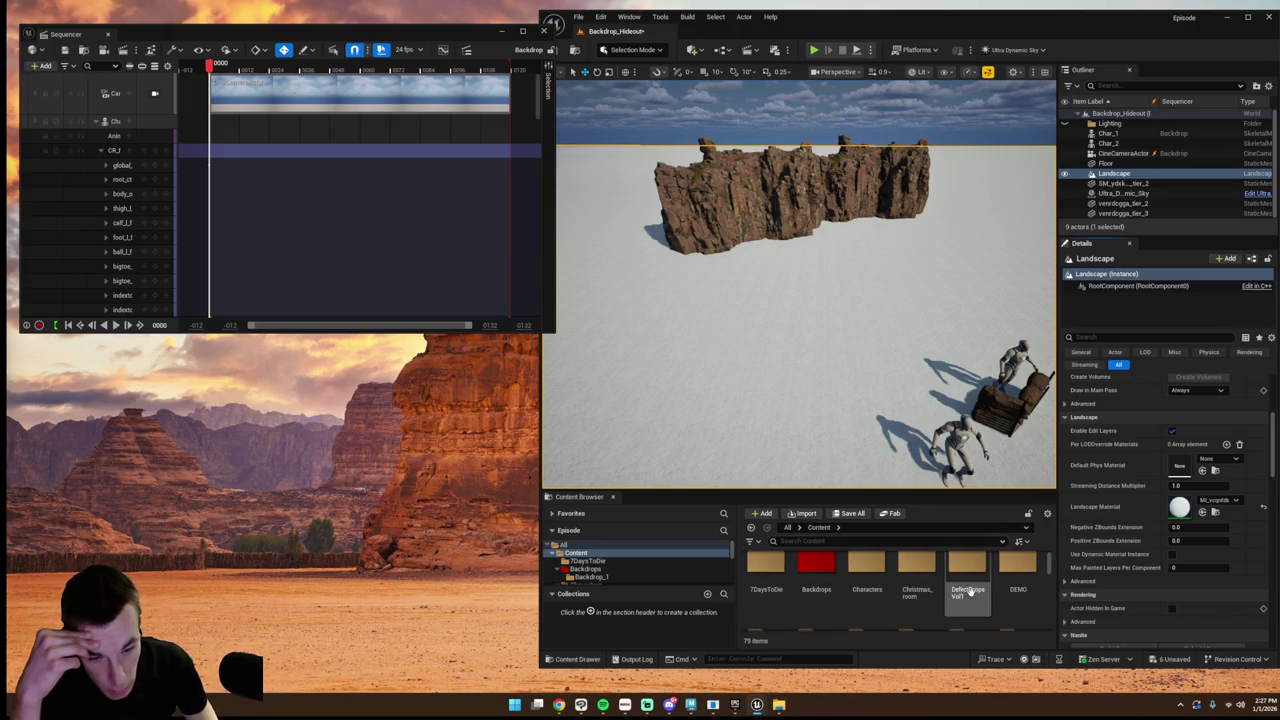
mouse_move(757, 705)
left_click(843, 676)
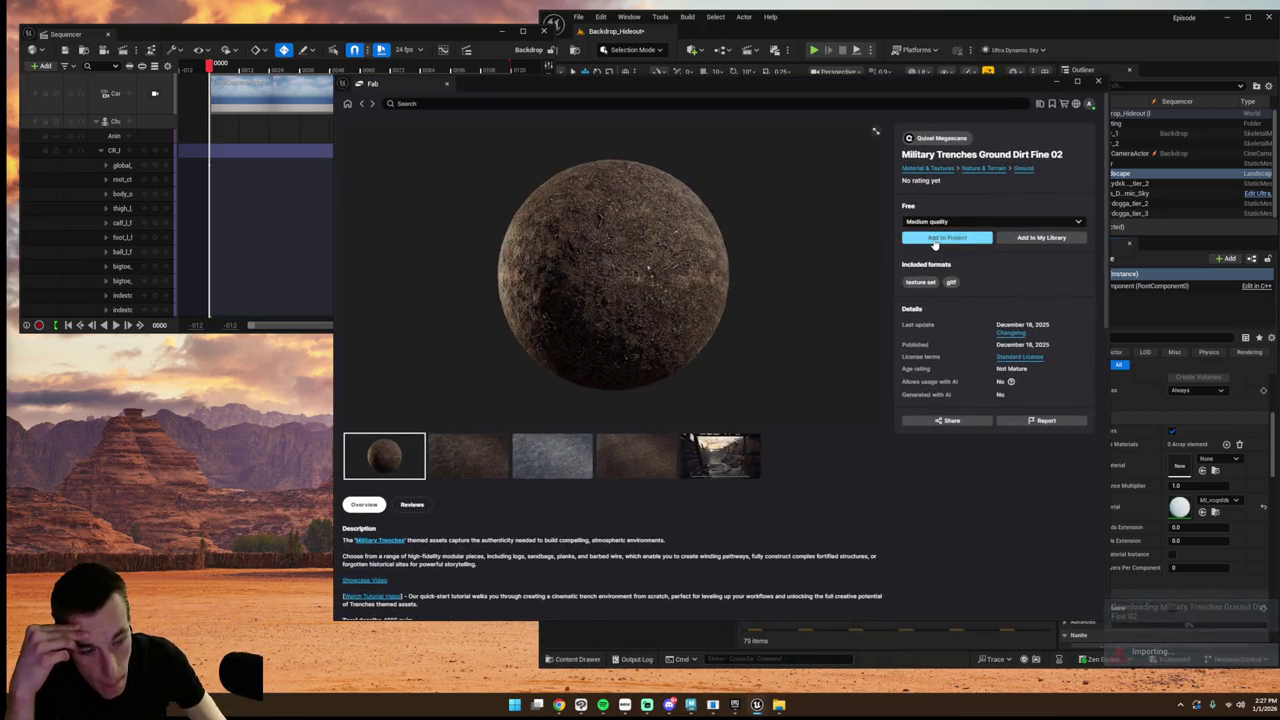
left_click(362, 104)
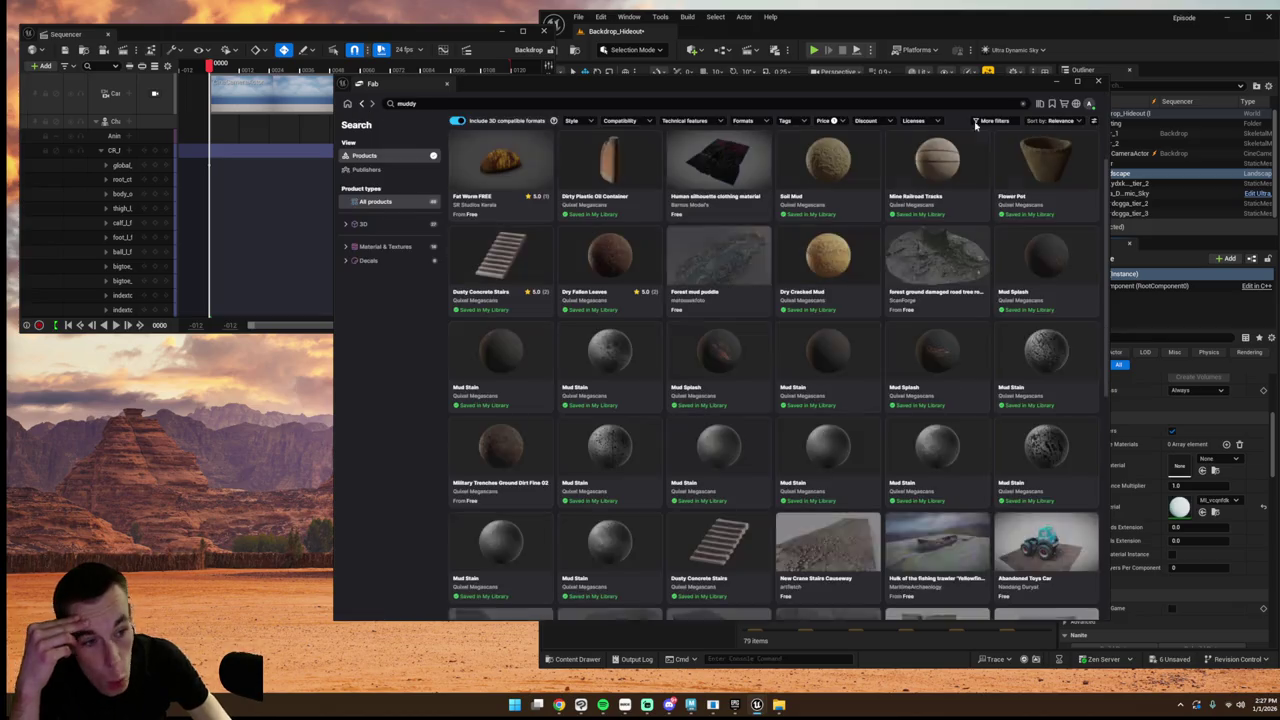
- Browse the free 'muddy' results, then shorten the search term to 'mud'
scroll(620, 434, "down", 5)
scroll(642, 434, "up", 3)
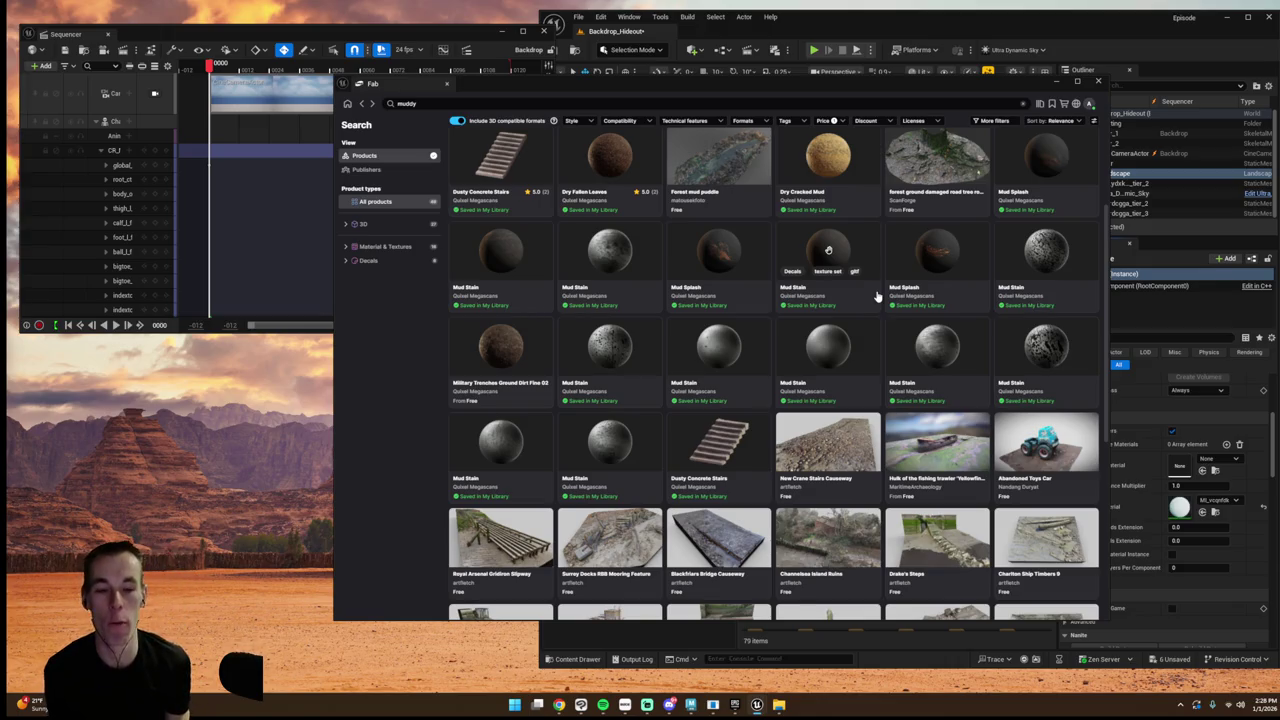
scroll(862, 330, "up", 3)
scroll(858, 346, "down", 2)
scroll(857, 349, "up", 2)
scroll(855, 351, "down", 1)
scroll(855, 351, "up", 1)
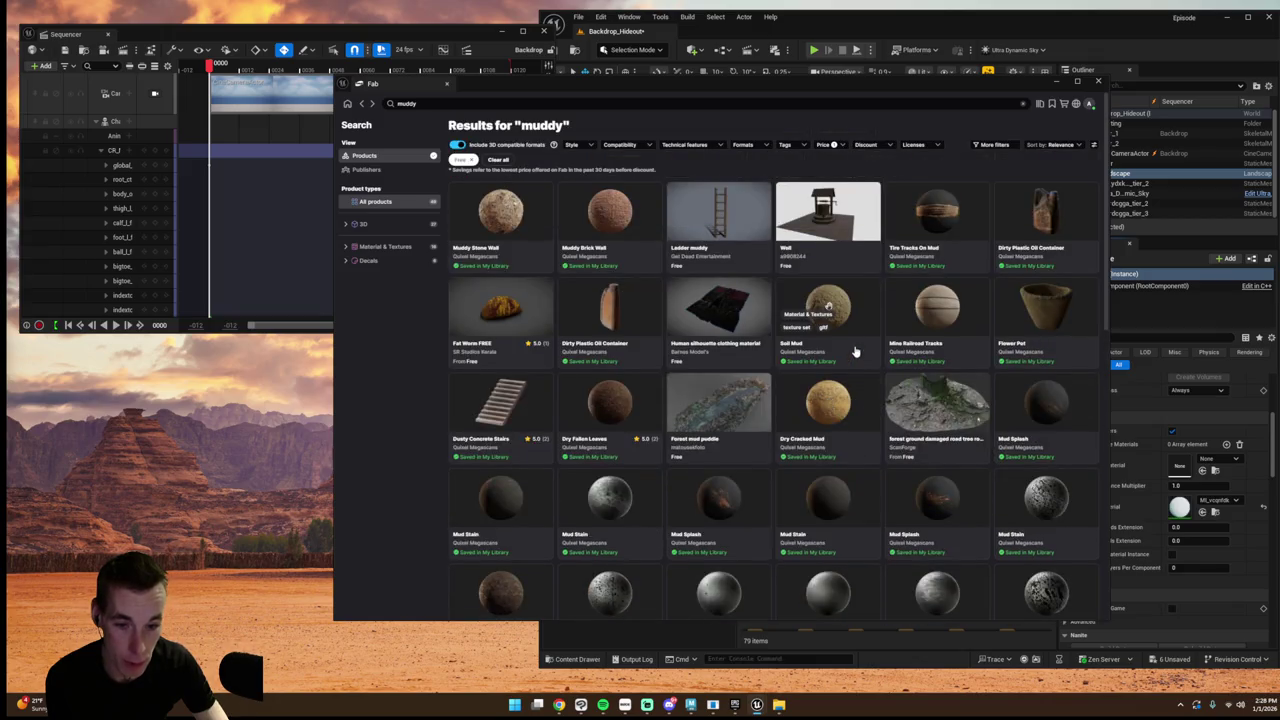
scroll(855, 351, "down", 1)
scroll(855, 351, "up", 1)
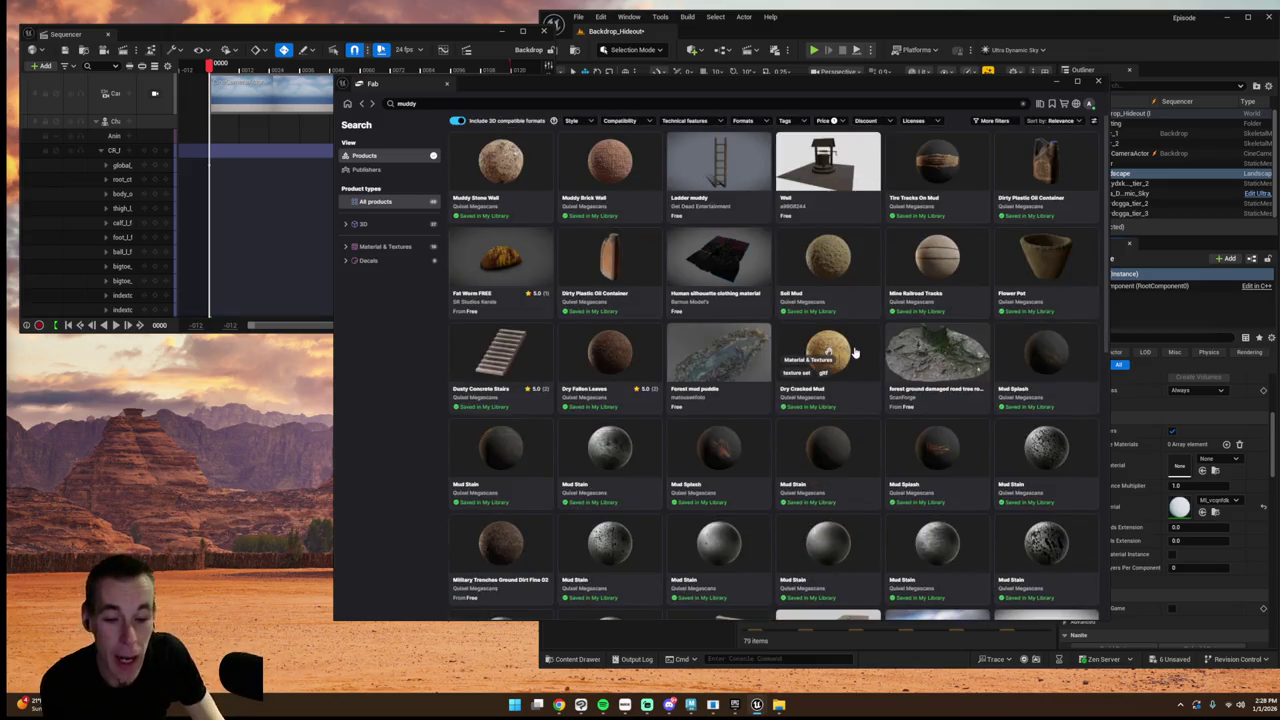
scroll(853, 352, "down", 1)
scroll(853, 352, "up", 1)
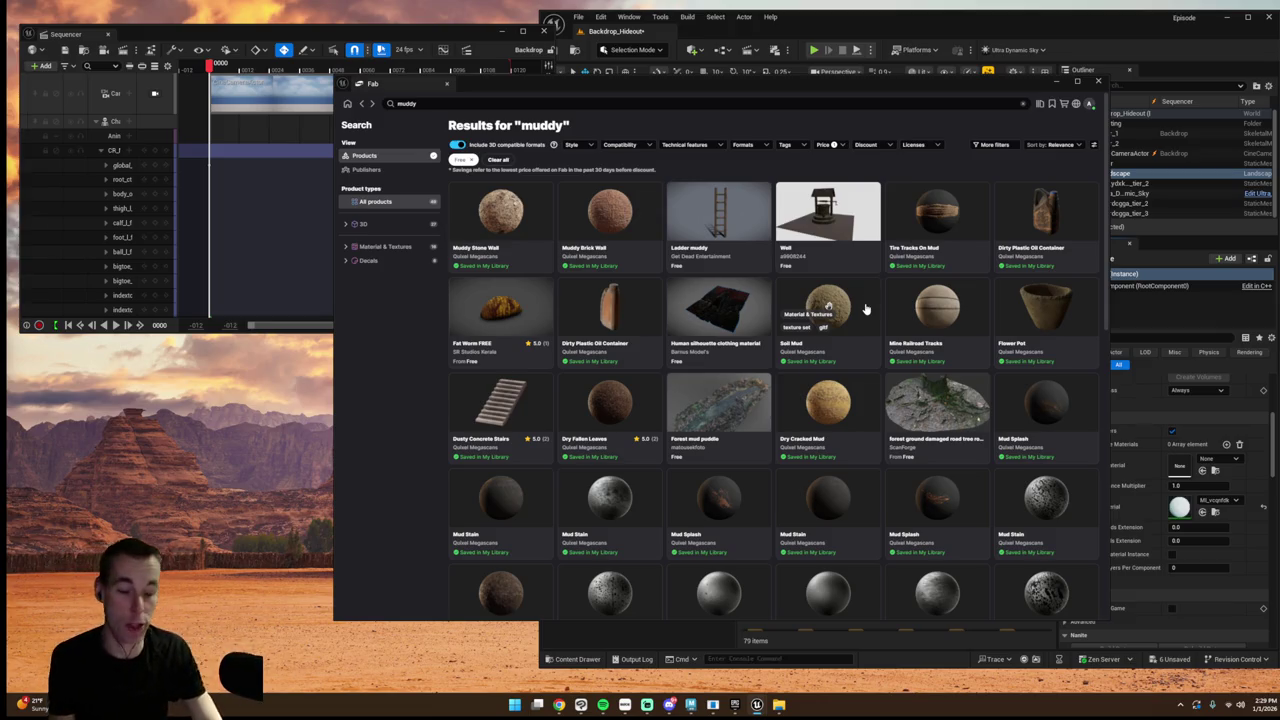
scroll(880, 320, "down", 3)
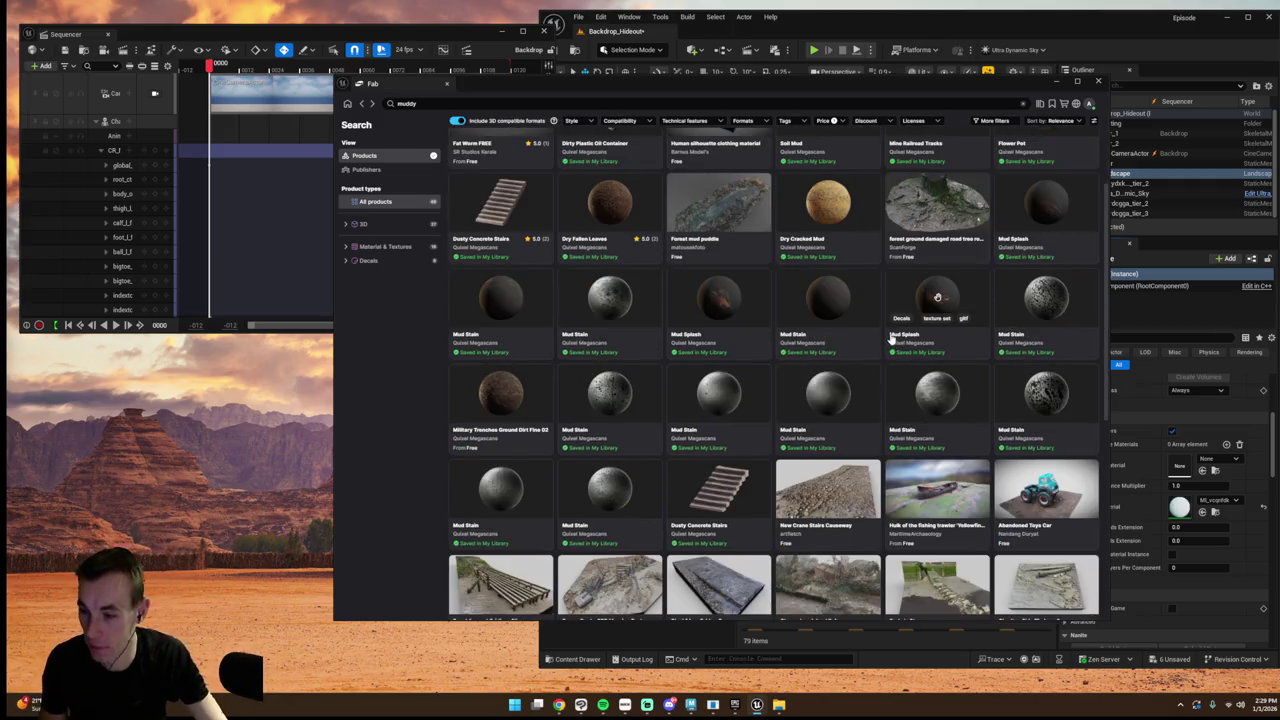
scroll(890, 340, "down", 1)
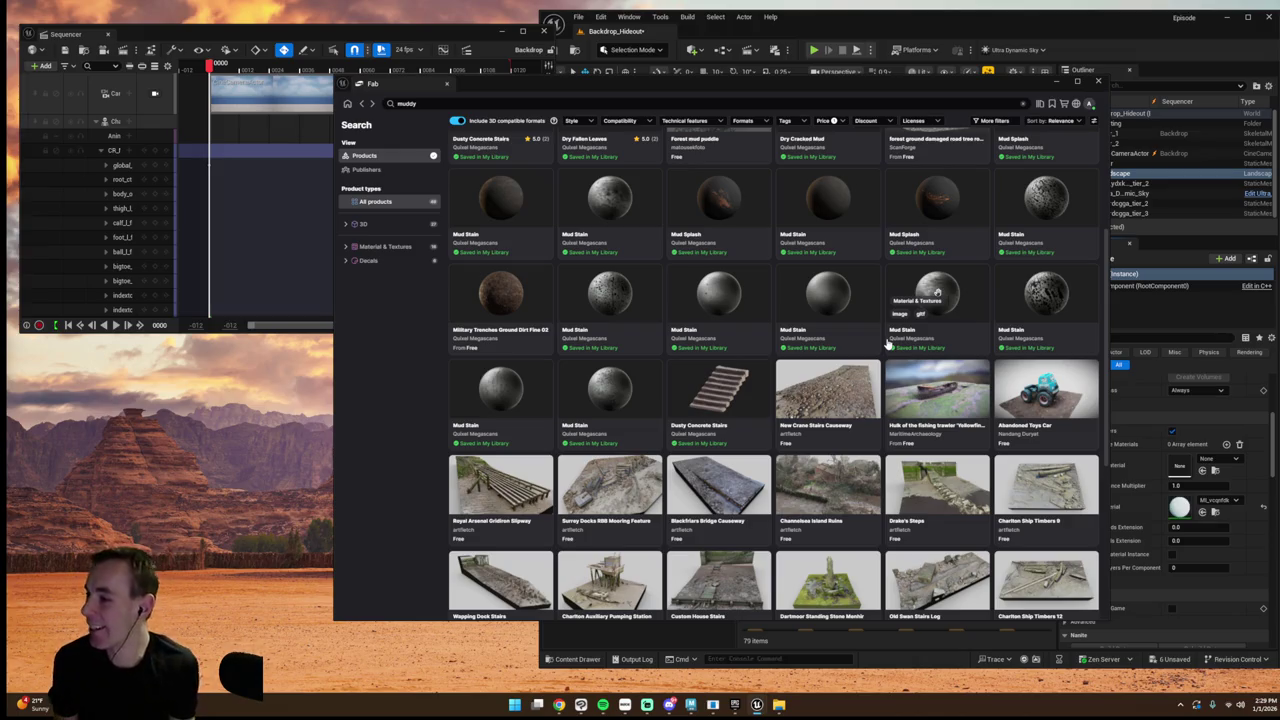
key("BackSpace")
key("BackSpace")
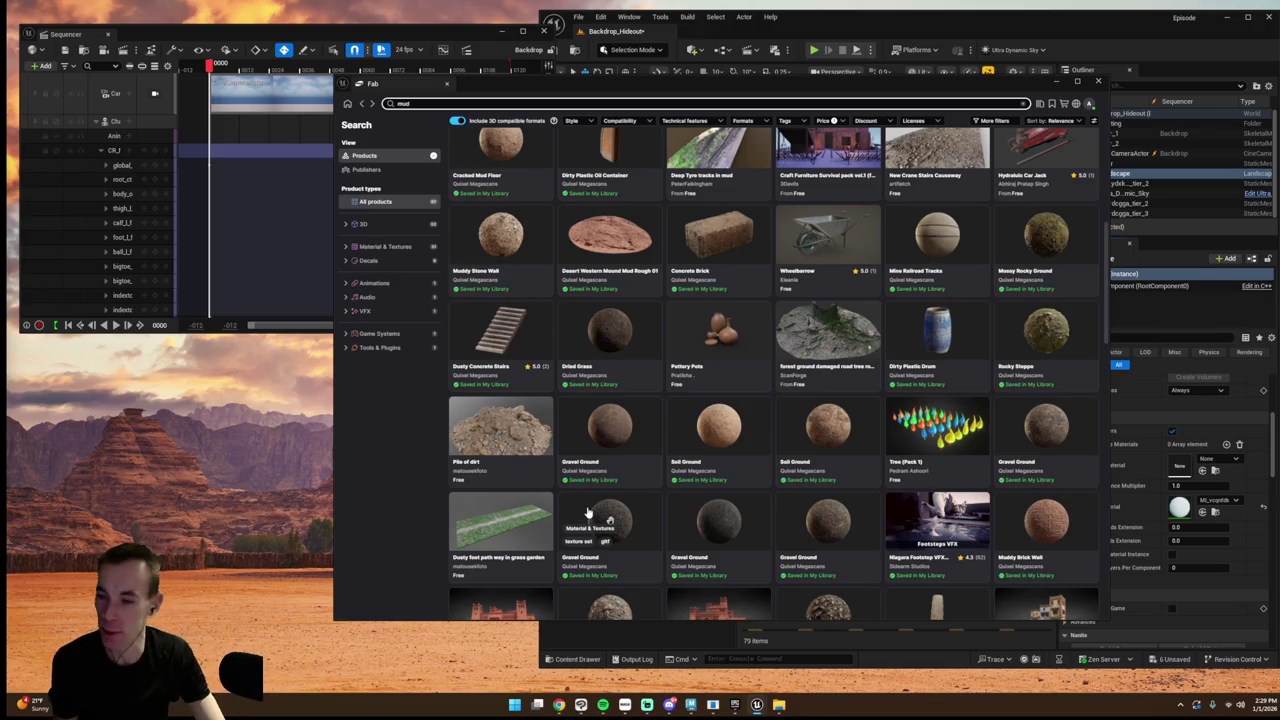
- Open a Gravel Ground material page, add it to the project and close Fab
left_click(587, 513)
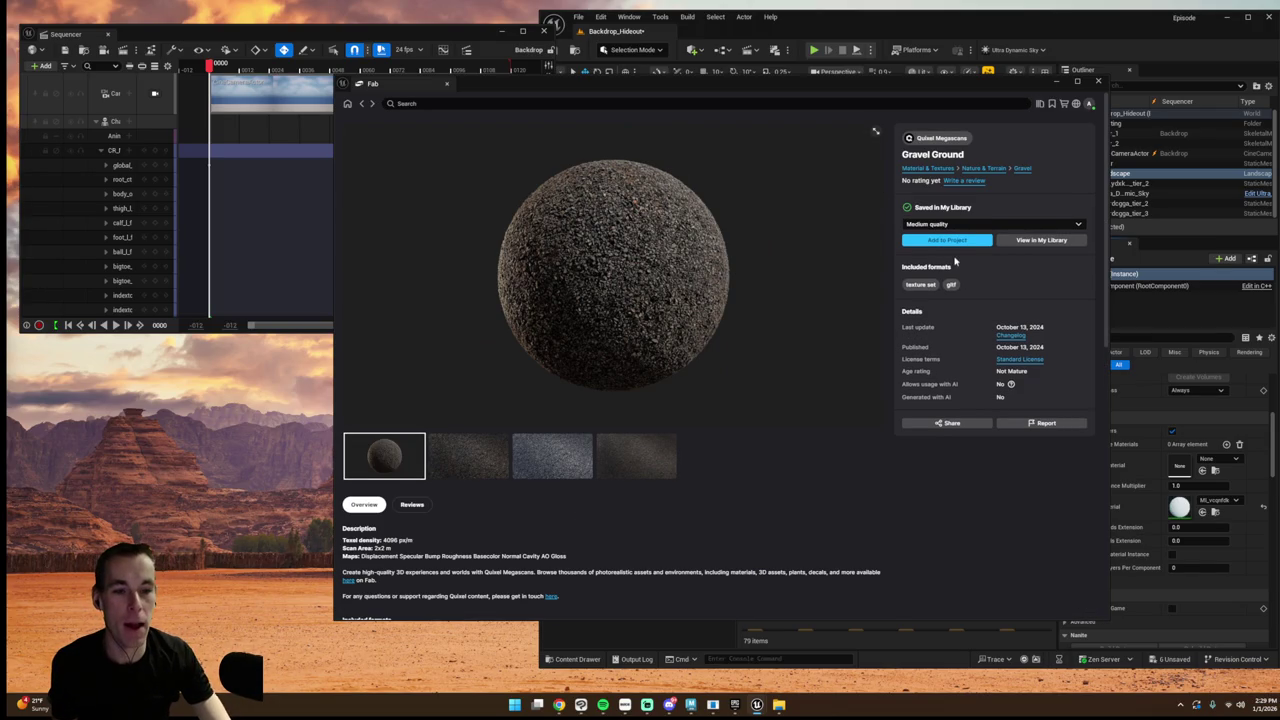
left_click(362, 104)
scroll(726, 311, "down", 3)
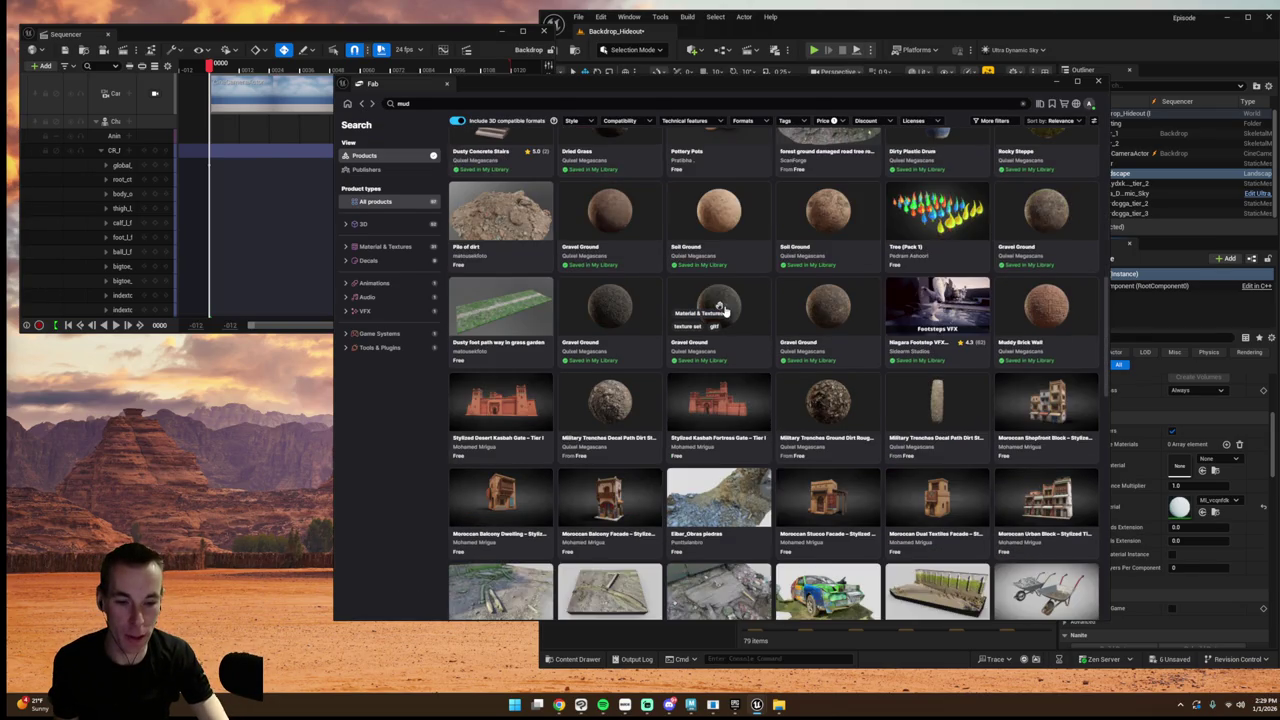
scroll(726, 311, "up", 3)
scroll(726, 311, "up", 3)
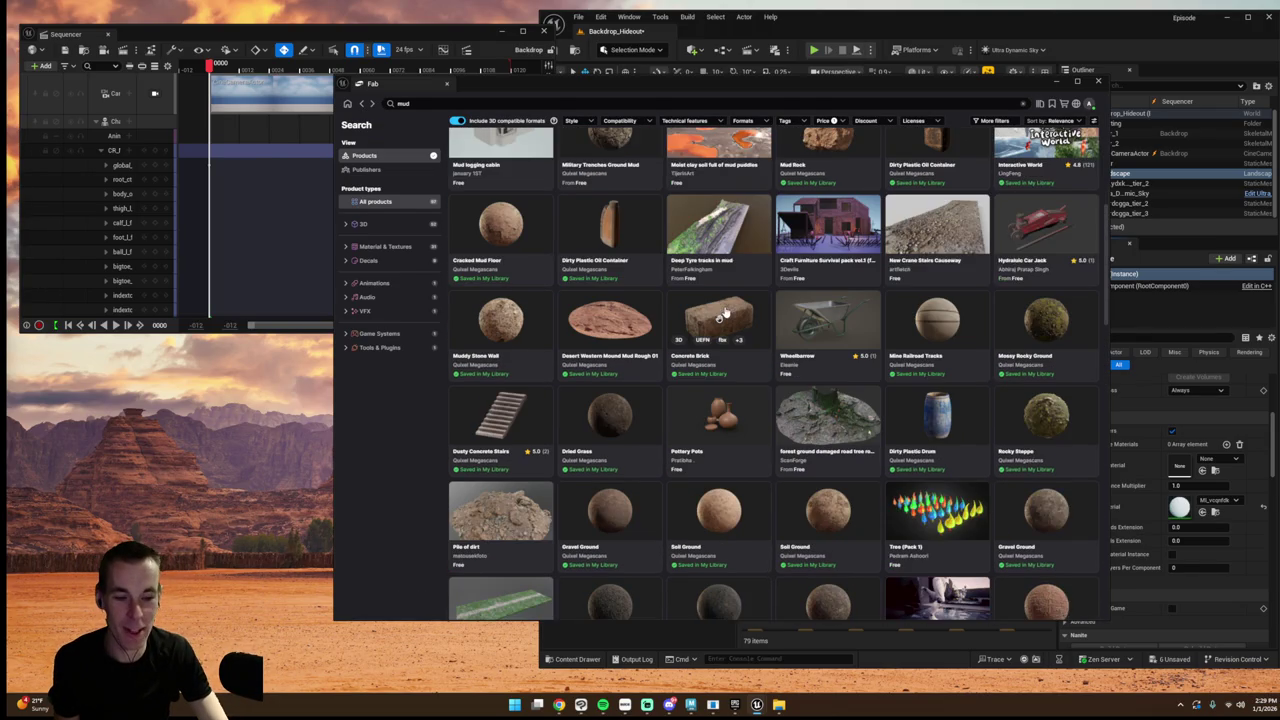
scroll(726, 314, "down", 1)
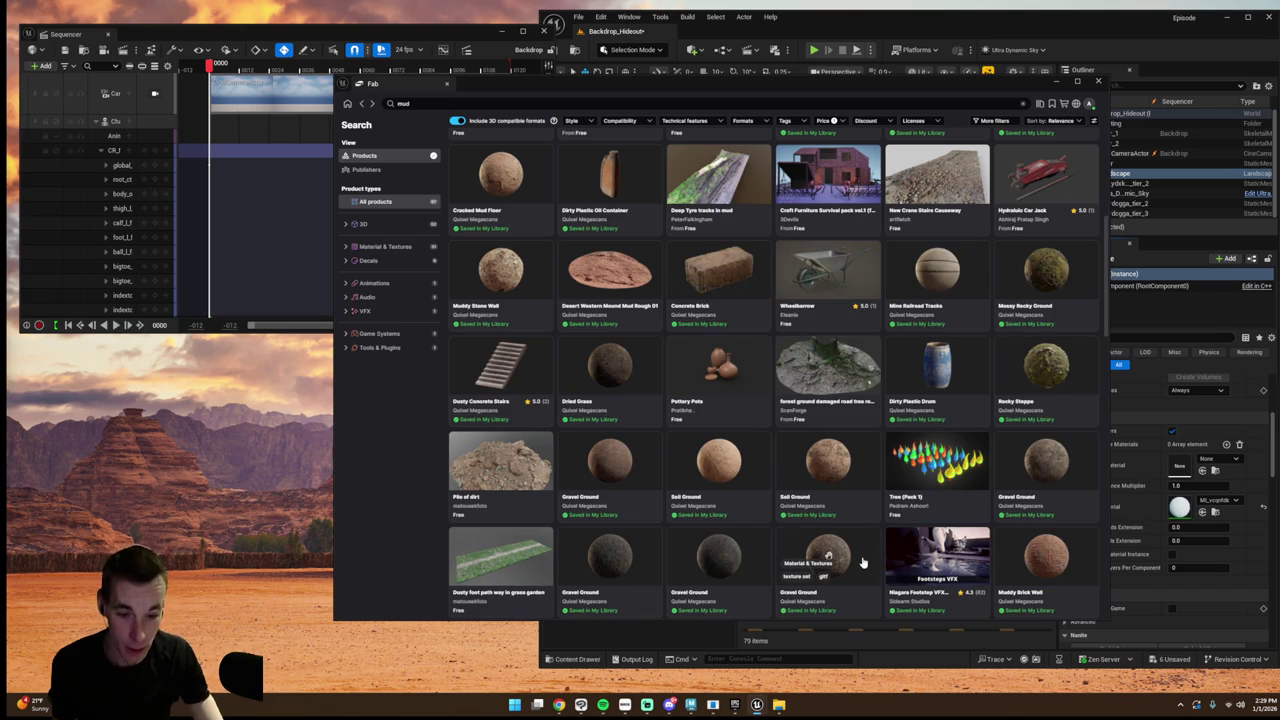
left_click(860, 557)
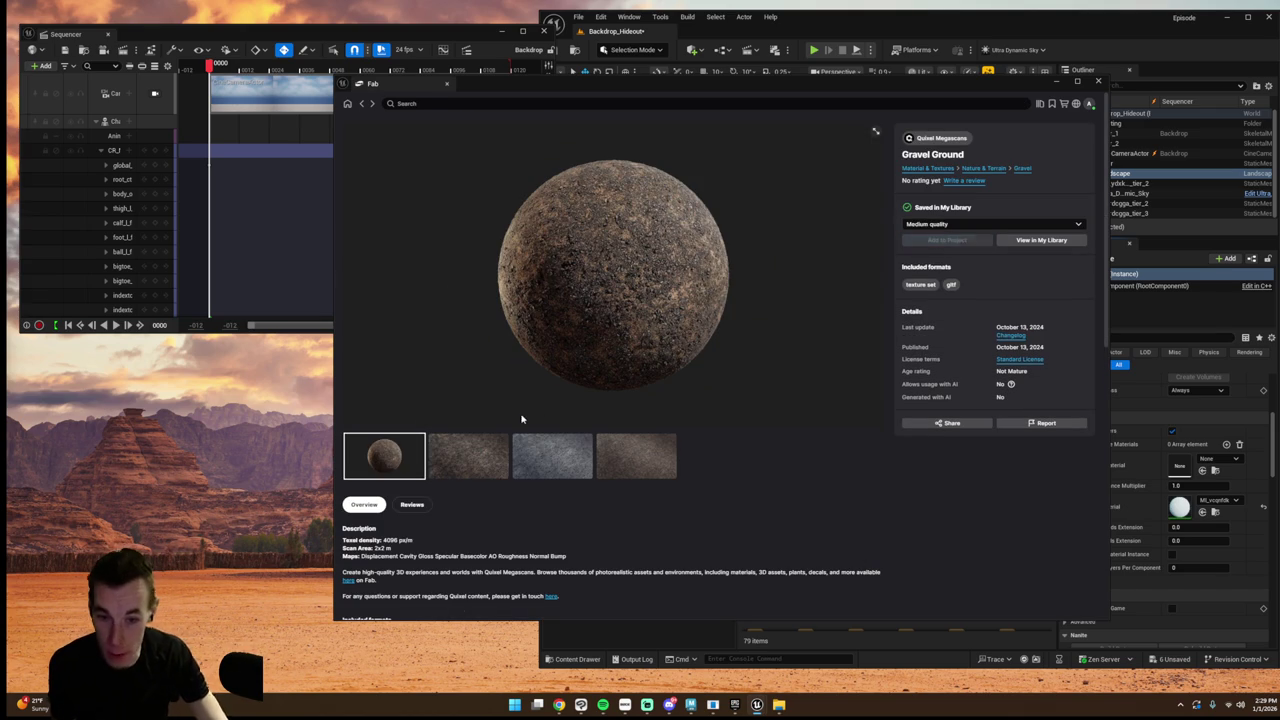
left_click(488, 466)
left_click(1097, 81)
- Assign MI_xbnefjm as the Landscape's Landscape Material in the Details panel
left_click_drag(765, 580, 776, 390)
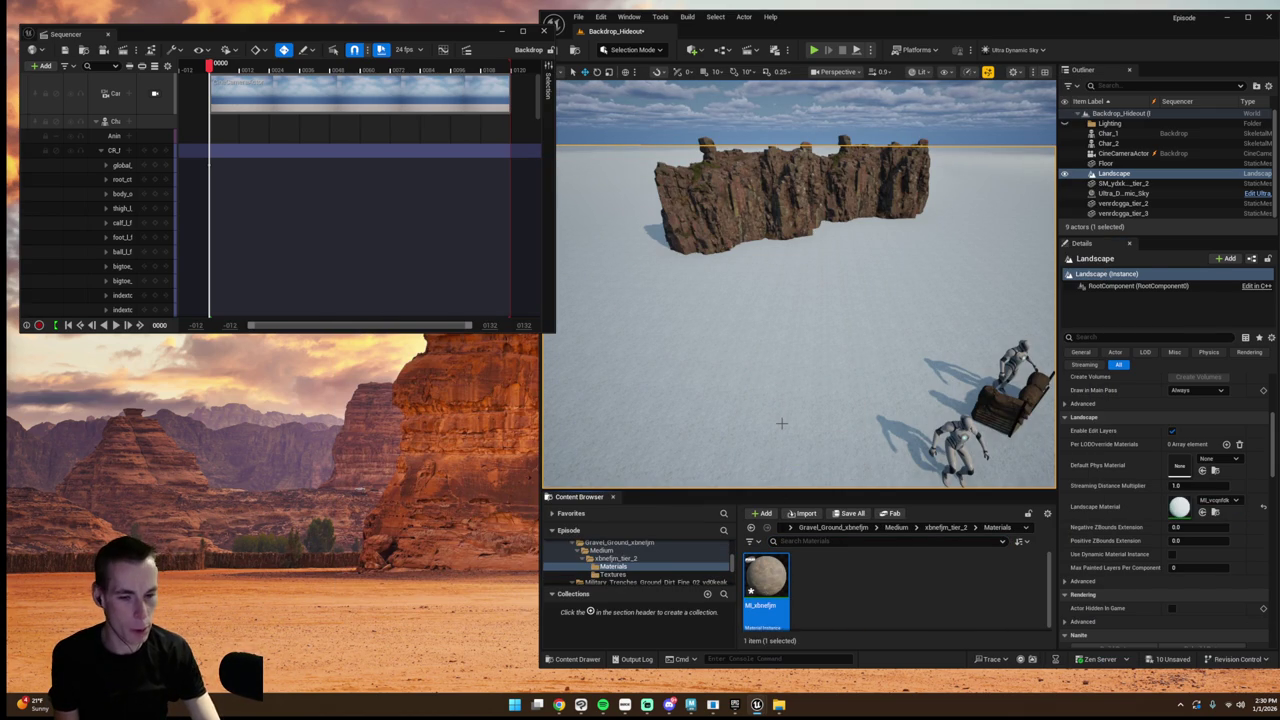
left_click_drag(781, 423, 766, 429)
left_click(1208, 499)
mouse_move(766, 585)
left_mouse_down()
mouse_move(1000, 560)
mouse_move(1180, 506)
left_mouse_up()
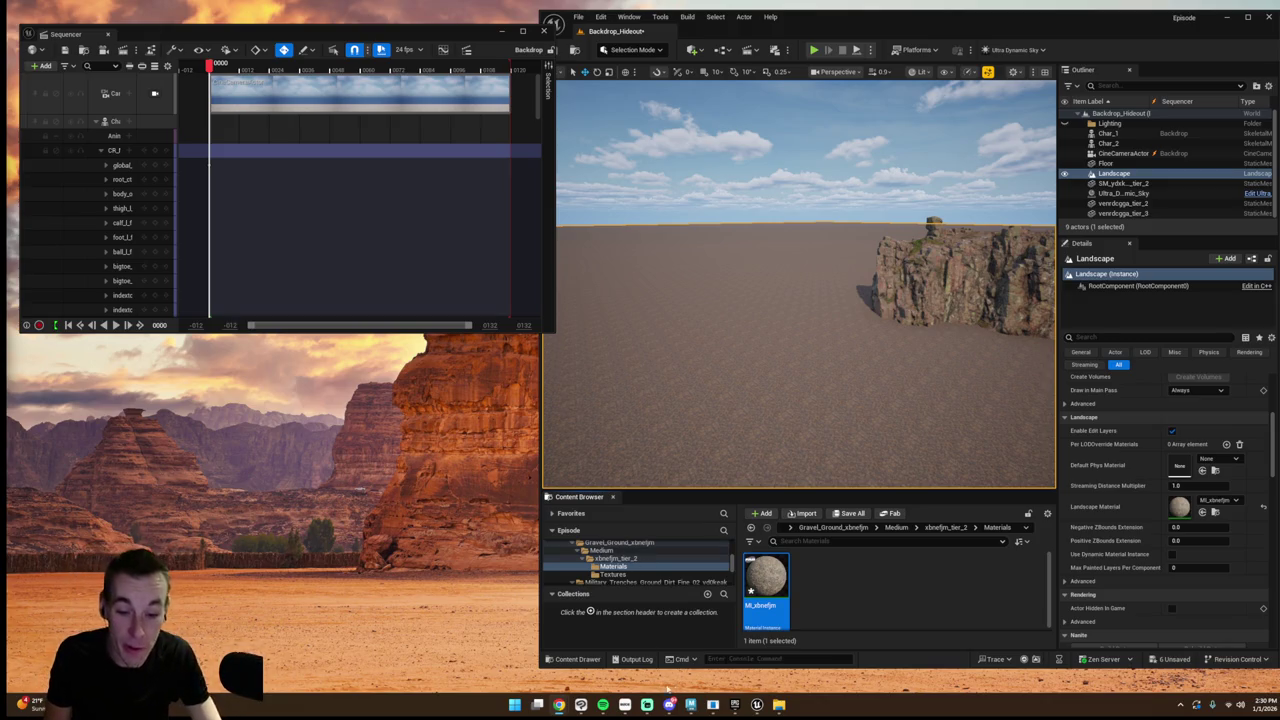
mouse_move(690, 704)
left_click(720, 672)
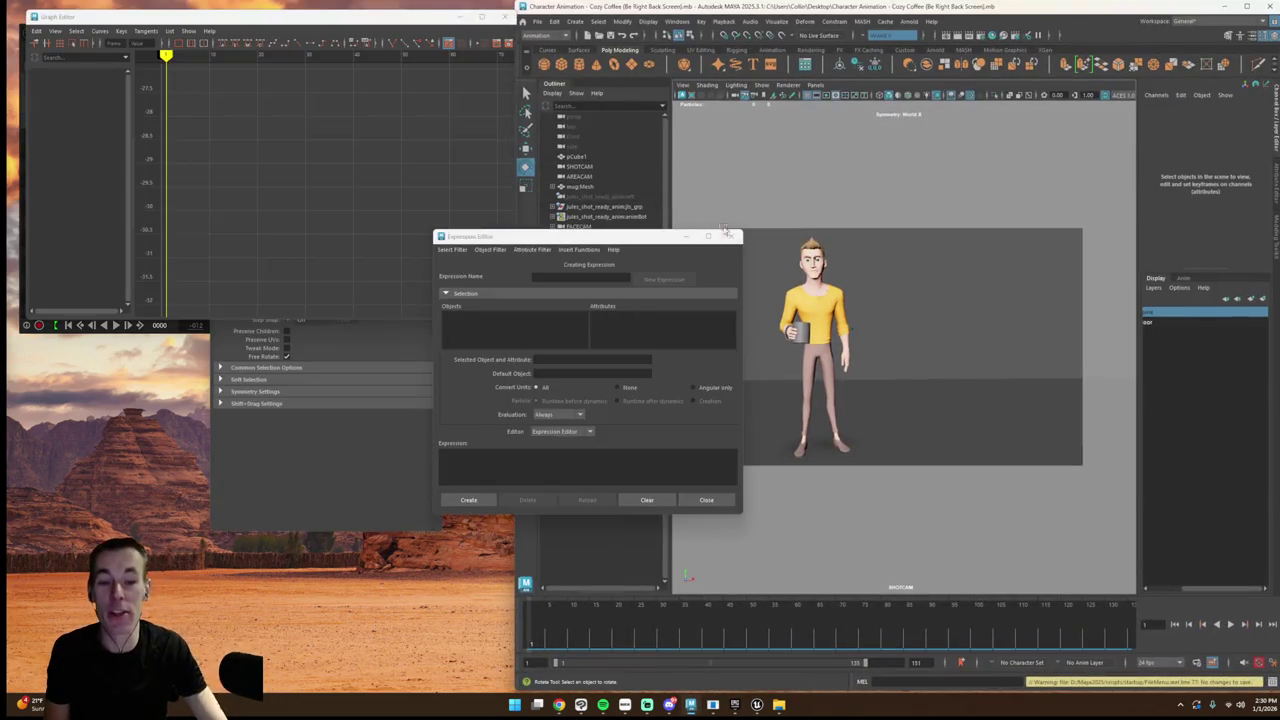
- Close Maya's Expression Editor, save the Cozy Coffee scene and switch back to Unreal
left_click(737, 234)
left_click(537, 21)
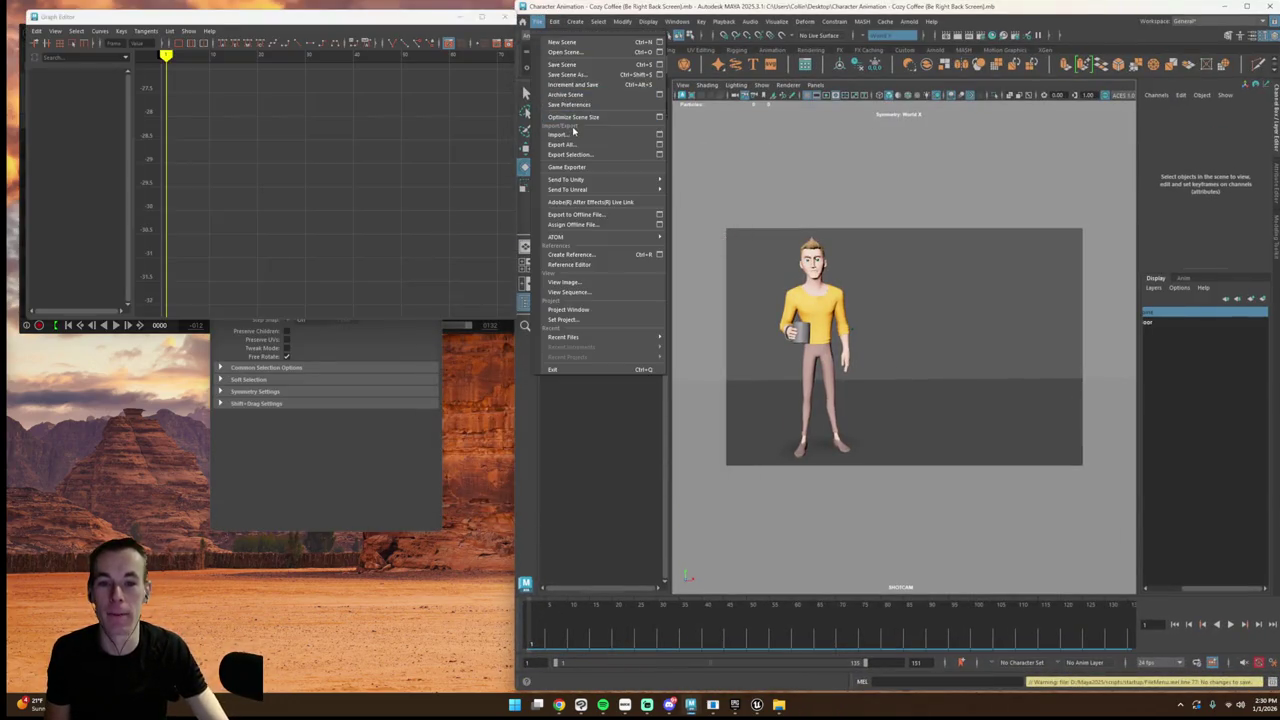
left_click(565, 65)
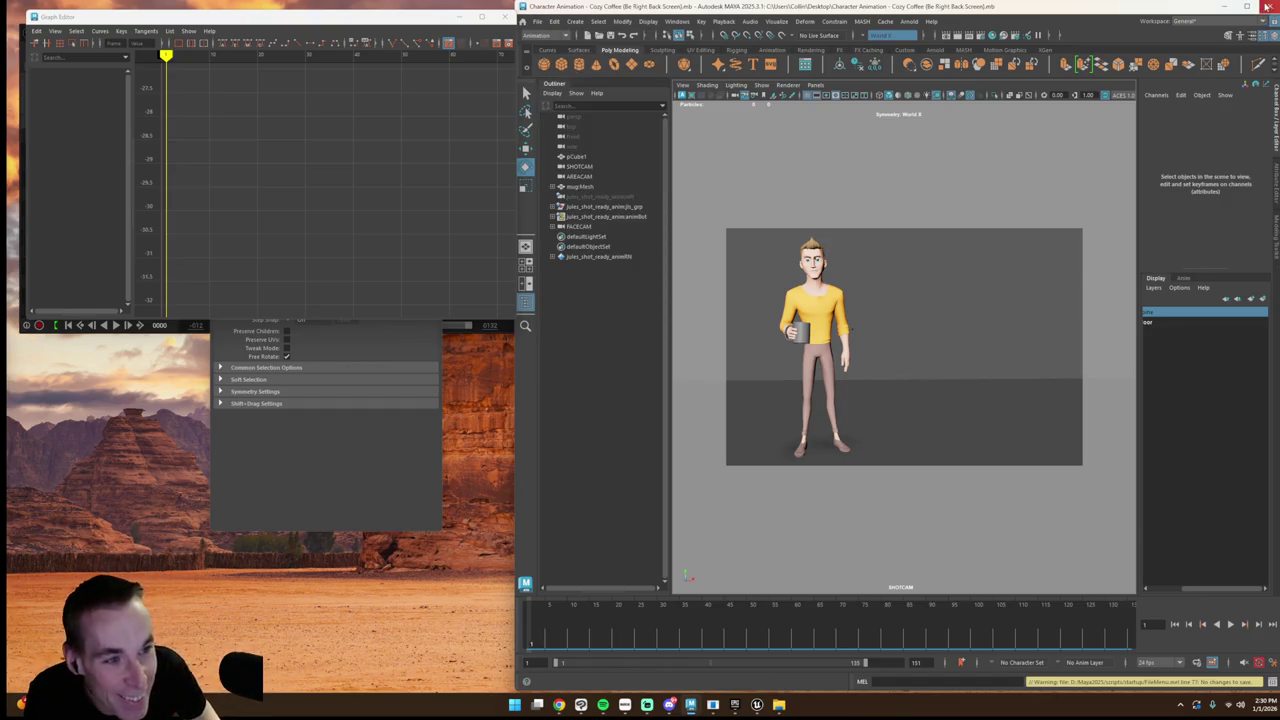
key("alt+Tab")
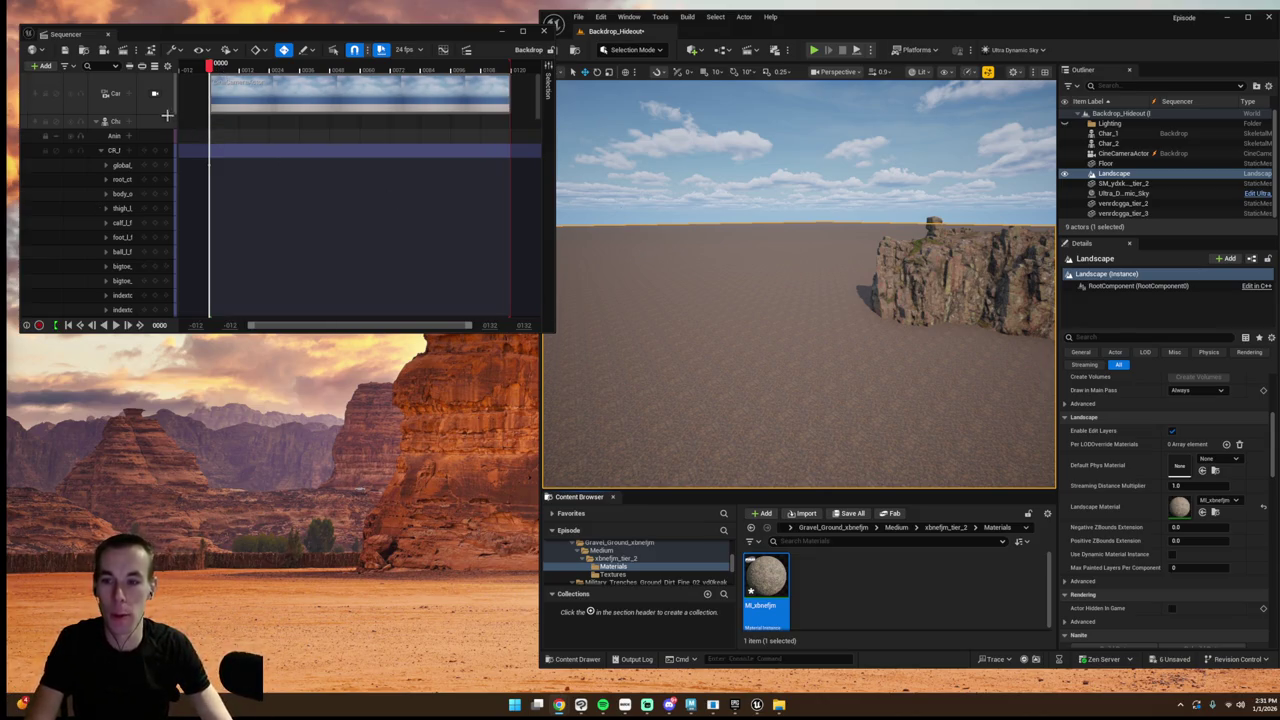
- Collapse the sequence tracks, select the landscape and enter Landscape sculpt mode
left_click(95, 121)
left_click(104, 137)
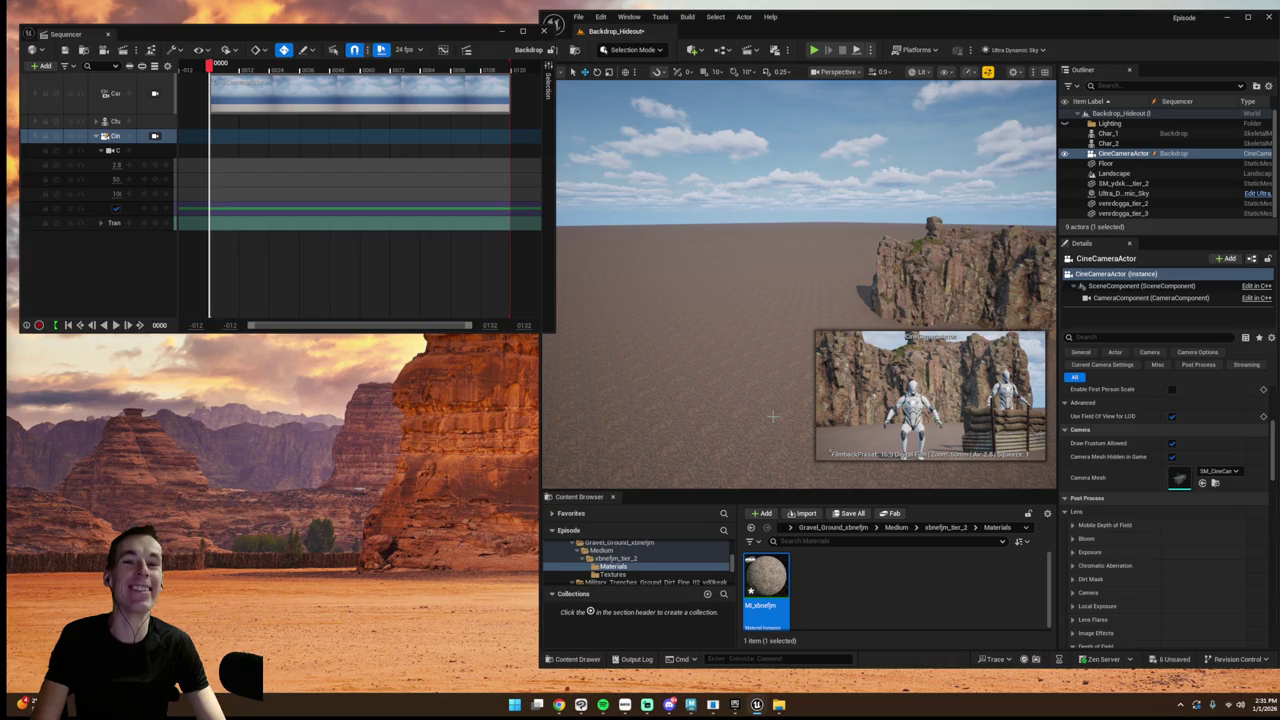
key("f")
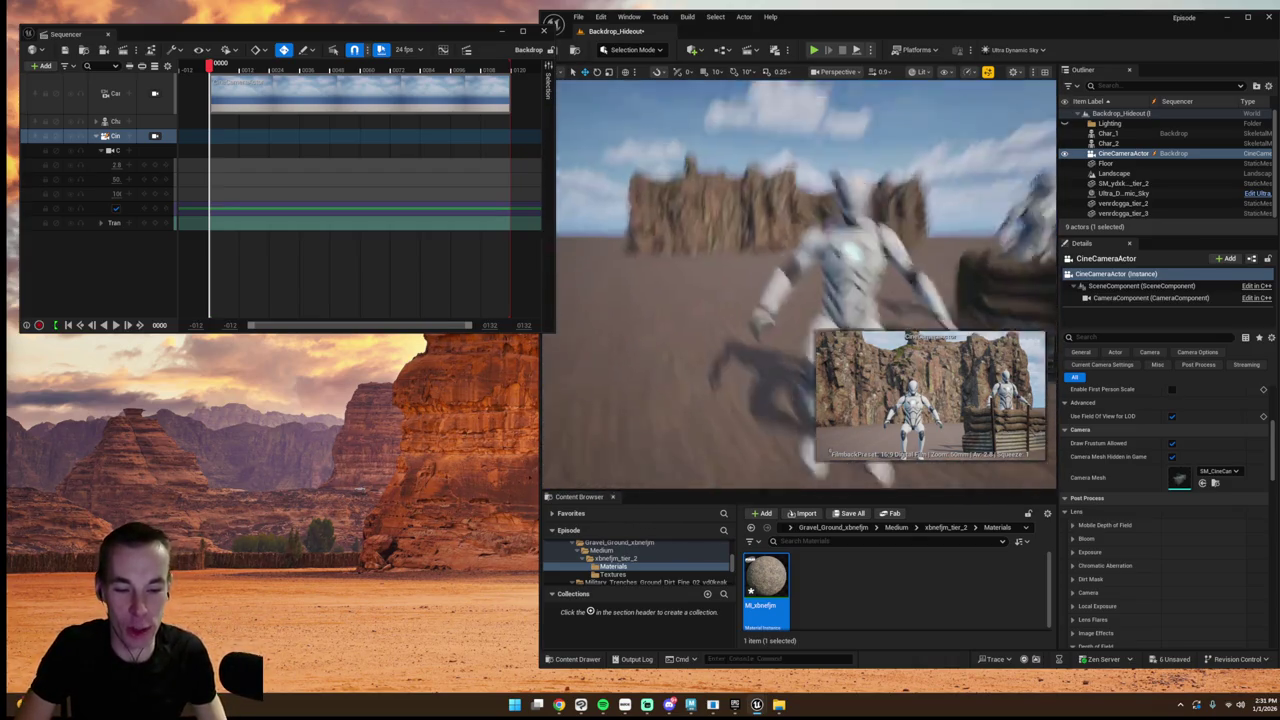
left_click(700, 420)
left_click(630, 49)
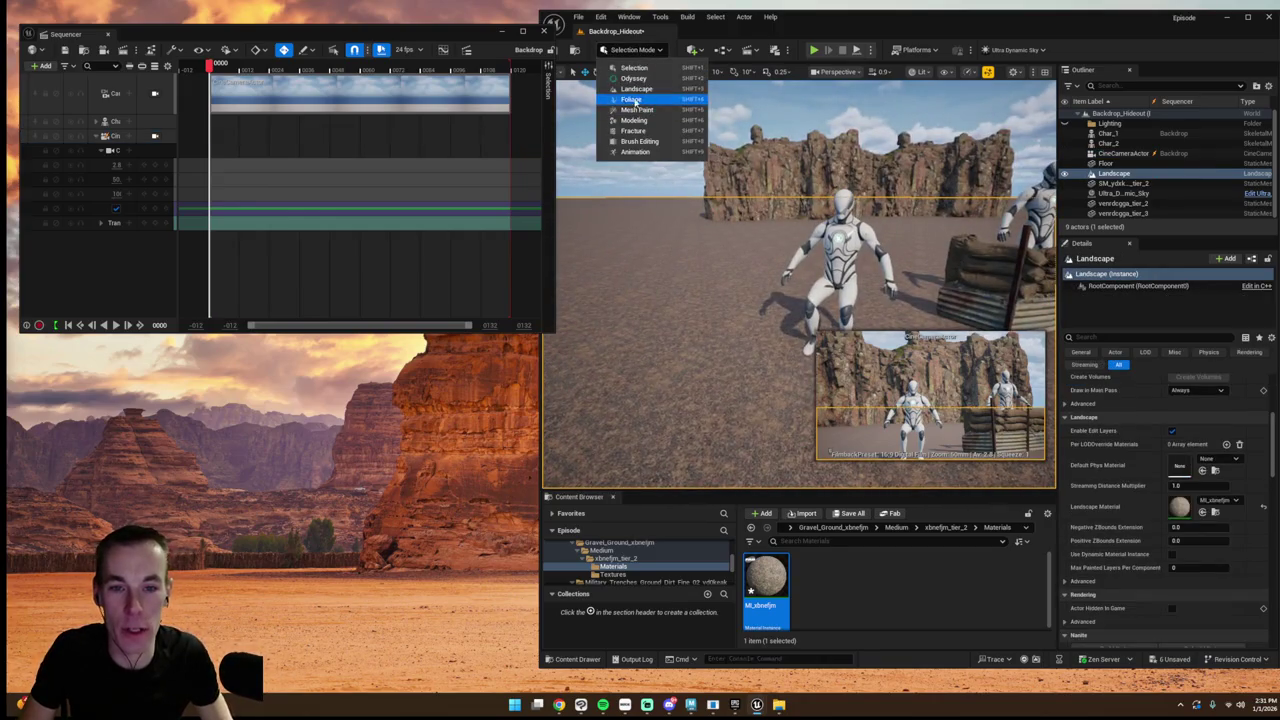
left_click(636, 89)
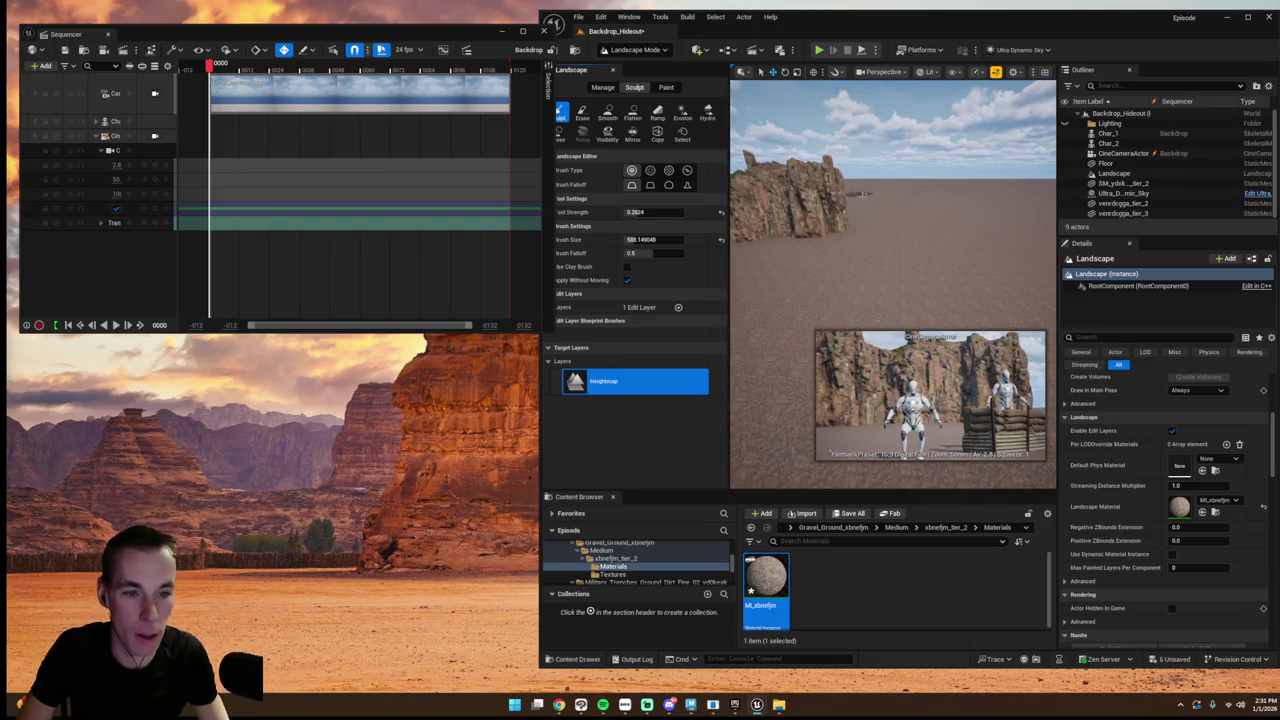
- Erase the old sculpted mound flat and paint a gentle new rise
mouse_move(920, 195)
left_mouse_down()
mouse_move(920, 230)
mouse_move(857, 214)
mouse_move(886, 163)
mouse_move(914, 166)
mouse_move(951, 198)
left_mouse_up()
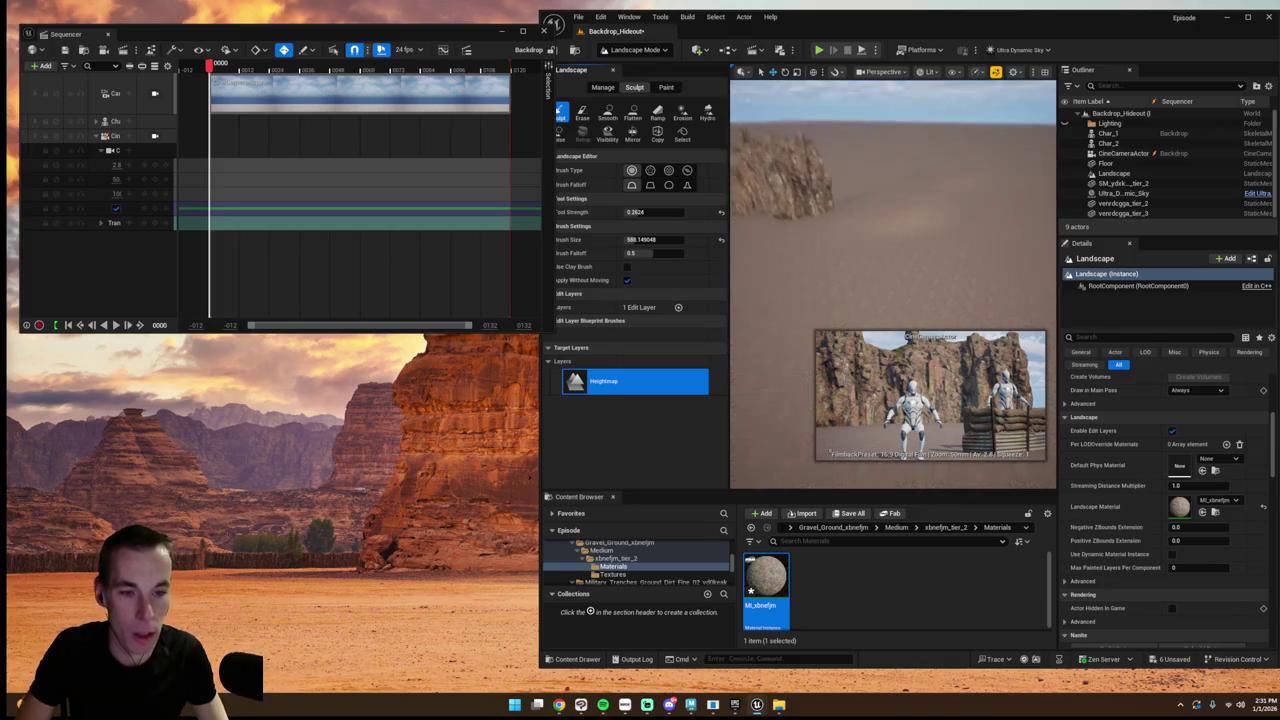
left_click(584, 115)
left_click_drag(857, 230, 822, 229)
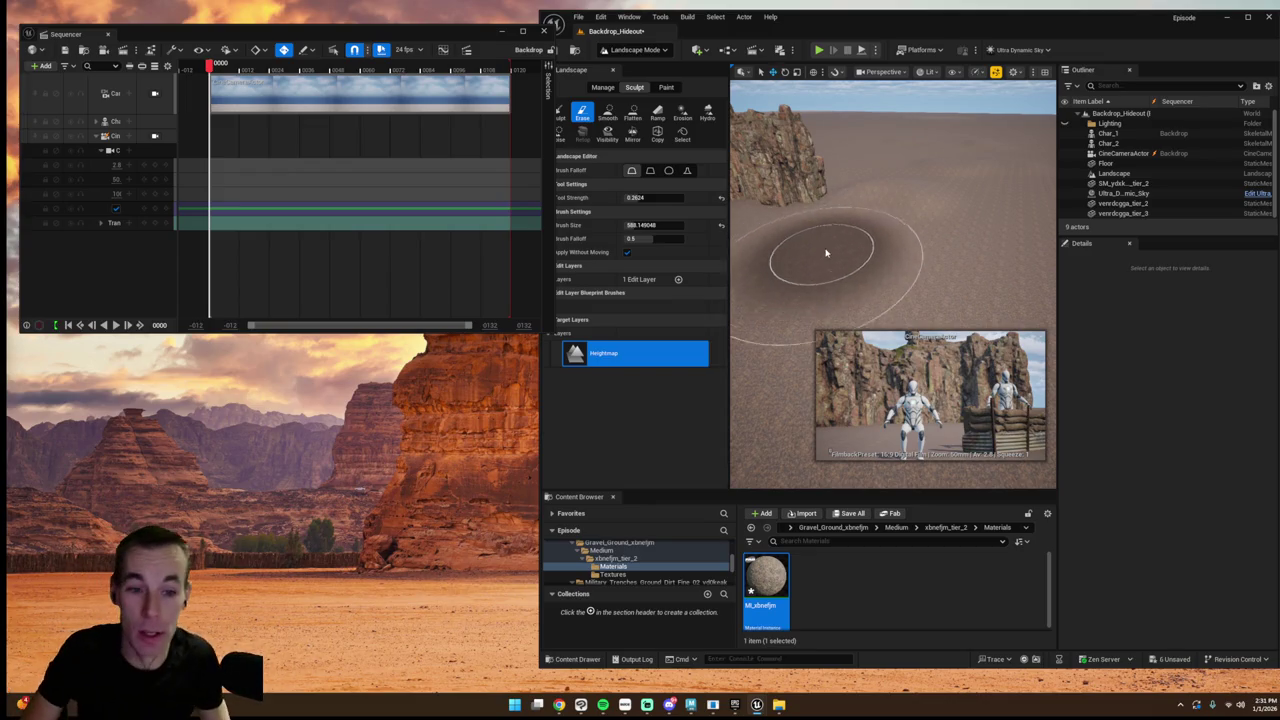
key("w")
key("ctrl+z")
mouse_move(857, 243)
left_mouse_down()
mouse_move(886, 260)
mouse_move(908, 229)
left_mouse_up()
- Turn the view toward the rock ridge to review the reshaped ground
scroll(908, 229, "down", 3)
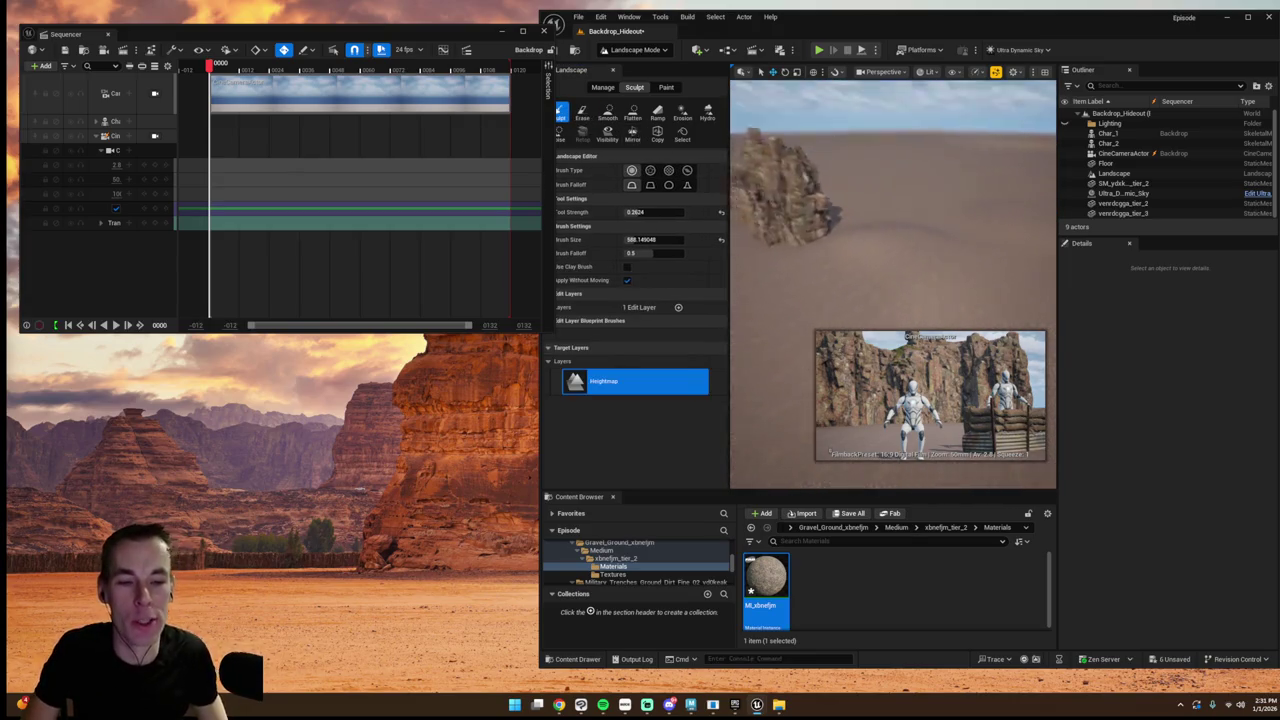
left_click(908, 221)
scroll(908, 221, "up", 5)
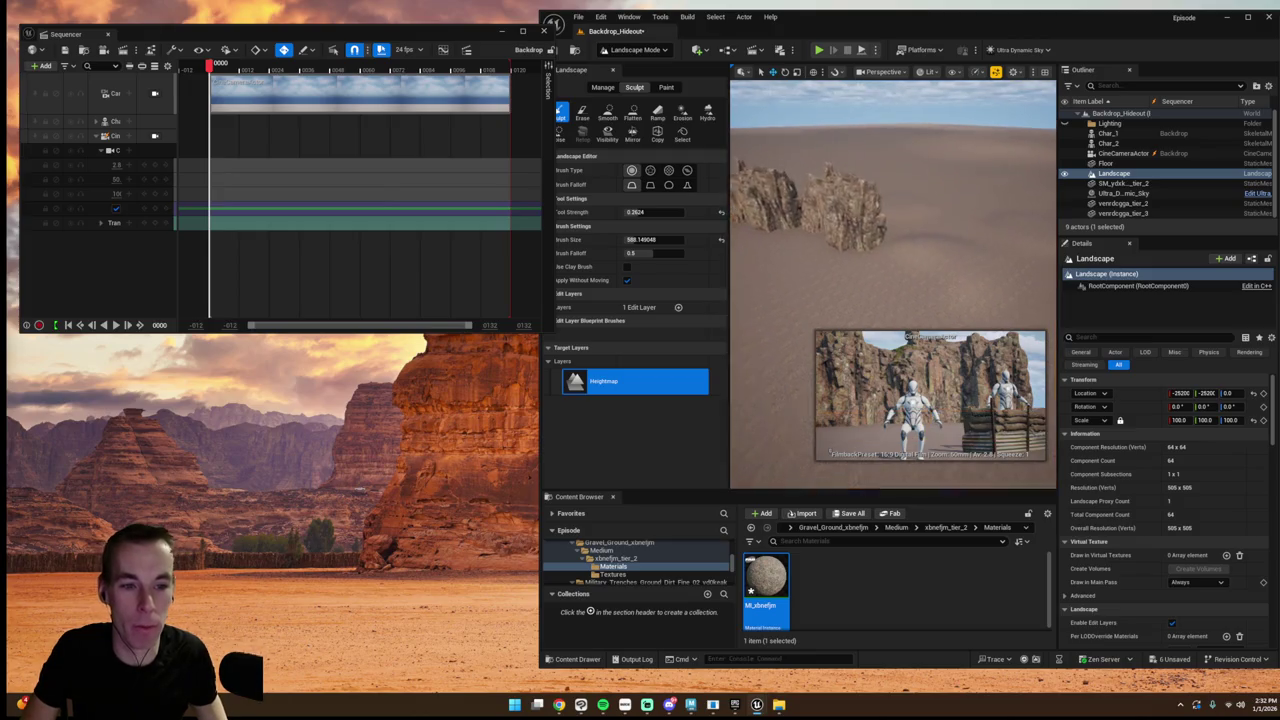
scroll(805, 297, "down", 5)
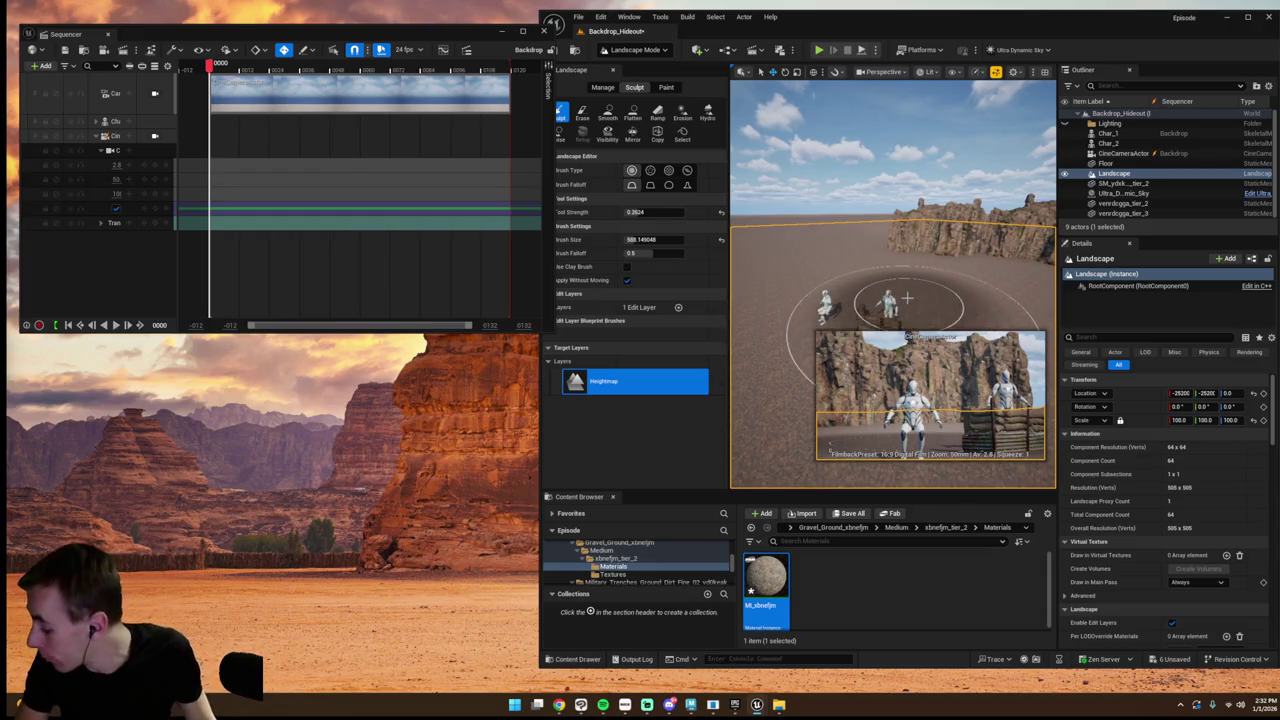
left_click_drag(842, 312, 790, 312)
scroll(892, 280, "up", 3)
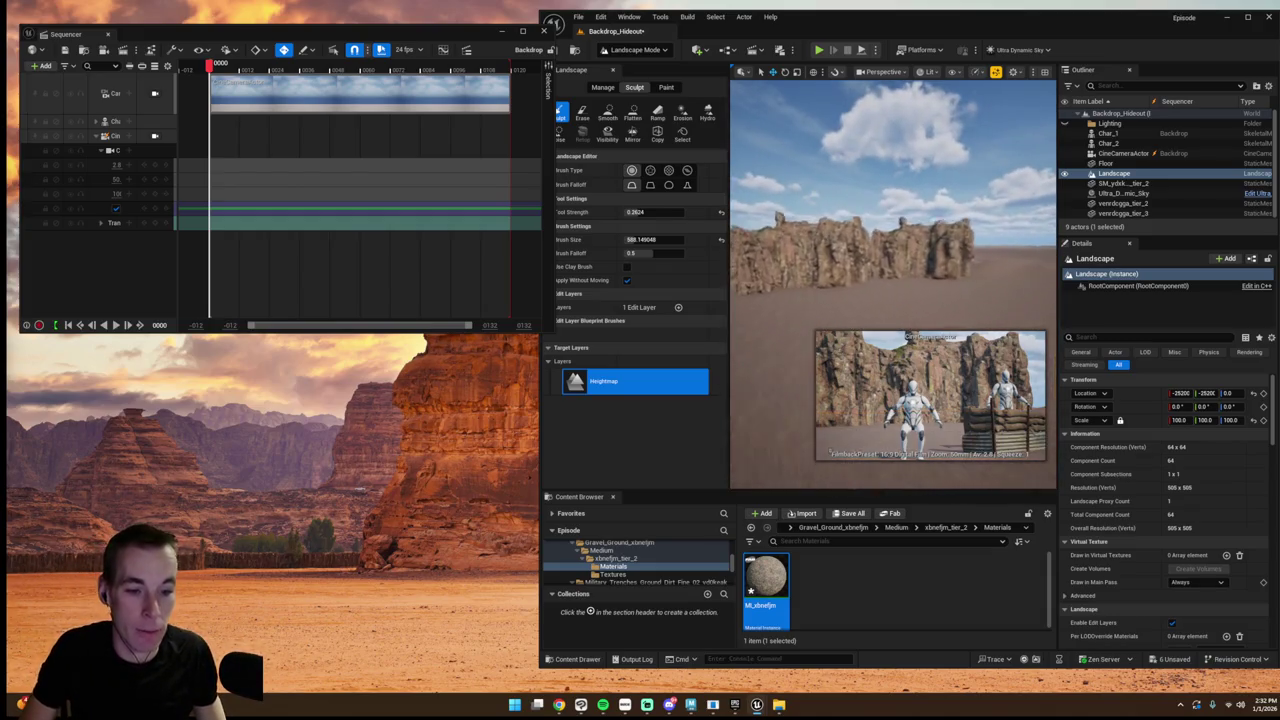
scroll(892, 250, "up", 2)
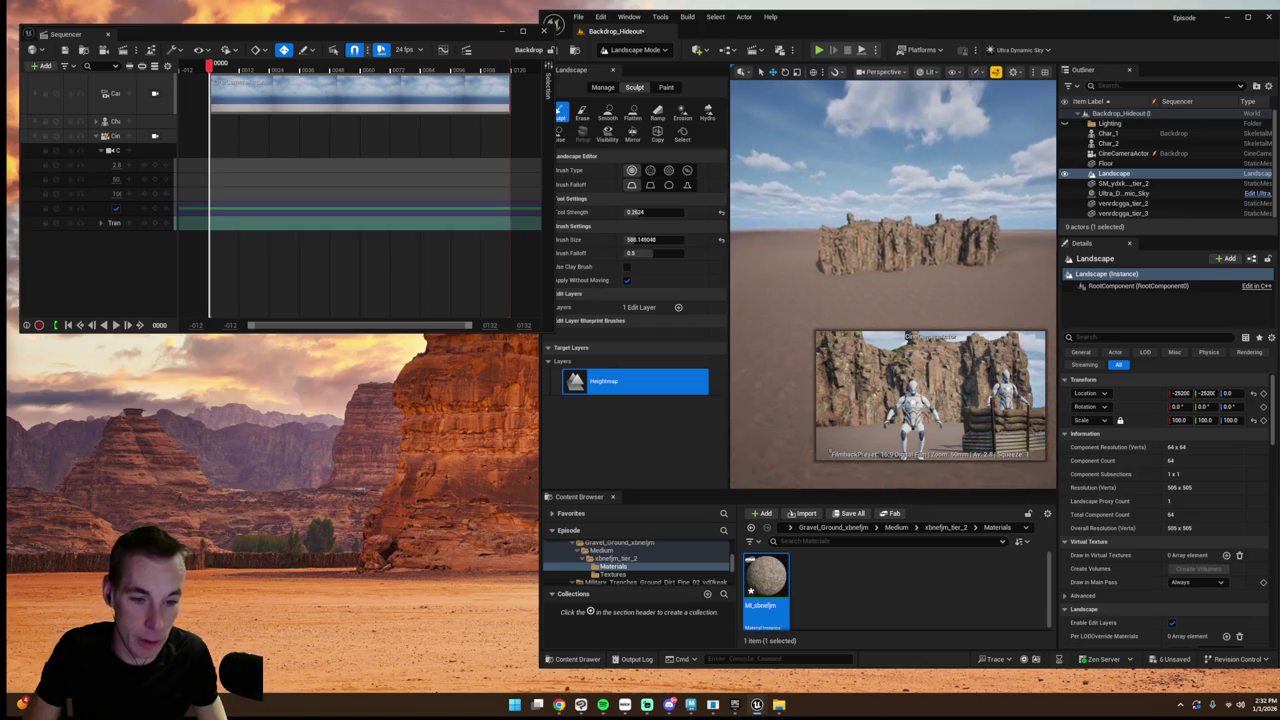
scroll(892, 280, "down", 5)
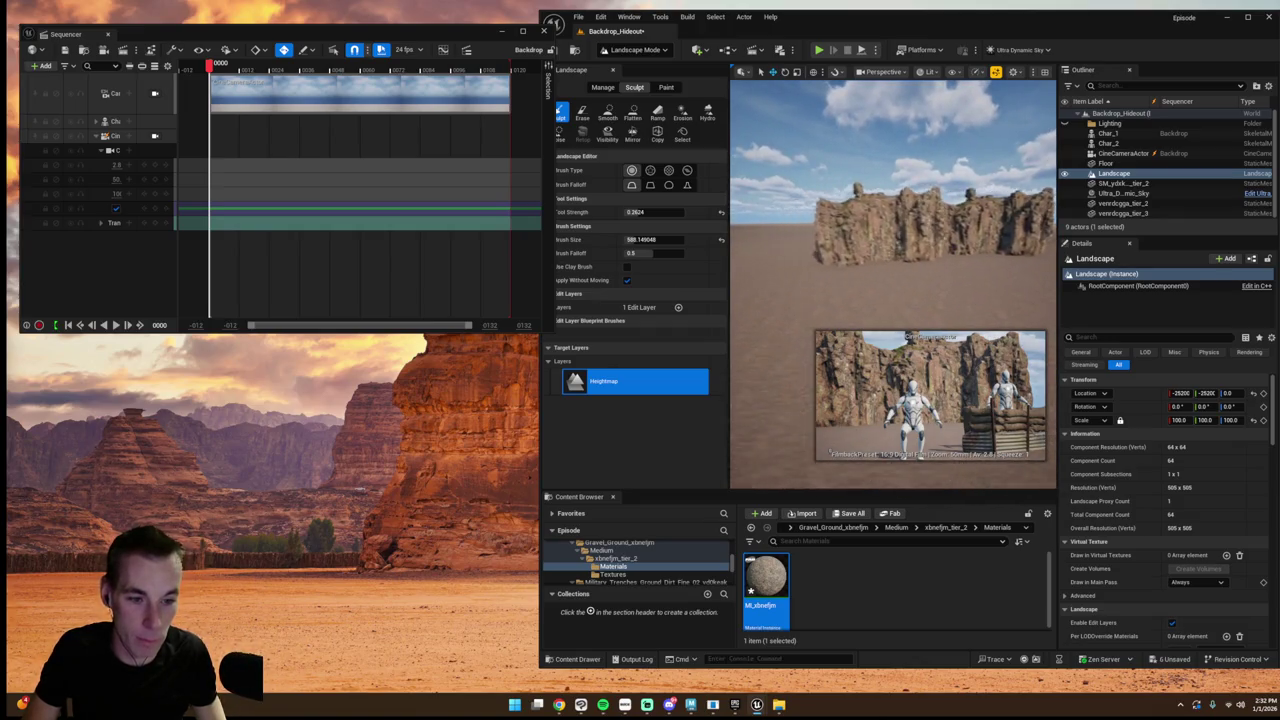
left_click(629, 17)
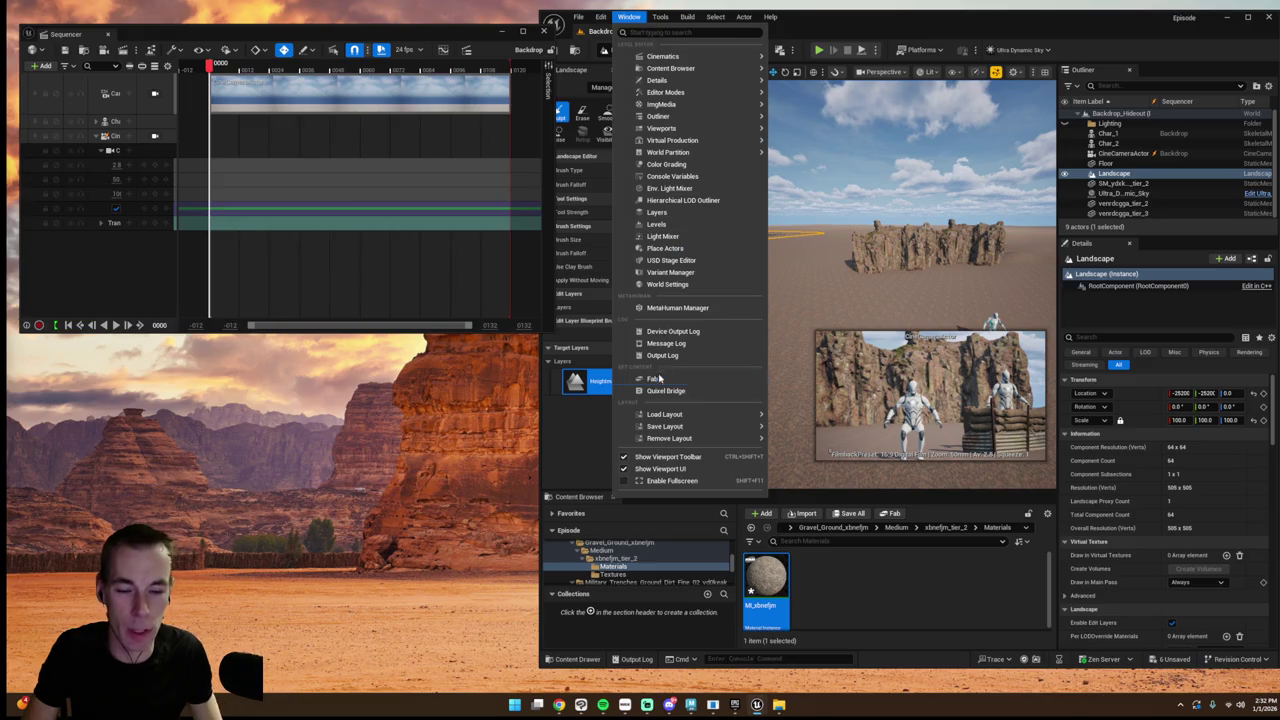
- Open Fab inside the editor and bring it back to its Discover home page
left_click(660, 380)
left_click(359, 104)
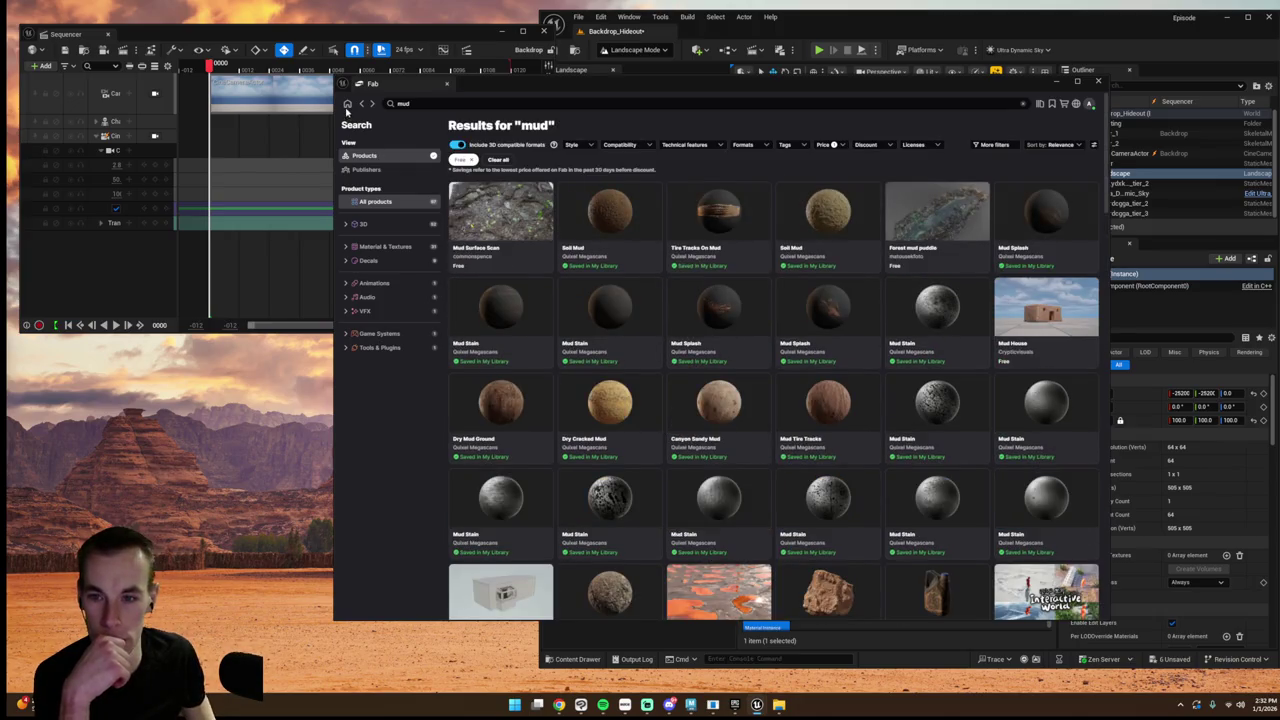
left_click(347, 104)
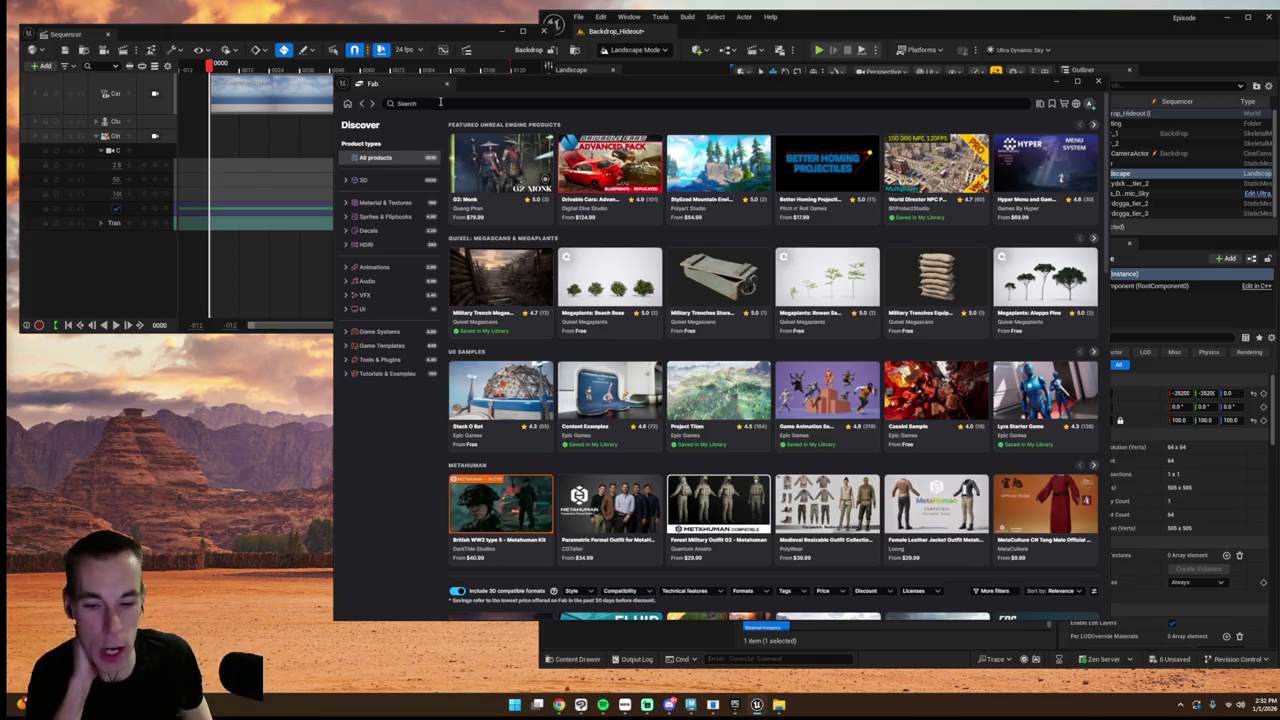
left_click(690, 704)
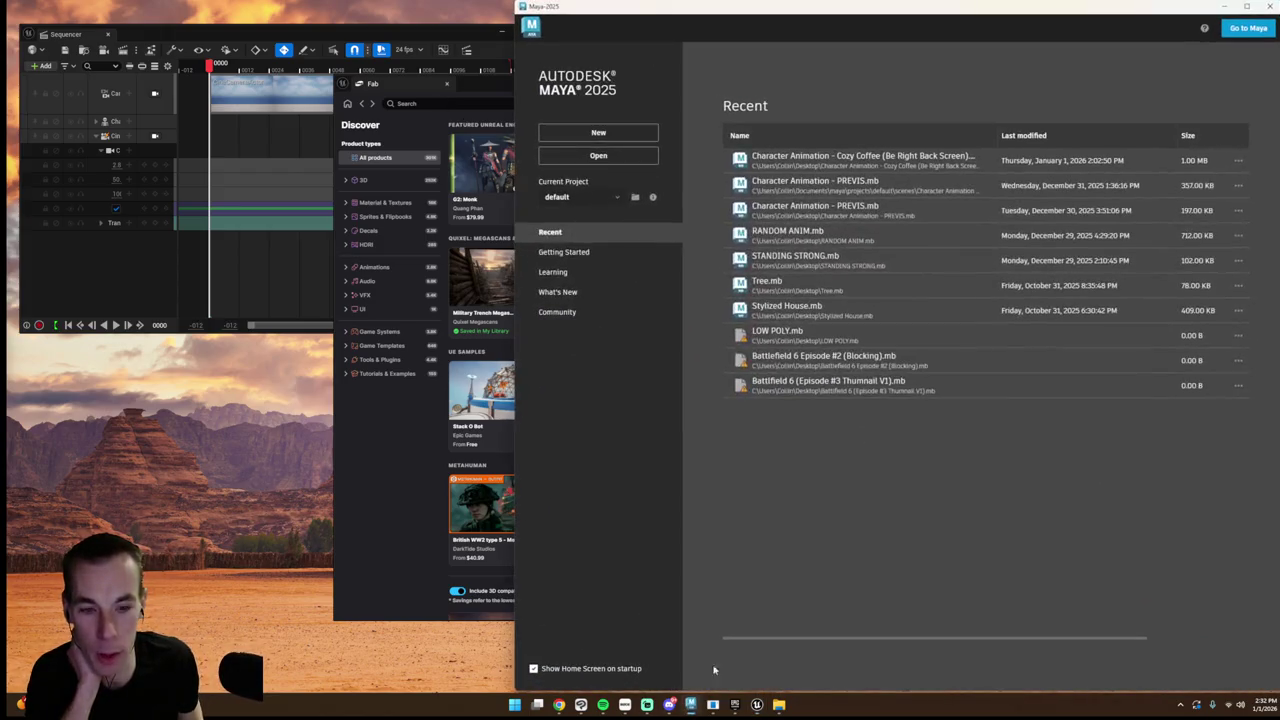
left_click(1266, 6)
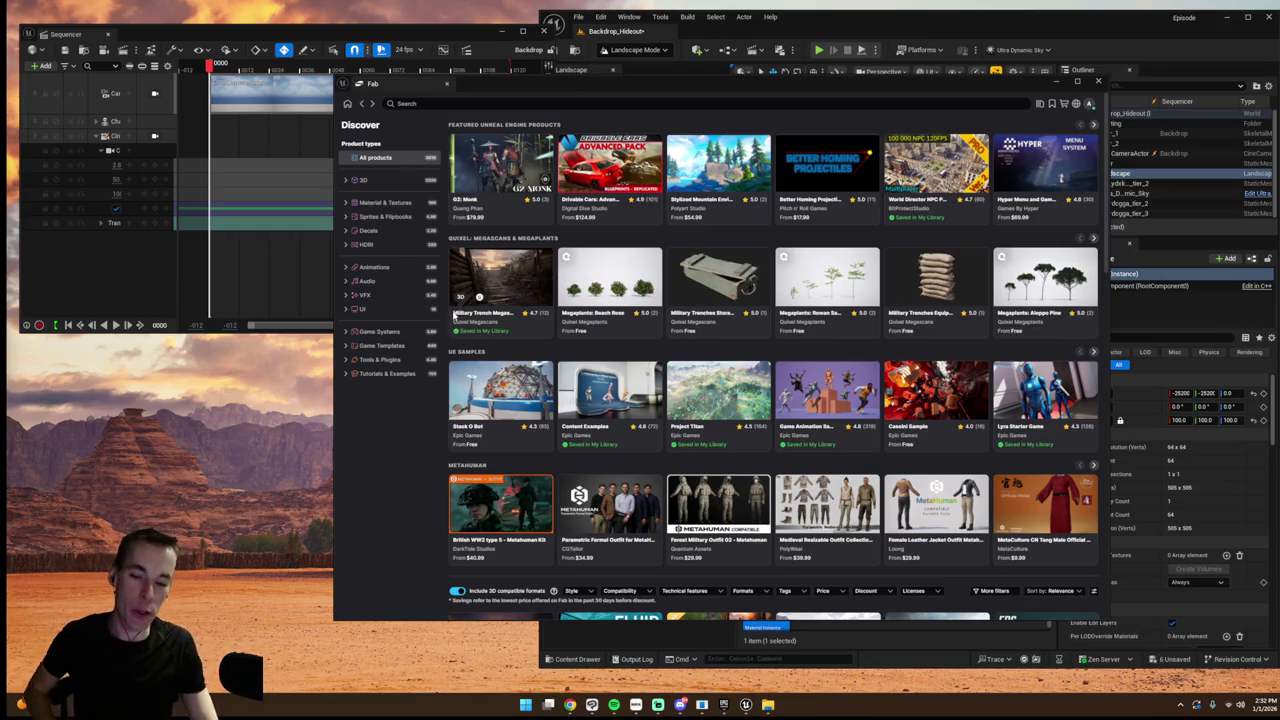
scroll(445, 335, "down", 3)
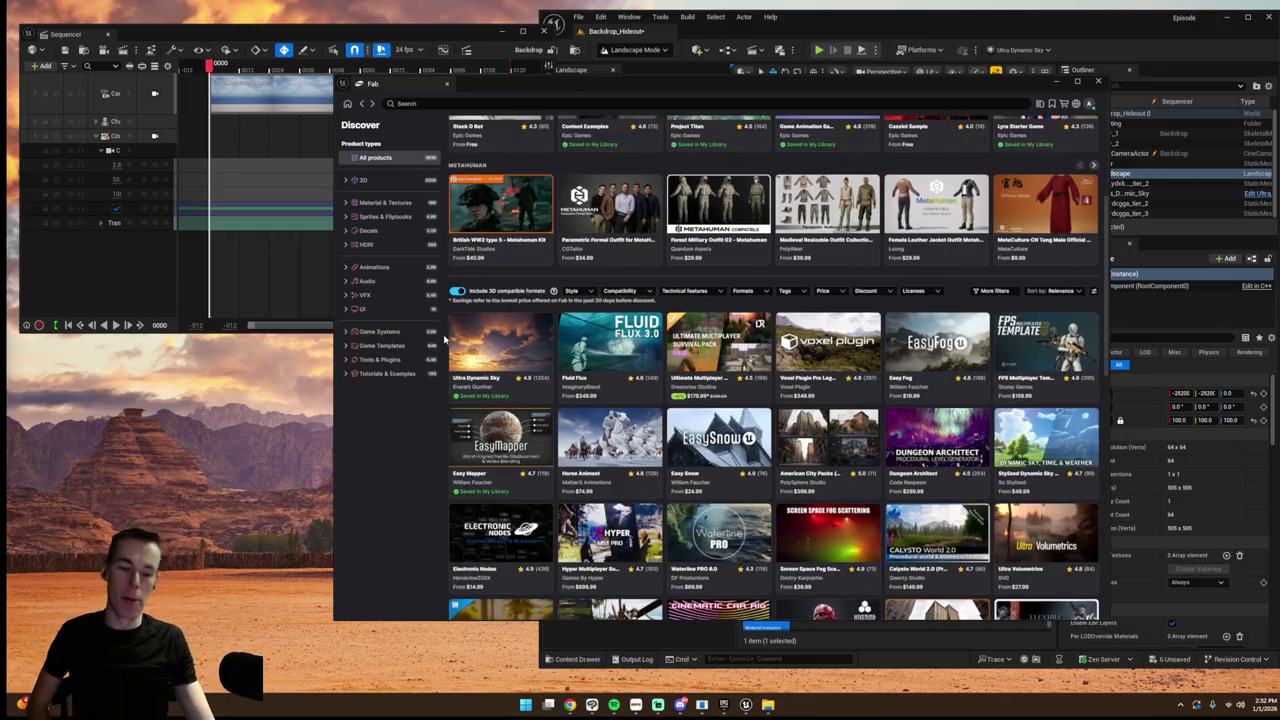
scroll(448, 343, "down", 2)
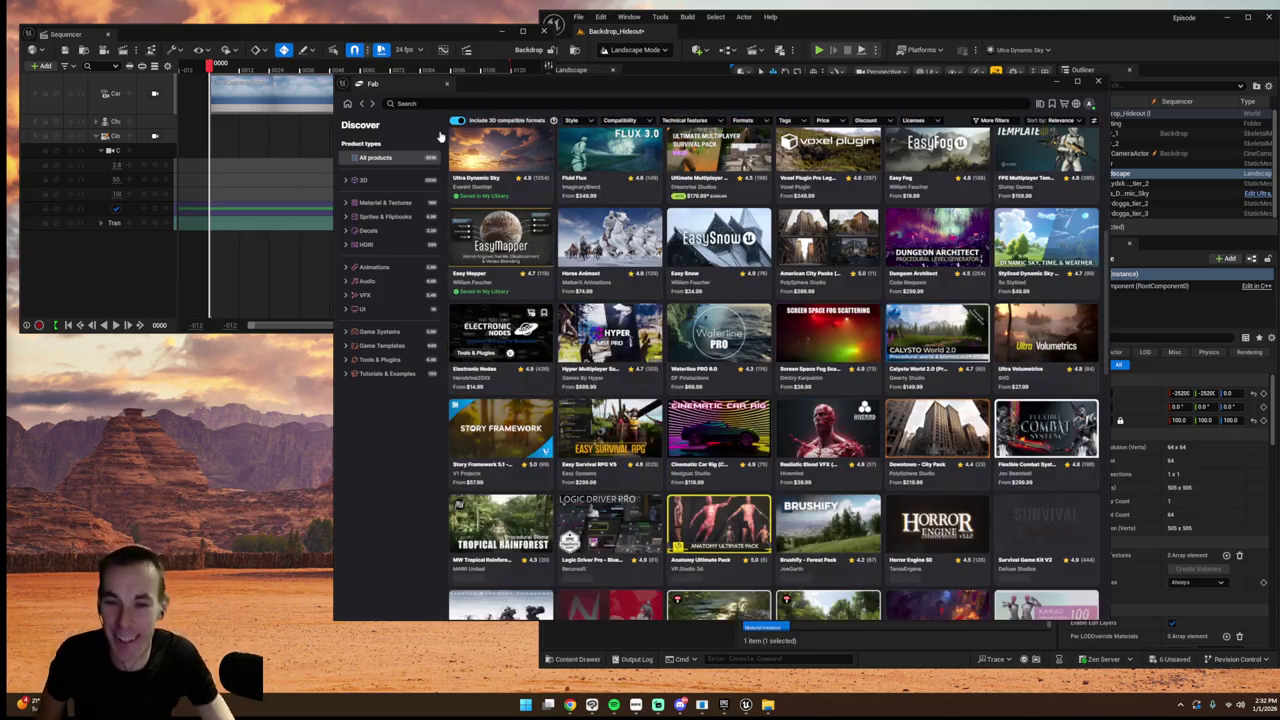
left_click(347, 105)
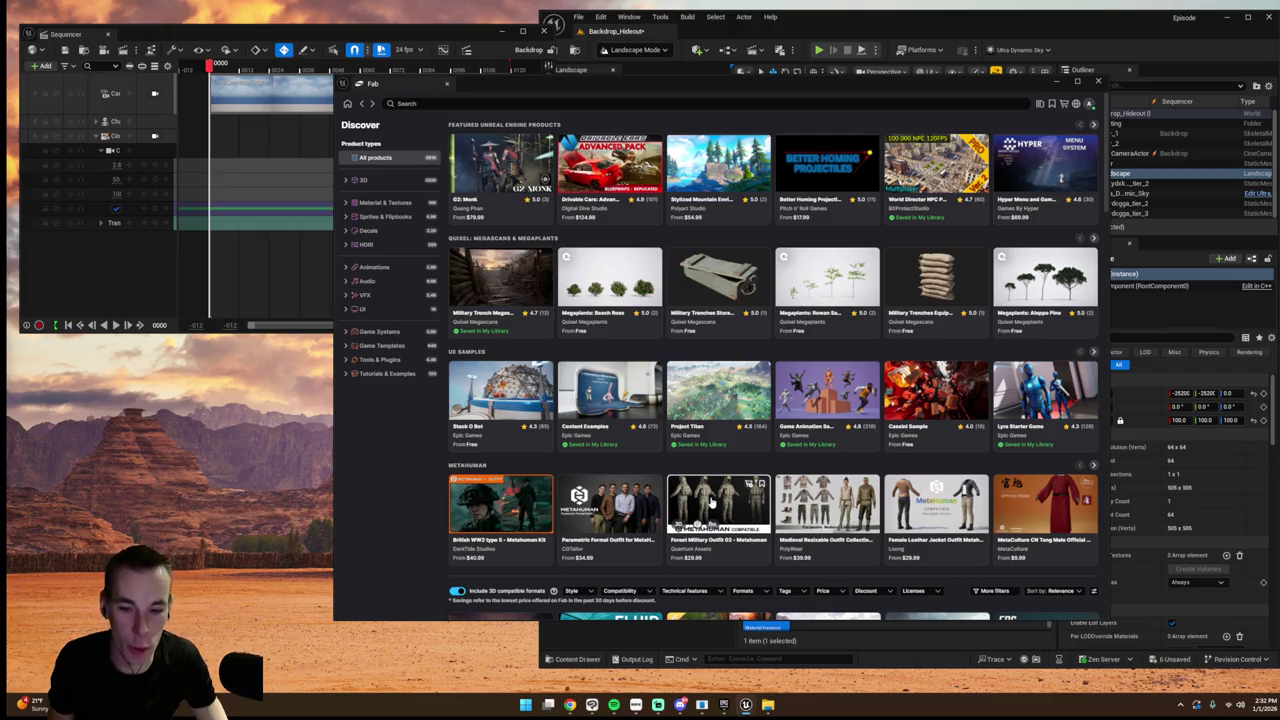
left_click(518, 507)
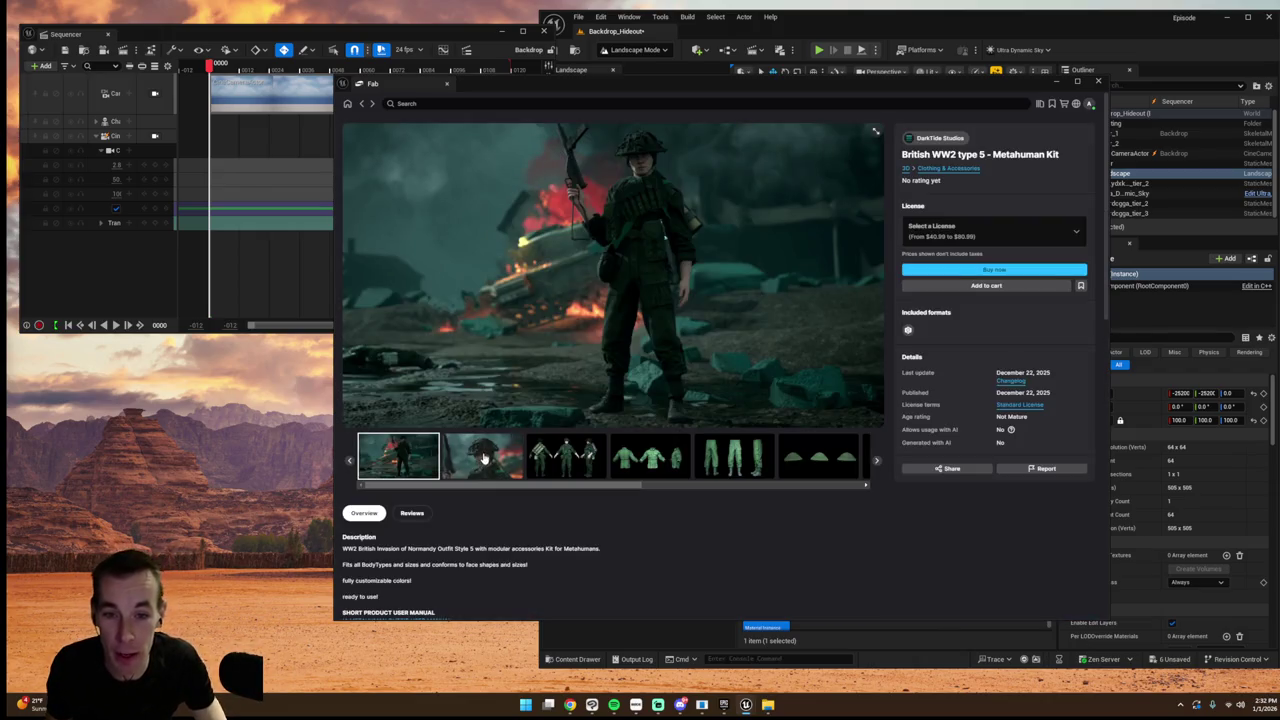
- Browse the British WW2 type 5 Metahuman Kit gallery images, then close Fab
left_click(484, 458)
left_click(557, 464)
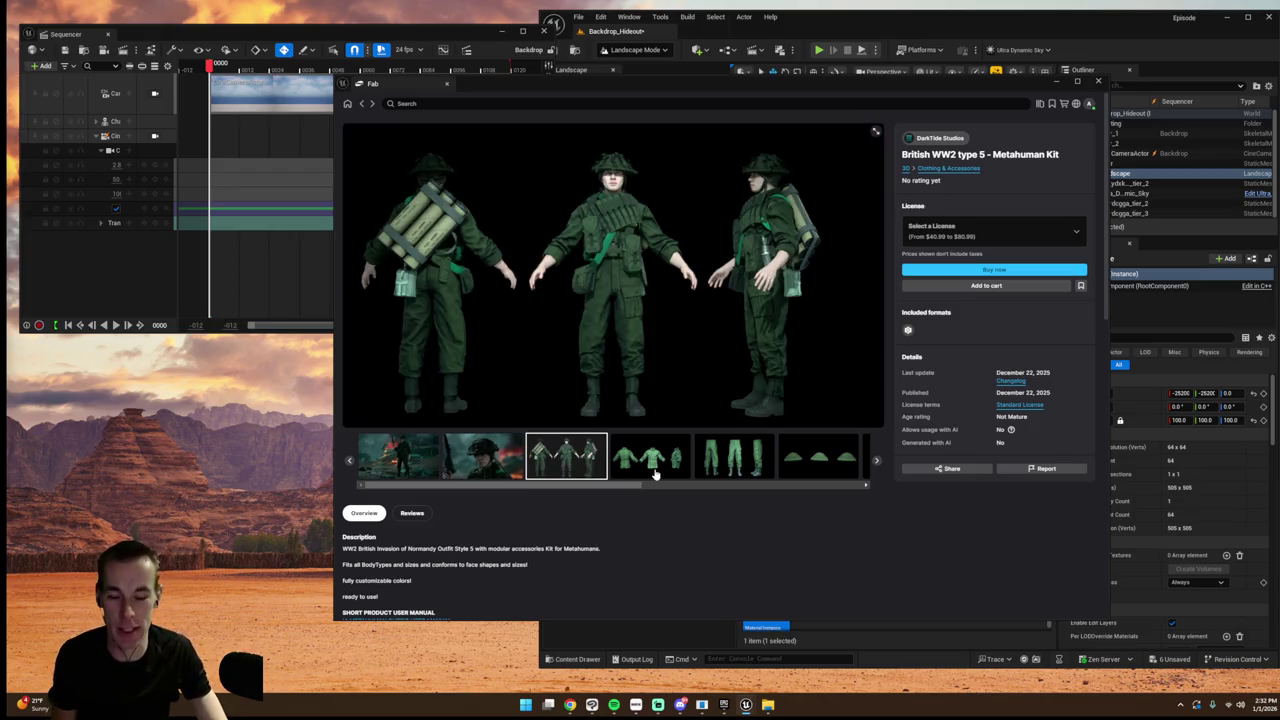
left_click(649, 470)
left_click(517, 474)
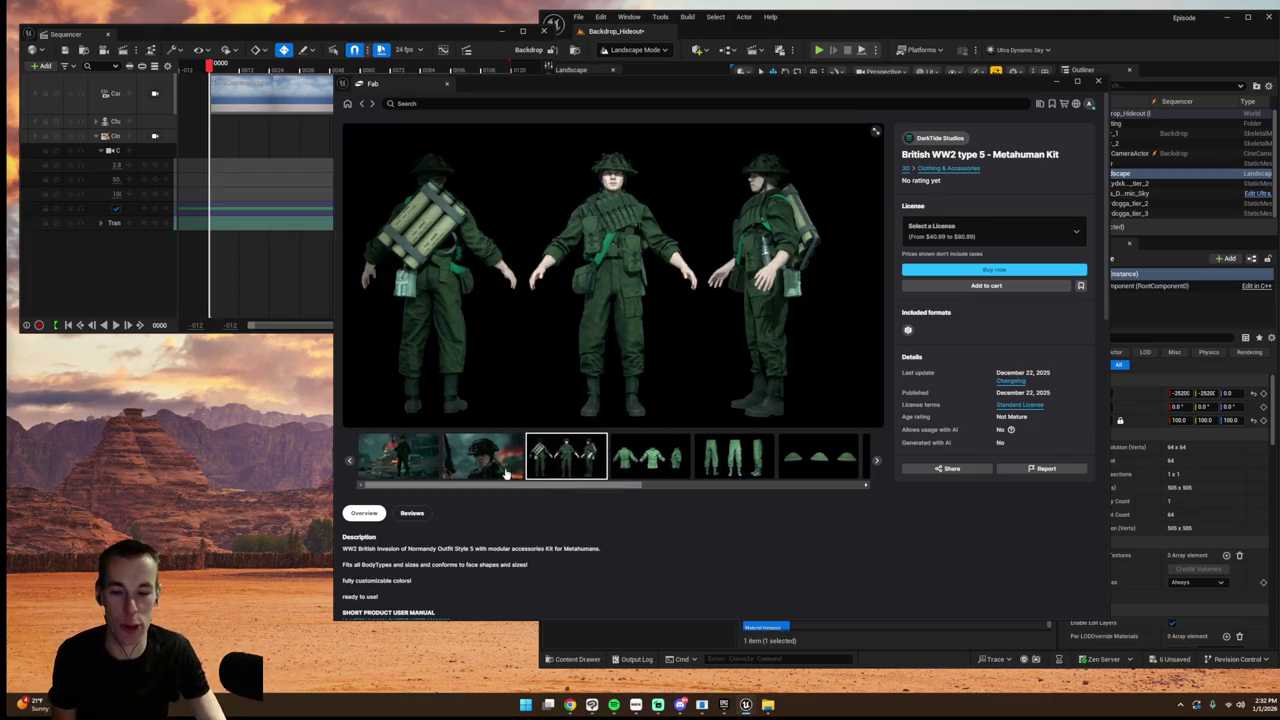
left_click(517, 477)
left_click(396, 452)
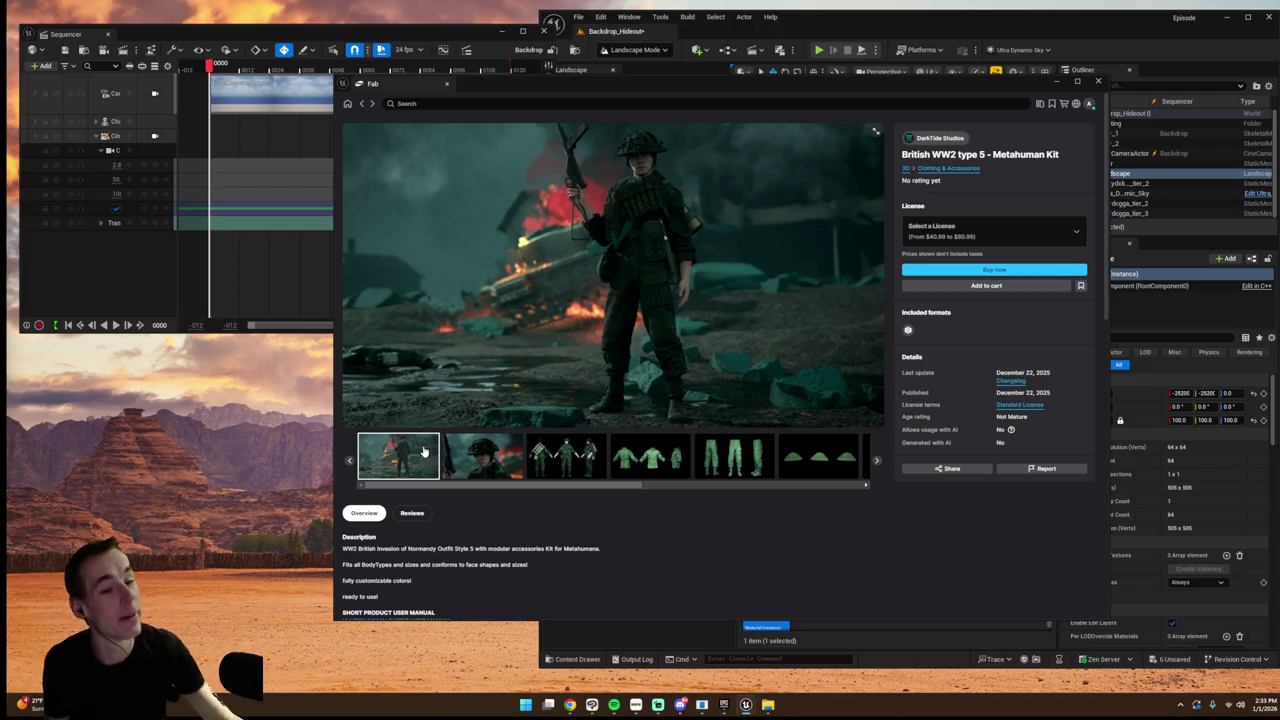
left_click(1098, 81)
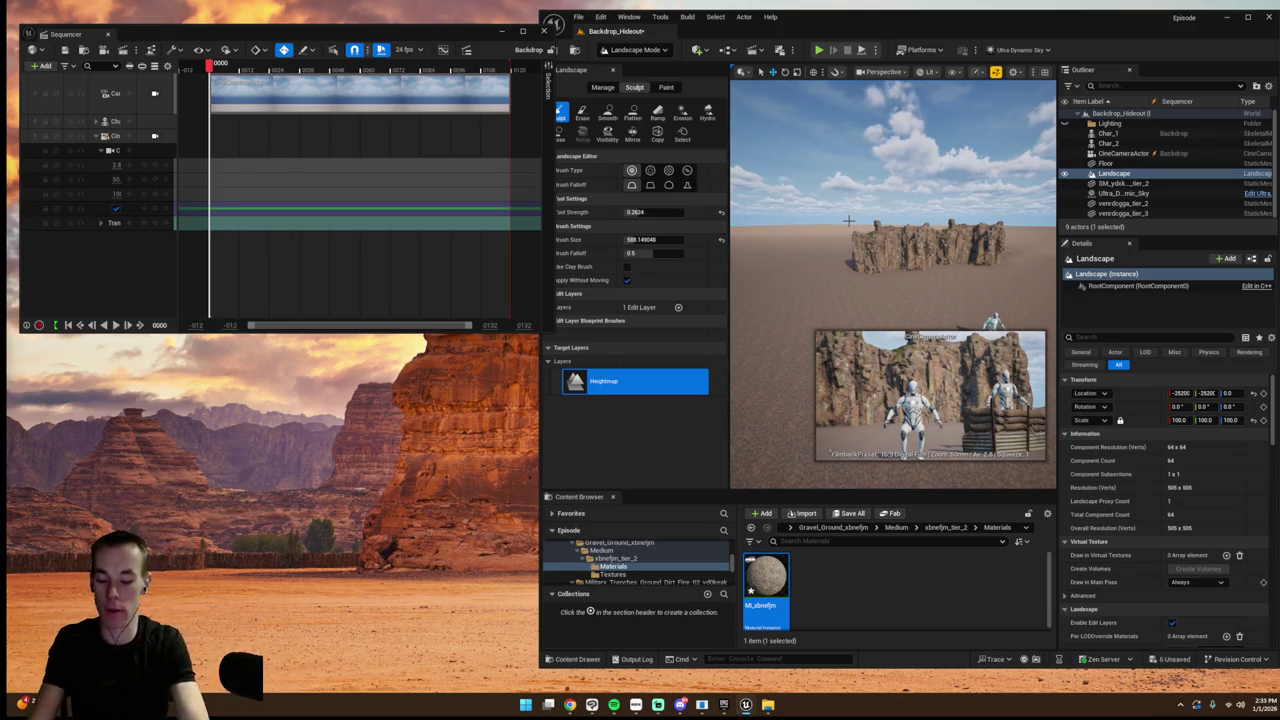
- Save all changes to Backdrop_Hideout and fly the view around the mannequins and crate
key("ctrl+shift+s")
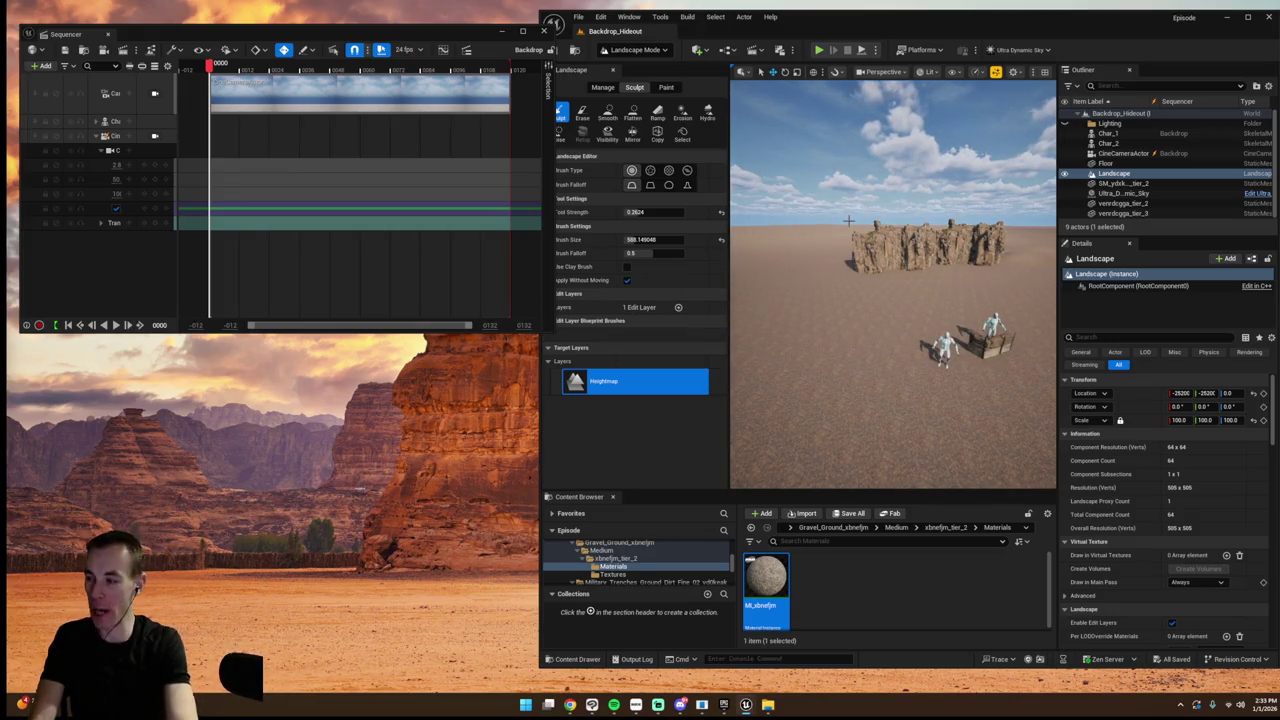
key("w")
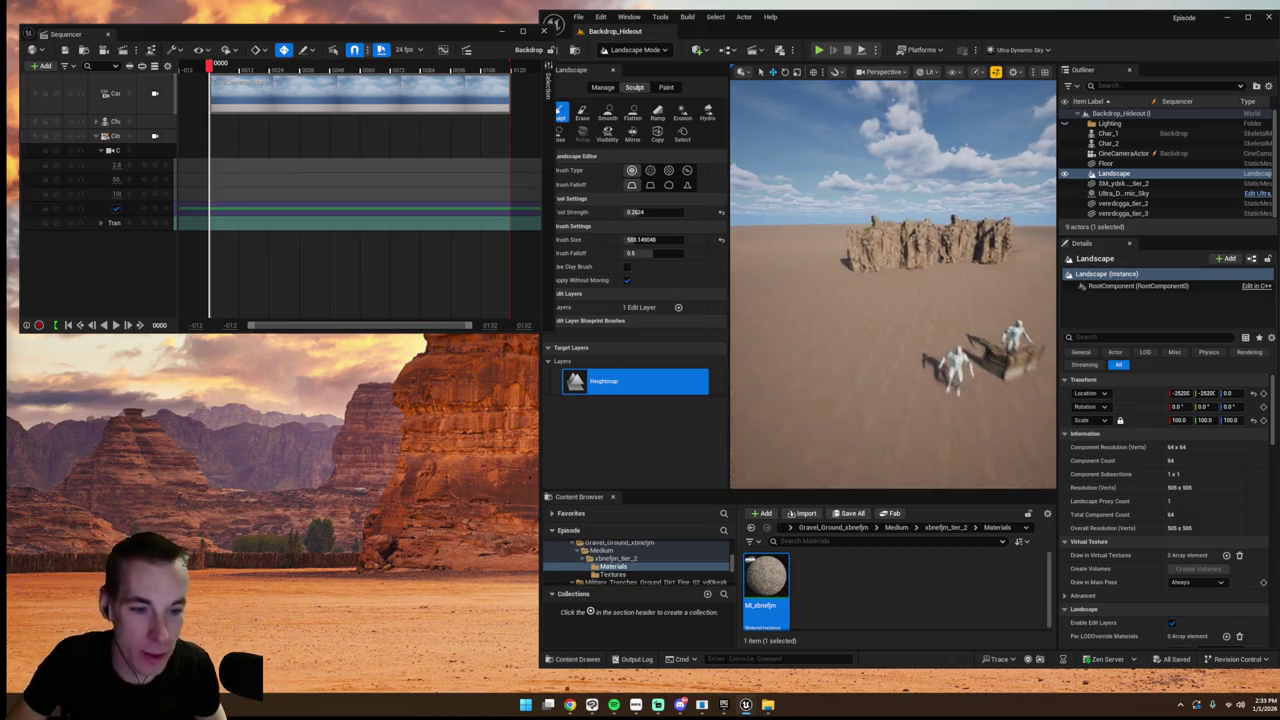
key("s")
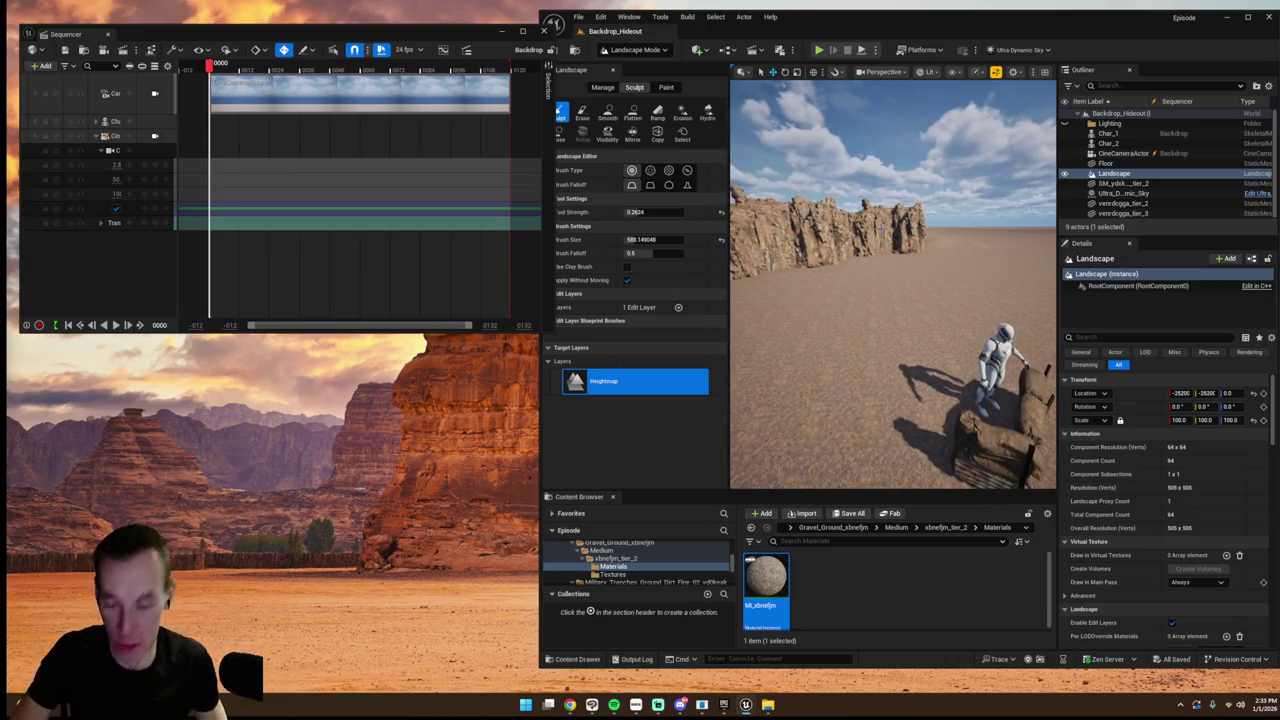
key("w")
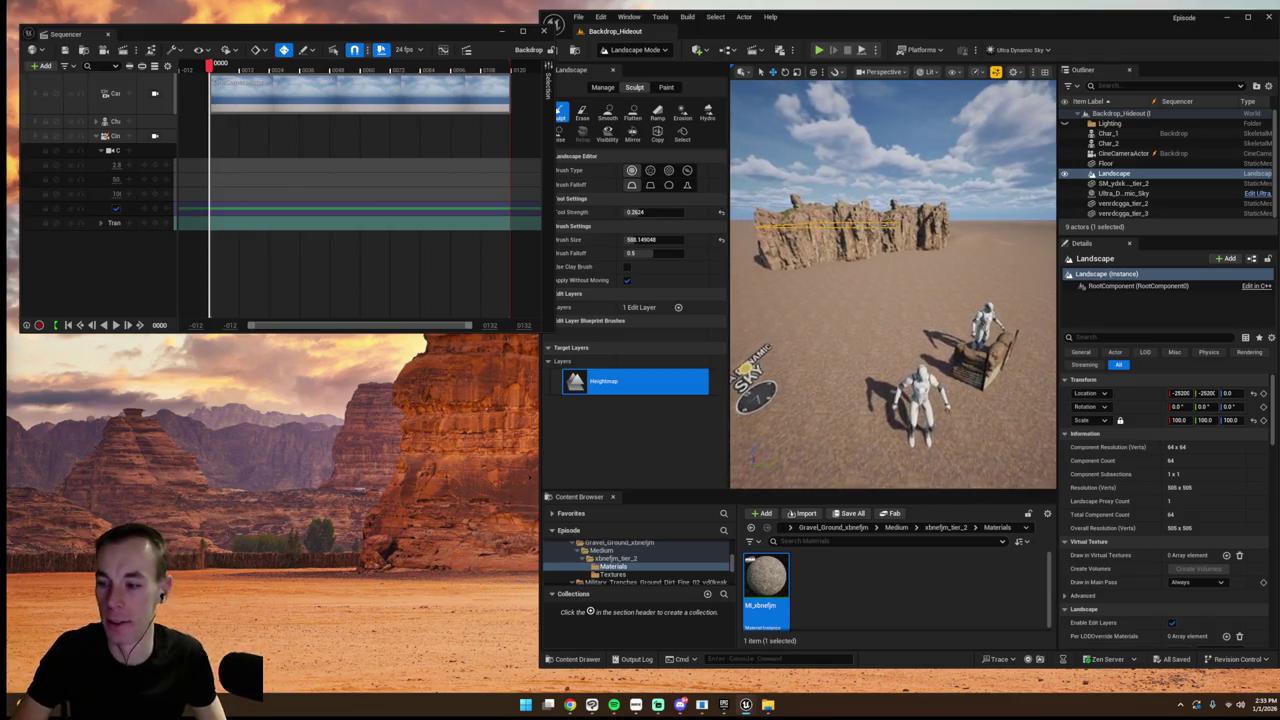
key("s")
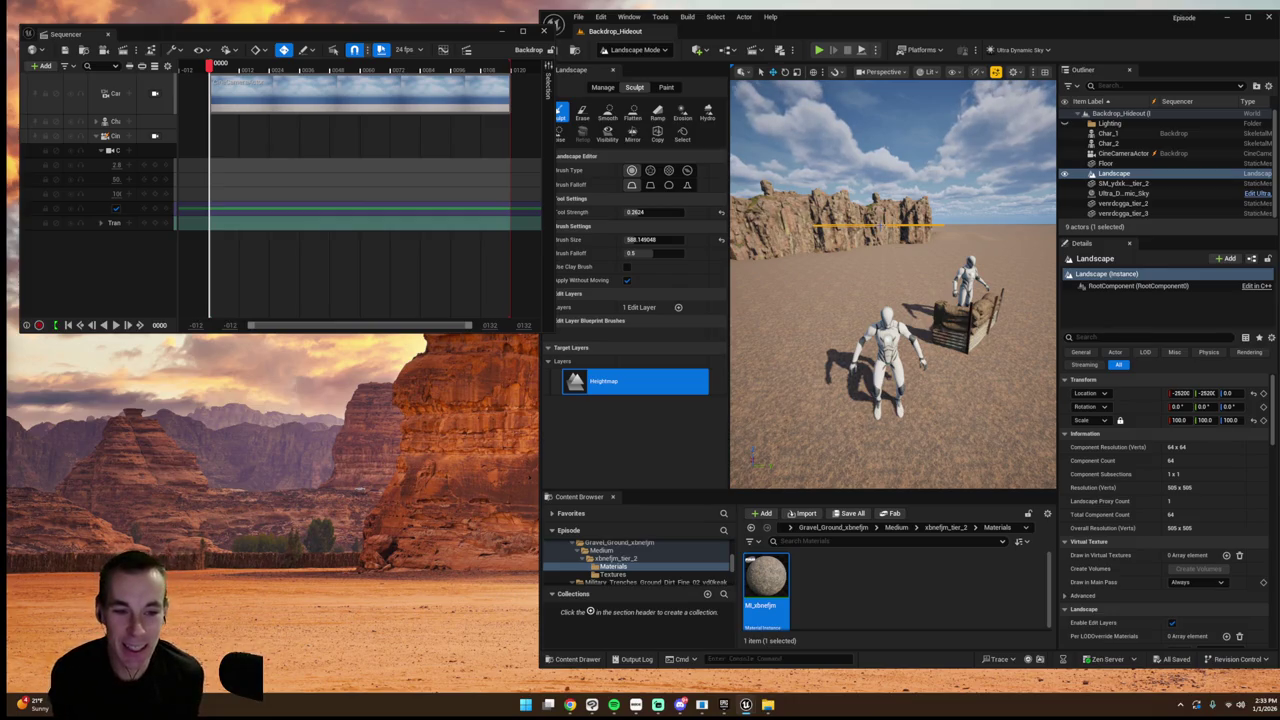
left_click(629, 16)
- Reopen Fab, browse Discover to the Easy Fog page, then open its seller's store page
left_click(657, 391)
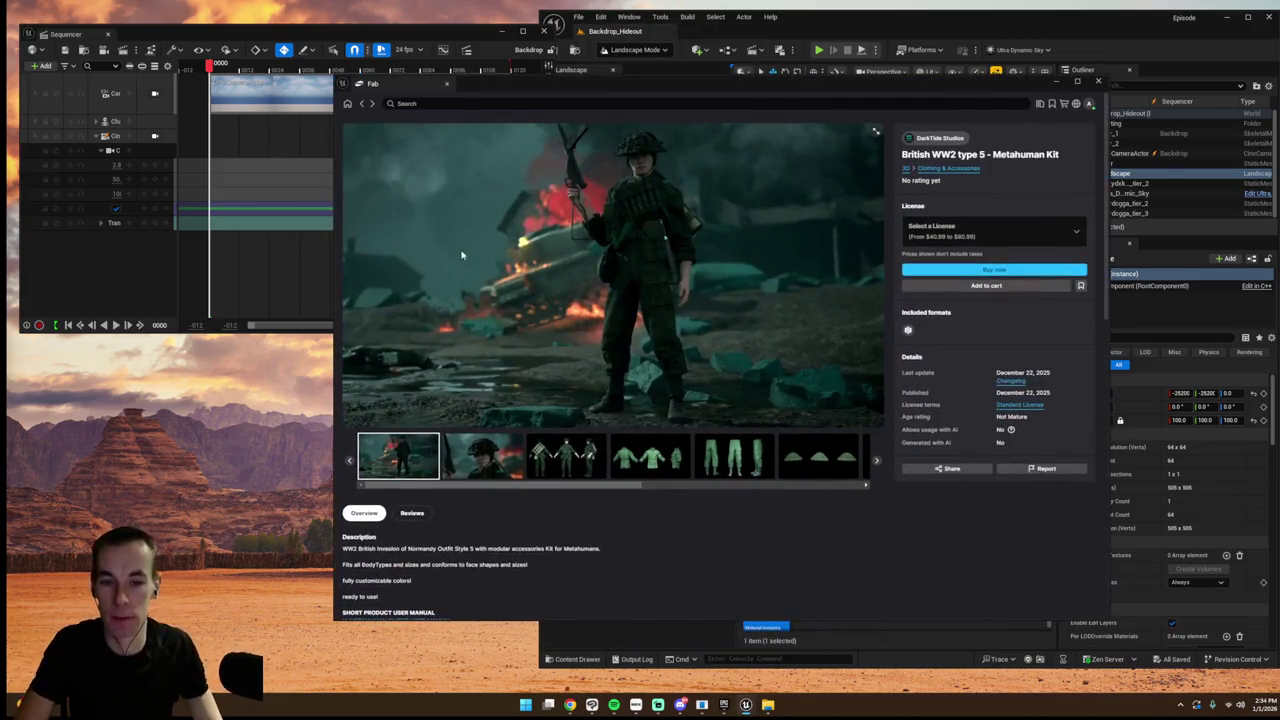
left_click(362, 104)
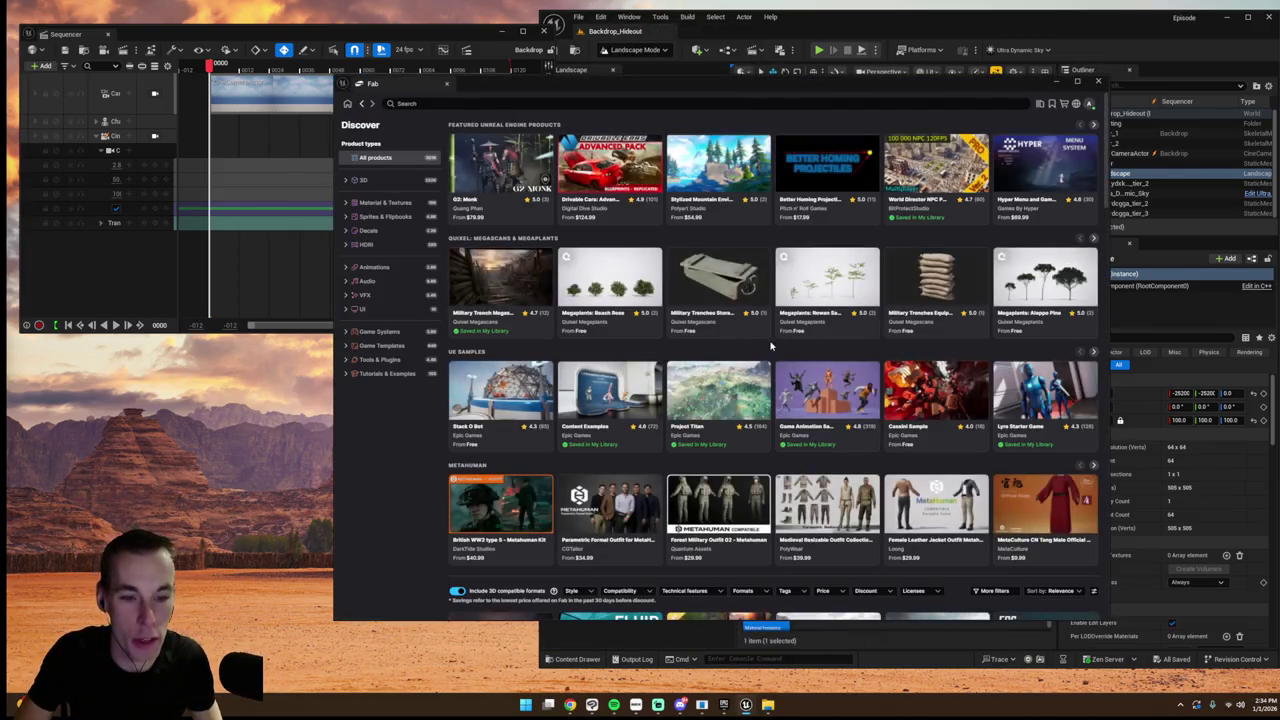
scroll(771, 345, "down", 5)
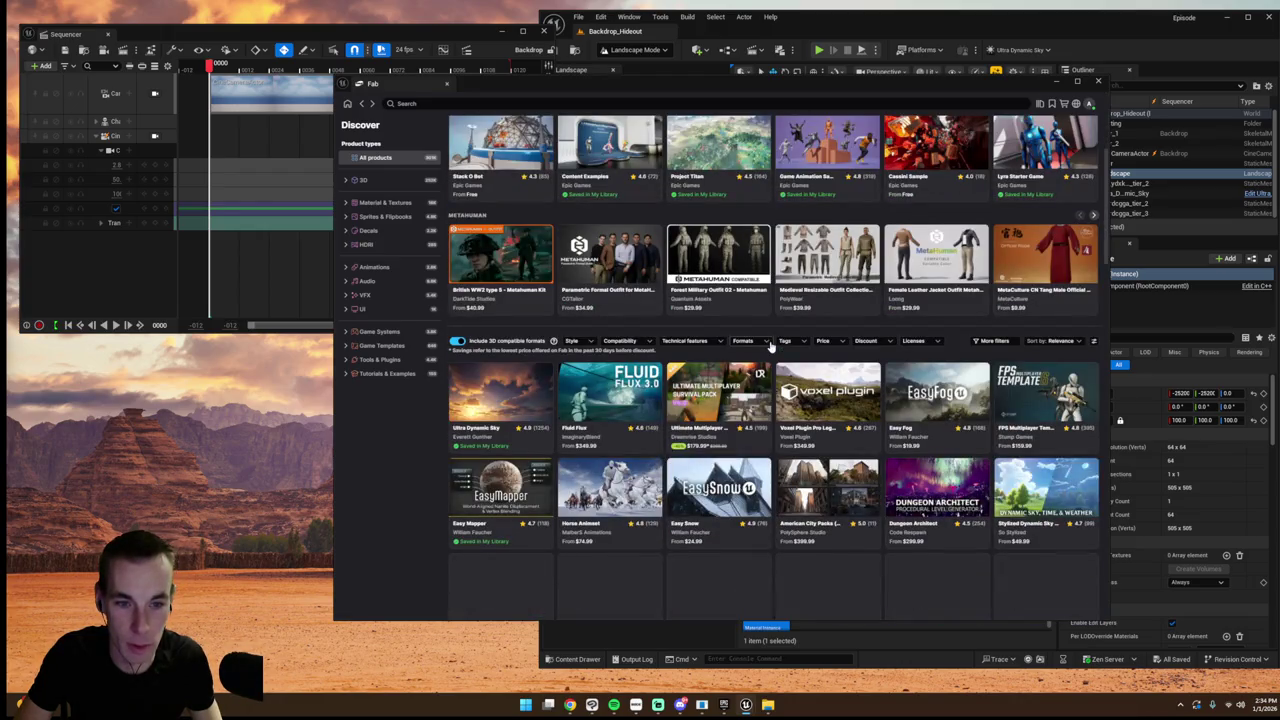
scroll(896, 274, "down", 1)
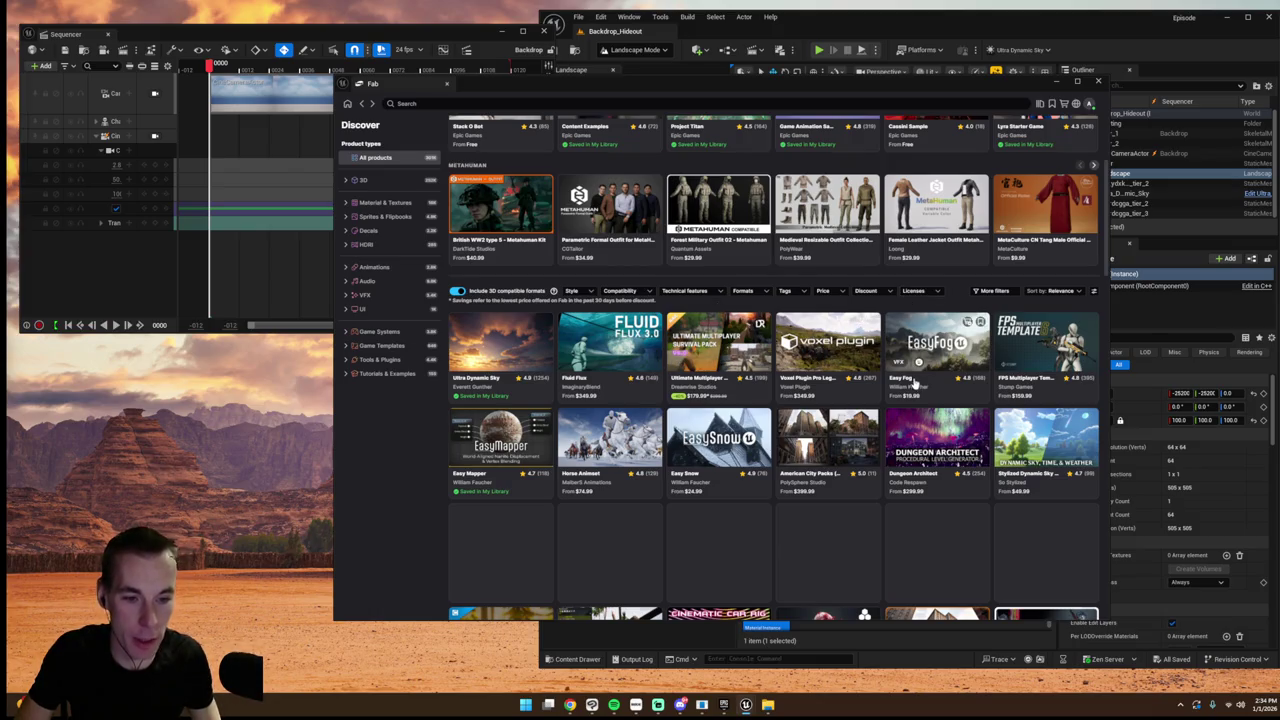
left_click(926, 346)
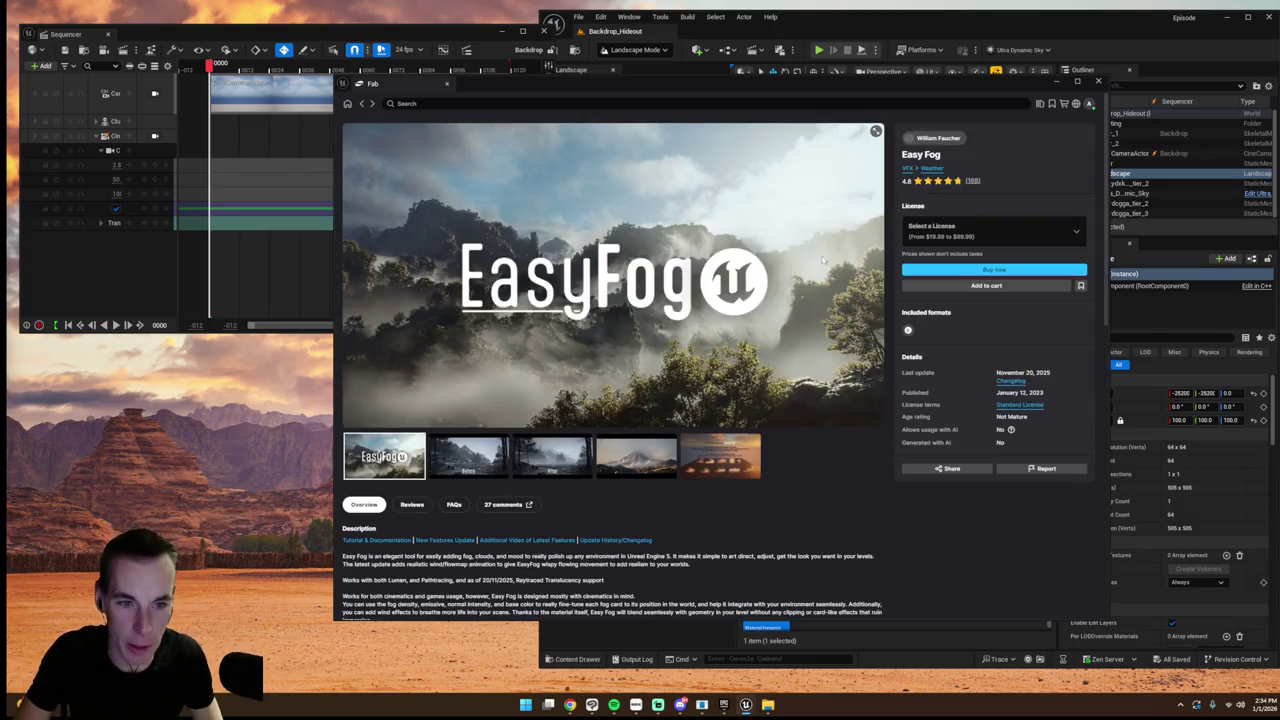
left_click(552, 458)
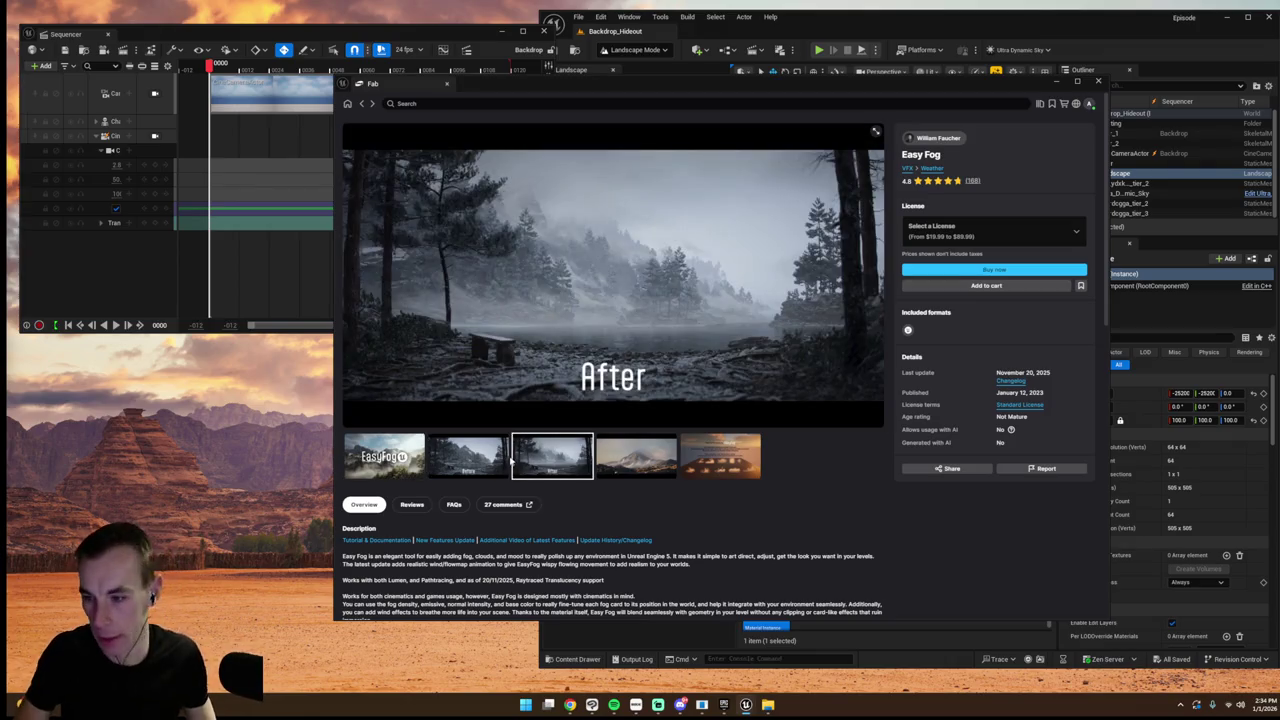
left_click(921, 142)
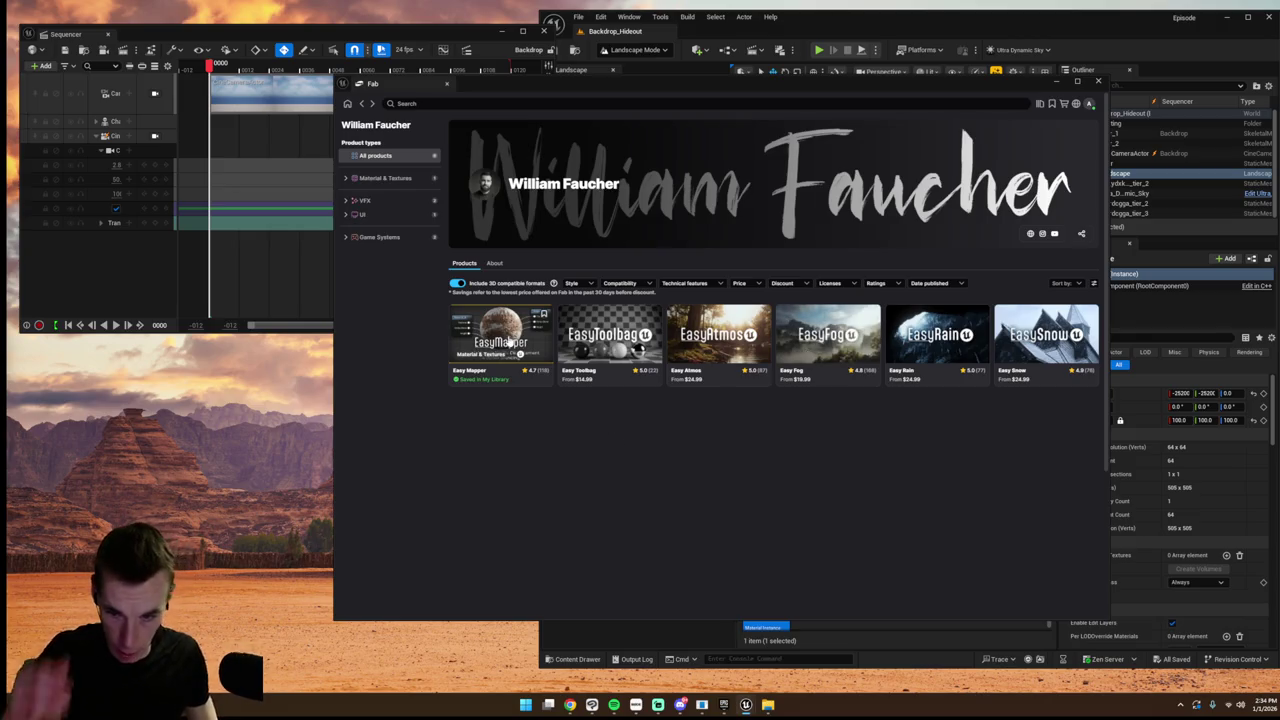
- View the Easy Mapper gallery images, then return to the creator's product list
left_click(508, 343)
left_click(552, 458)
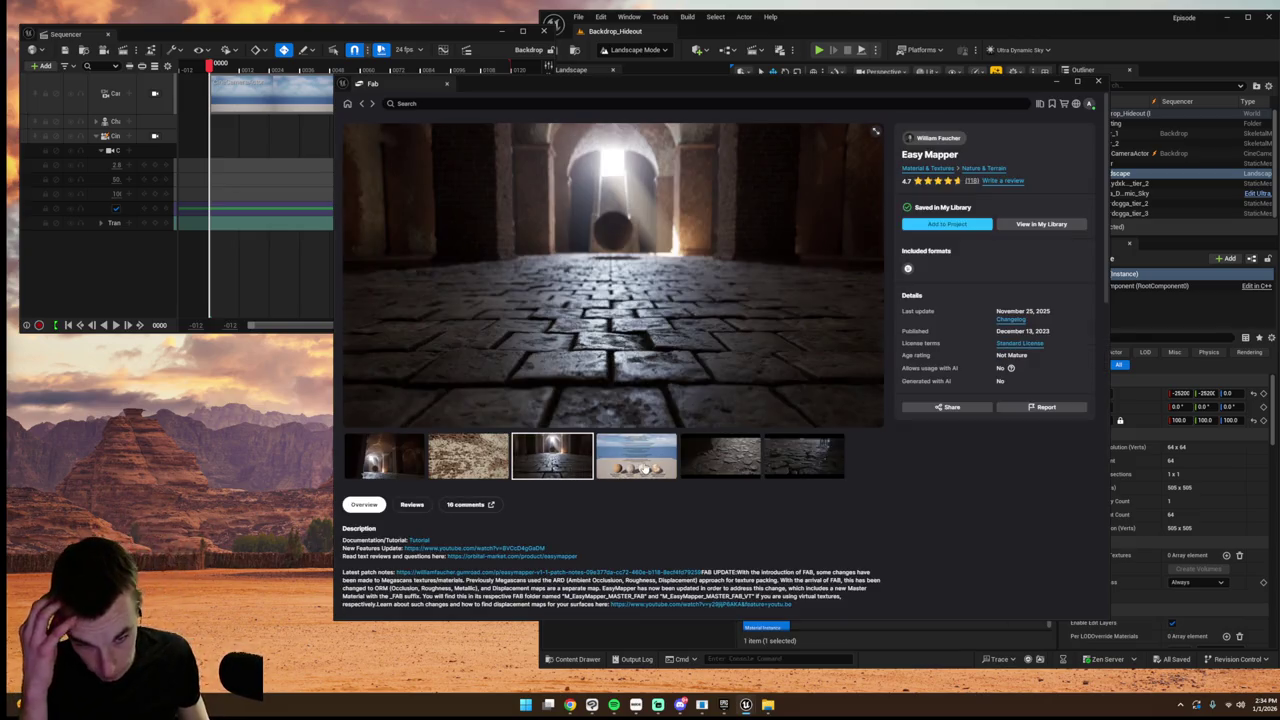
left_click(645, 468)
left_click(712, 464)
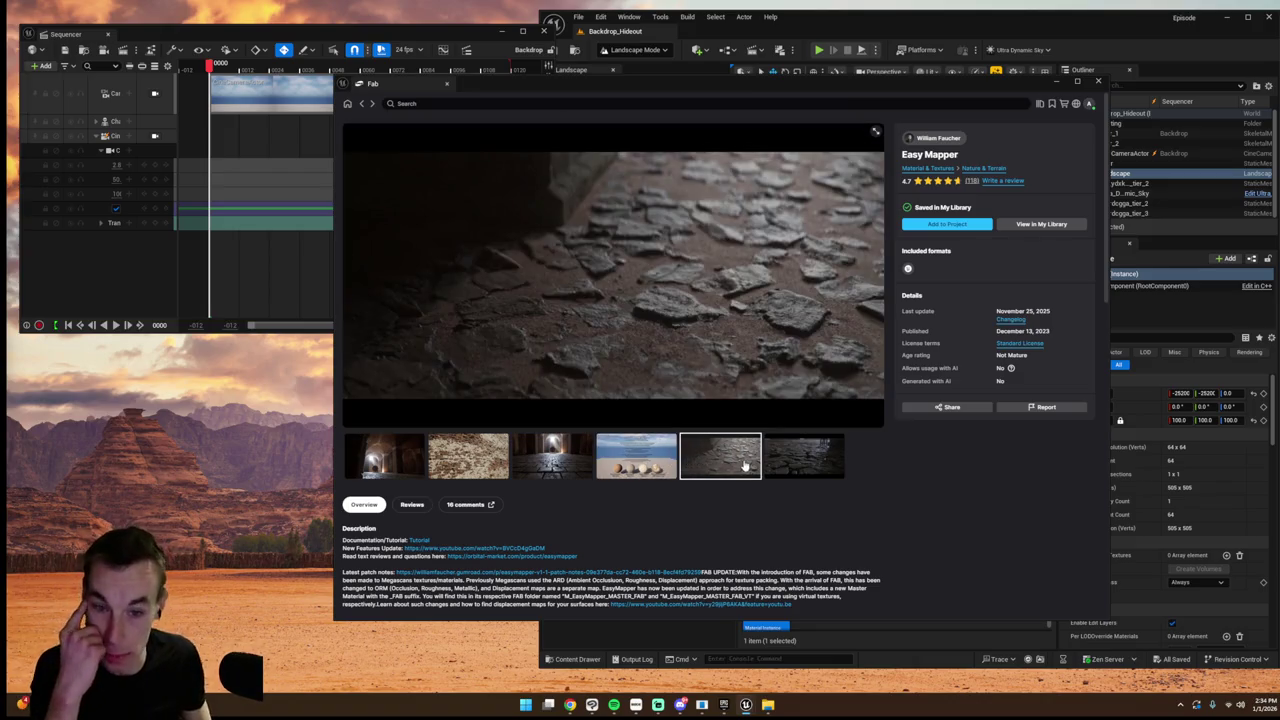
left_click(362, 105)
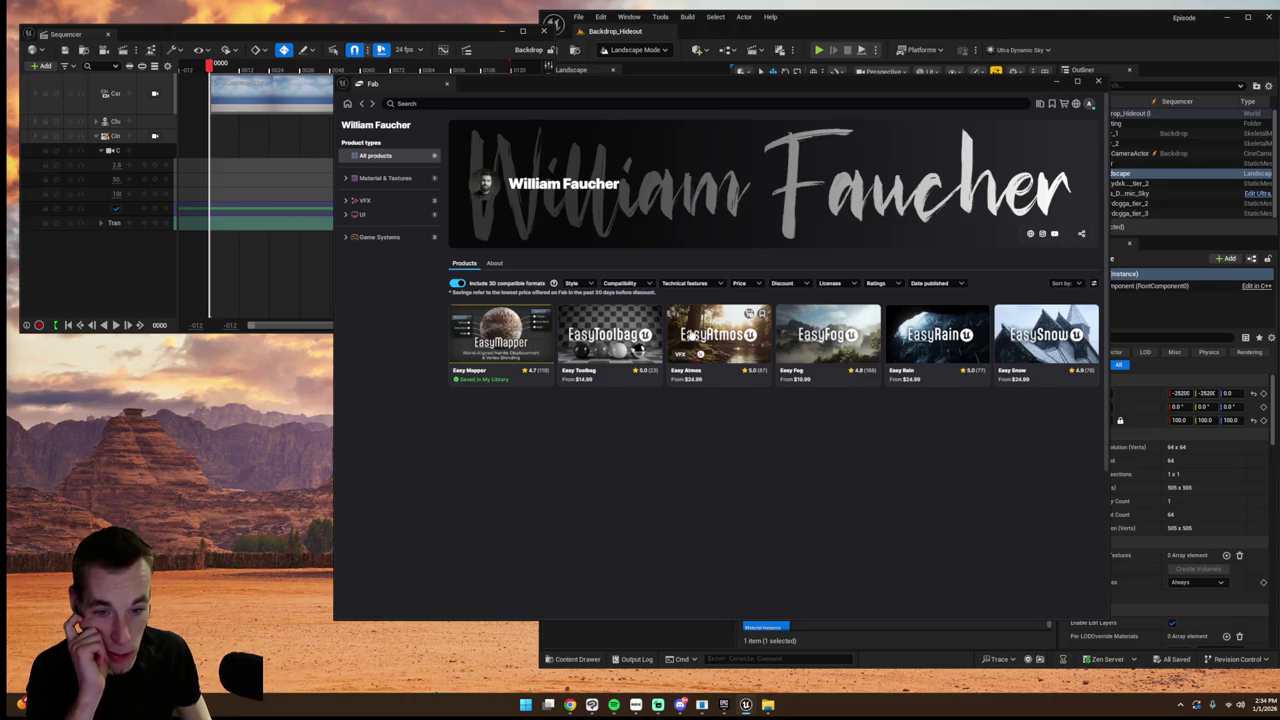
- Page through the Easy Atmos before/after gallery images, then return to the creator's list
left_click(692, 335)
left_click(568, 465)
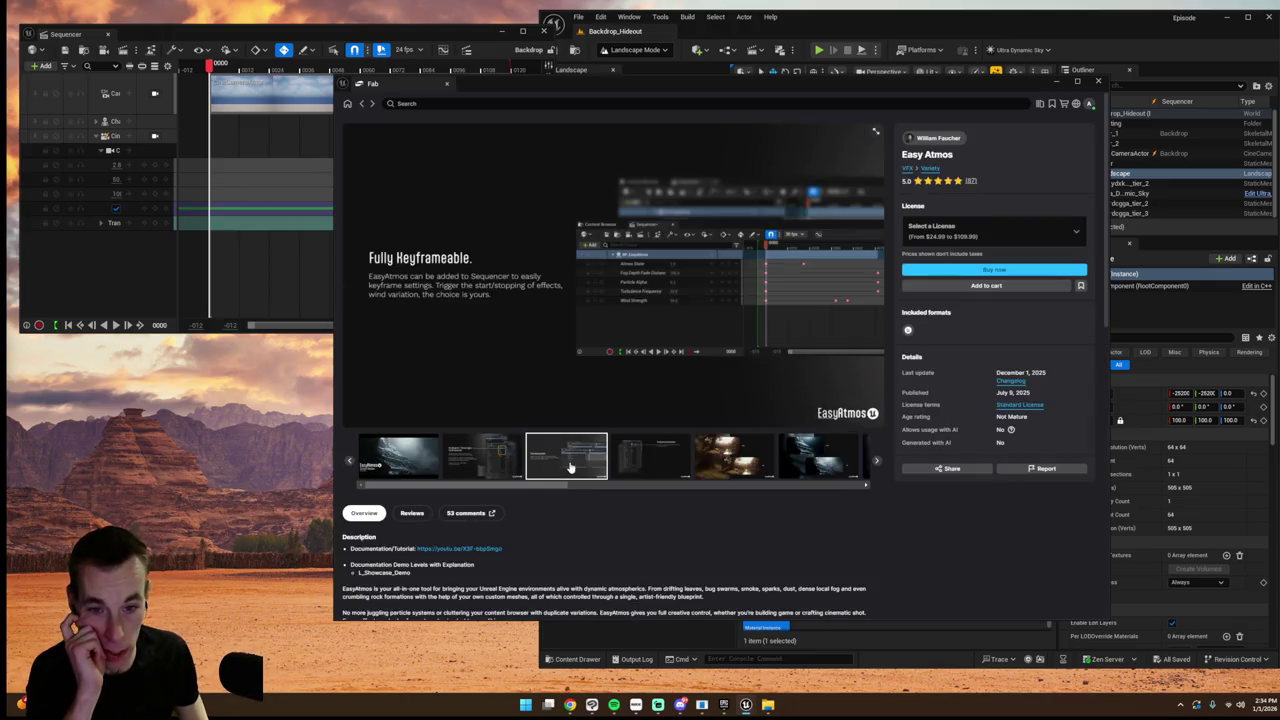
left_click(660, 458)
left_click(687, 456)
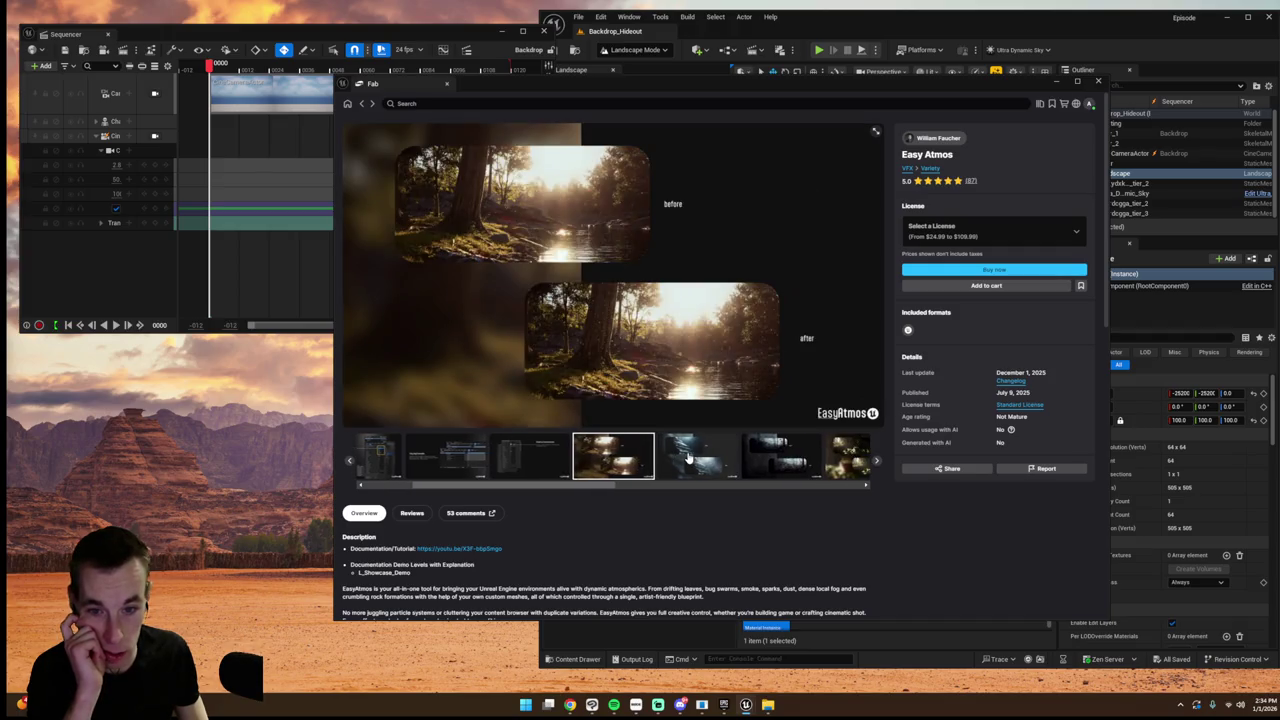
left_click(687, 456)
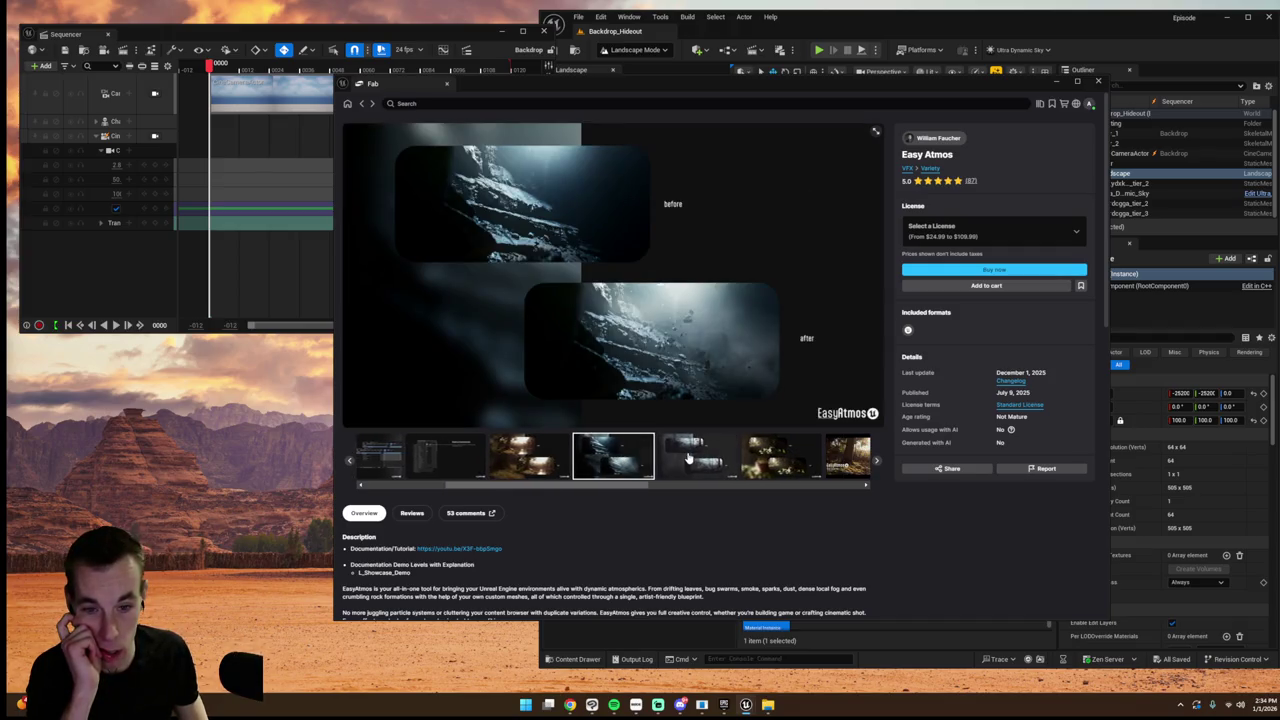
left_click(687, 456)
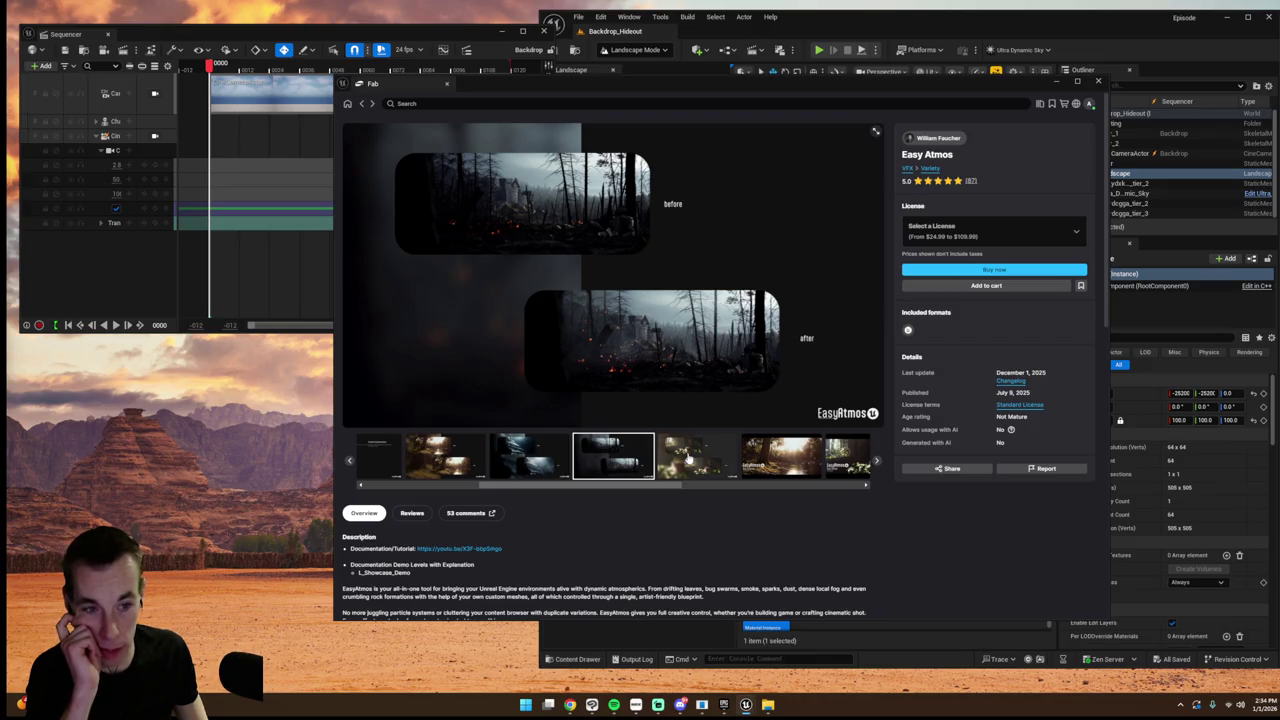
left_click(361, 104)
left_click(452, 101)
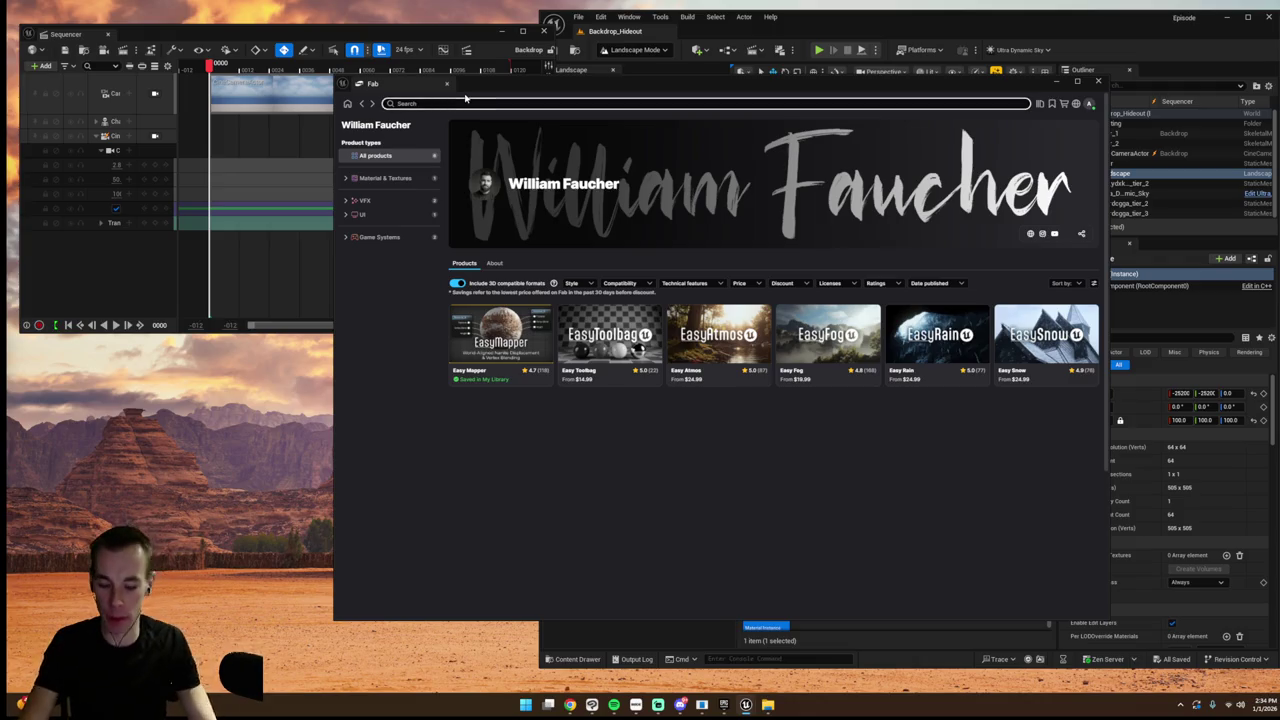
- Search all of Fab for 'landscape blend'
type("wandscape blend")
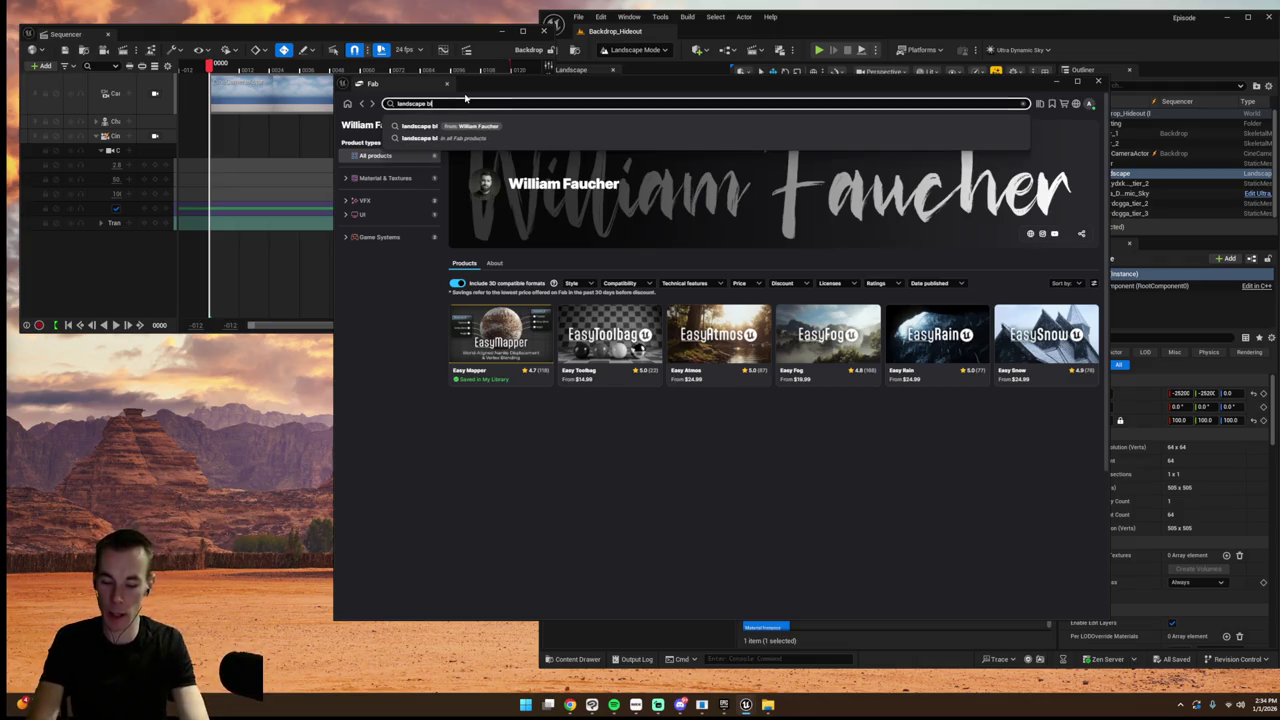
key("Return")
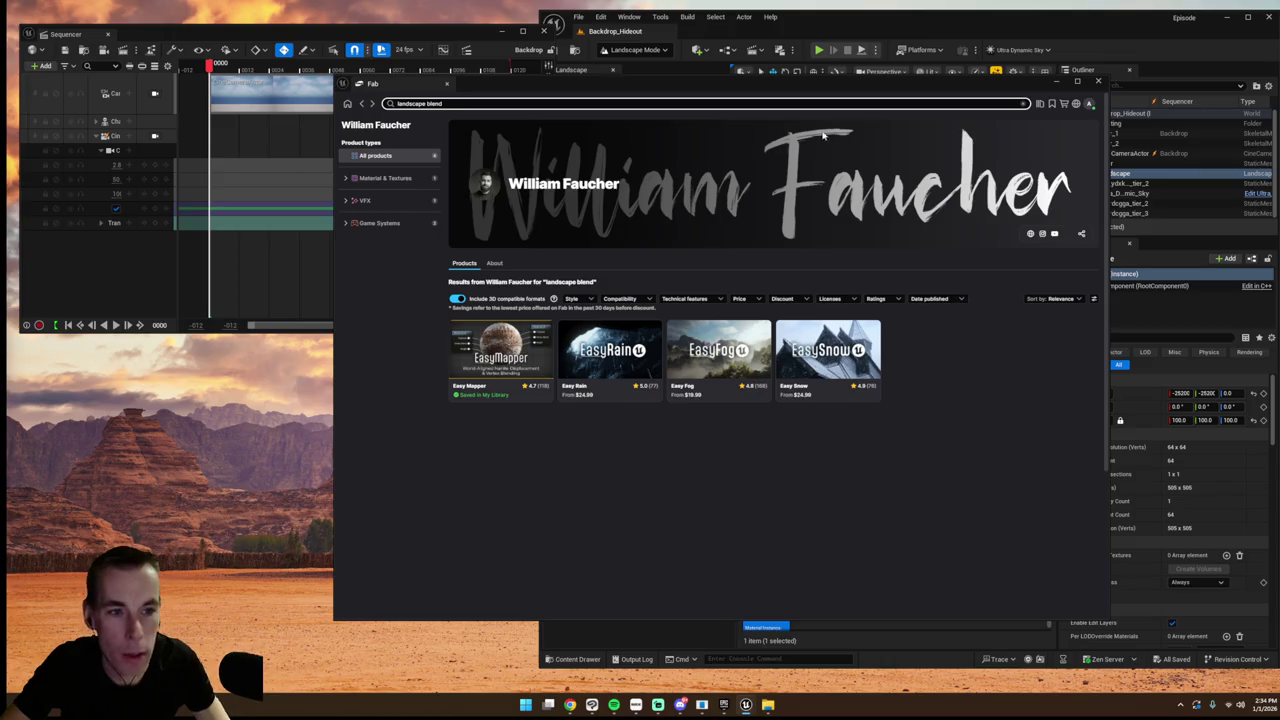
left_click(348, 104)
left_click(490, 103)
type("a")
key("BackSpace")
type("landsc")
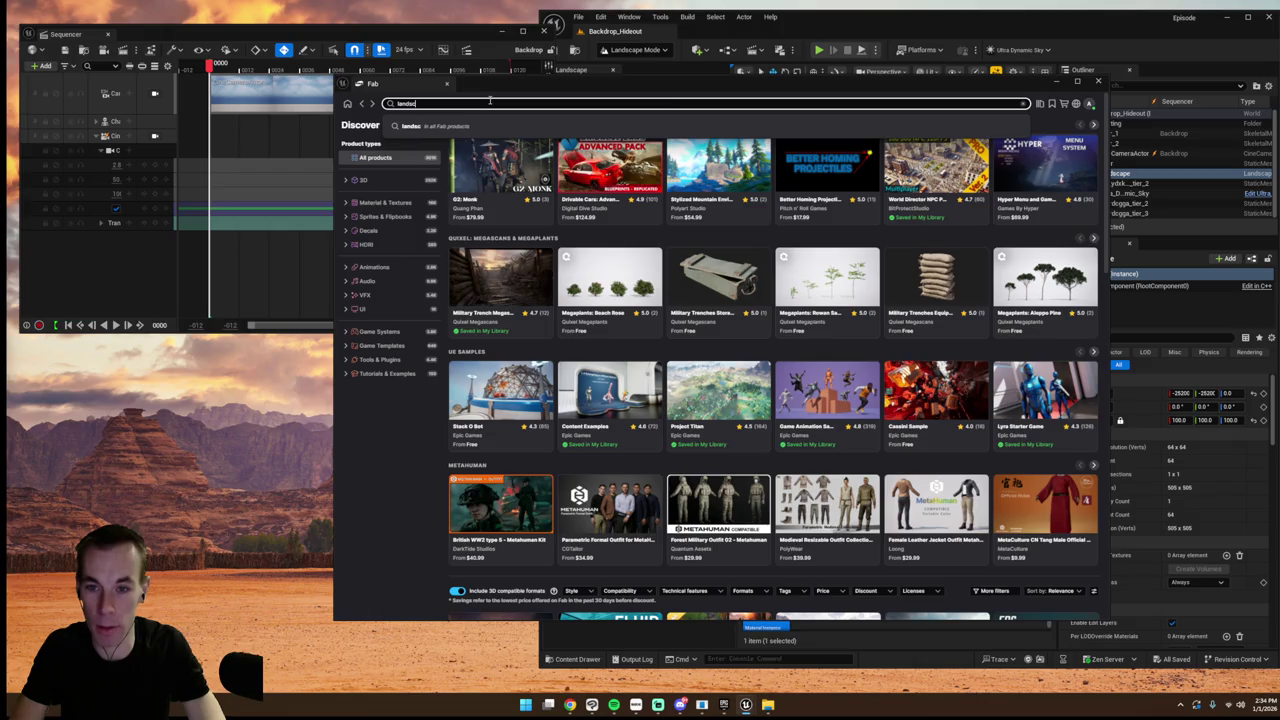
type("ape blend")
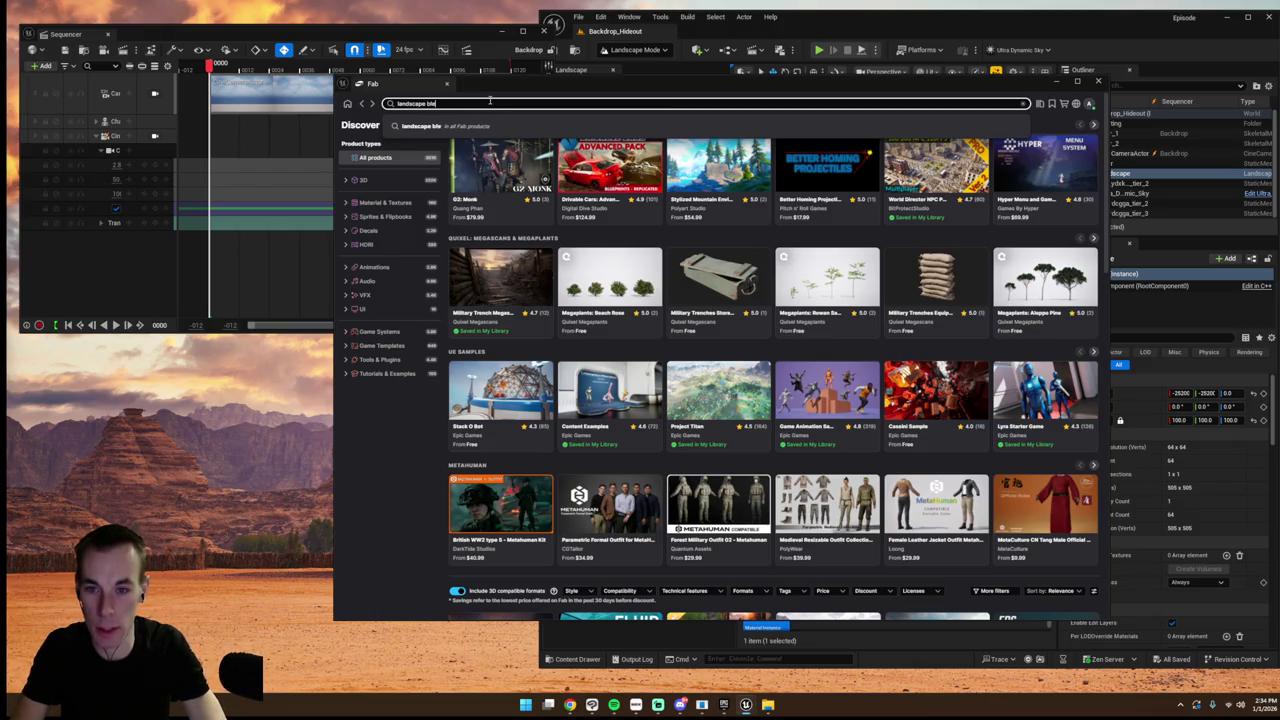
key("Return")
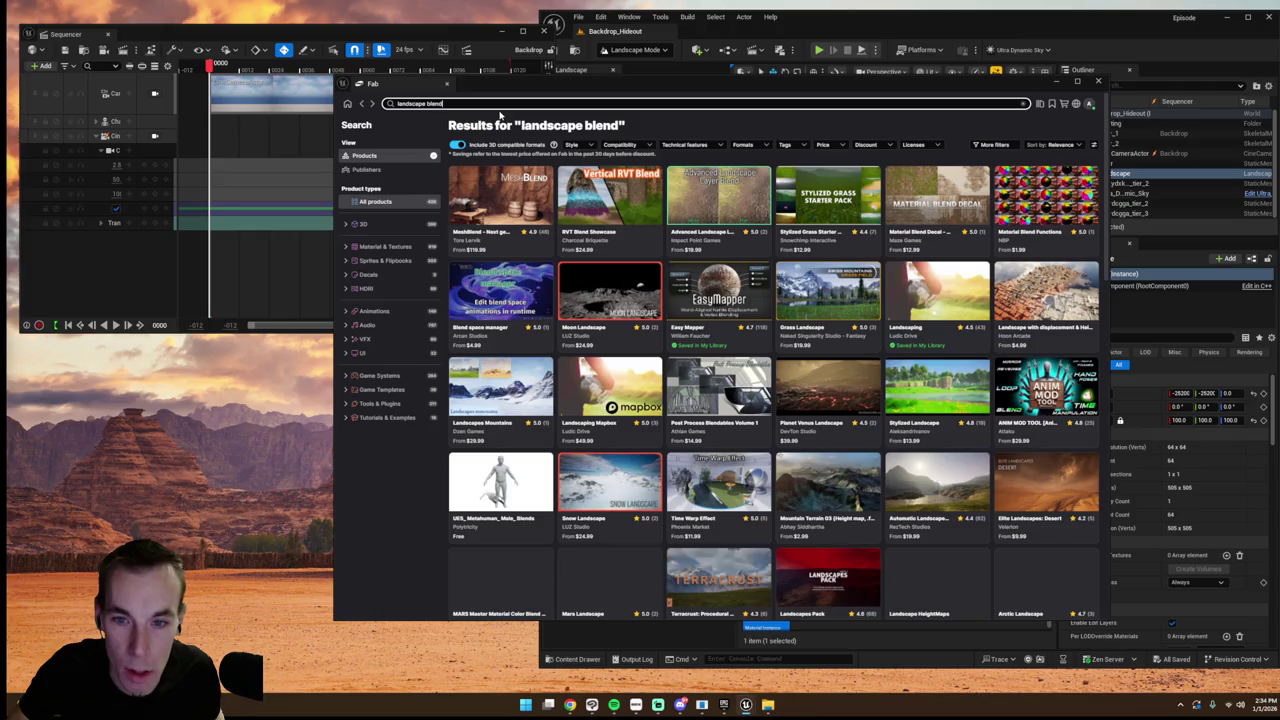
- Compare the MeshBlend on and off gallery shots, then close Fab
left_click(510, 185)
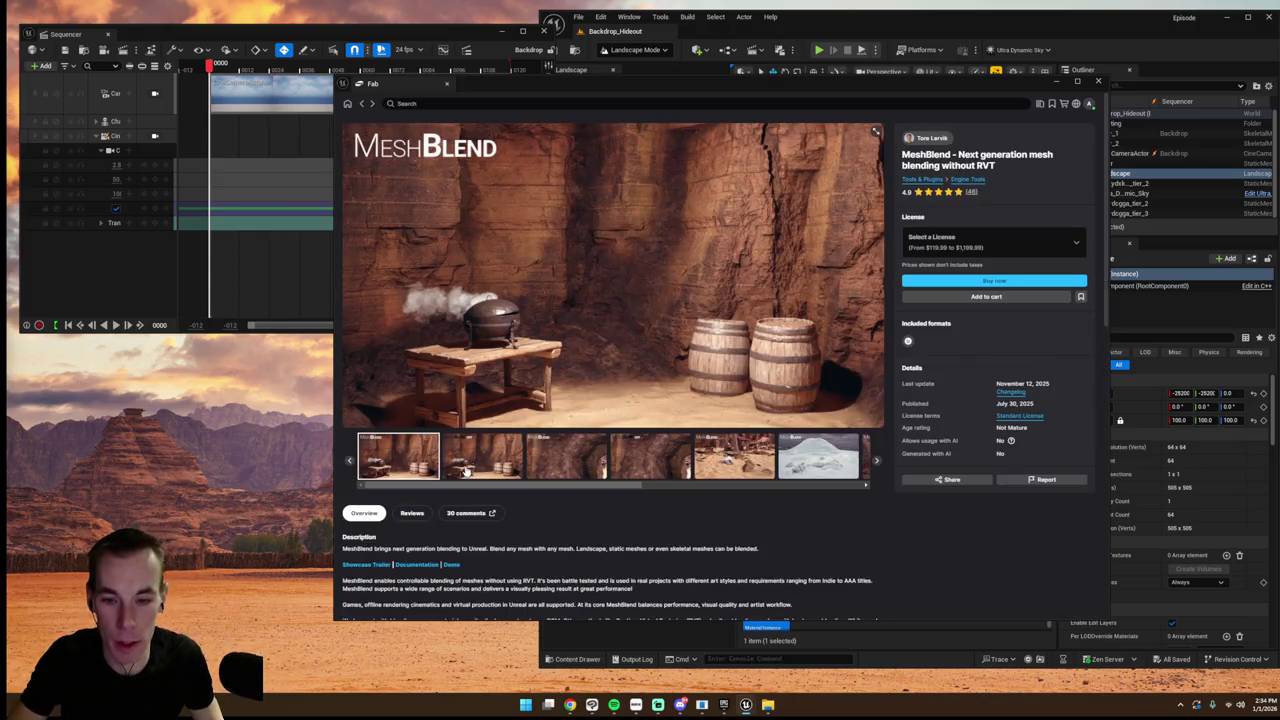
left_click(468, 468)
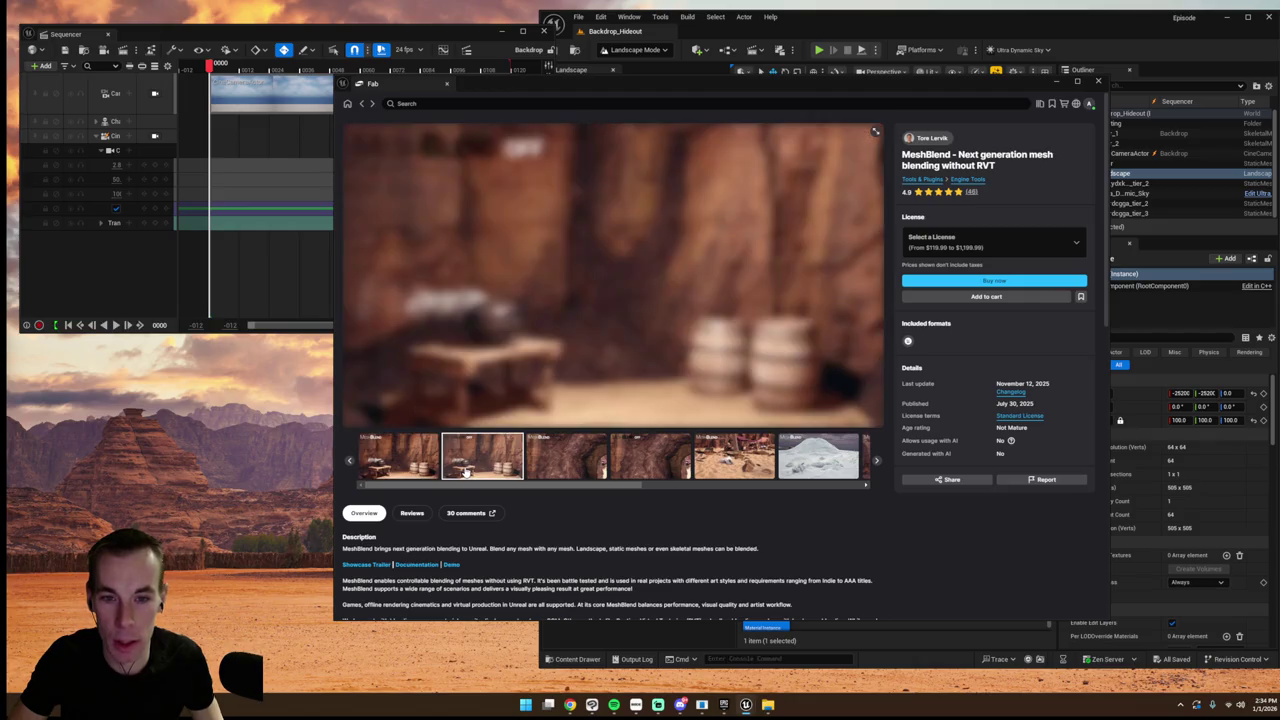
left_click(410, 448)
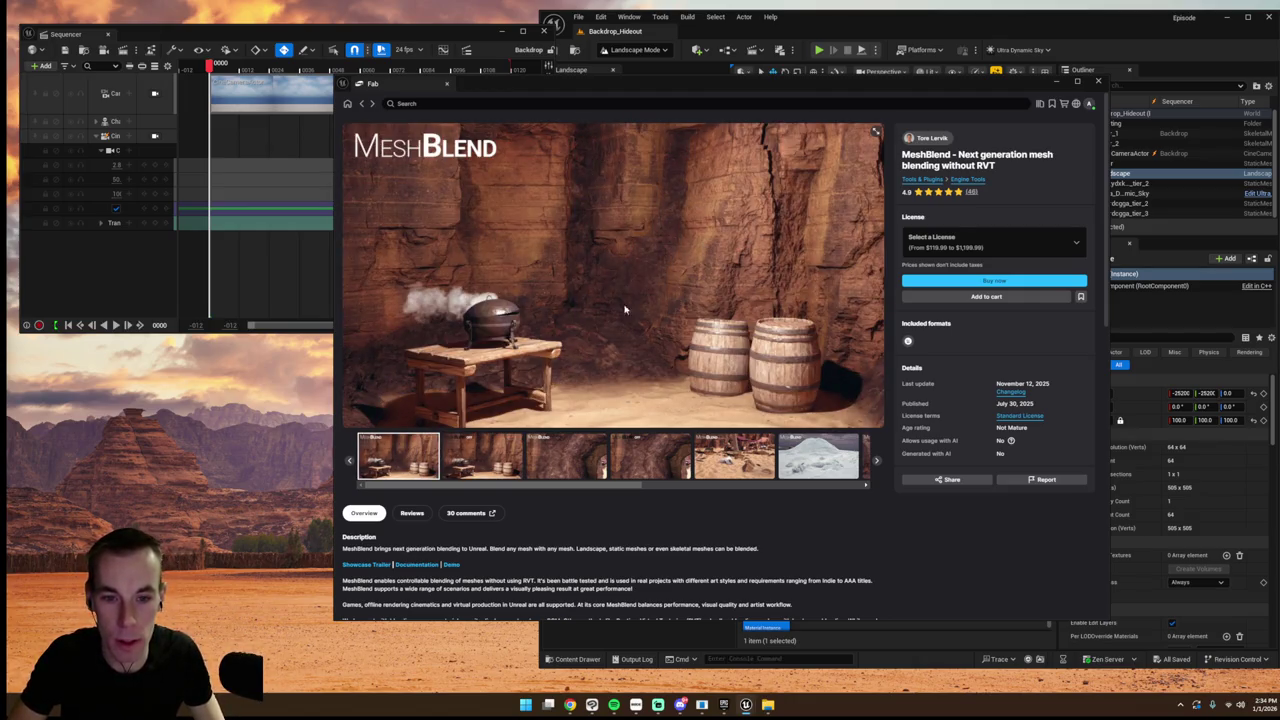
left_click(514, 467)
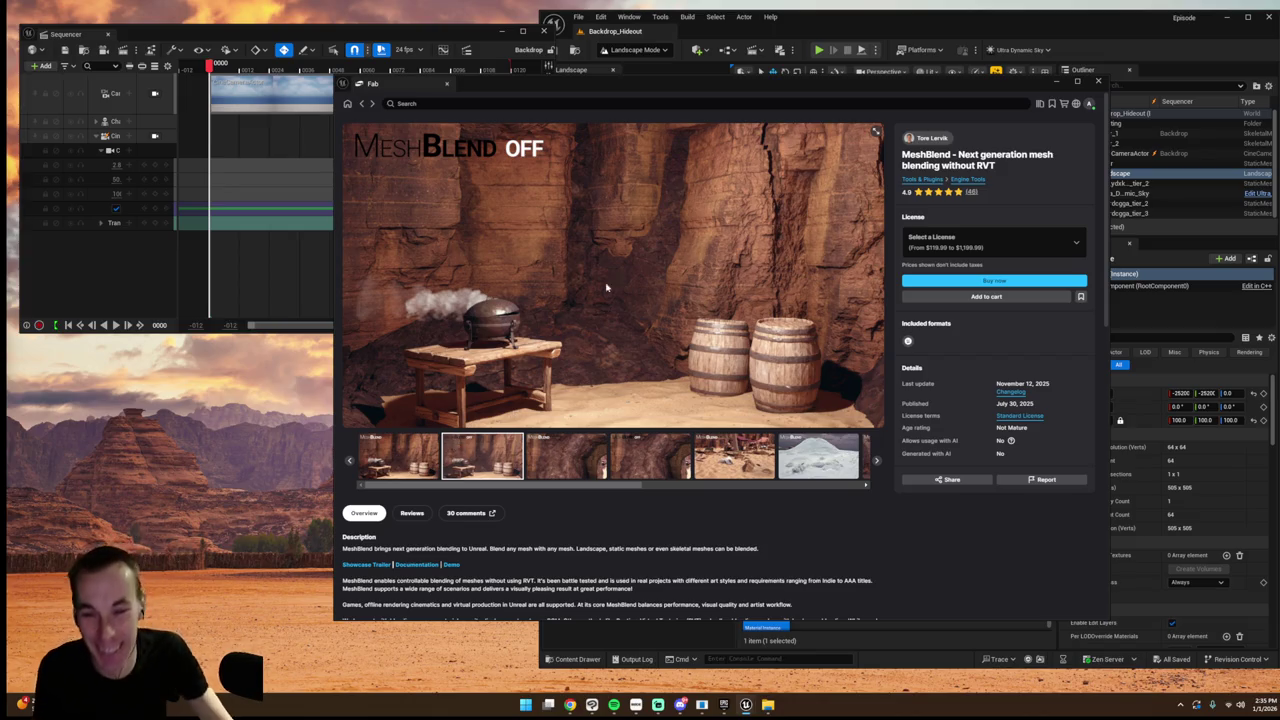
left_click(1098, 81)
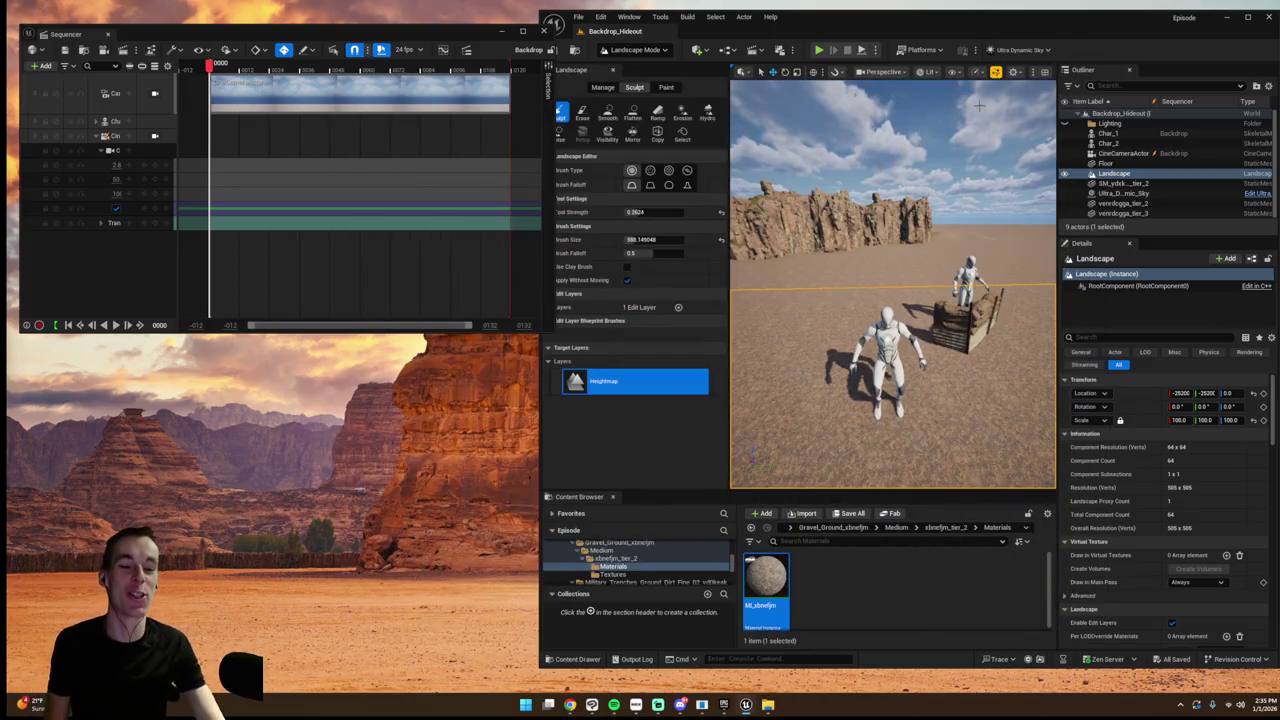
- Switch the editor from Landscape Mode to Selection Mode and reopen the Fab store
scroll(861, 264, "down", 5)
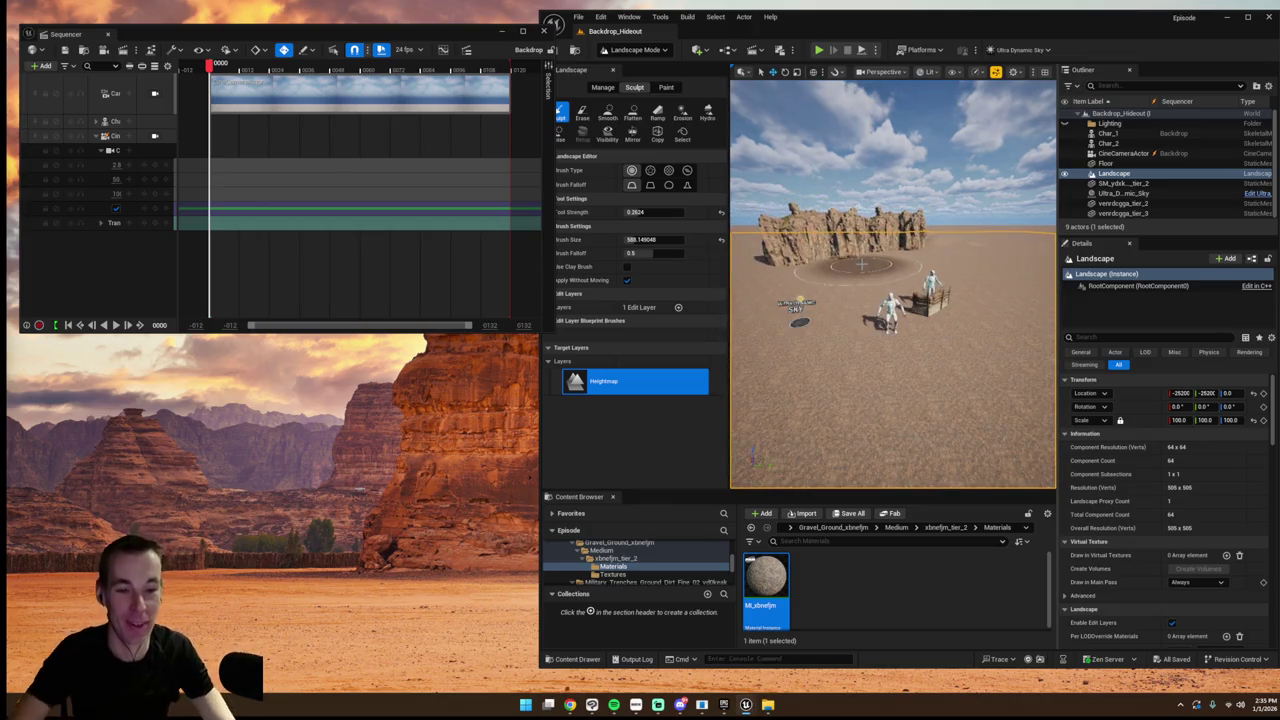
scroll(861, 264, "up", 5)
scroll(861, 264, "down", 3)
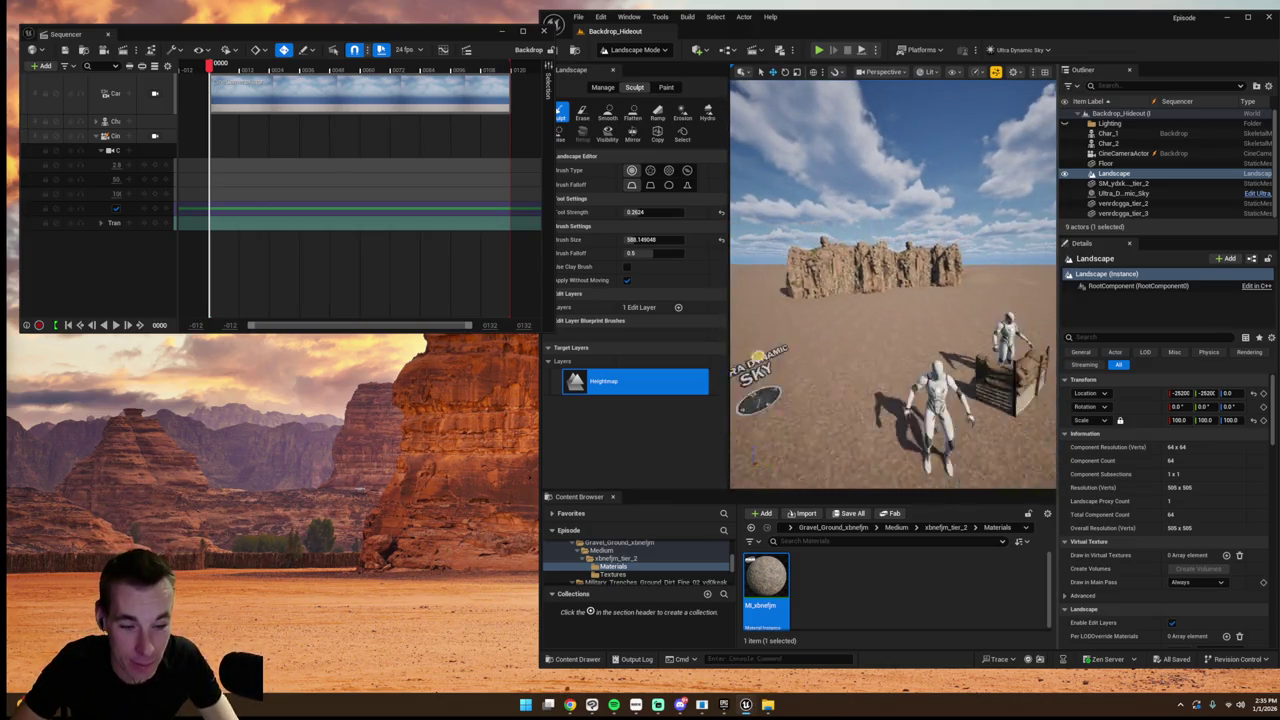
left_click(648, 50)
left_click(648, 64)
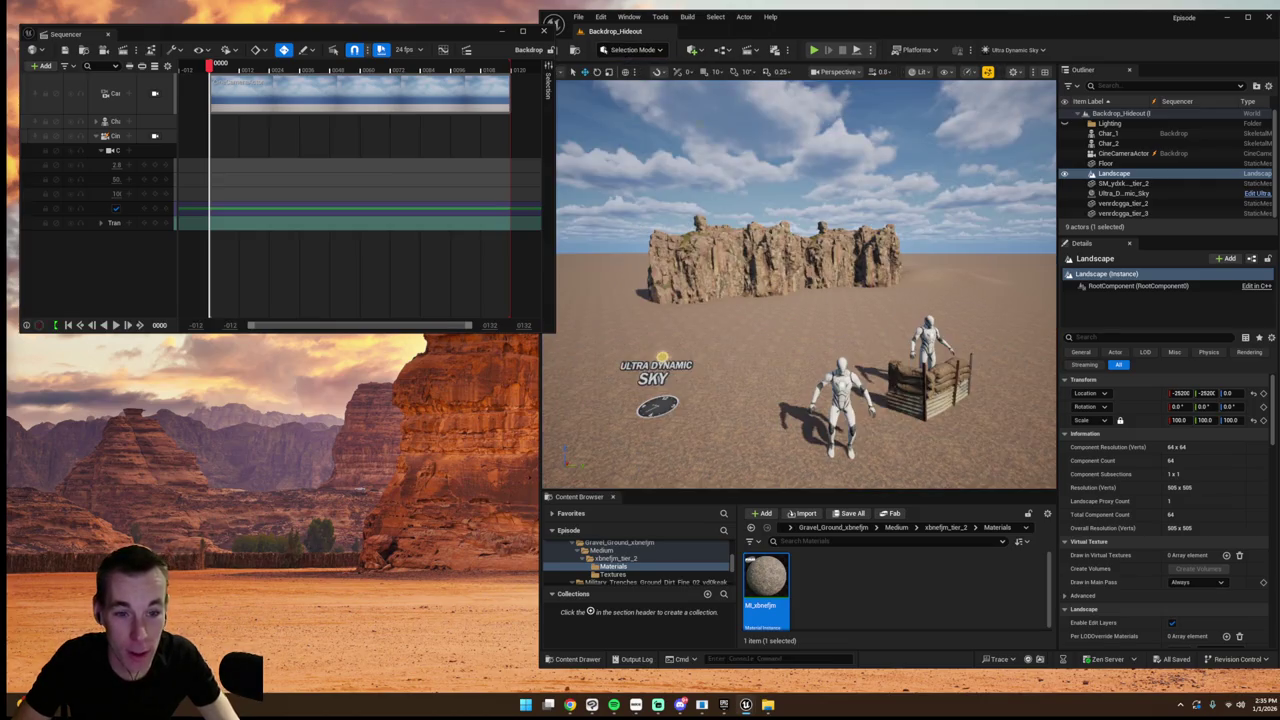
scroll(807, 280, "up", 3)
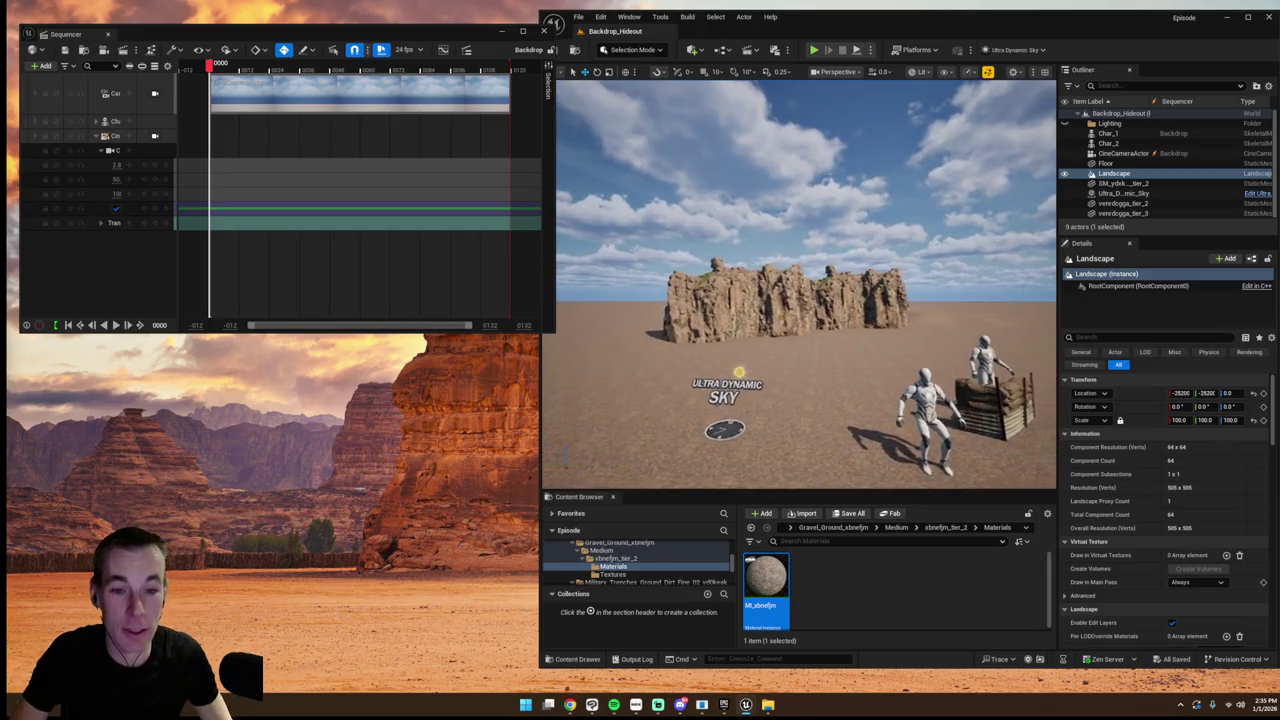
left_click(629, 17)
left_click(688, 369)
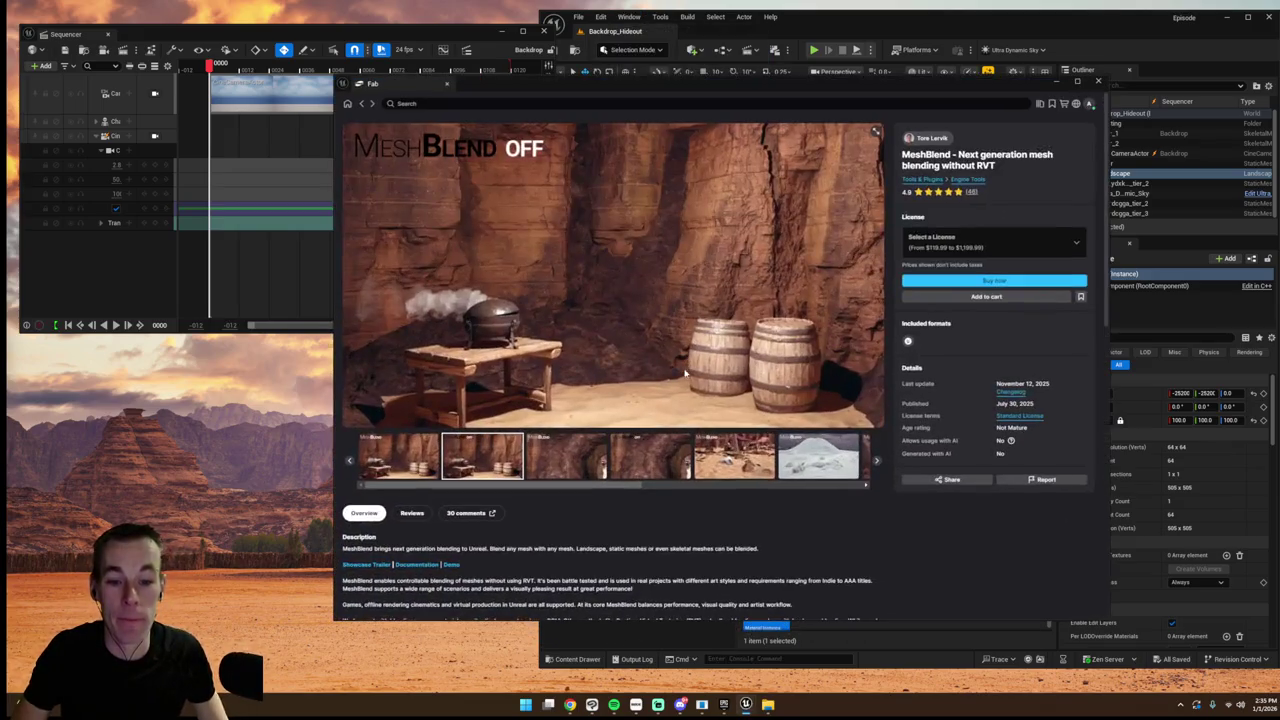
- Filter Fab to free 3D products and search them for 'table'
left_click(347, 104)
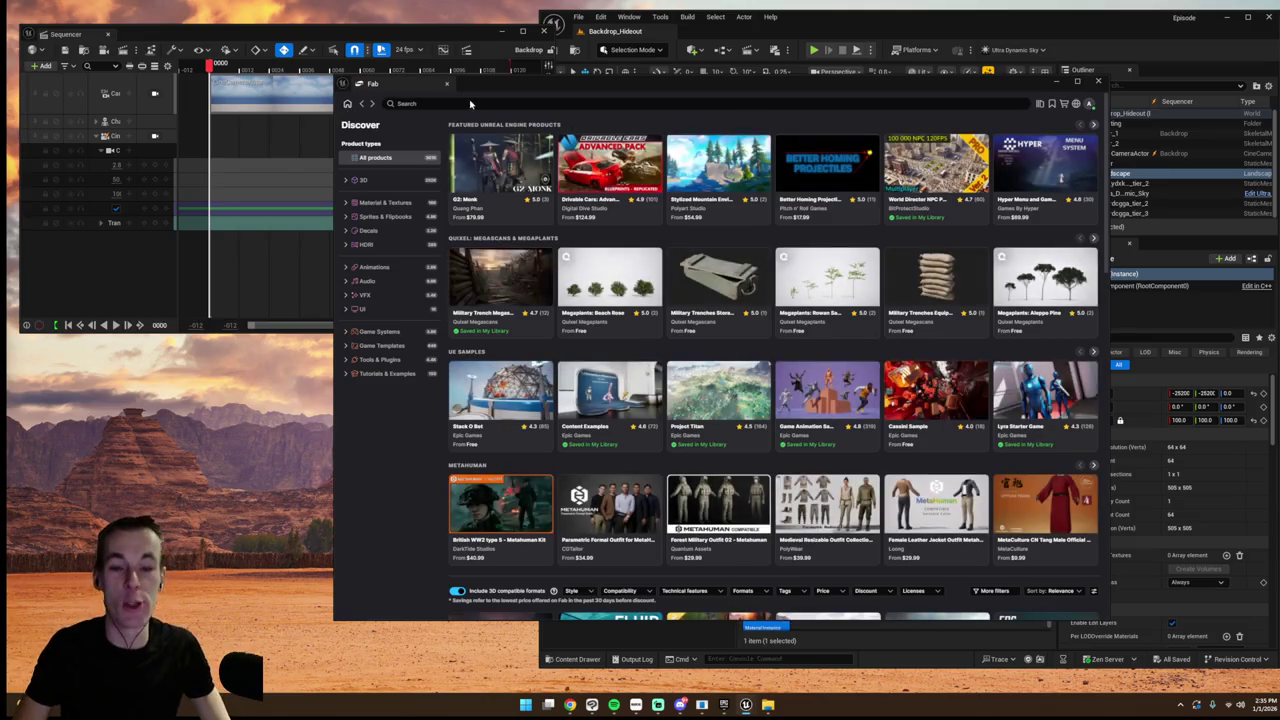
left_click(388, 182)
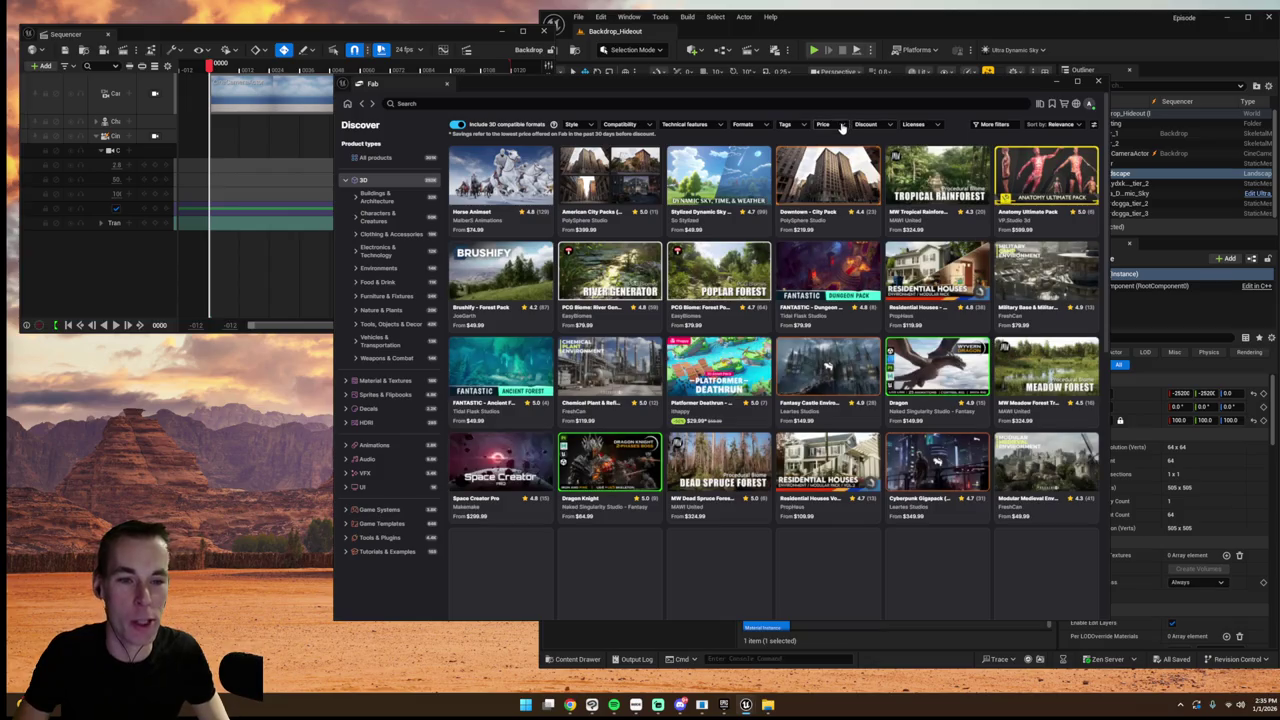
left_click(824, 124)
left_click(785, 151)
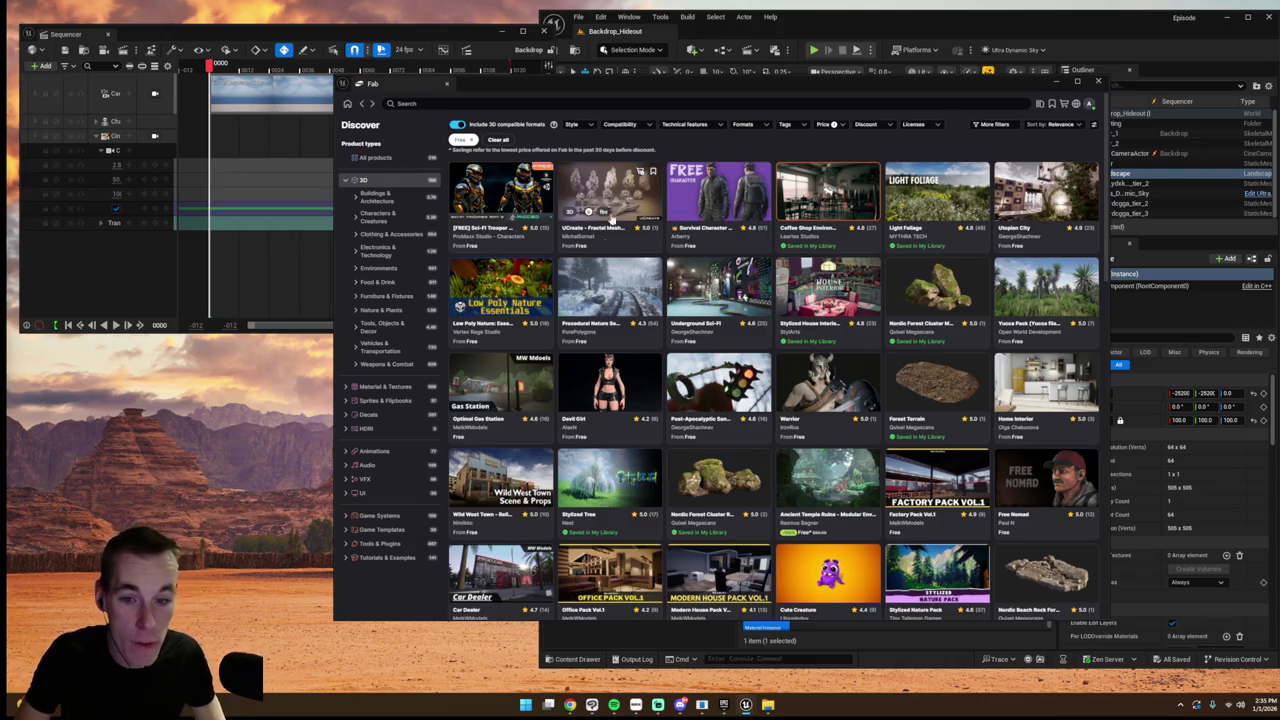
left_click(520, 100)
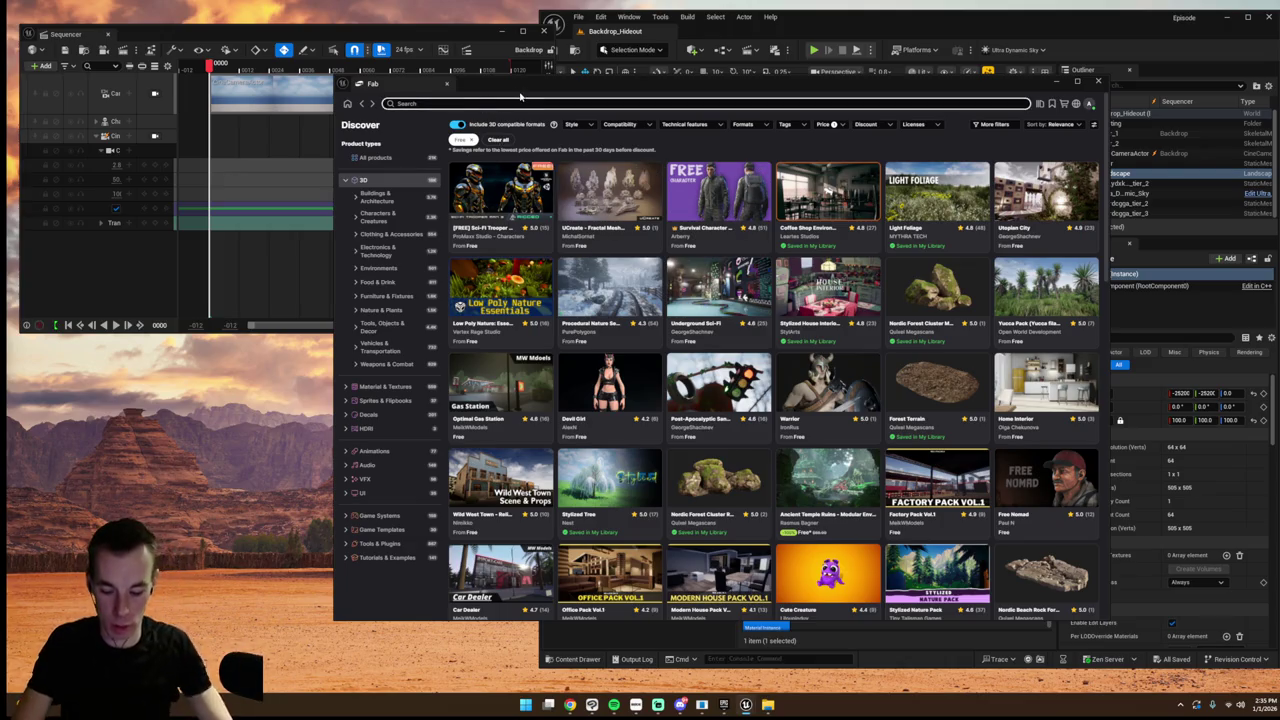
type("te")
type("ble")
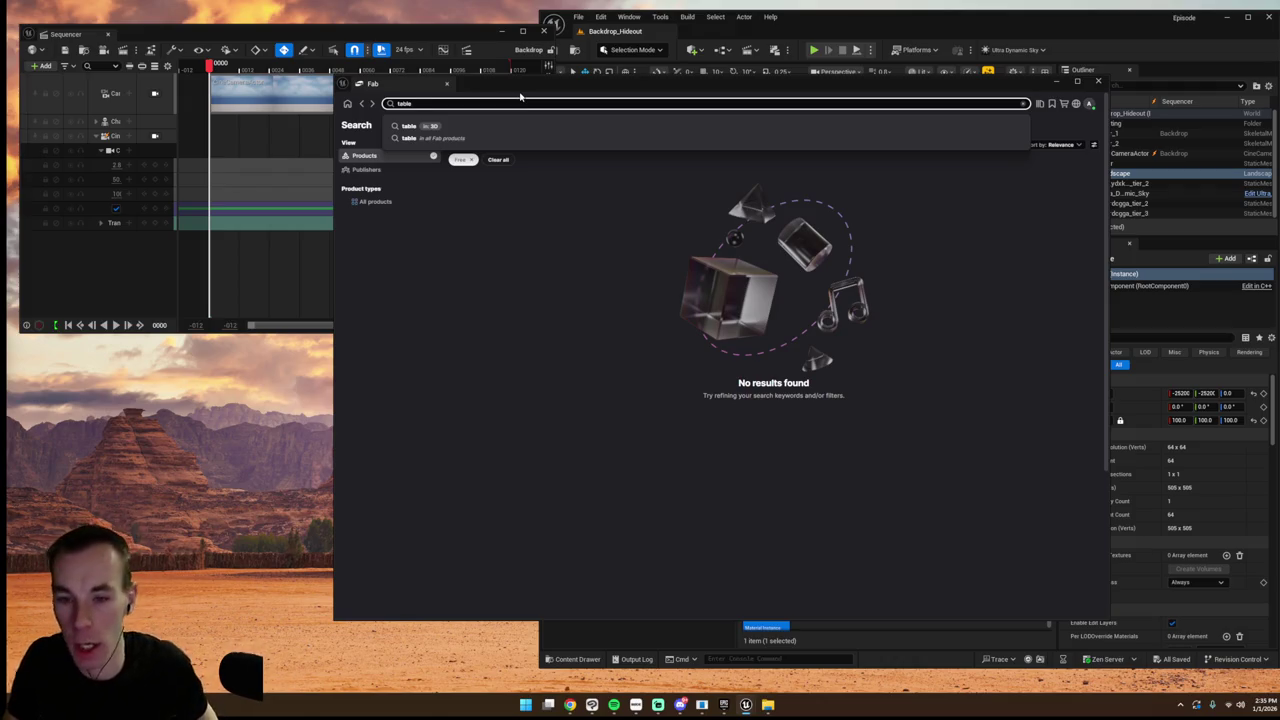
key("Return")
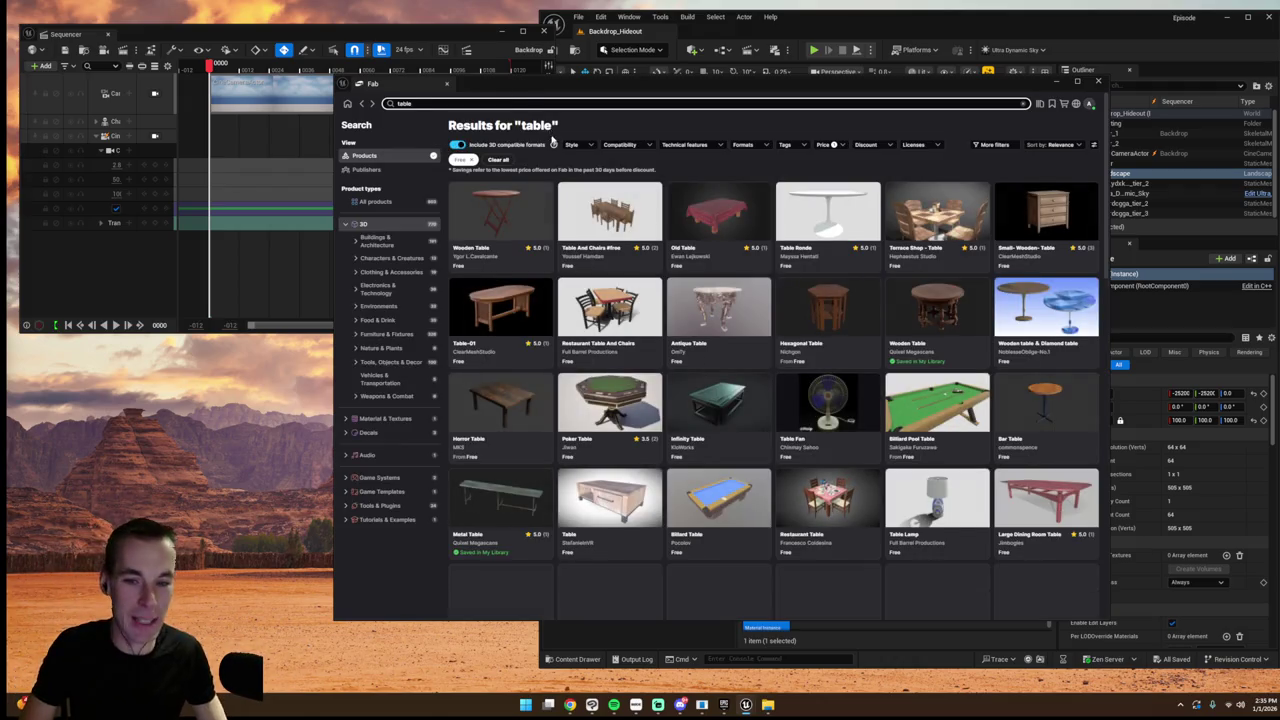
scroll(632, 323, "down", 5)
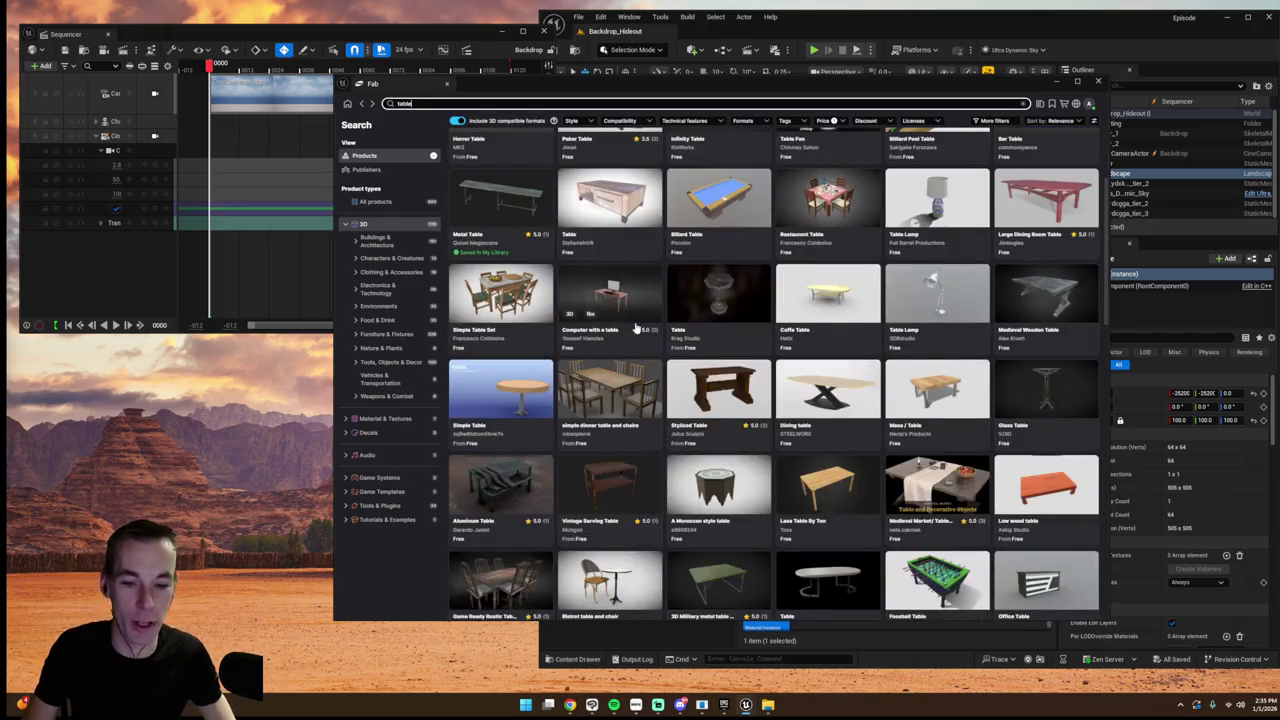
scroll(632, 323, "down", 10)
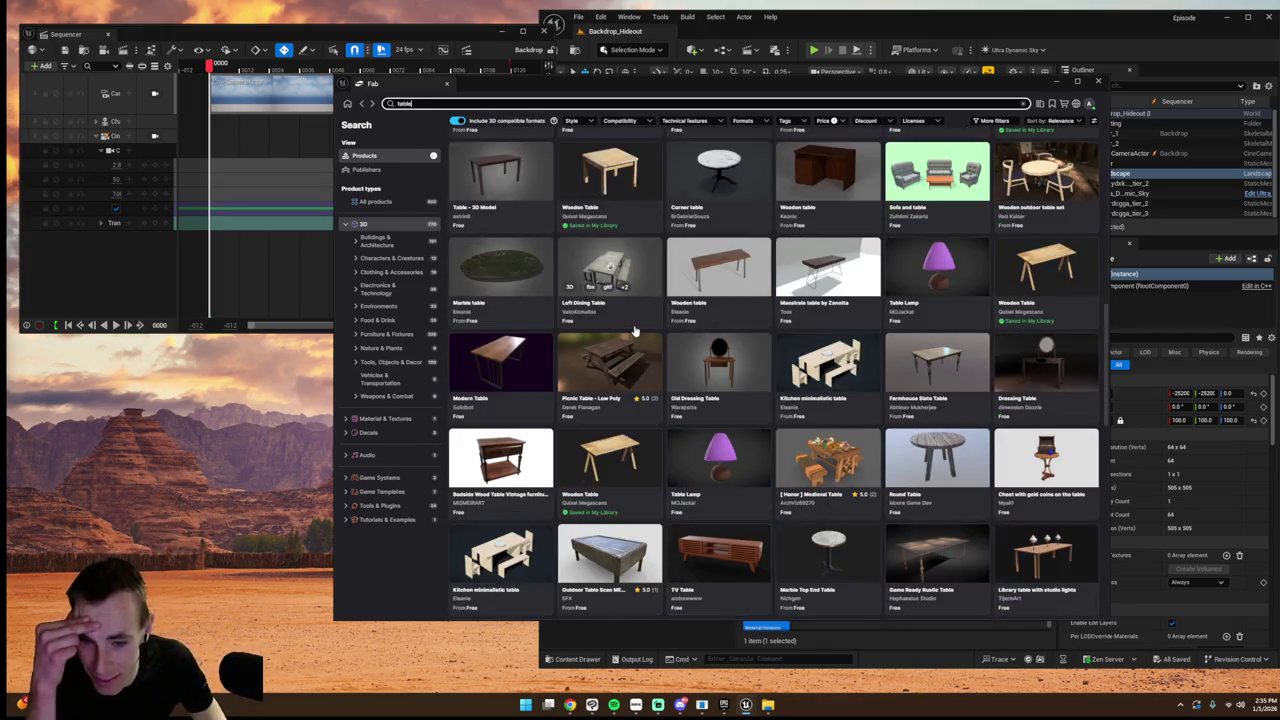
scroll(632, 330, "down", 2)
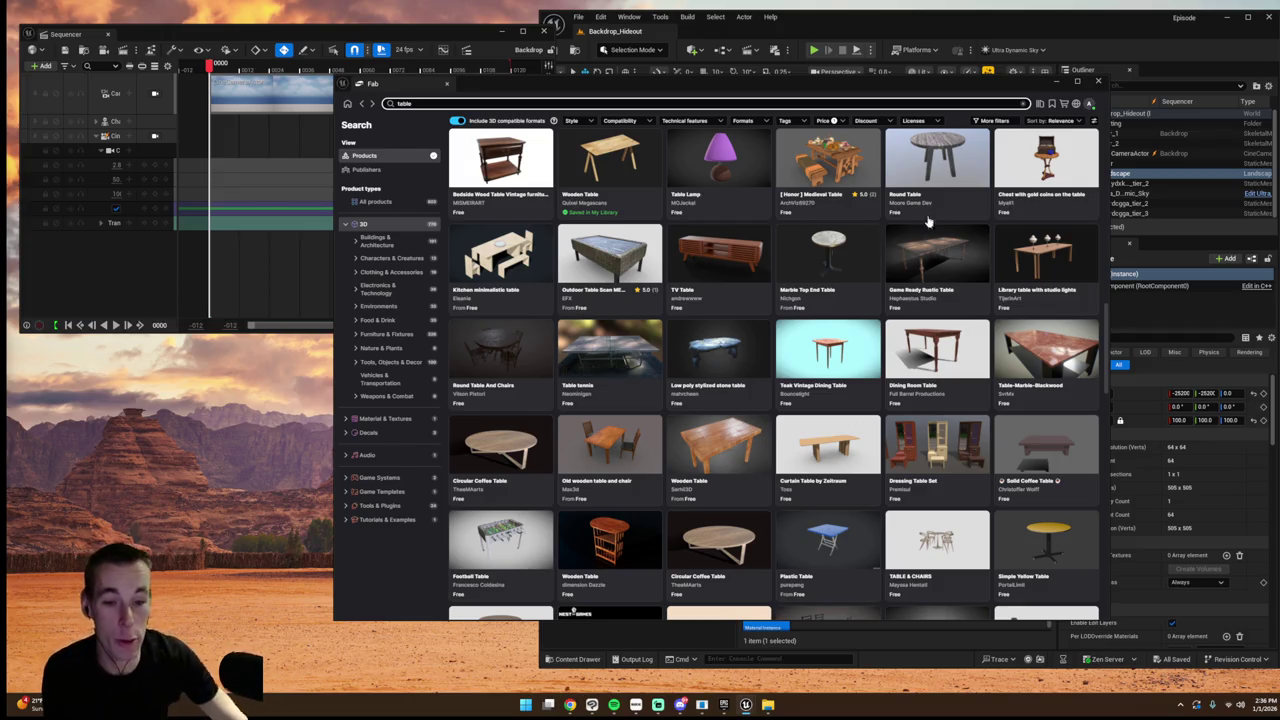
scroll(615, 380, "down", 3)
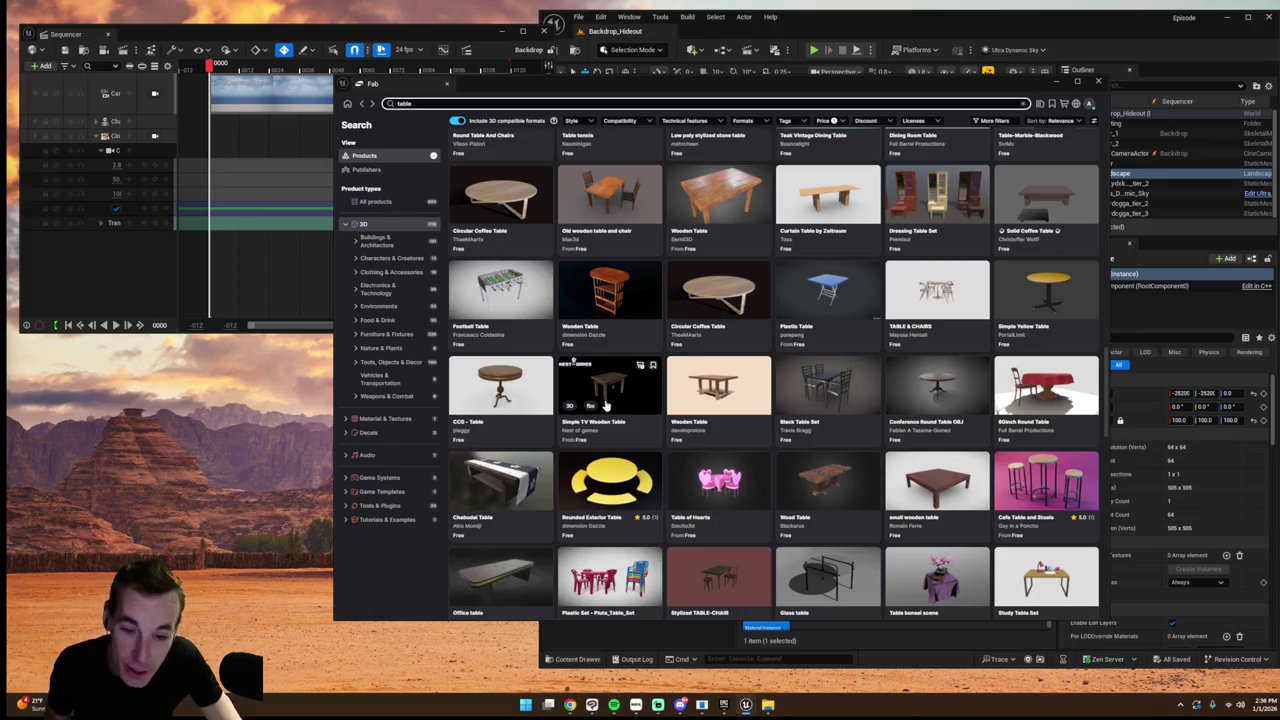
scroll(610, 405, "down", 5)
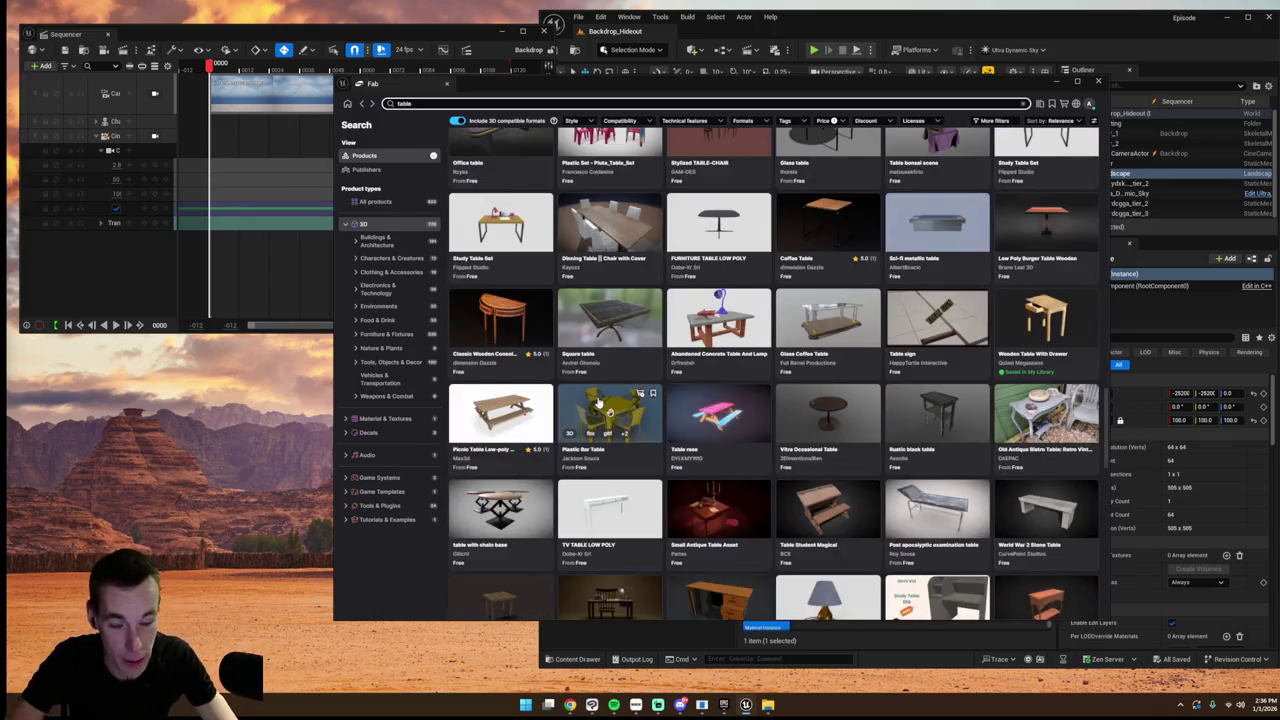
scroll(597, 398, "down", 3)
scroll(600, 410, "down", 10)
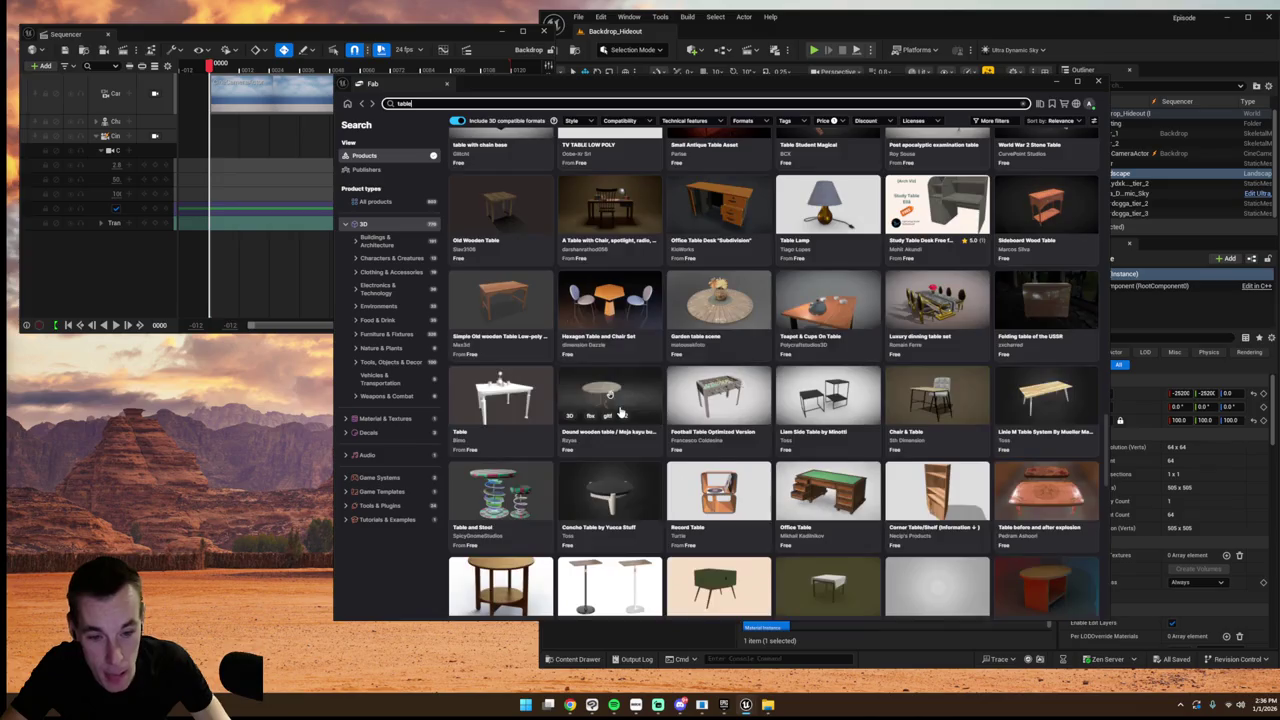
scroll(620, 410, "down", 1)
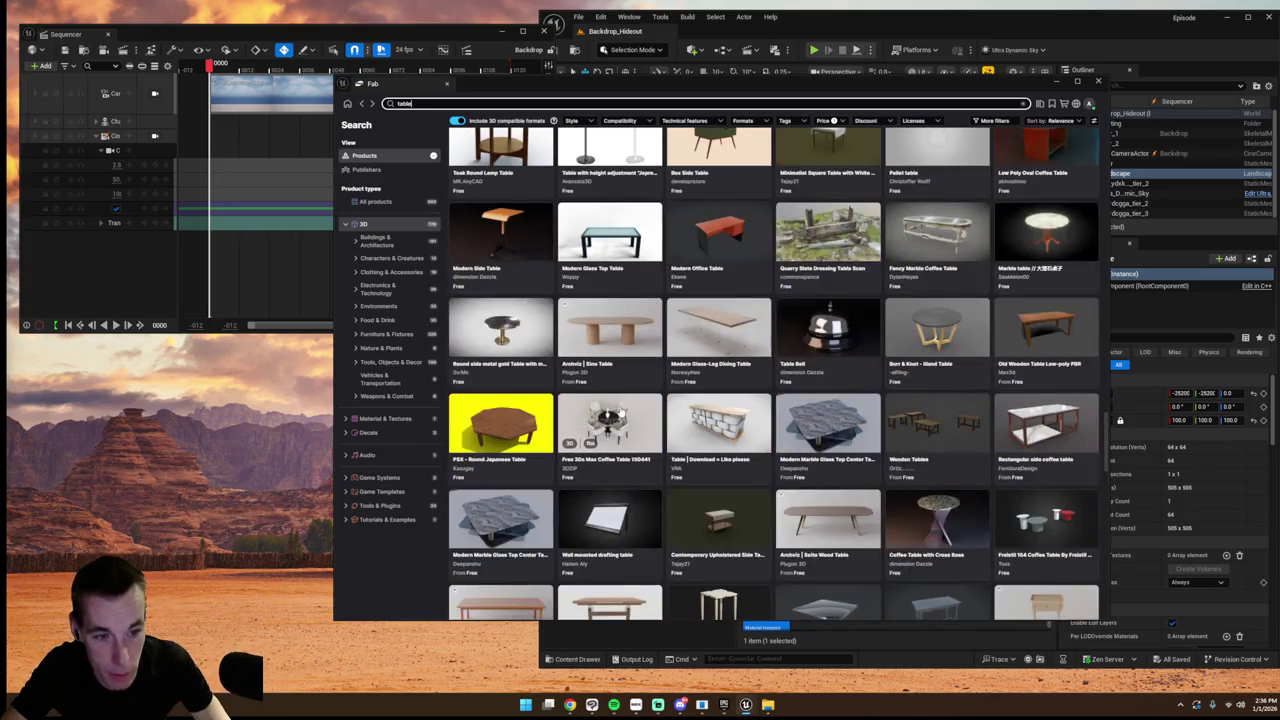
scroll(620, 410, "down", 5)
scroll(620, 411, "up", 10)
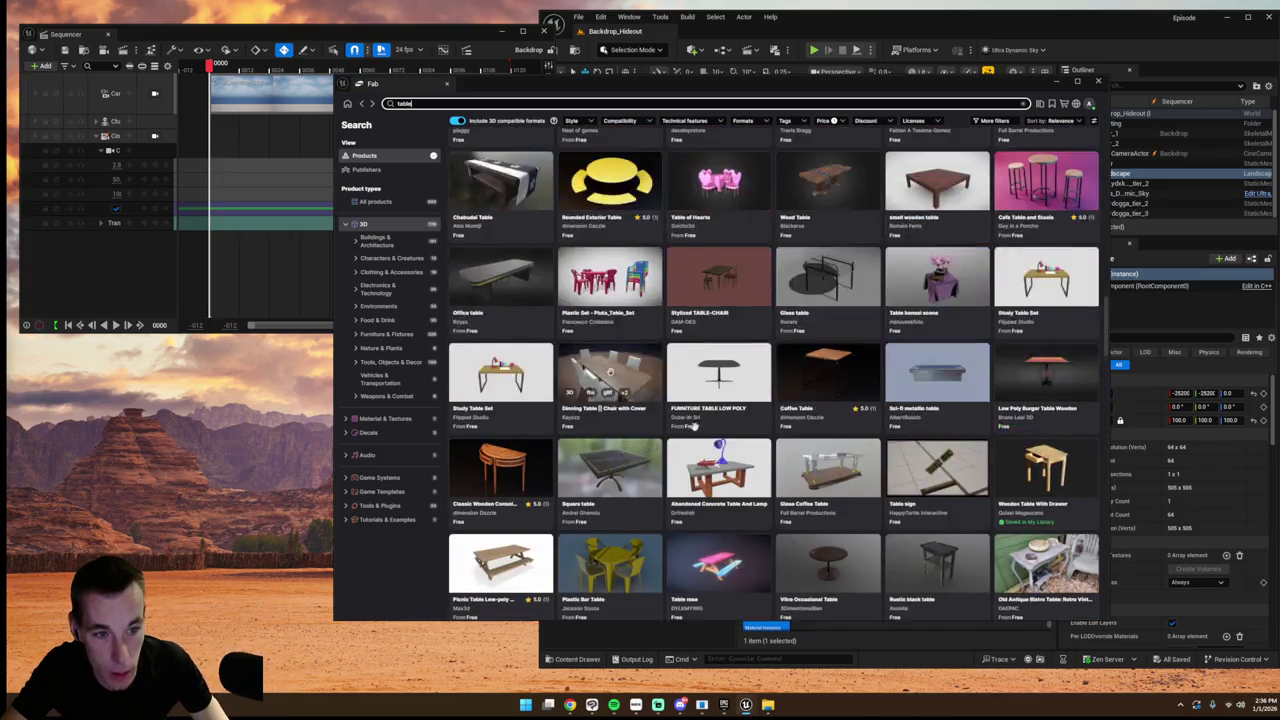
type("m")
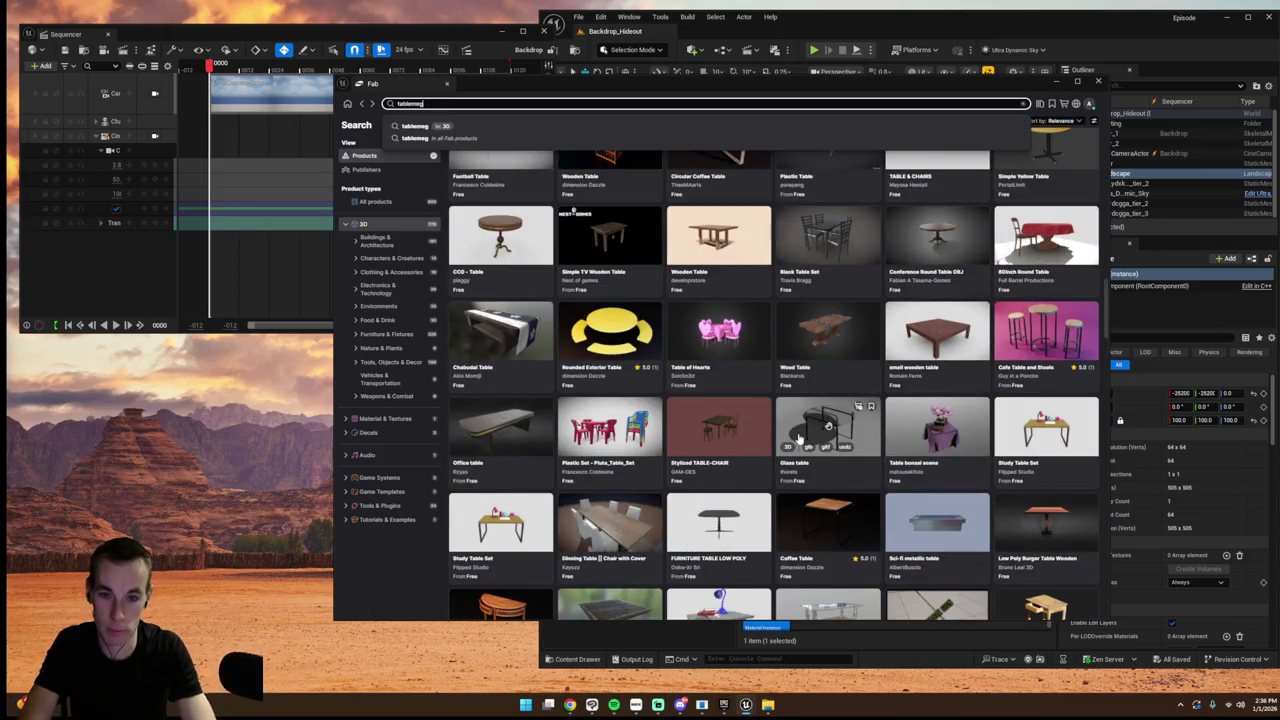
- Change the search to 'table megascan' and scroll through the free 3D results
key("BackSpace")
type("me")
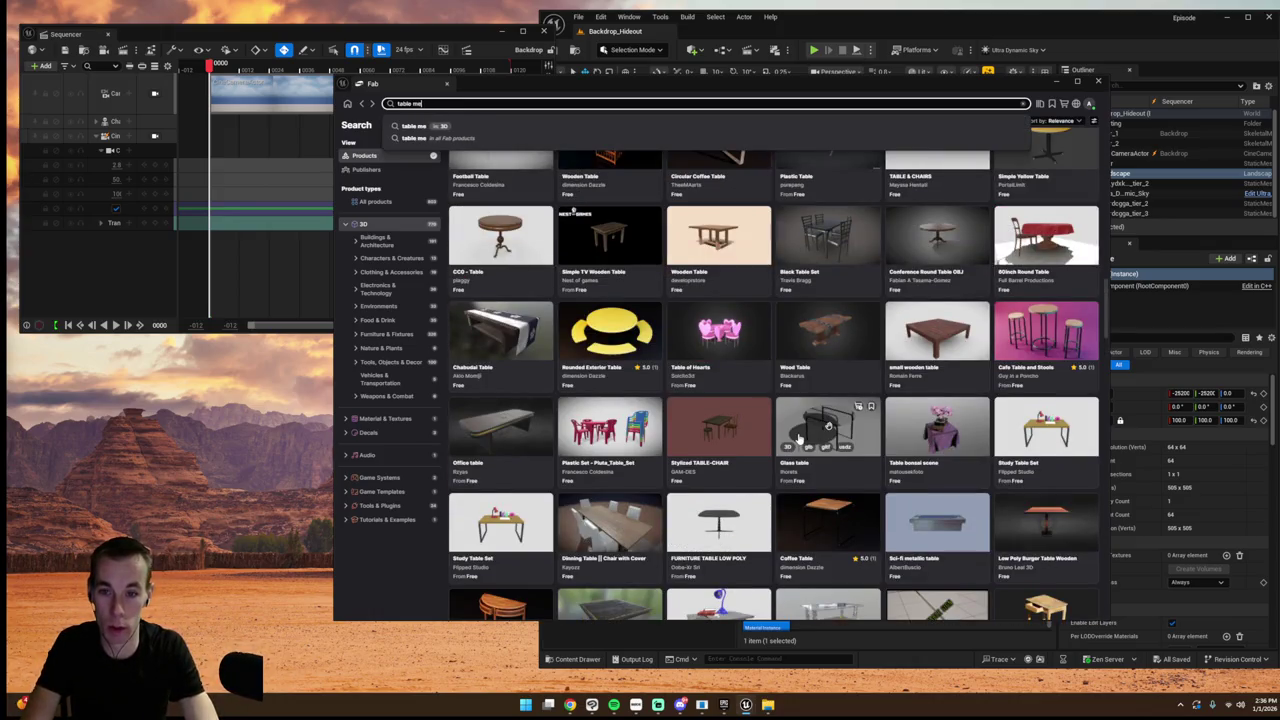
type("gascan")
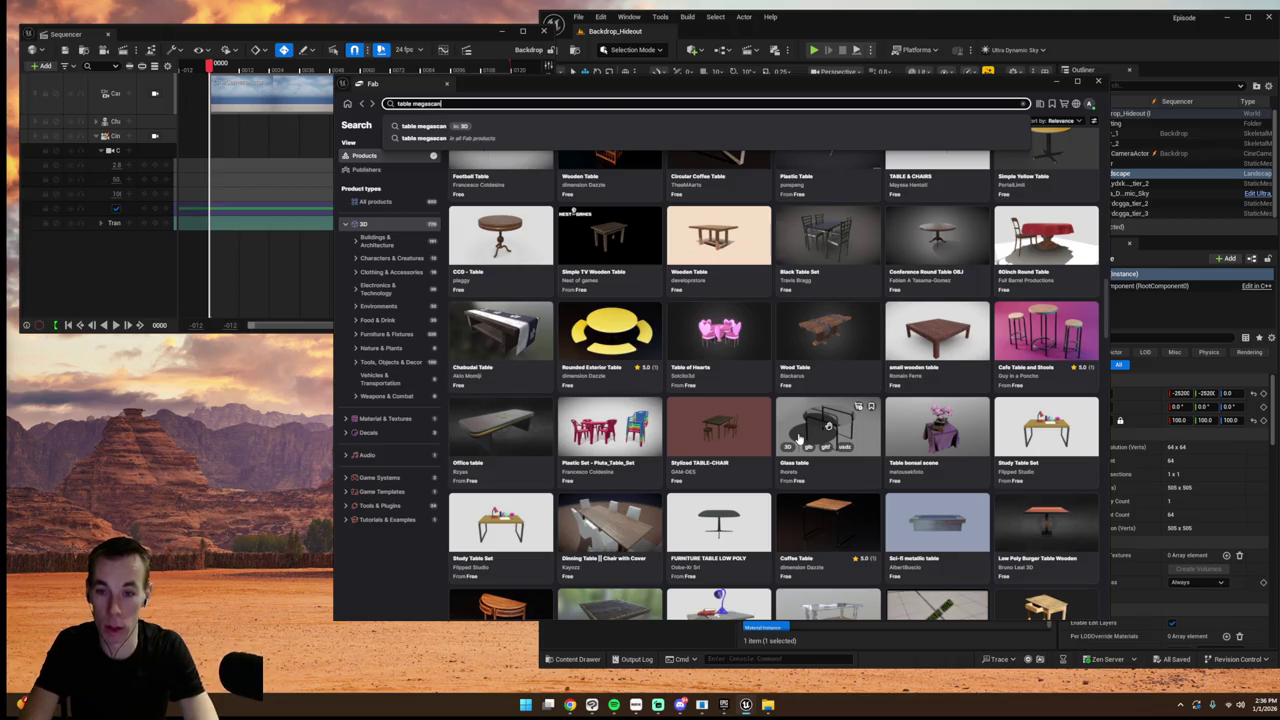
key("Return")
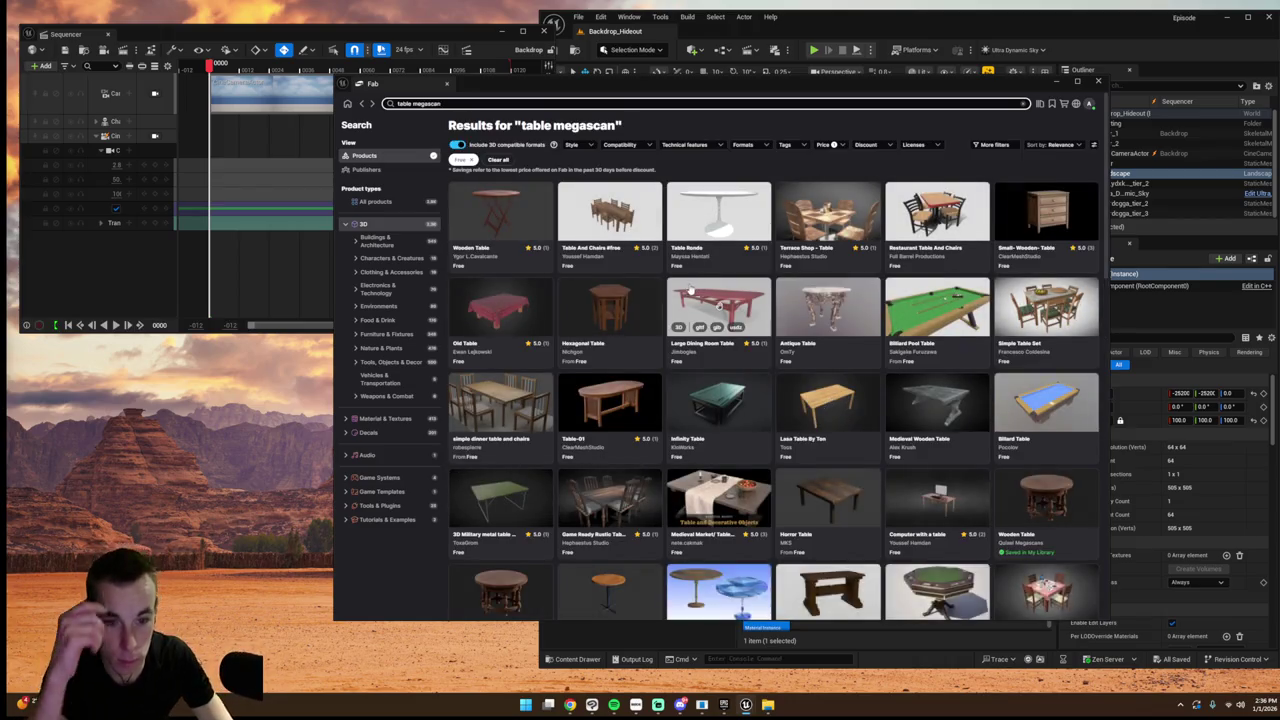
scroll(715, 292, "down", 8)
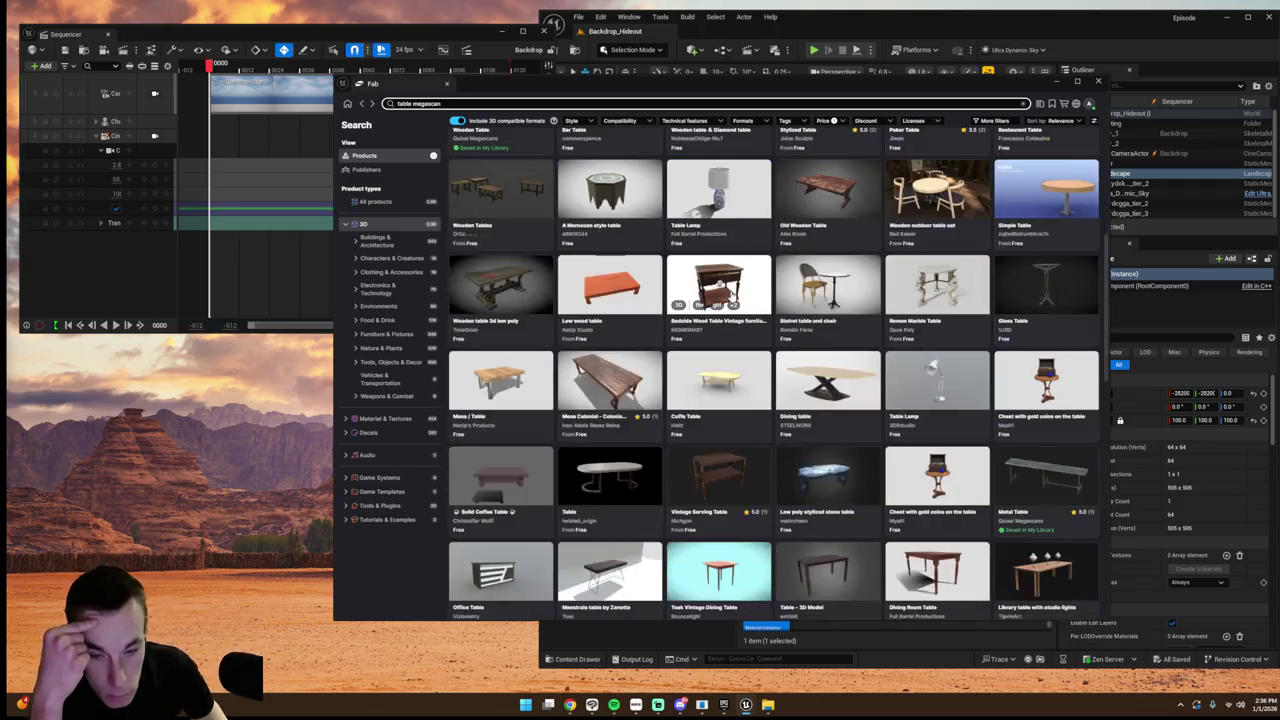
scroll(732, 296, "down", 4)
scroll(732, 296, "down", 2)
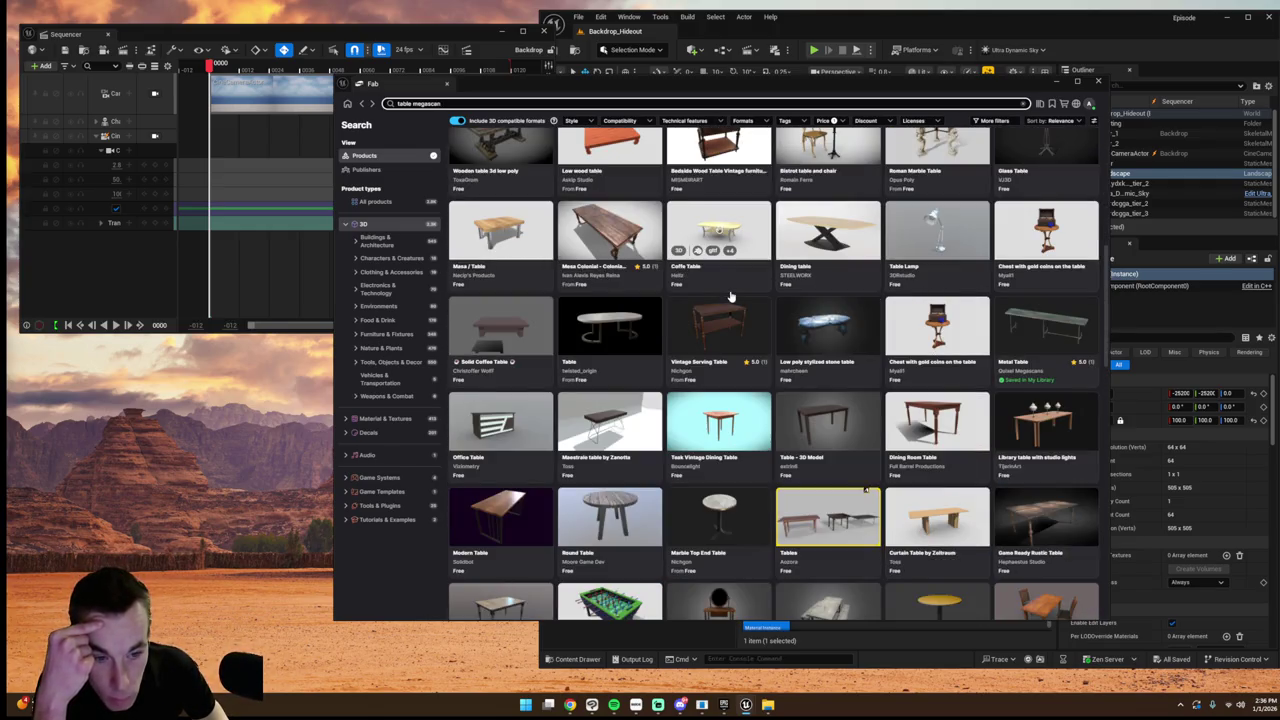
scroll(732, 296, "down", 9)
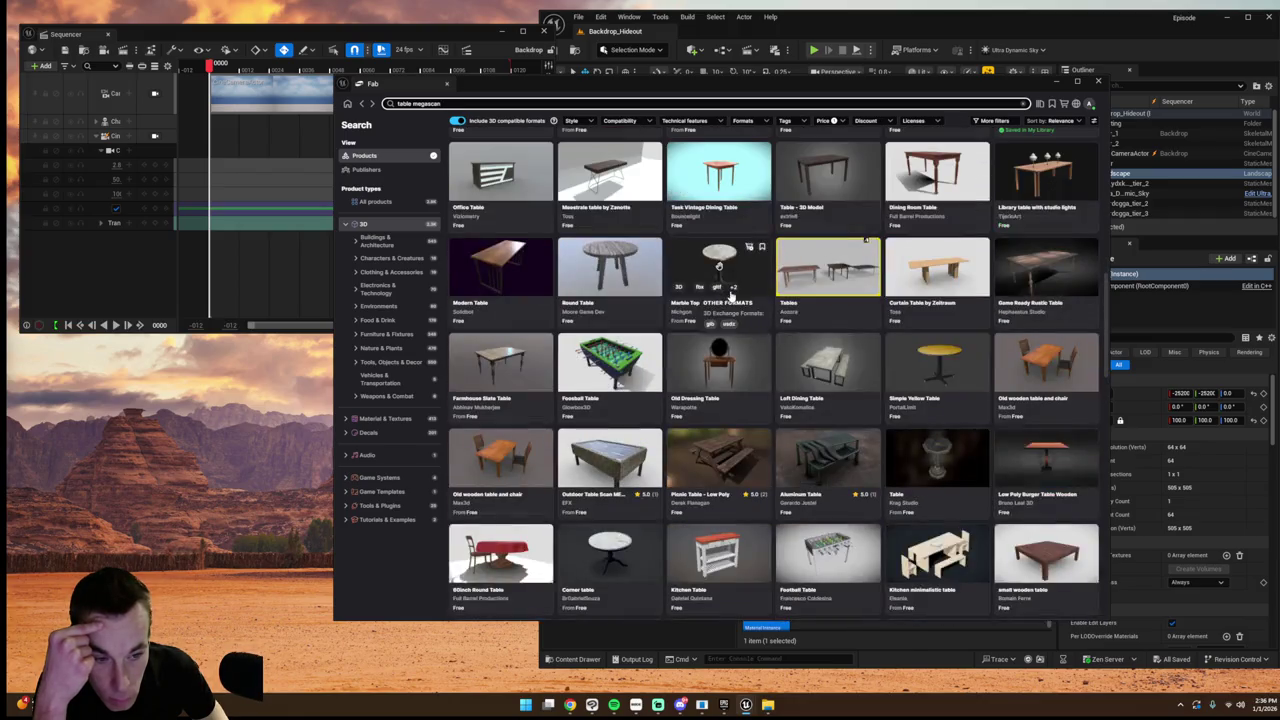
scroll(732, 296, "down", 4)
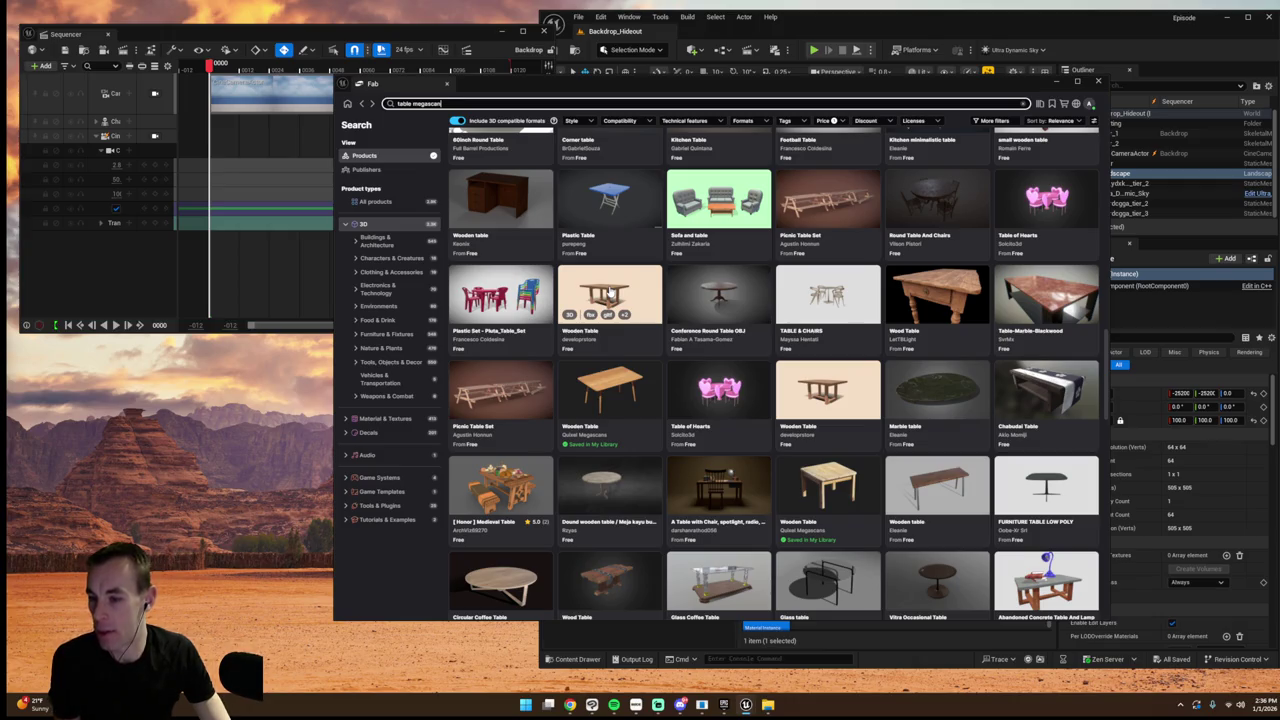
scroll(690, 315, "down", 10)
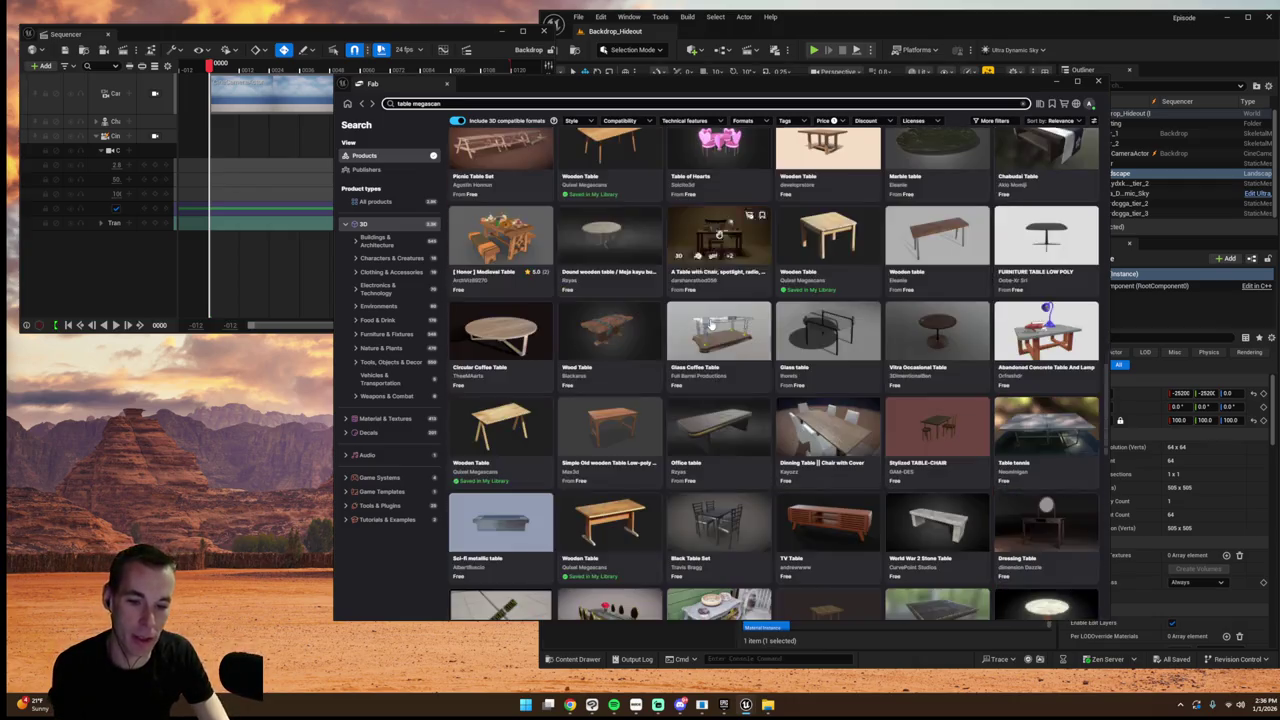
scroll(711, 322, "down", 5)
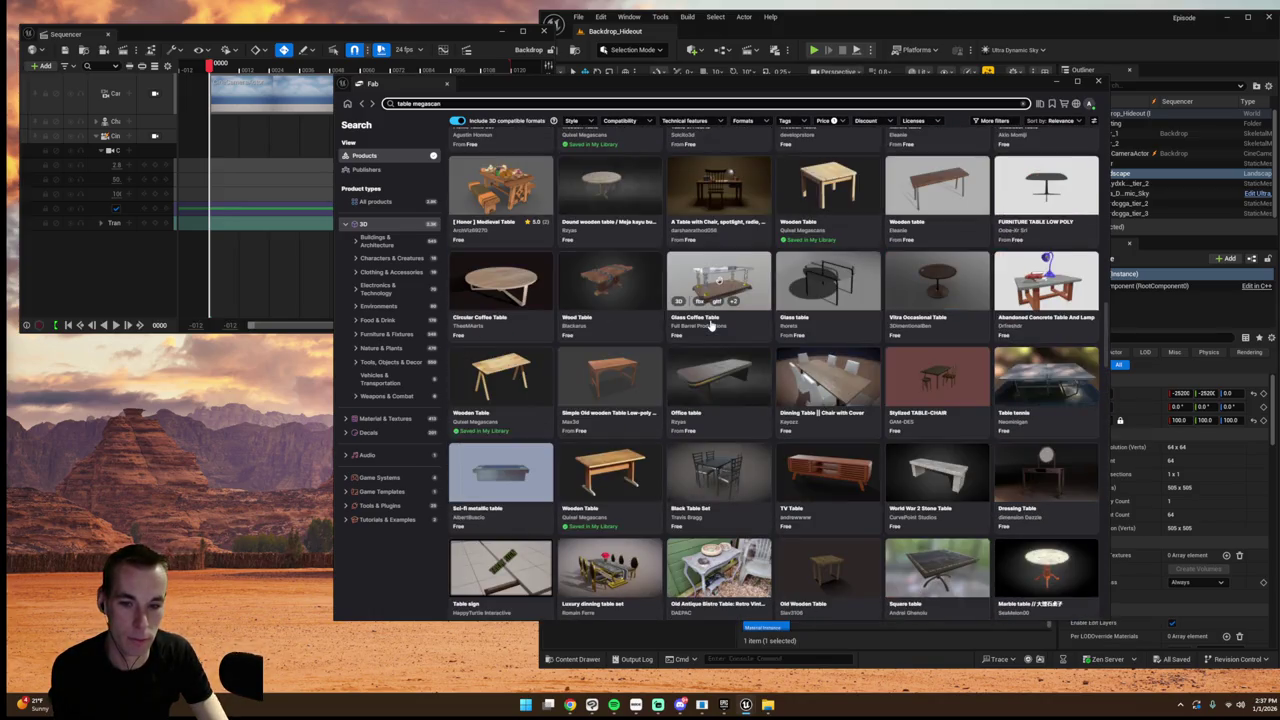
scroll(710, 327, "up", 2)
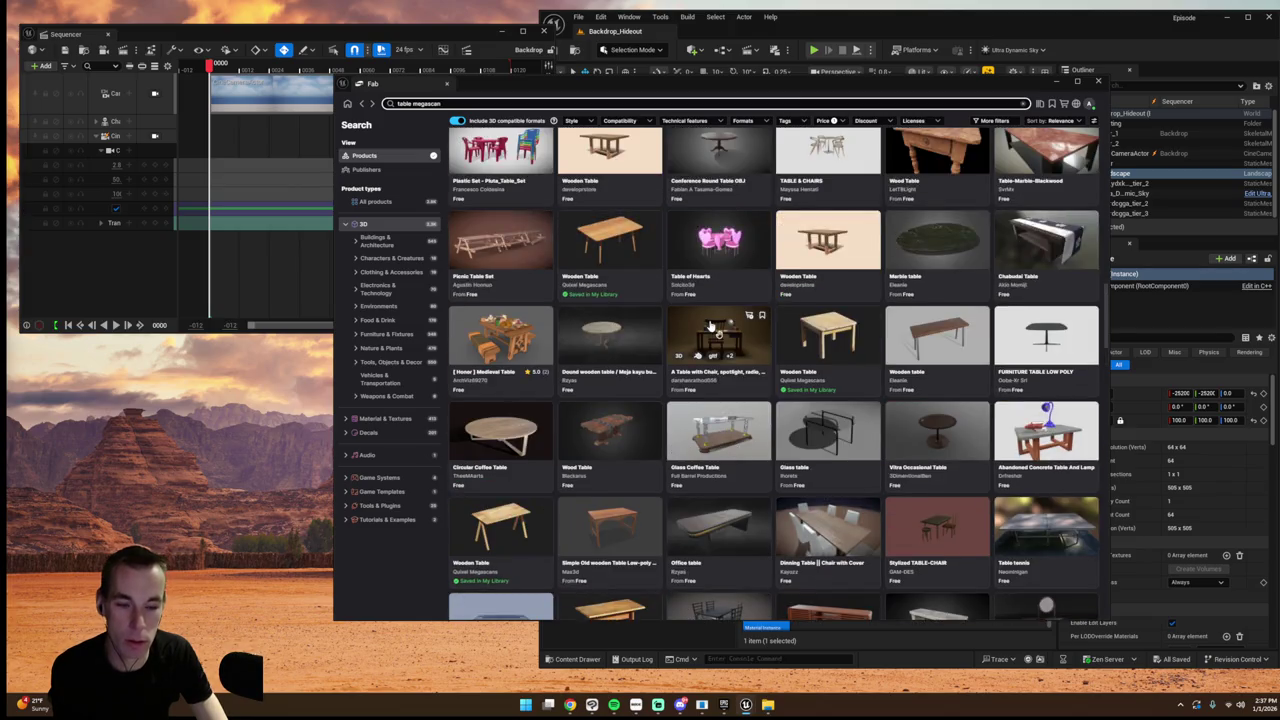
scroll(712, 328, "down", 5)
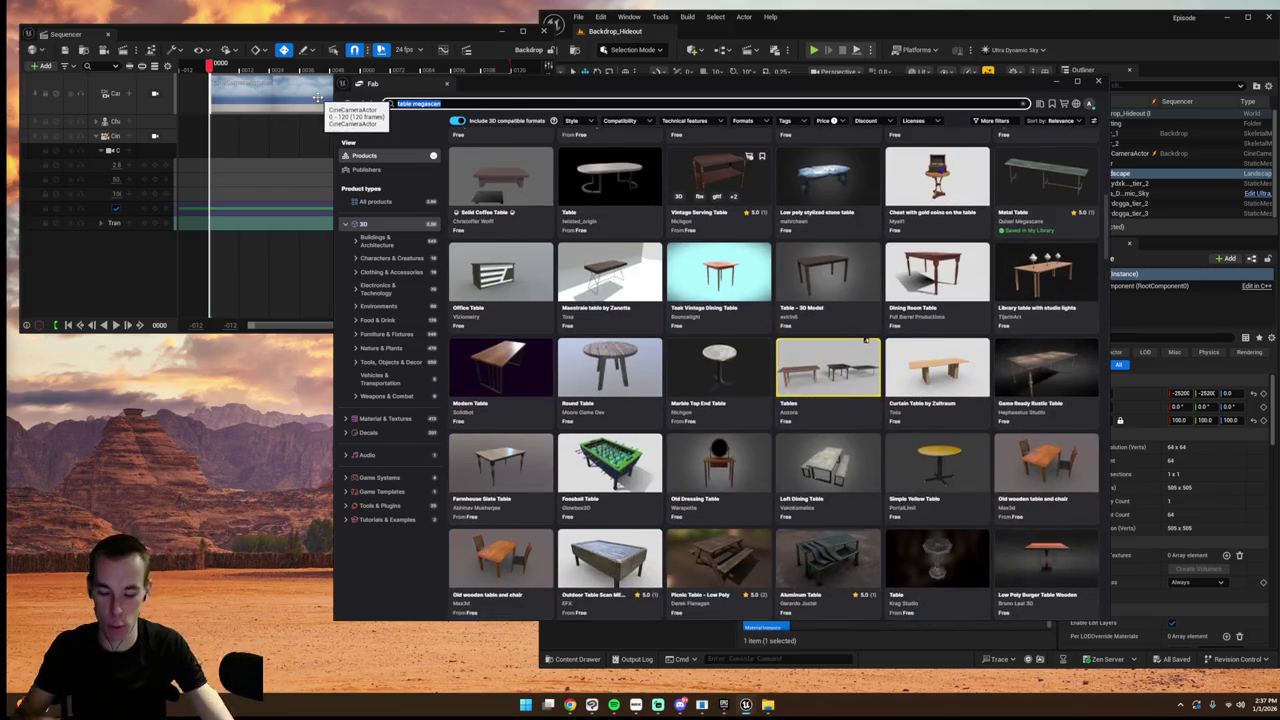
- Search Fab for 'plywood', then replace it with 'wood' and scroll the results
type("plywood")
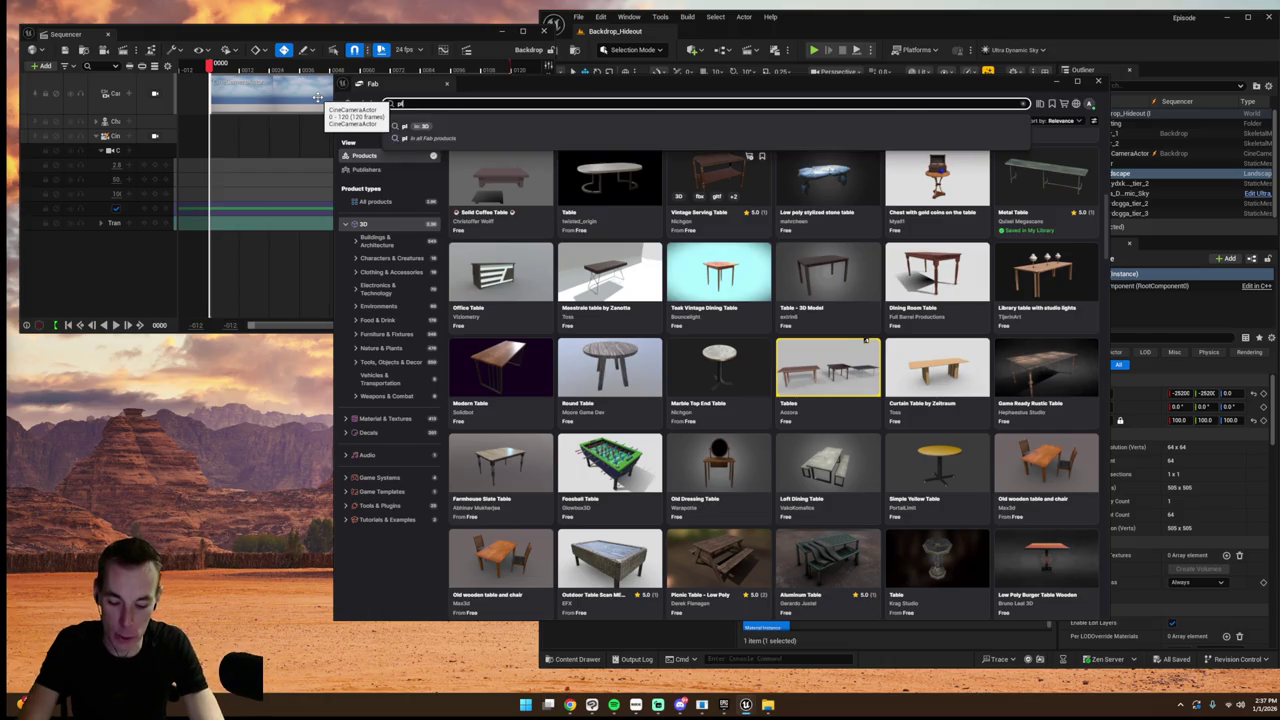
key("Return")
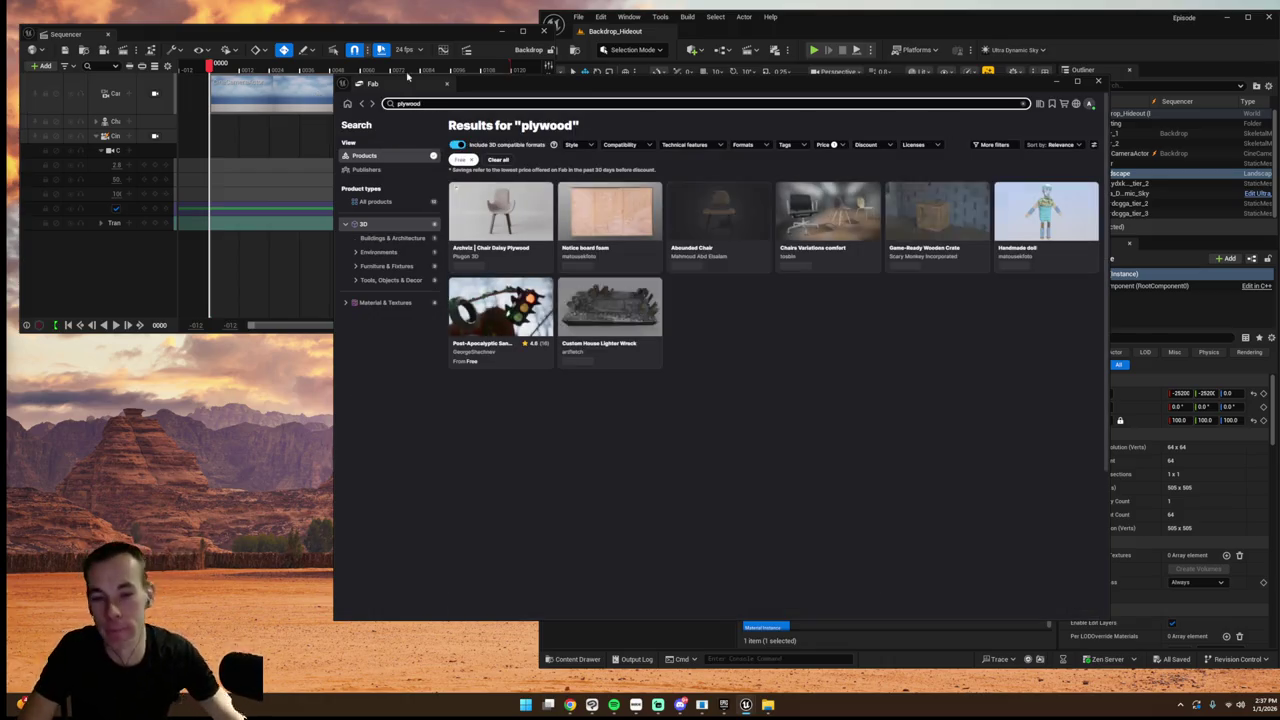
key("ctrl+a")
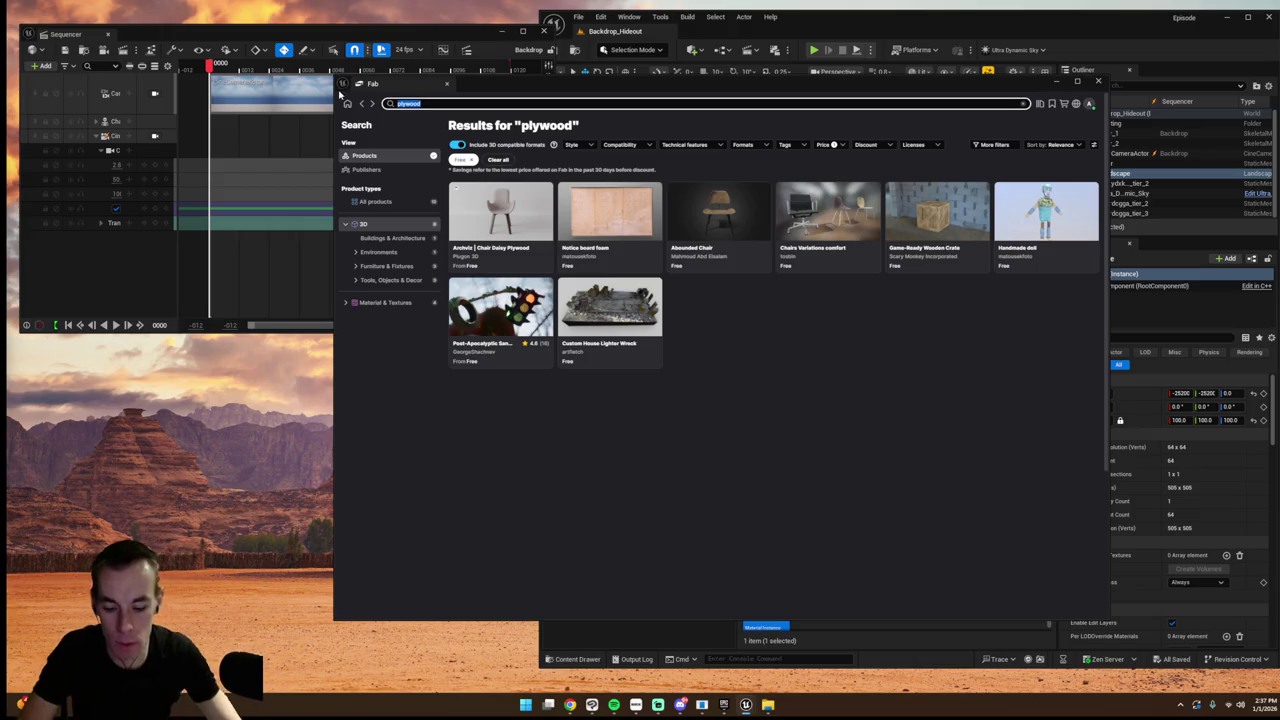
type("wood")
key("Return")
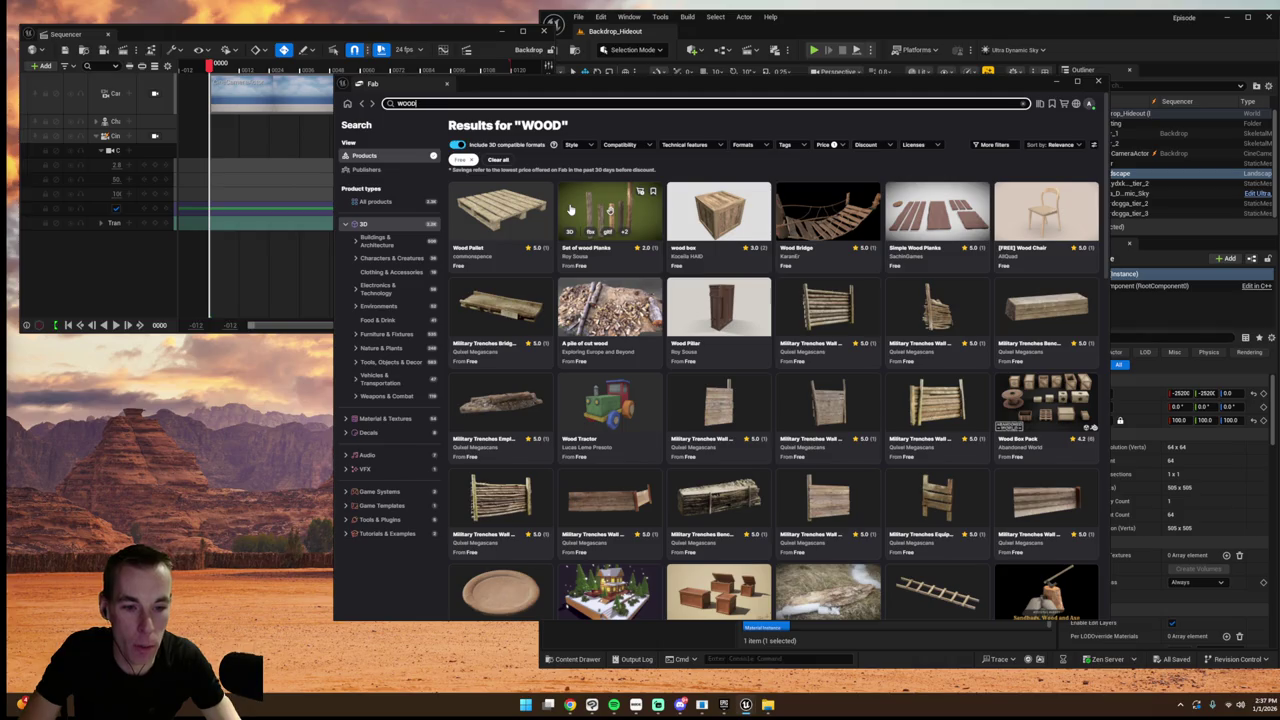
scroll(940, 409, "down", 1)
scroll(940, 409, "down", 4)
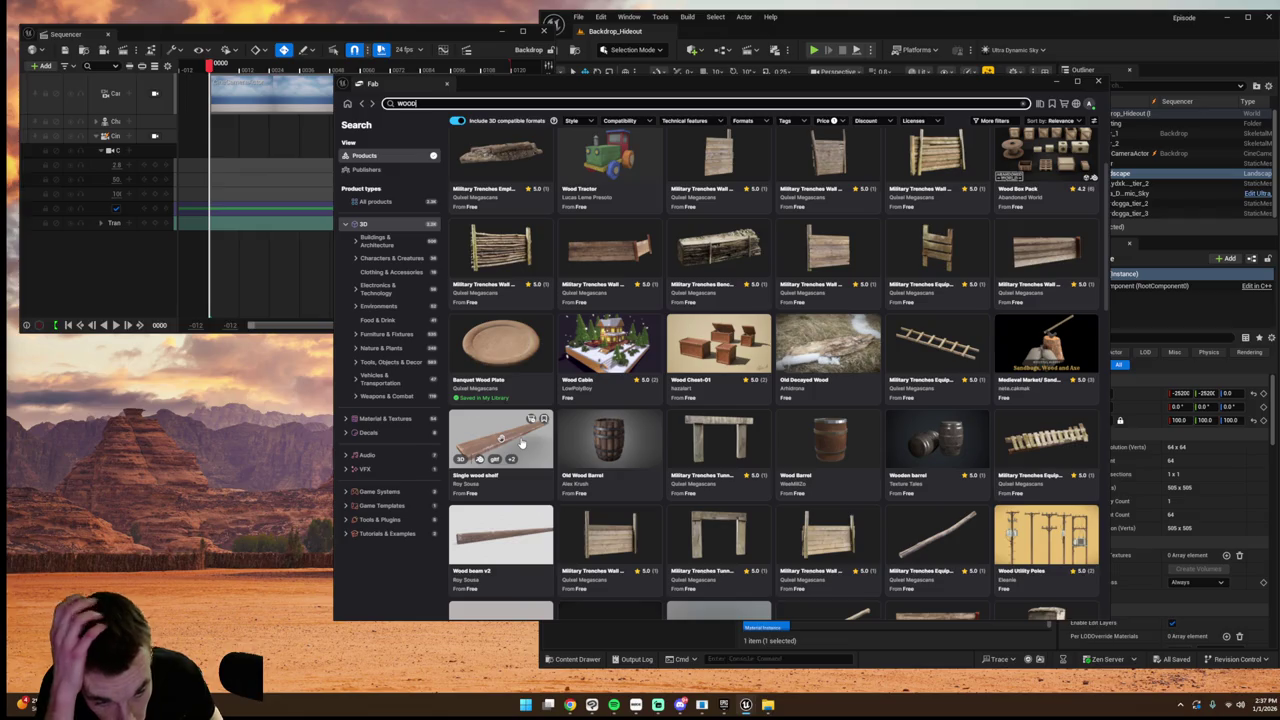
scroll(521, 443, "down", 3)
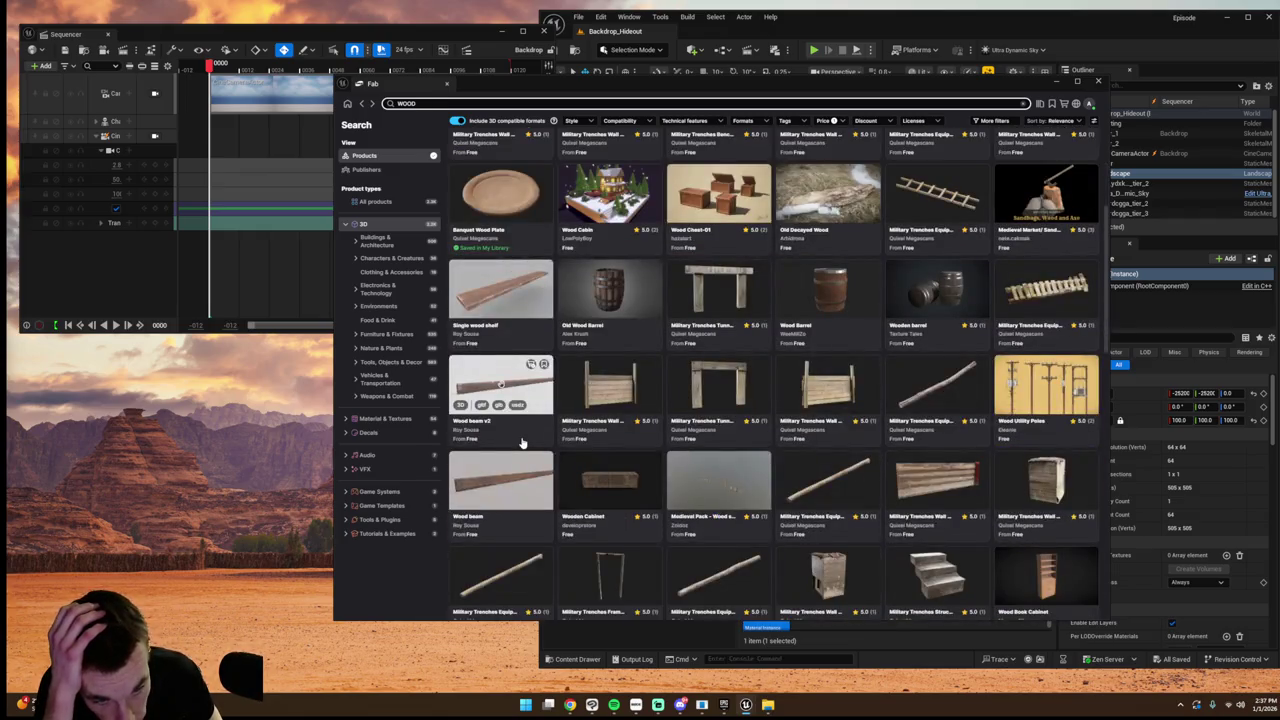
scroll(518, 430, "up", 1)
- Open the Single wood shelf page, add the free shelf to the project, then close Fab
left_click(494, 378)
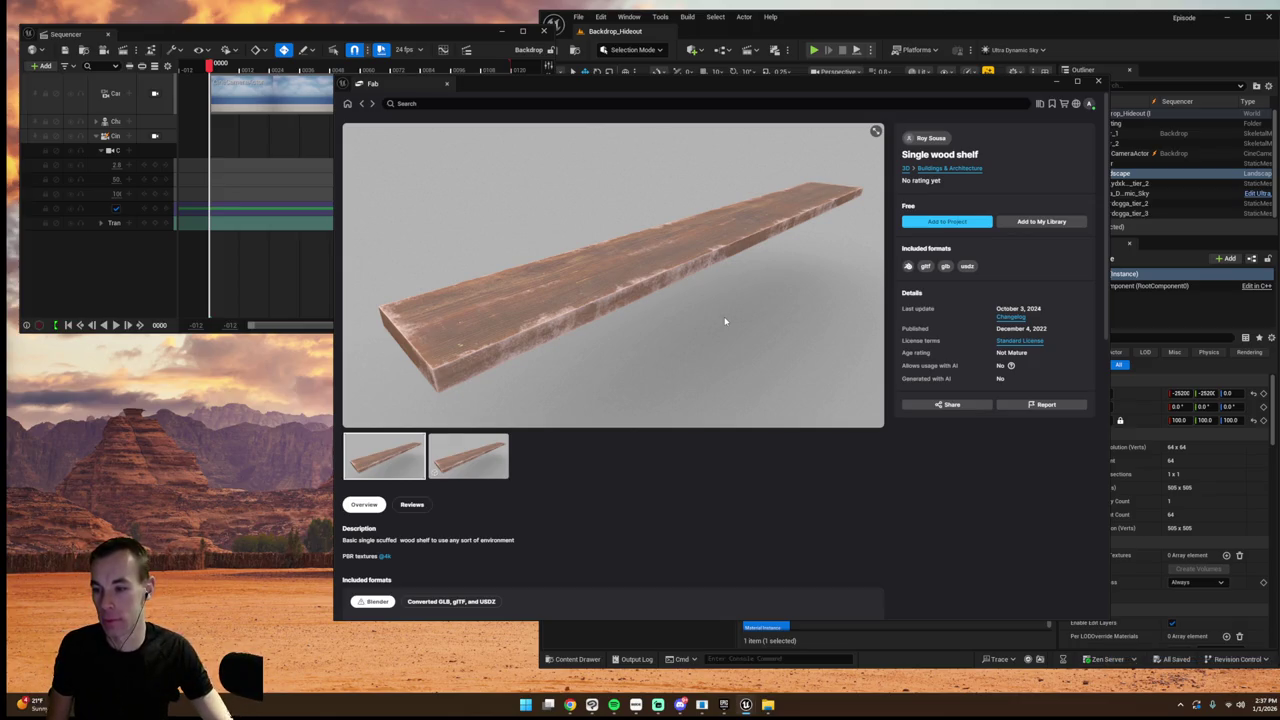
left_click(1059, 86)
- Drag the single_wood_shelf static mesh from its StaticMeshes folder into the desert level
double_click(766, 578)
left_click(812, 588)
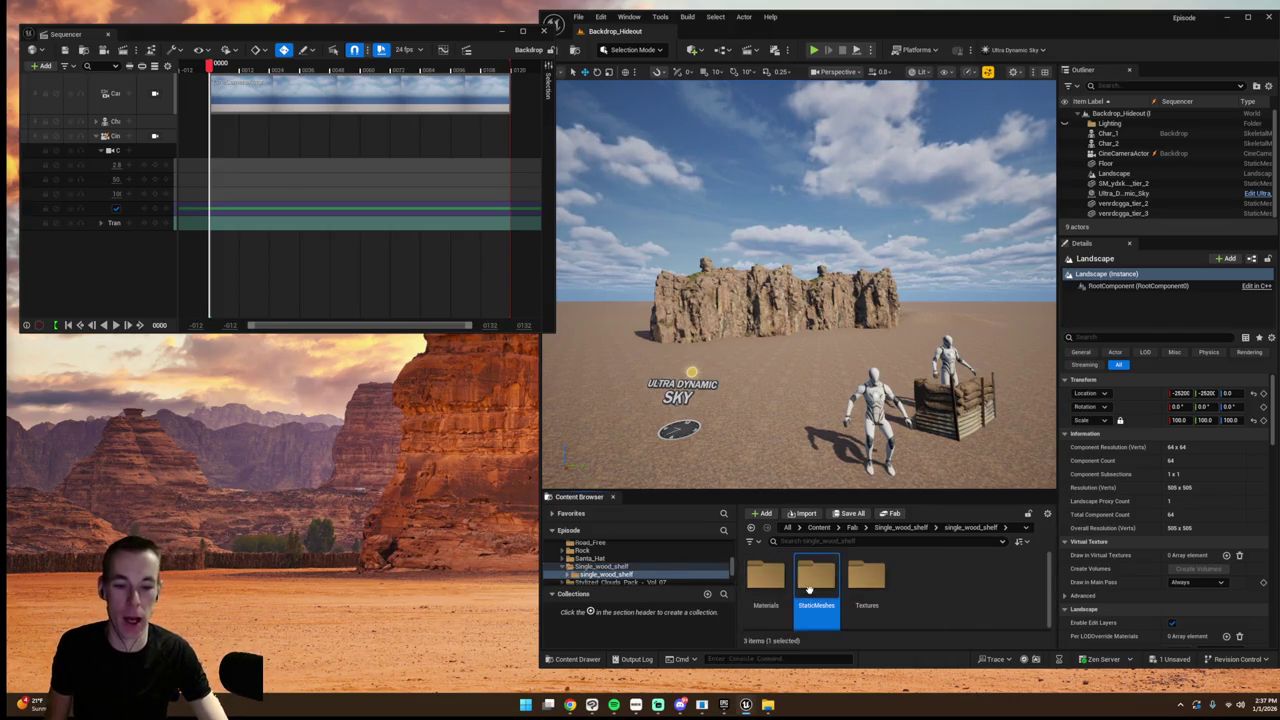
double_click(812, 588)
left_click_drag(766, 590, 798, 432)
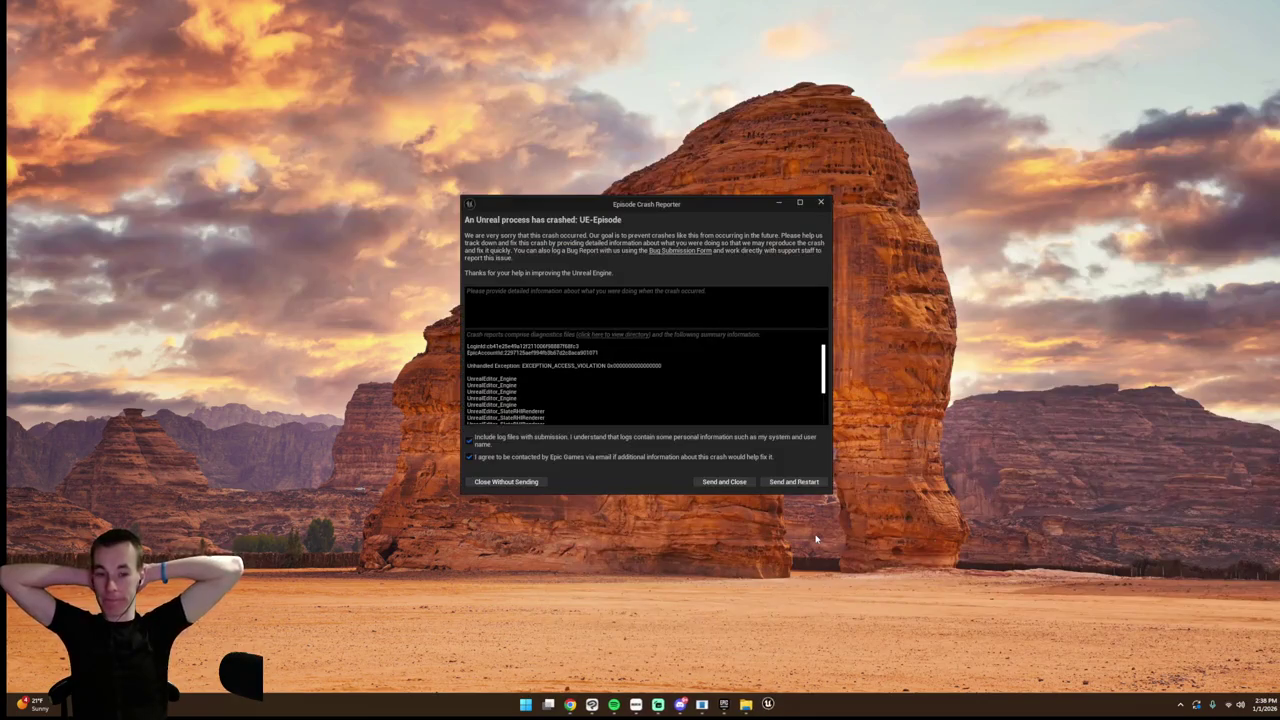
- Close the crash report without sending and reopen the Episode project from the Project Browser
left_click(793, 481)
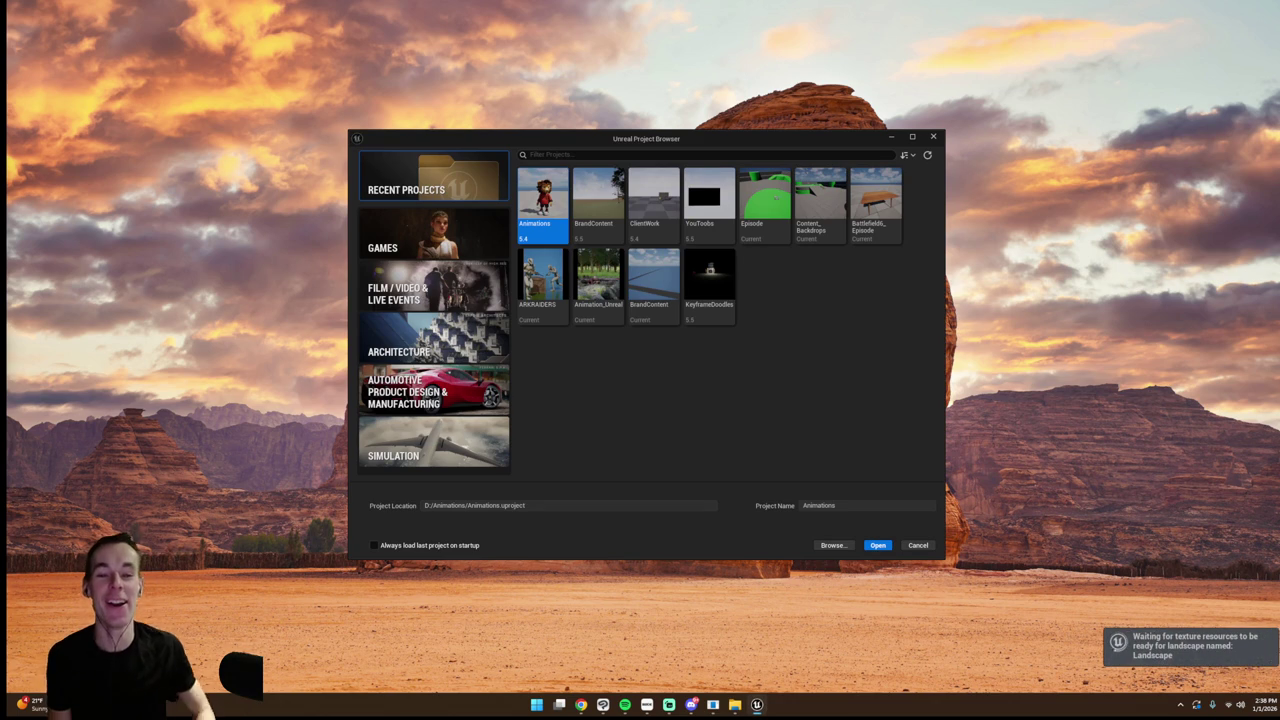
double_click(784, 212)
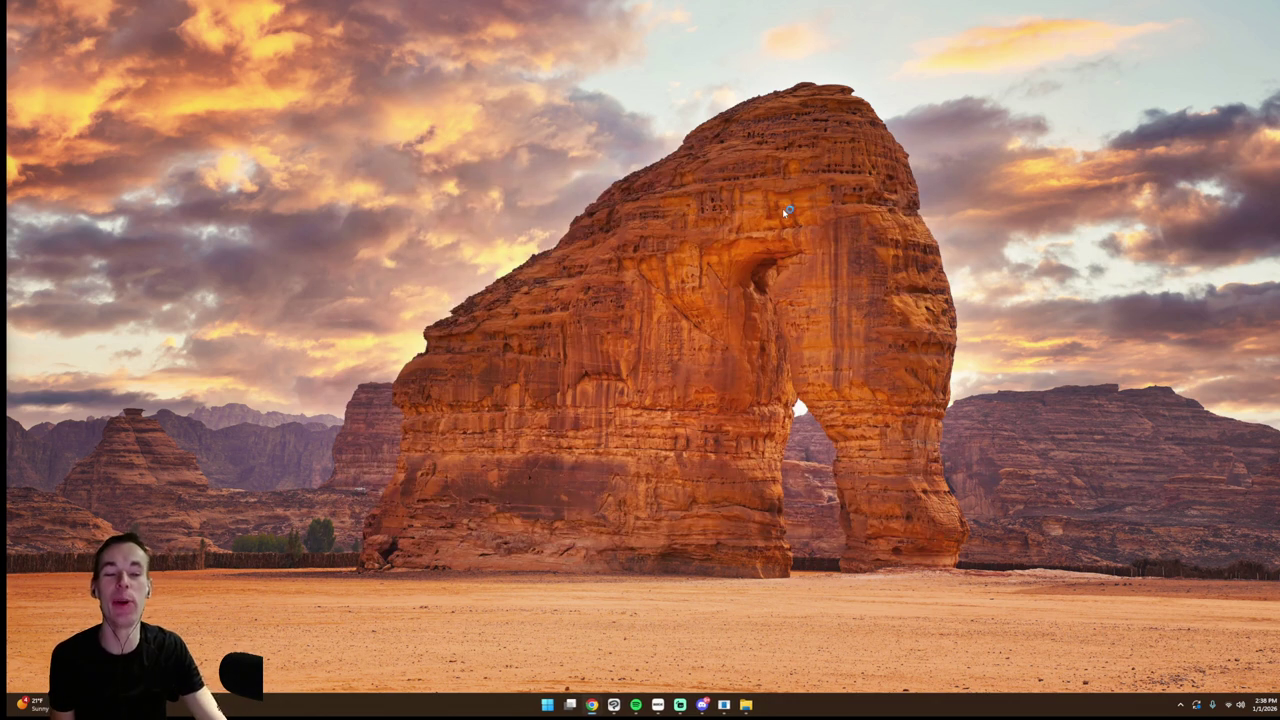
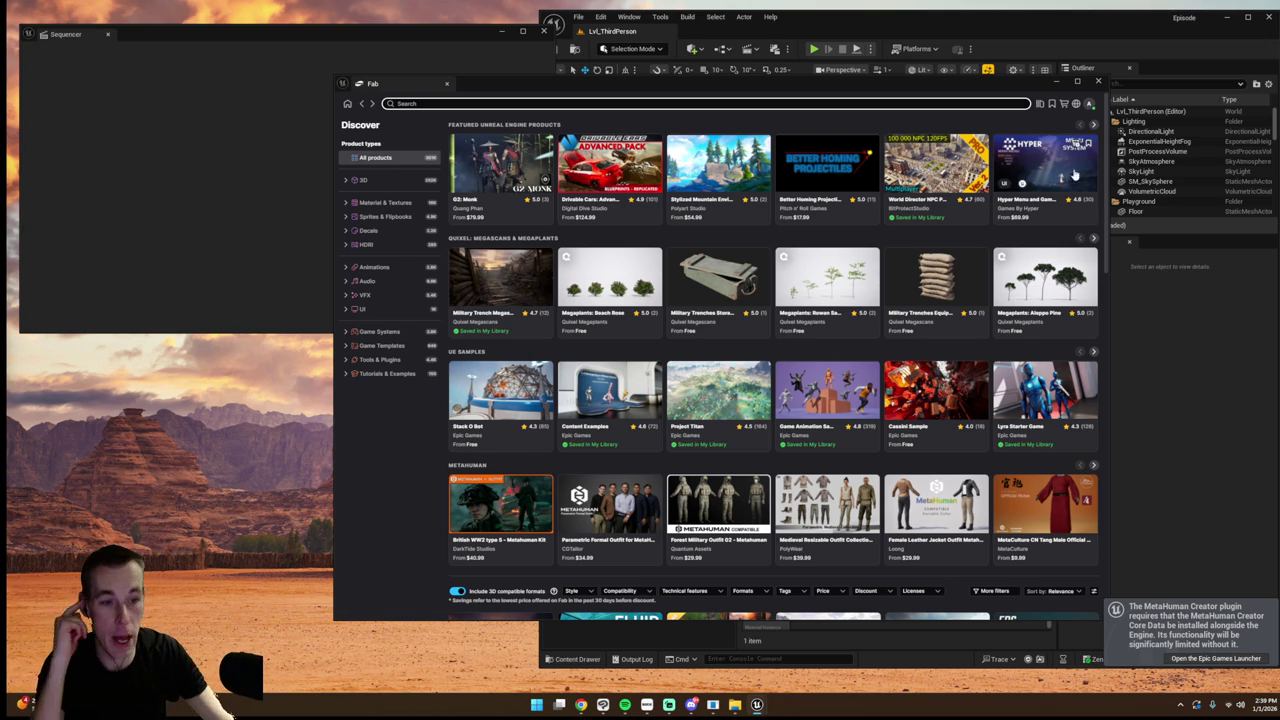
- Close the floating Fab marketplace window
left_click(1098, 81)
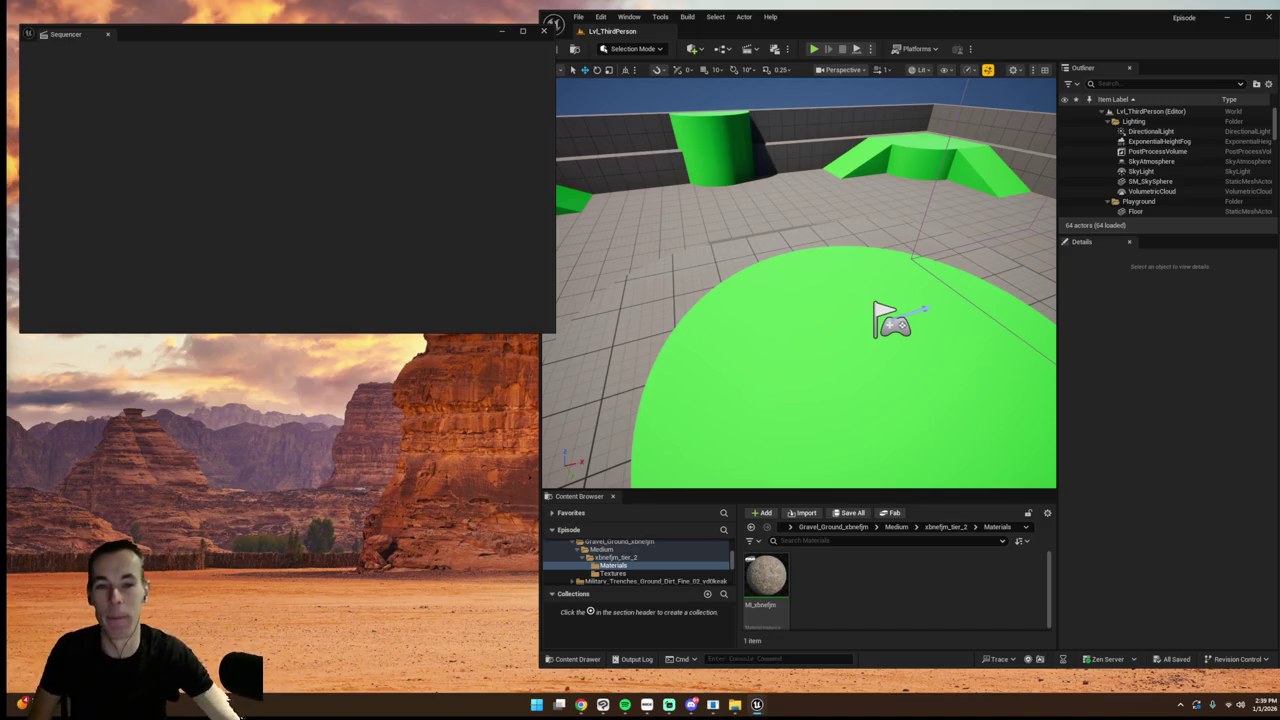
- Load Backdrop_Hideout from File > Recent Levels, view the rocks and mannequins closer, then reload it
left_click(578, 17)
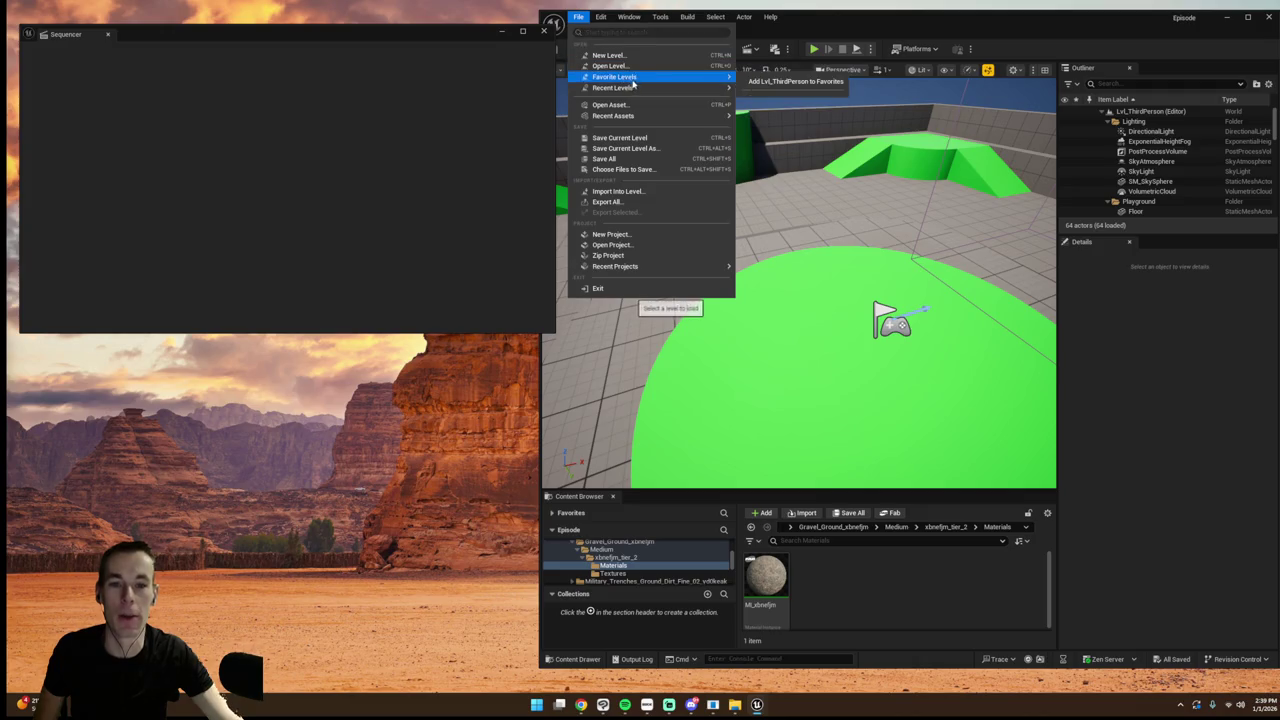
mouse_move(714, 88)
left_click(755, 109)
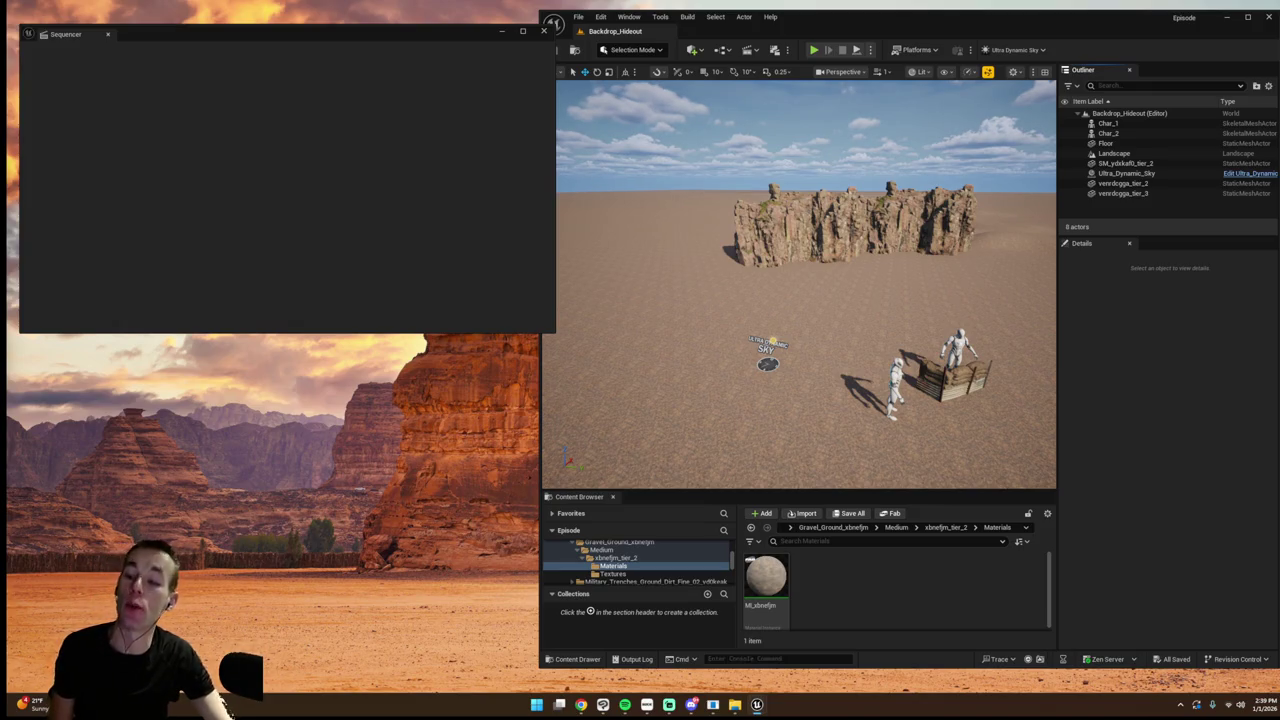
left_click_drag(800, 300, 740, 300)
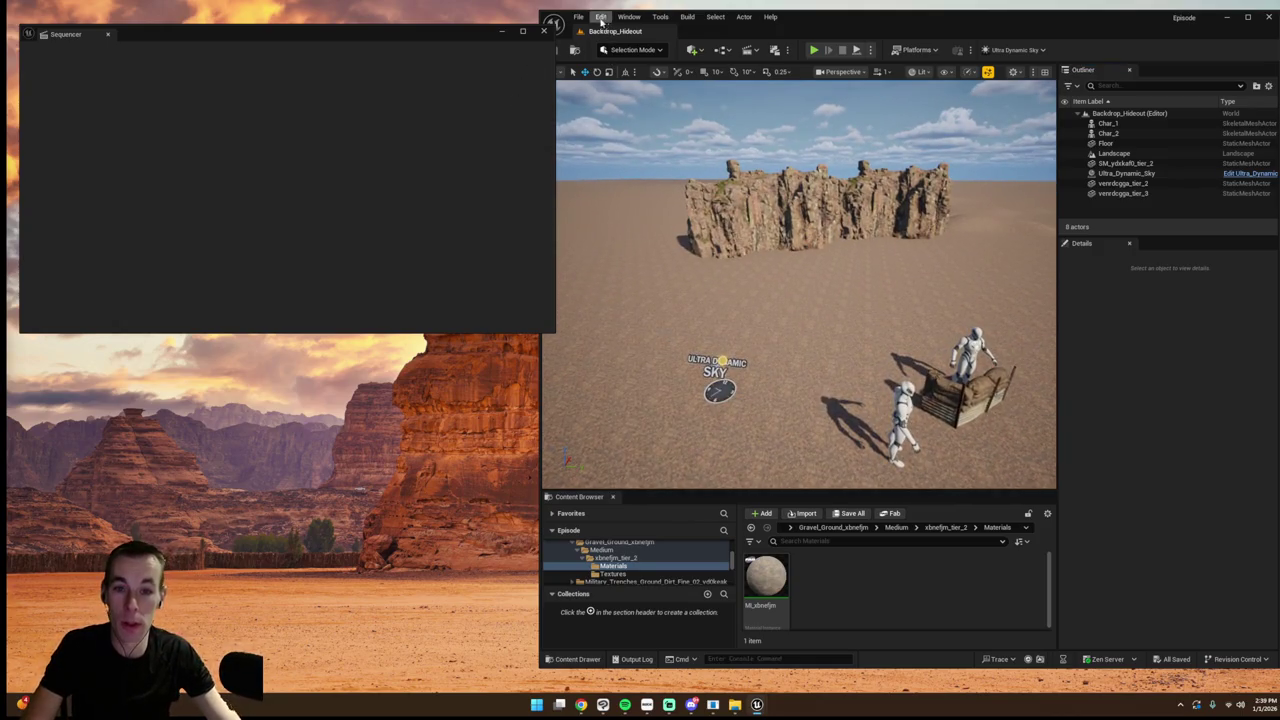
left_click(578, 17)
mouse_move(701, 93)
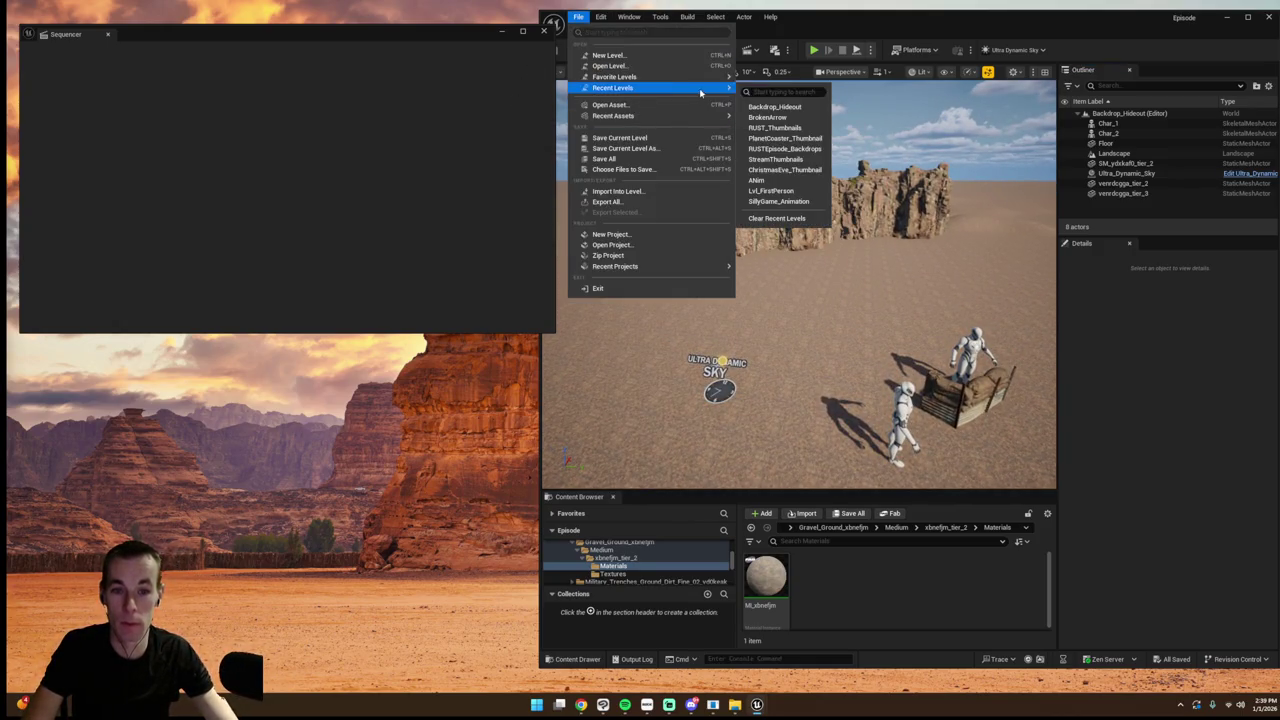
left_click(775, 106)
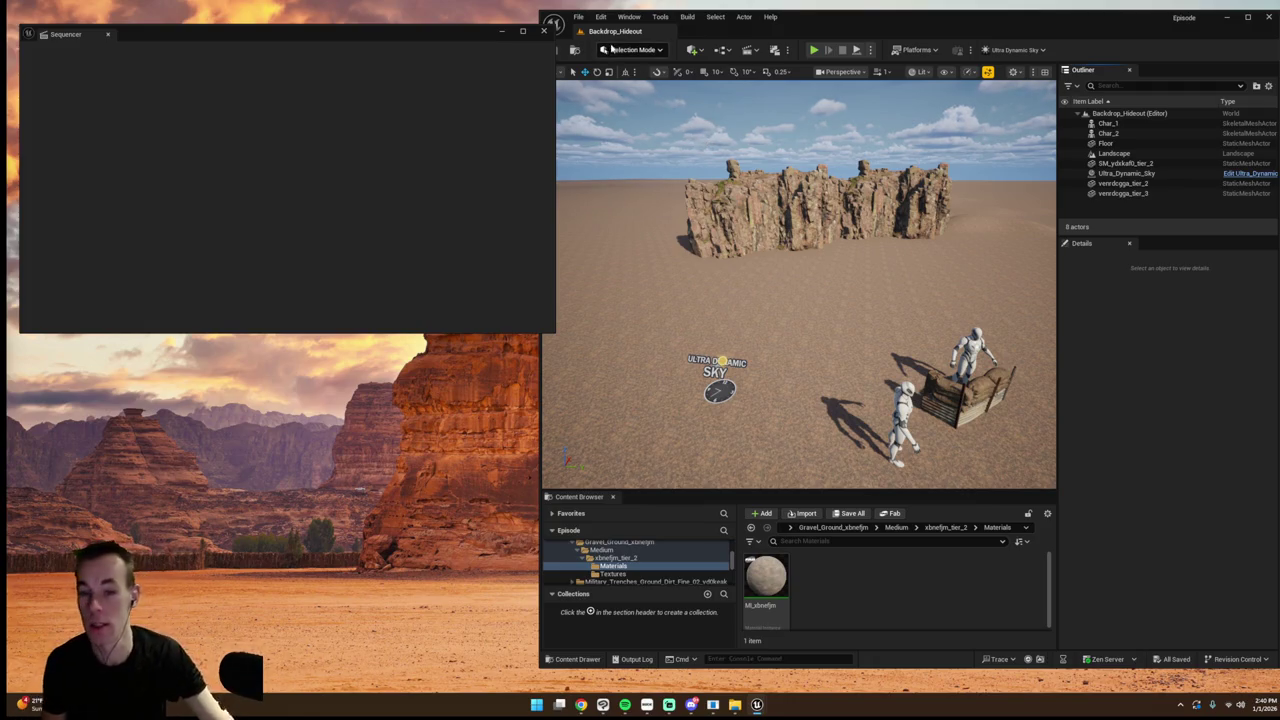
- Check the recent levels list, then show the top-level Content folder in the Content Browser
left_click(578, 17)
mouse_move(650, 88)
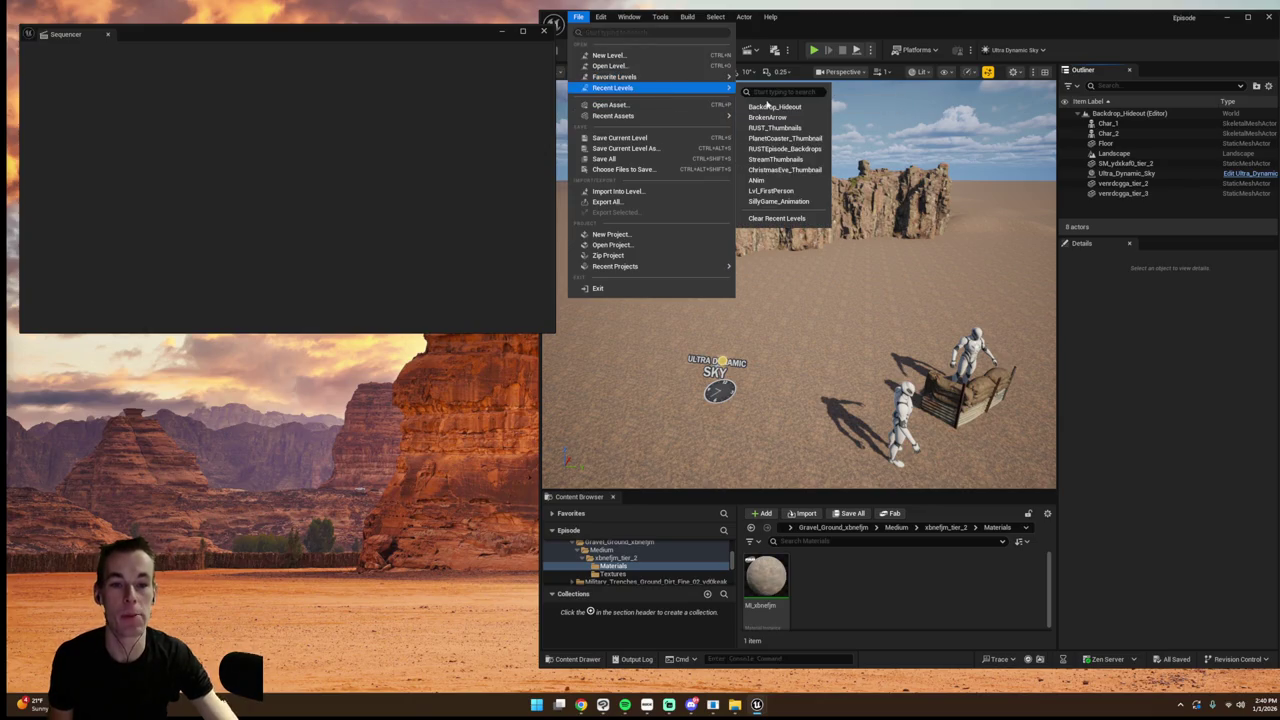
scroll(694, 574, "up", 2)
scroll(694, 574, "up", 10)
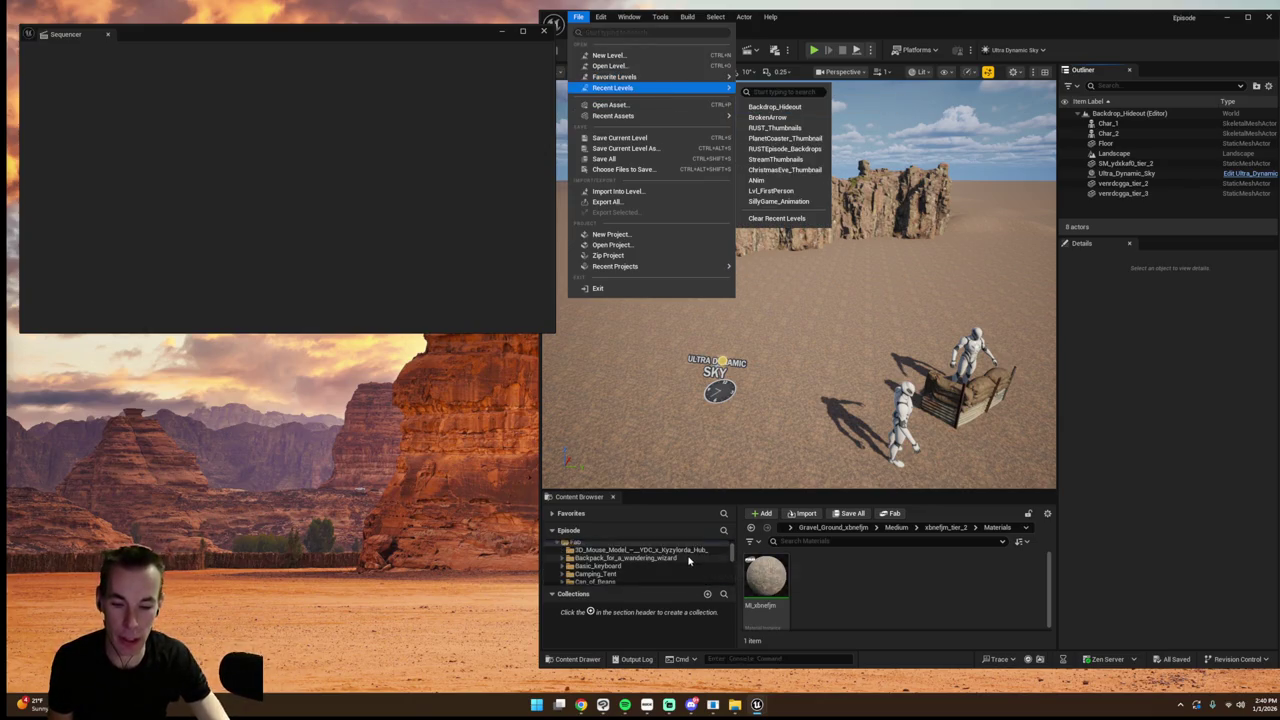
left_click(686, 554)
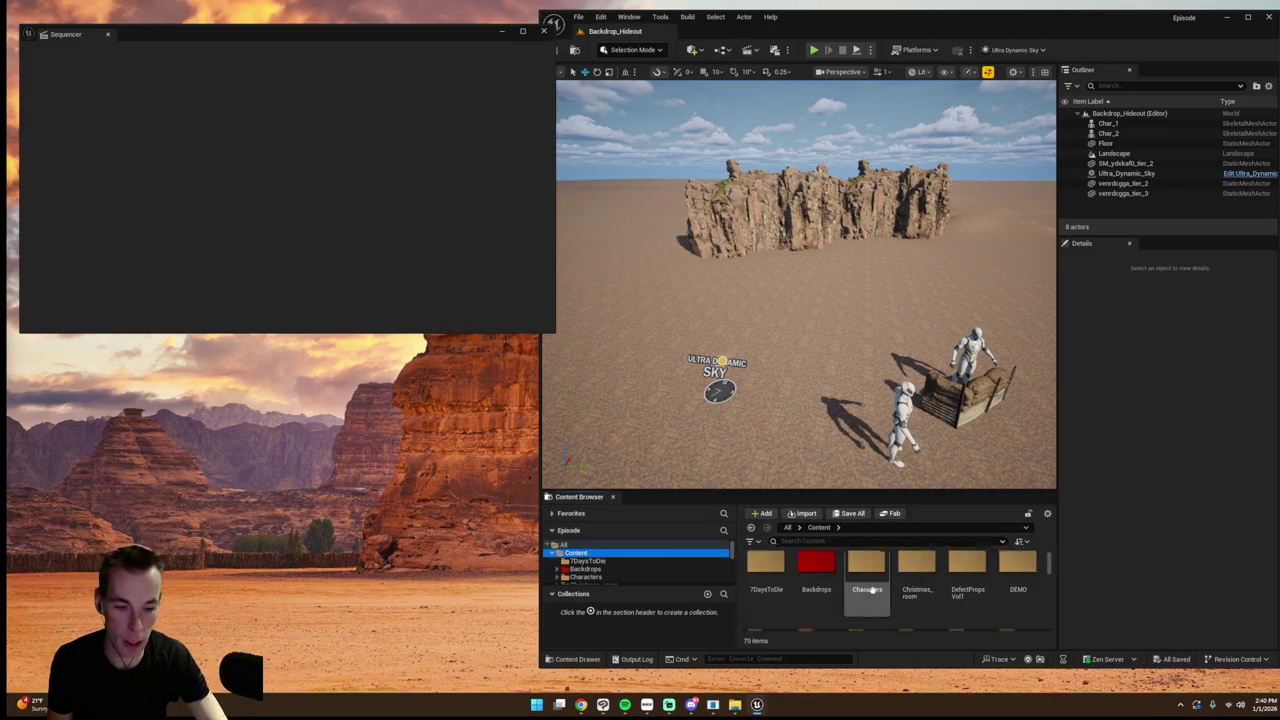
- Browse the 79 content folders and open the Backdrops folder
scroll(871, 592, "up", 4)
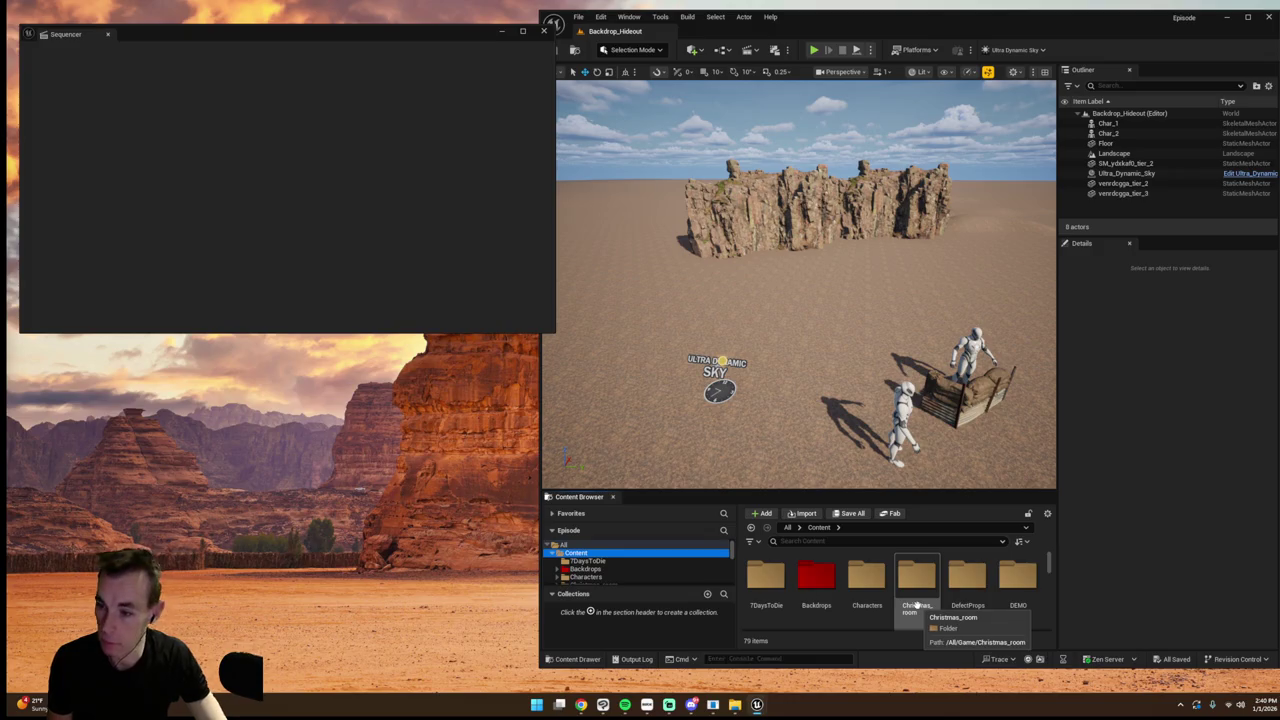
scroll(905, 600, "down", 1)
scroll(905, 600, "down", 3)
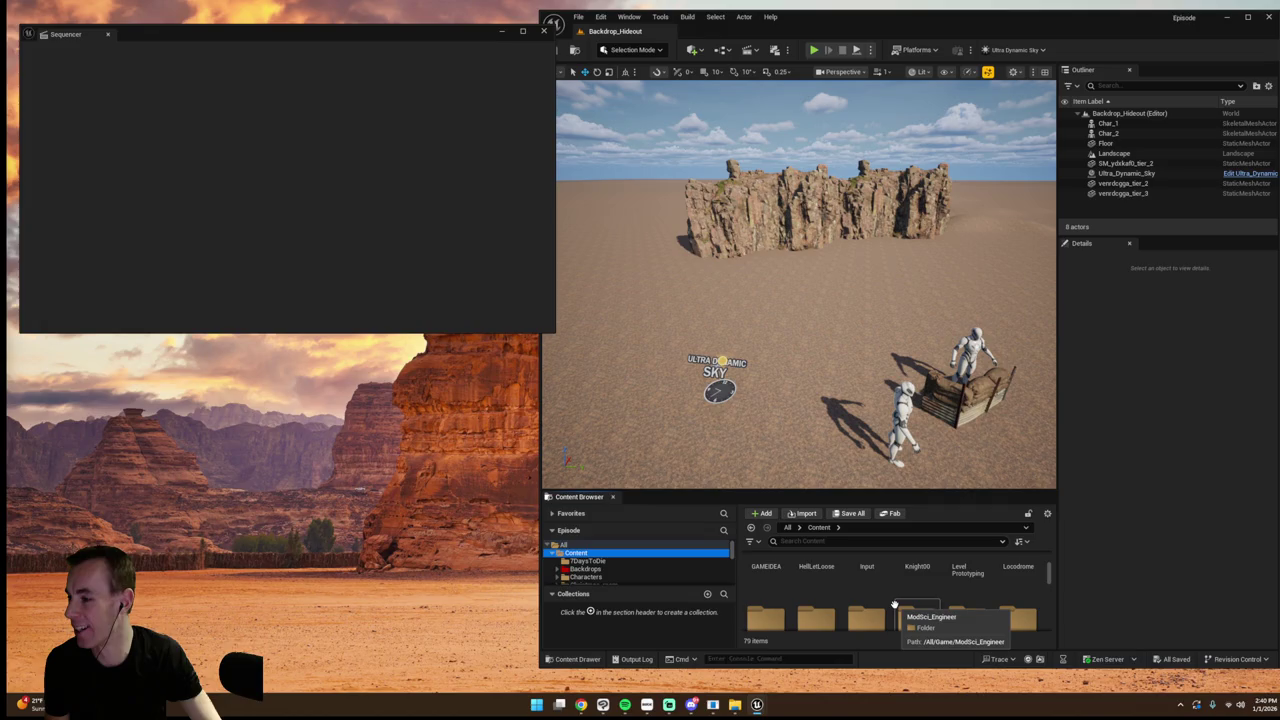
scroll(900, 605, "down", 5)
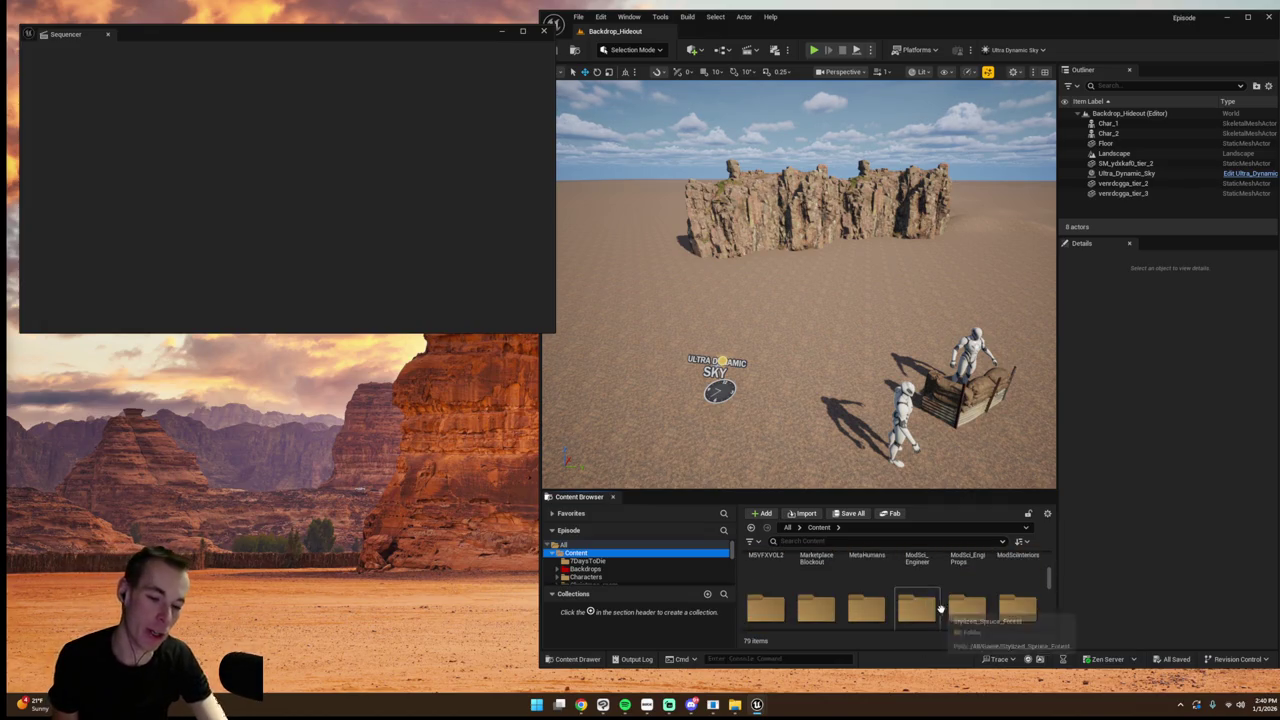
scroll(939, 611, "down", 3)
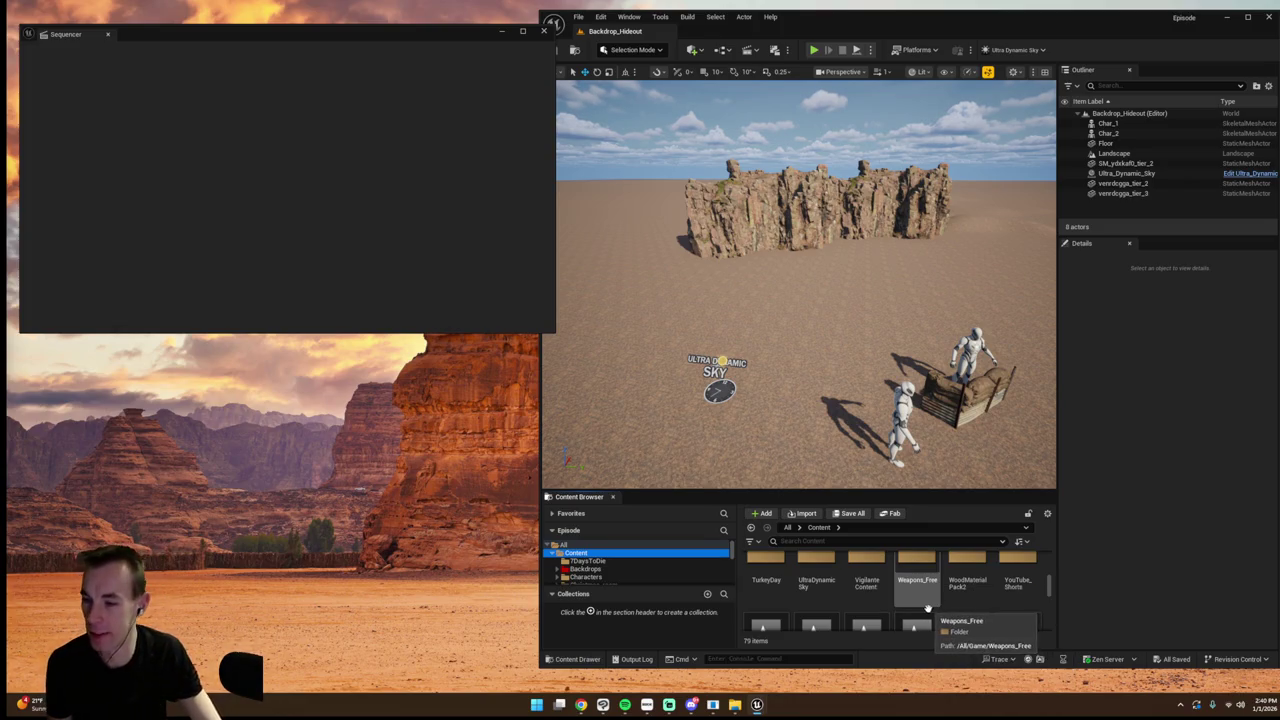
scroll(927, 608, "down", 1)
scroll(940, 604, "up", 2)
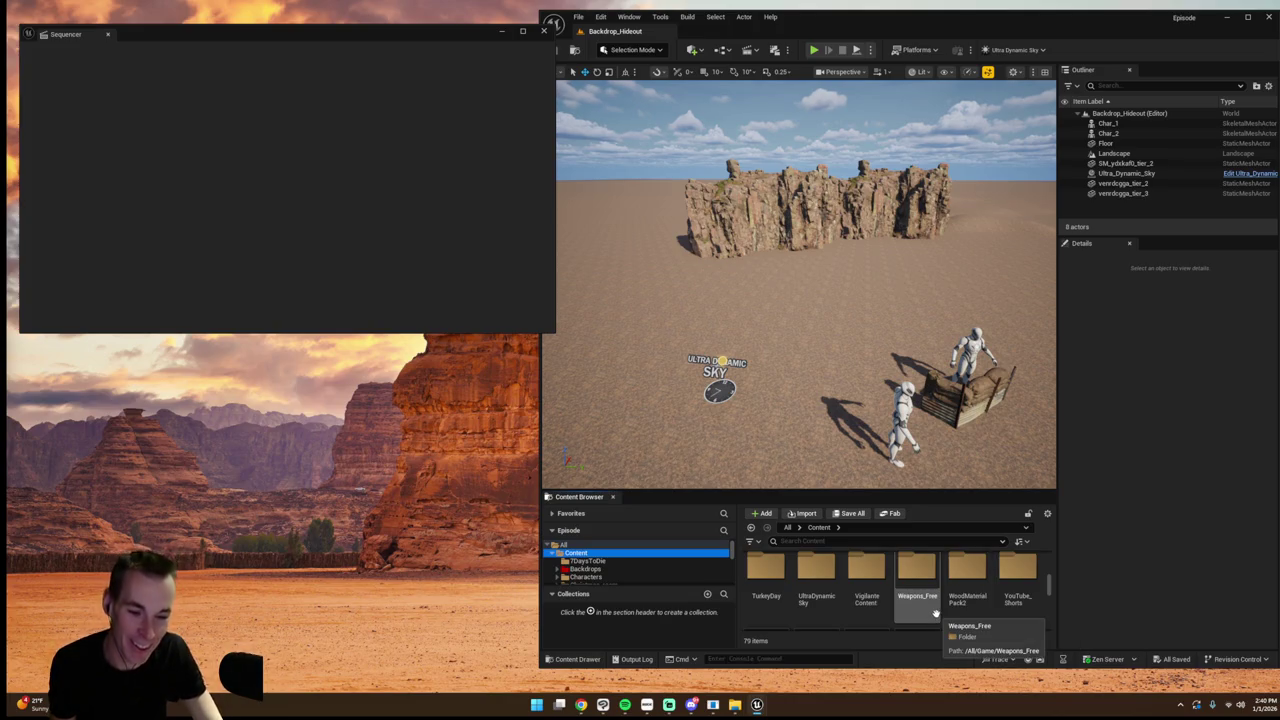
scroll(930, 605, "up", 3)
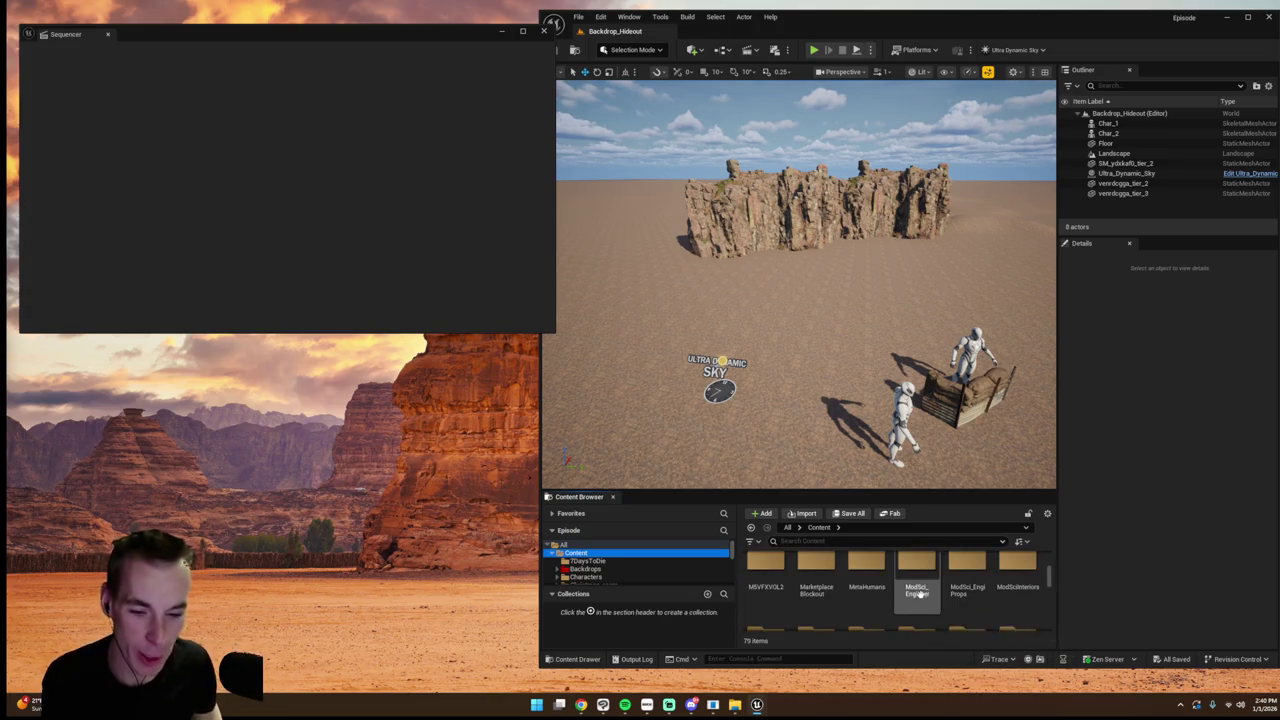
scroll(925, 596, "down", 3)
scroll(944, 604, "up", 5)
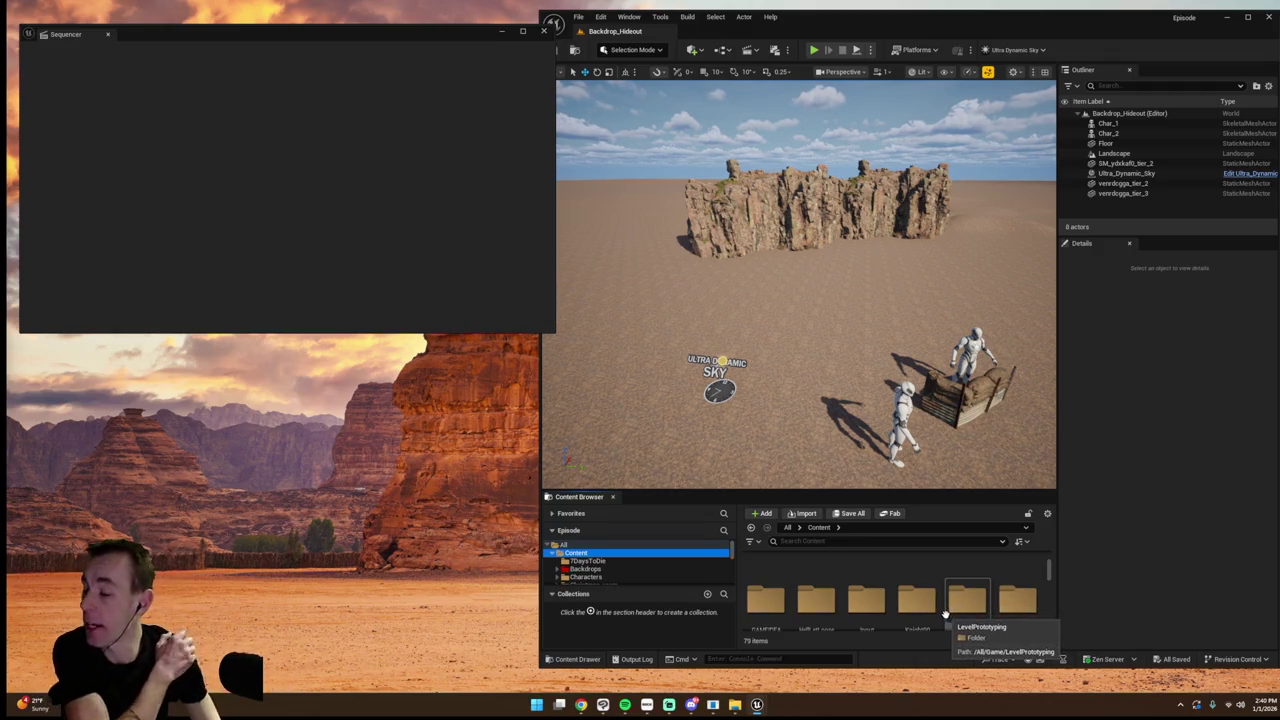
scroll(891, 596, "up", 2)
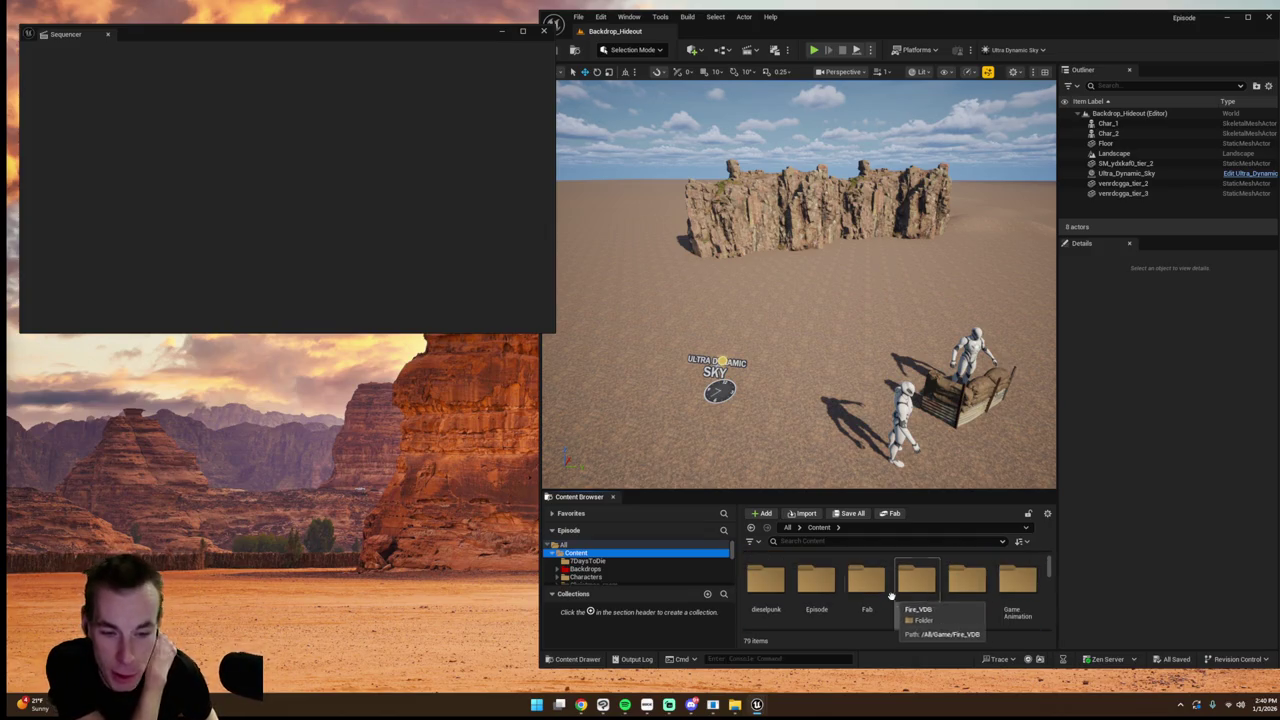
scroll(891, 596, "up", 2)
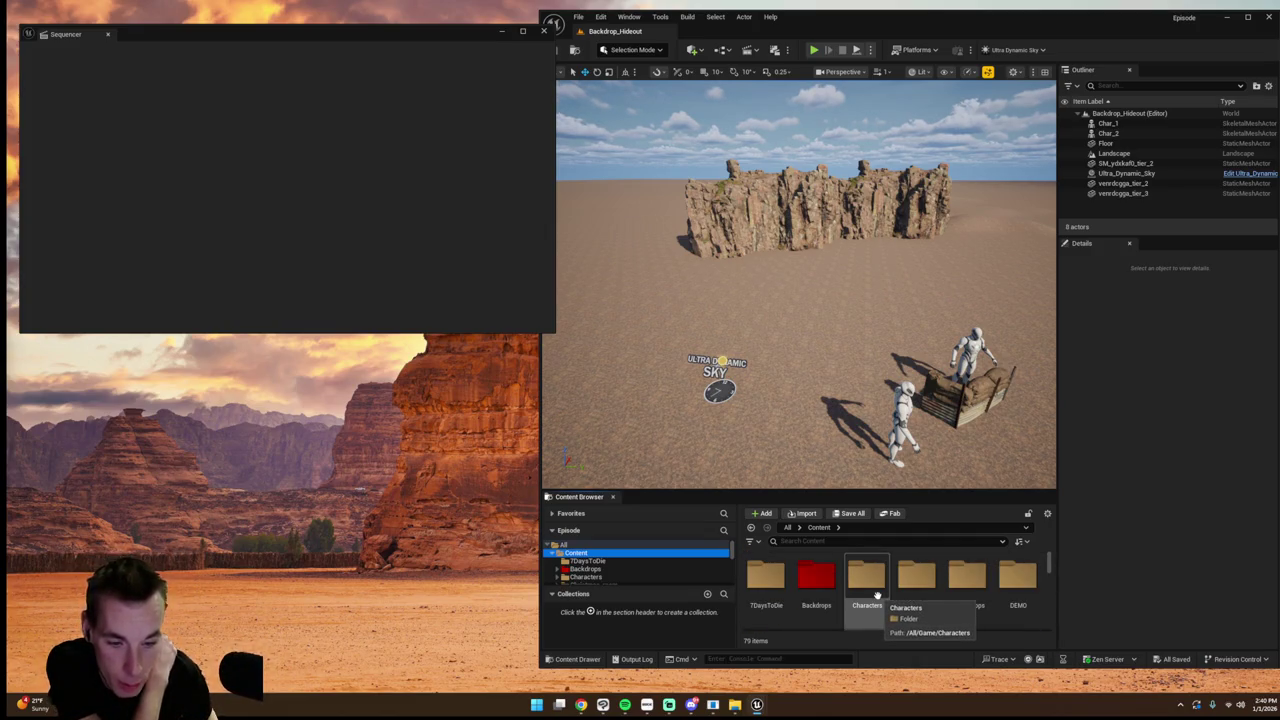
double_click(816, 578)
- Open the Backdrop level sequence from Backdrop_1 and return the browser to Content
double_click(778, 588)
double_click(783, 594)
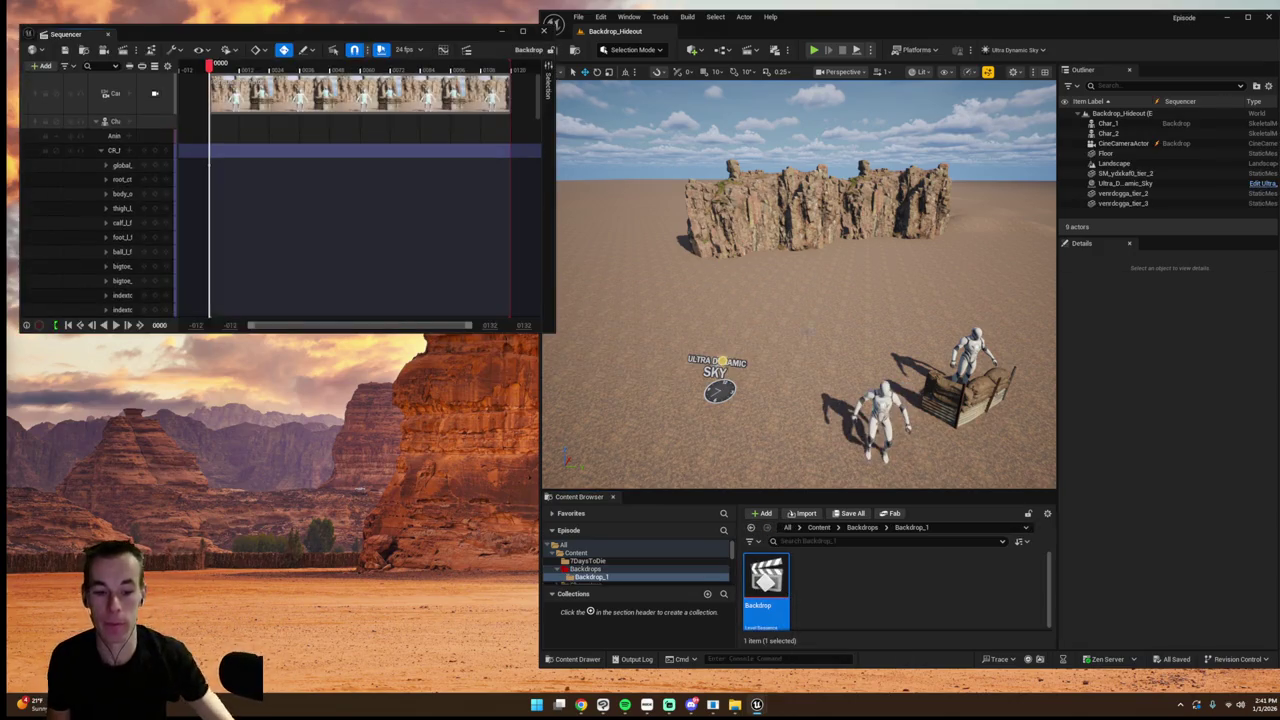
left_click(585, 569)
left_click(576, 552)
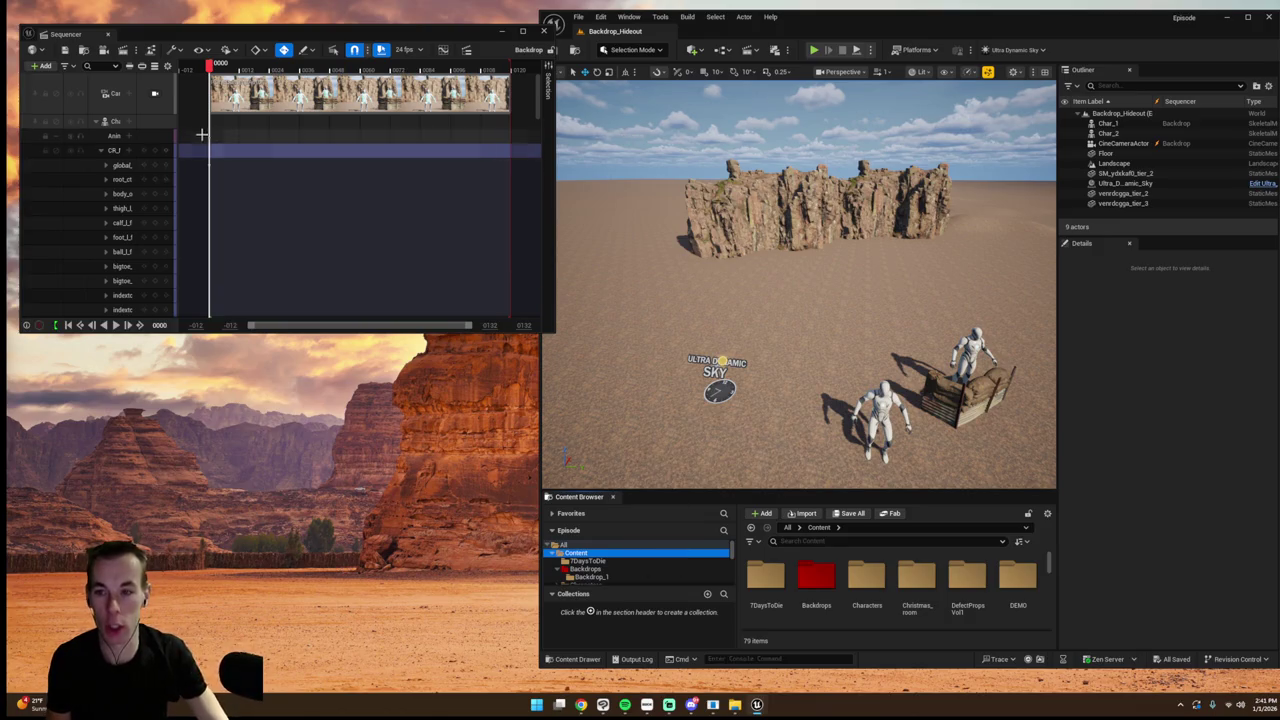
- Collapse the character track, expand the CineCameraActor track and select it to preview its shot
left_click(154, 93)
left_click(96, 121)
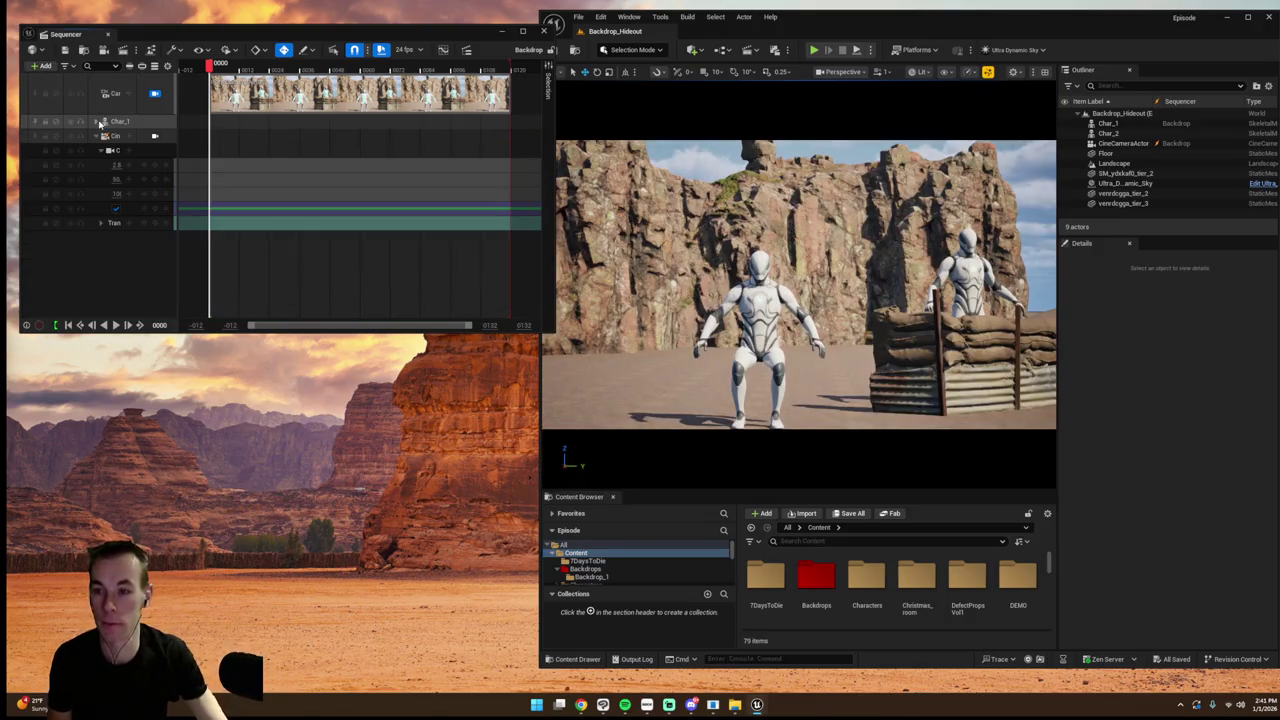
left_click(157, 137)
left_click(155, 136)
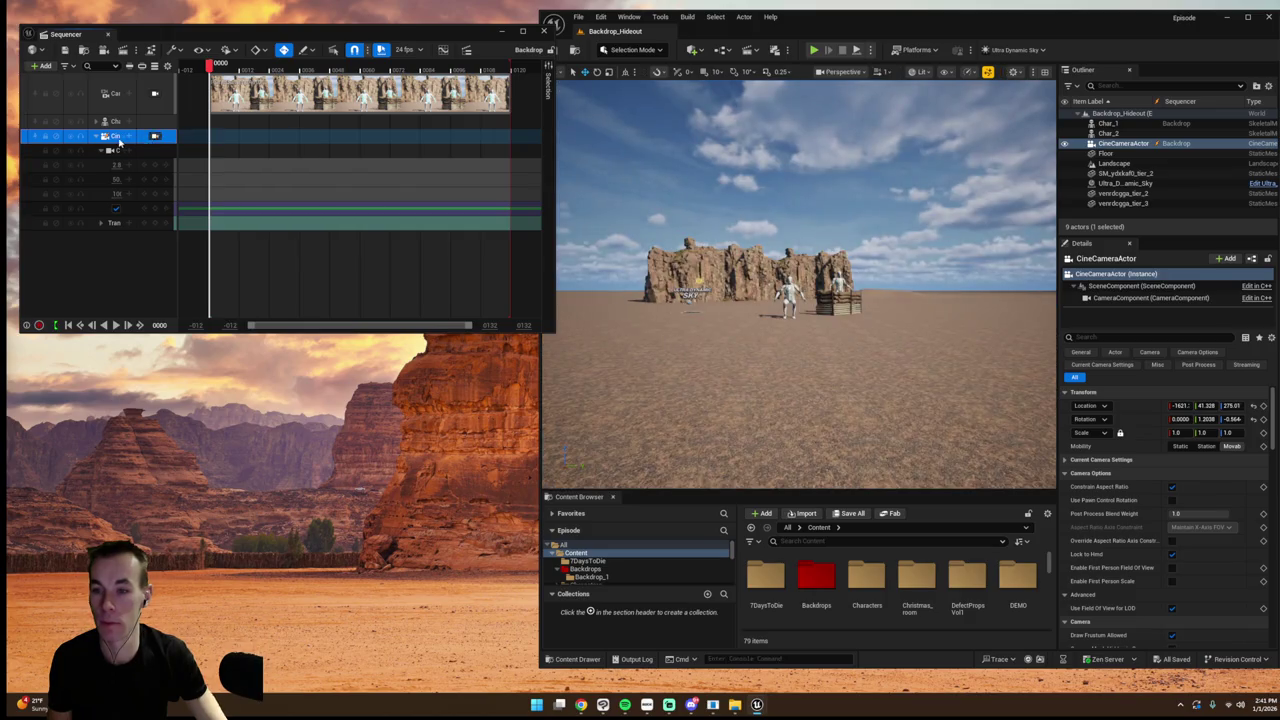
left_click(114, 149)
left_click(114, 137)
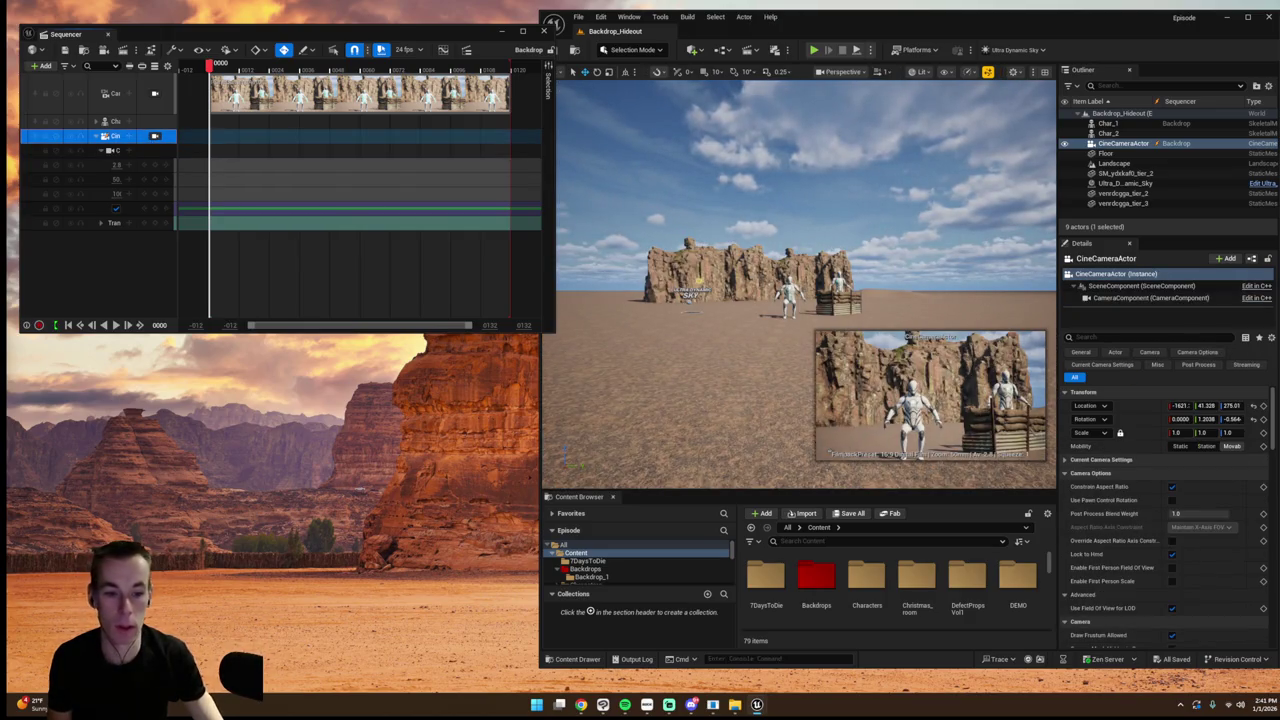
scroll(800, 280, "up", 5)
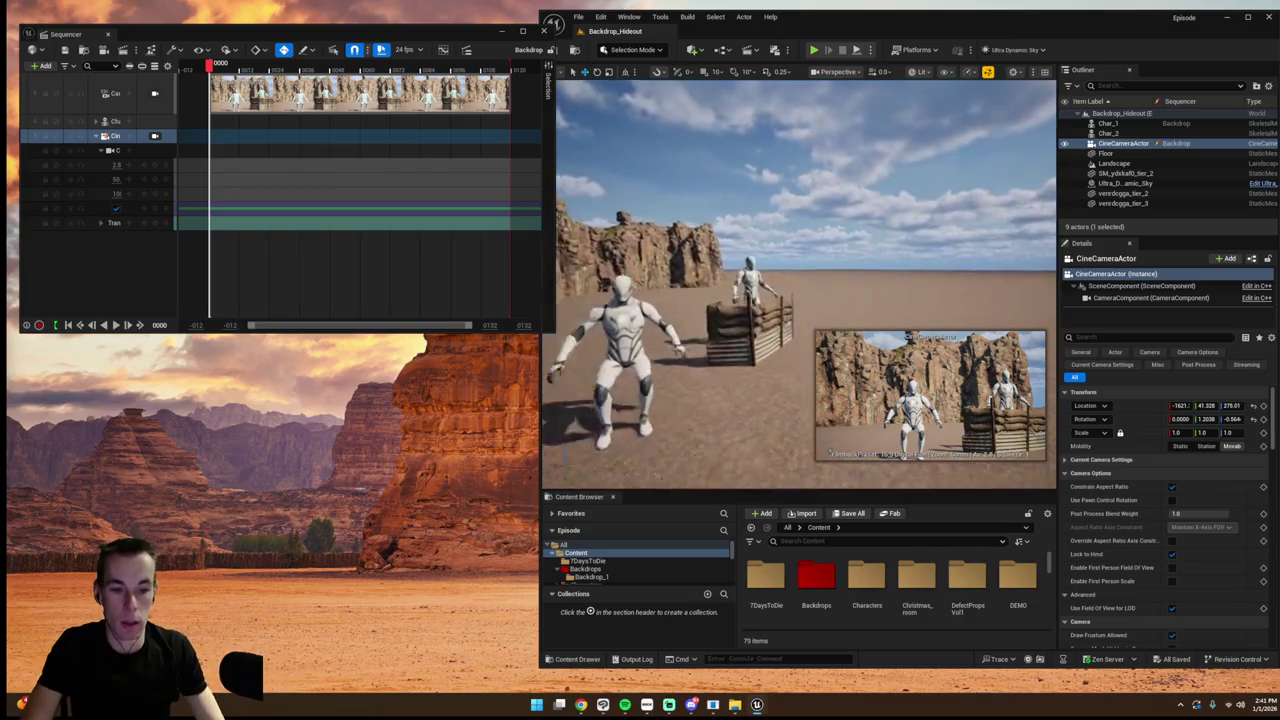
left_click(628, 16)
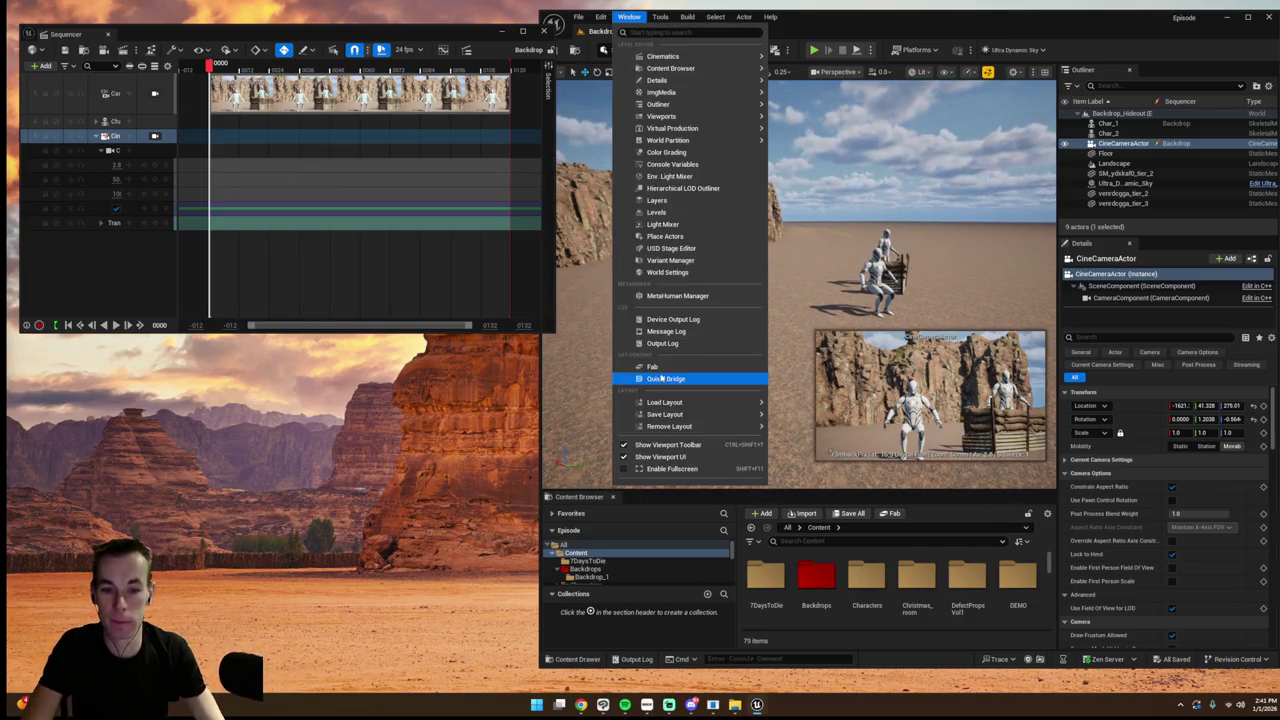
- Search Fab for 'wood' and filter the results to free products
left_click(655, 367)
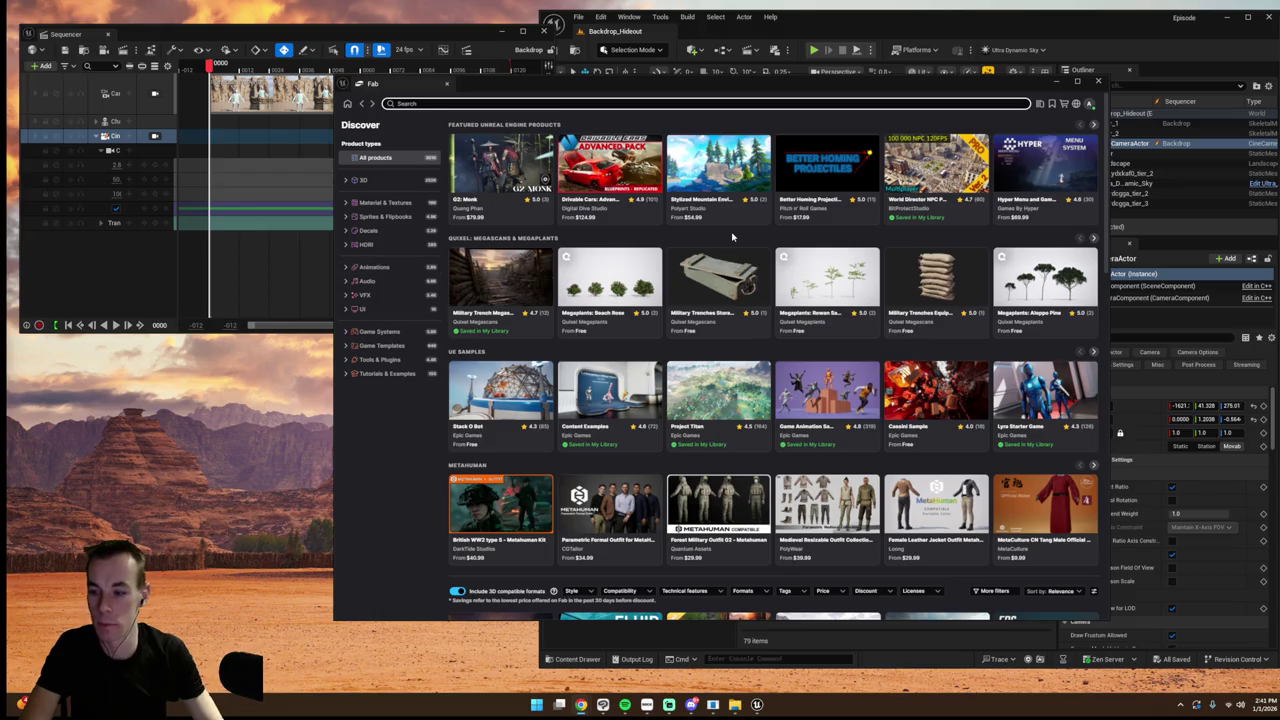
left_click(540, 104)
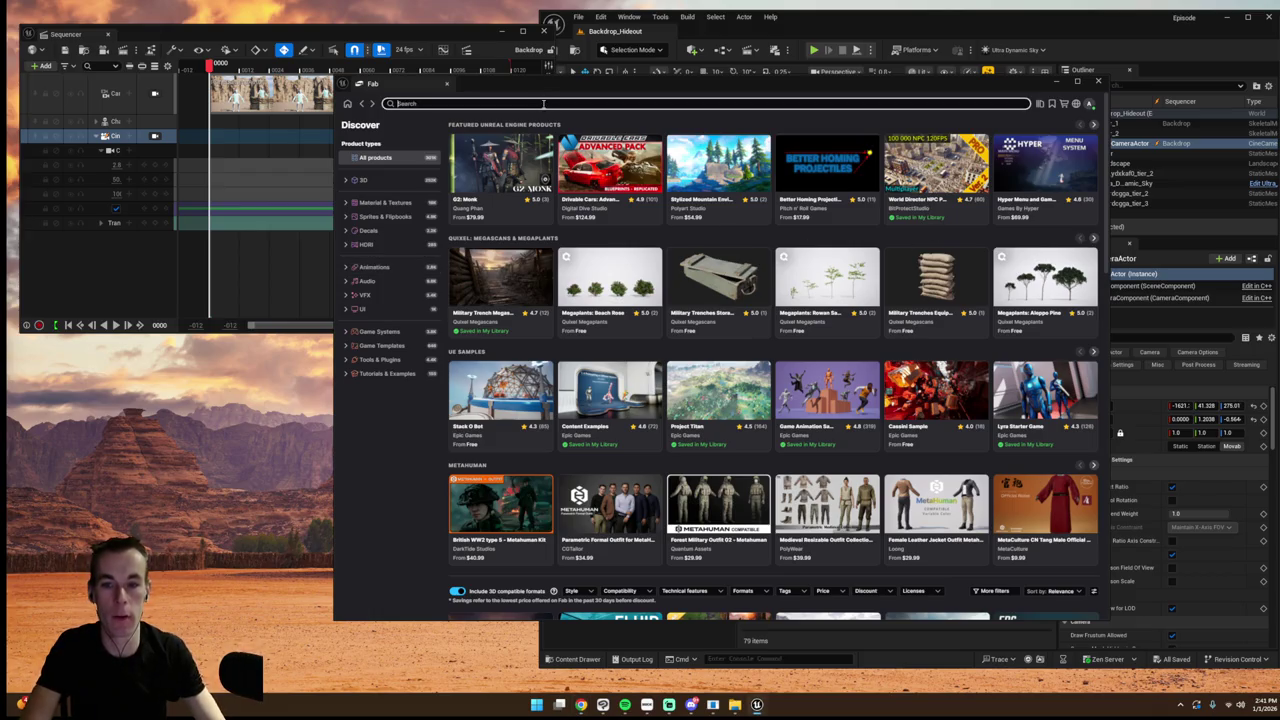
type("wood")
key("Return")
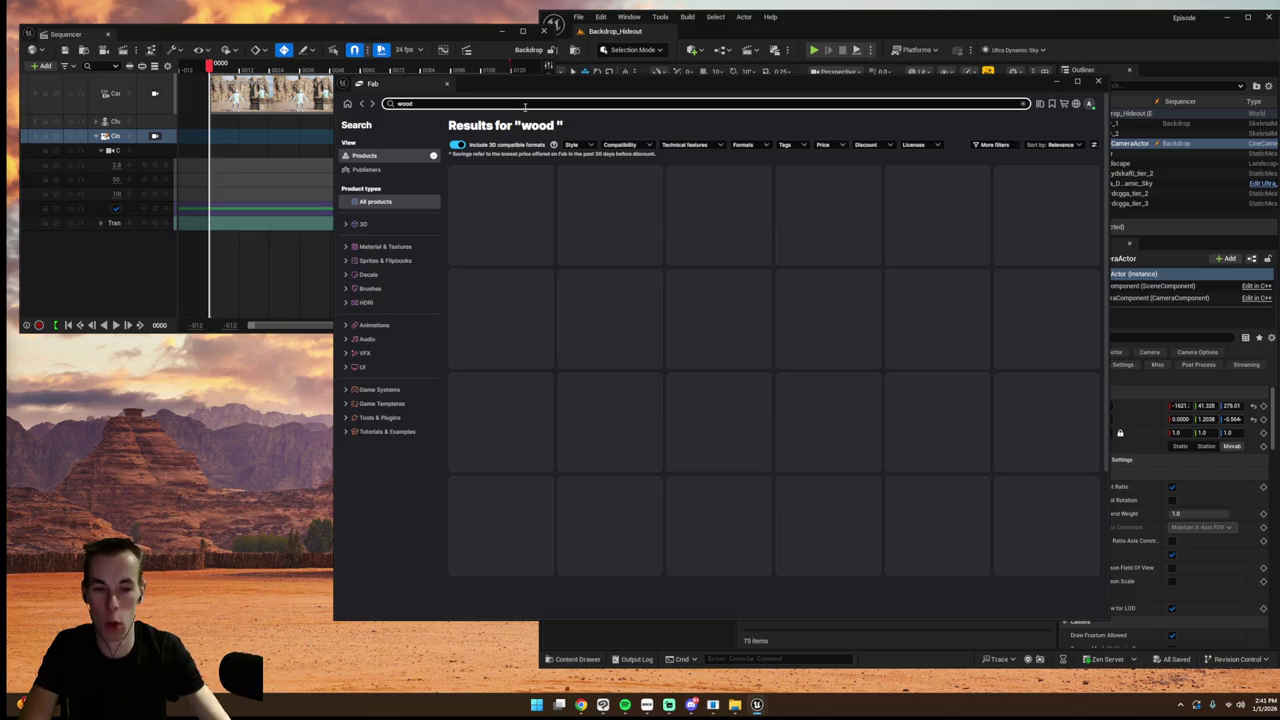
left_click(826, 144)
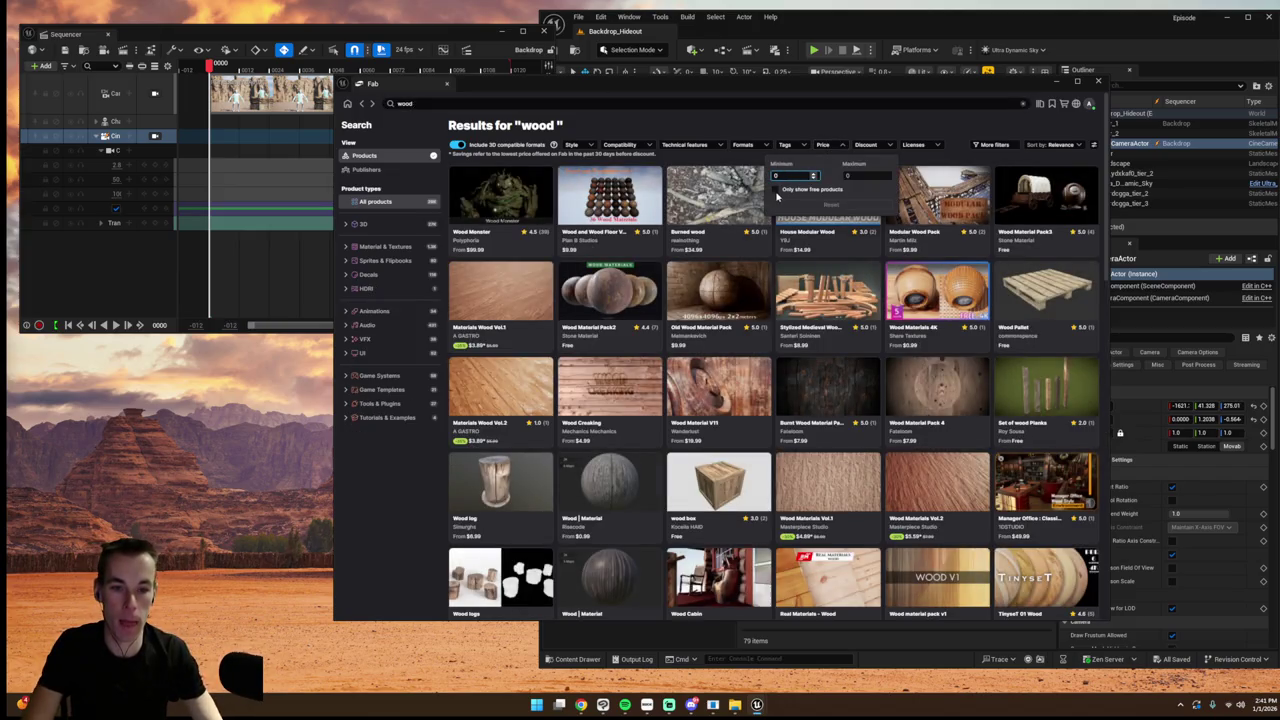
left_click(775, 189)
left_click(705, 130)
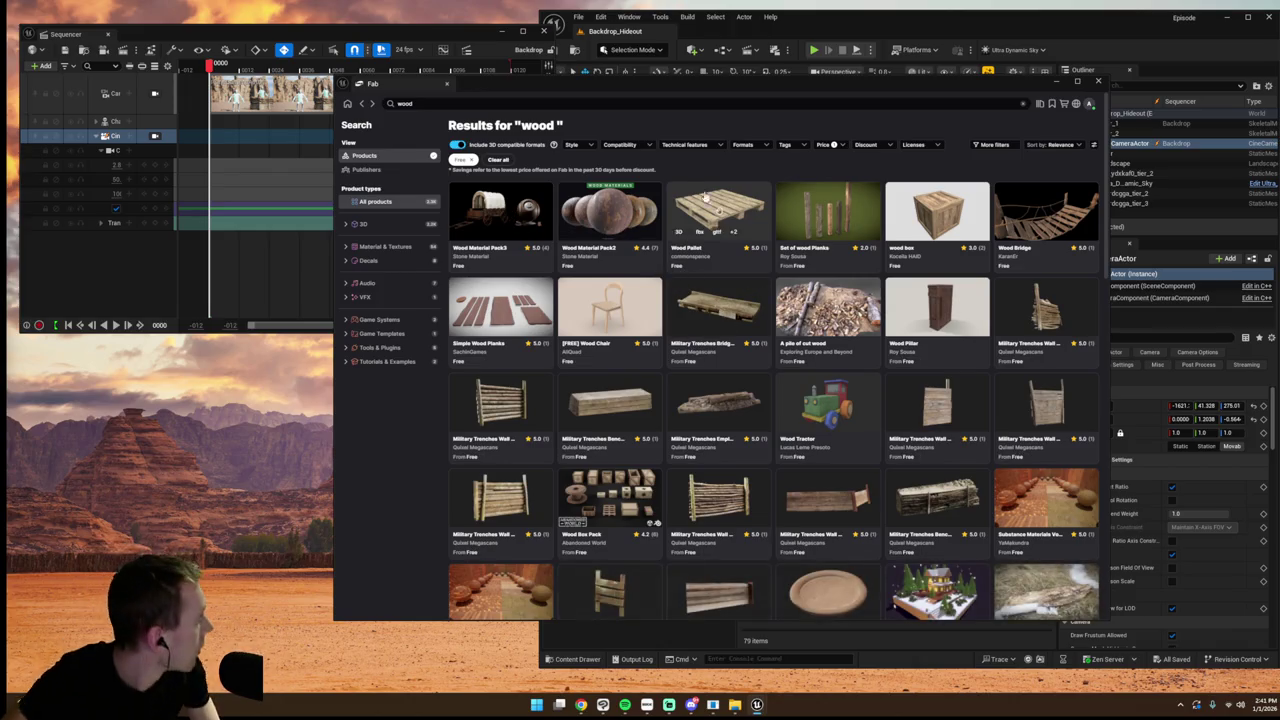
- Open the Broken Wood Piece product and add it to the project
scroll(715, 260, "down", 5)
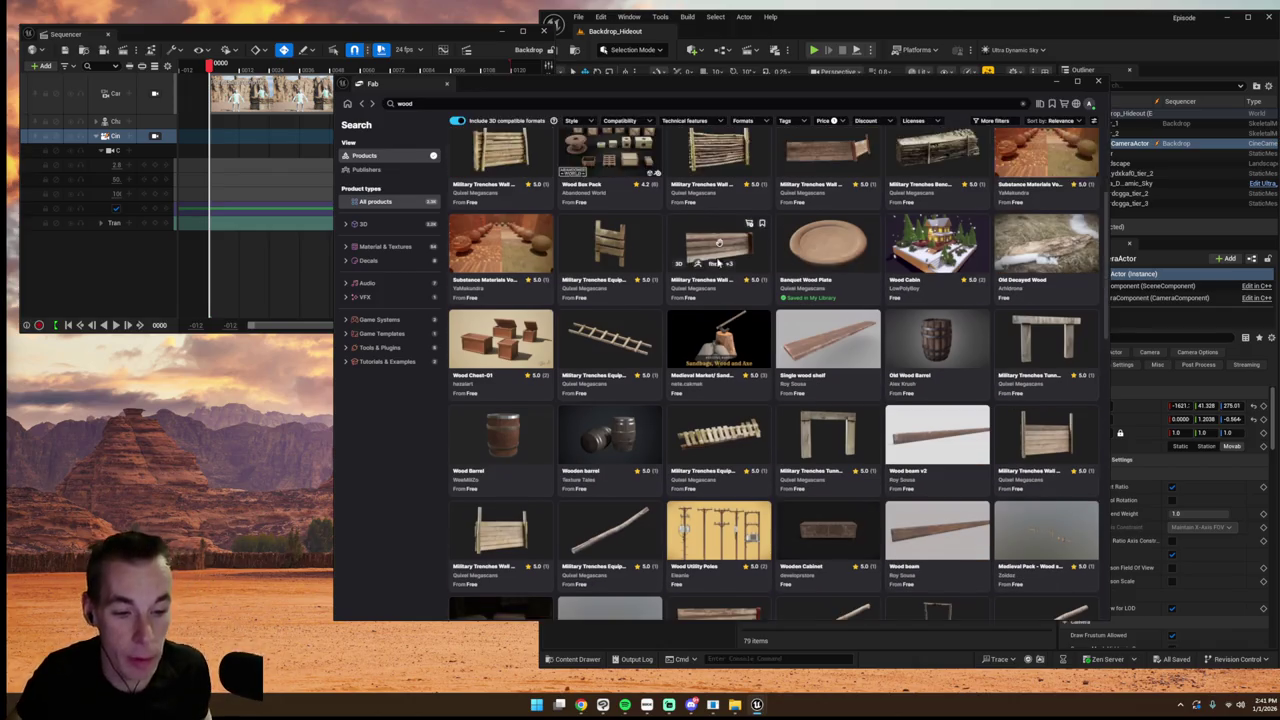
scroll(713, 270, "down", 10)
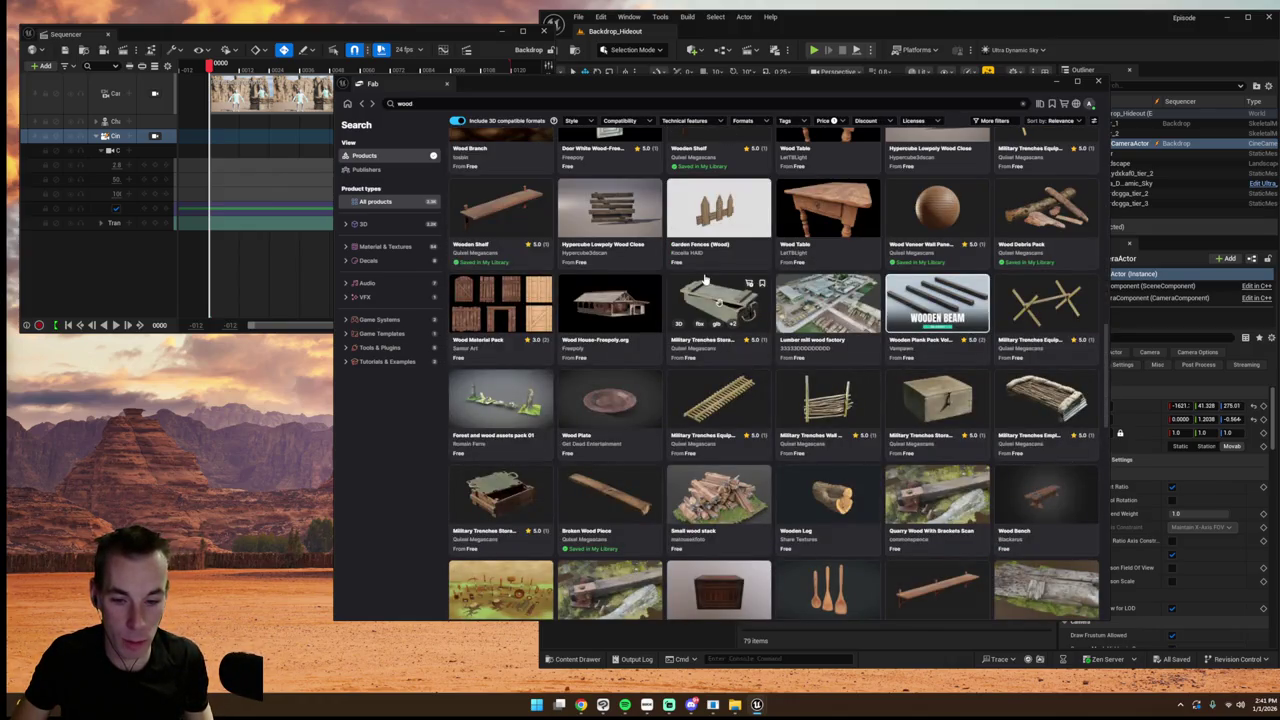
left_click(607, 500)
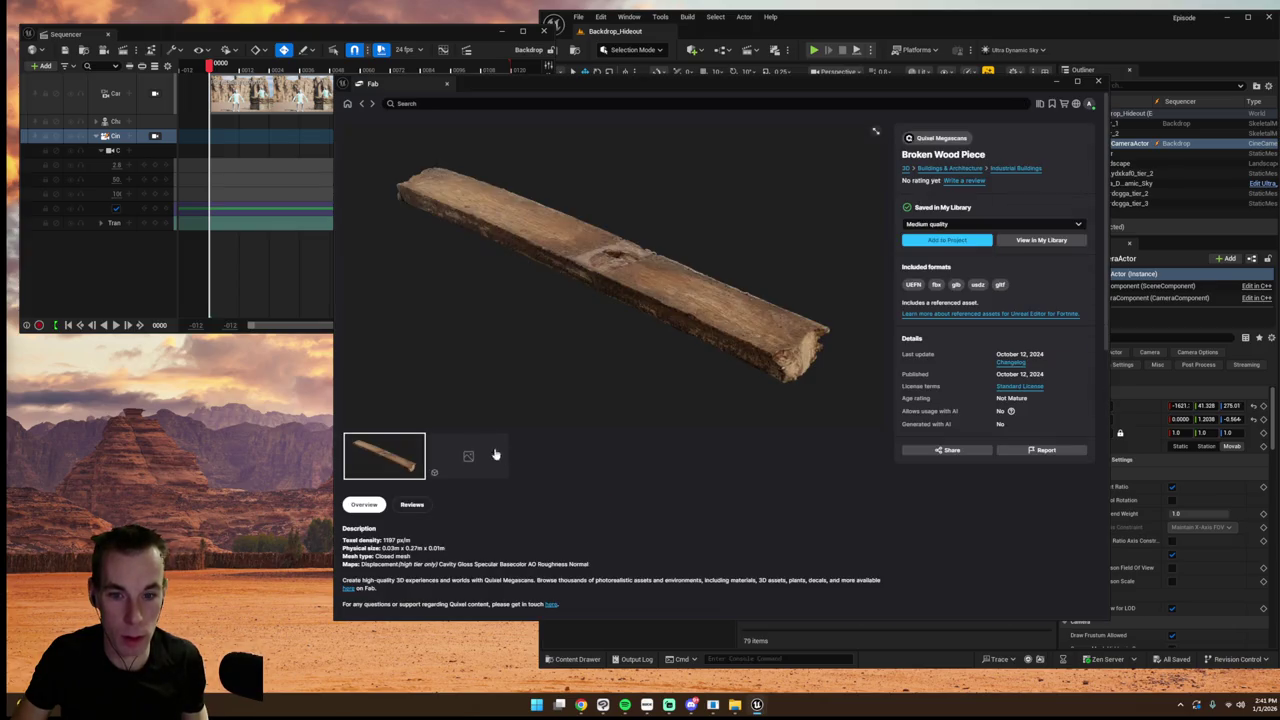
left_click(947, 240)
left_click(1058, 84)
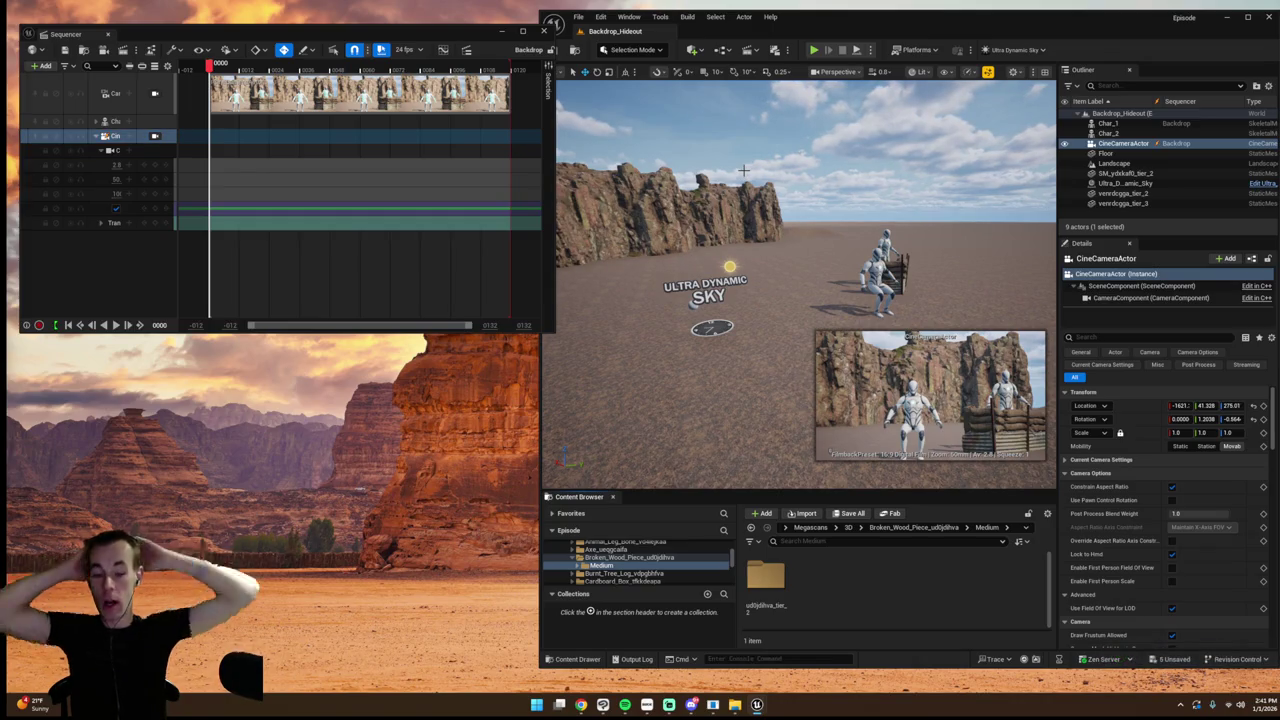
- Place the broken wood plank static mesh in the level and scale it up to about 2.06
double_click(768, 620)
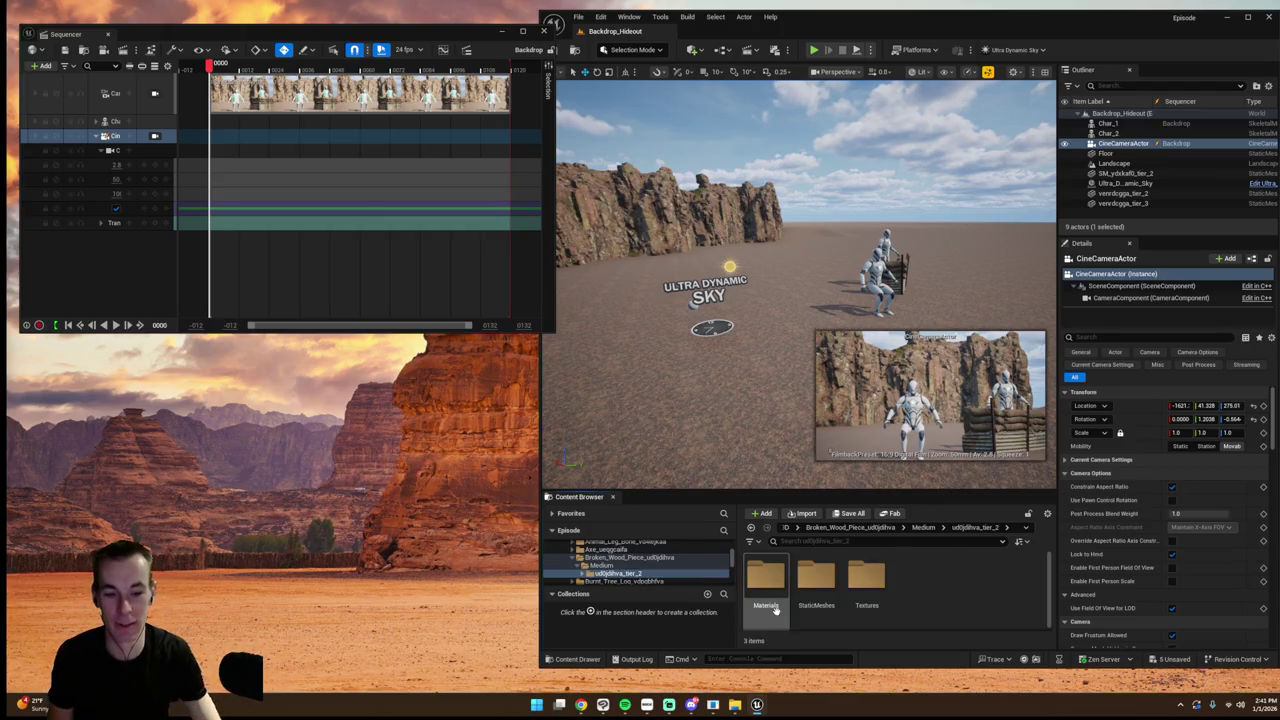
double_click(815, 585)
left_click_drag(766, 580, 739, 377)
left_click(785, 330)
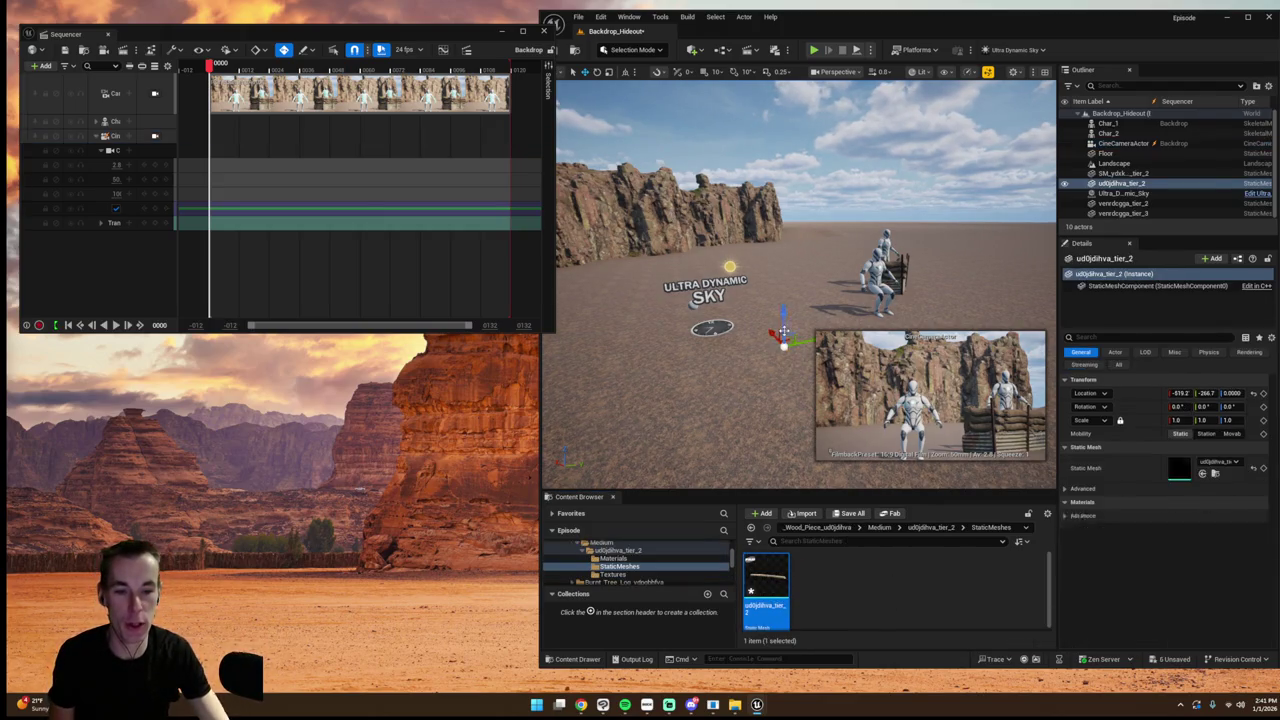
key("e")
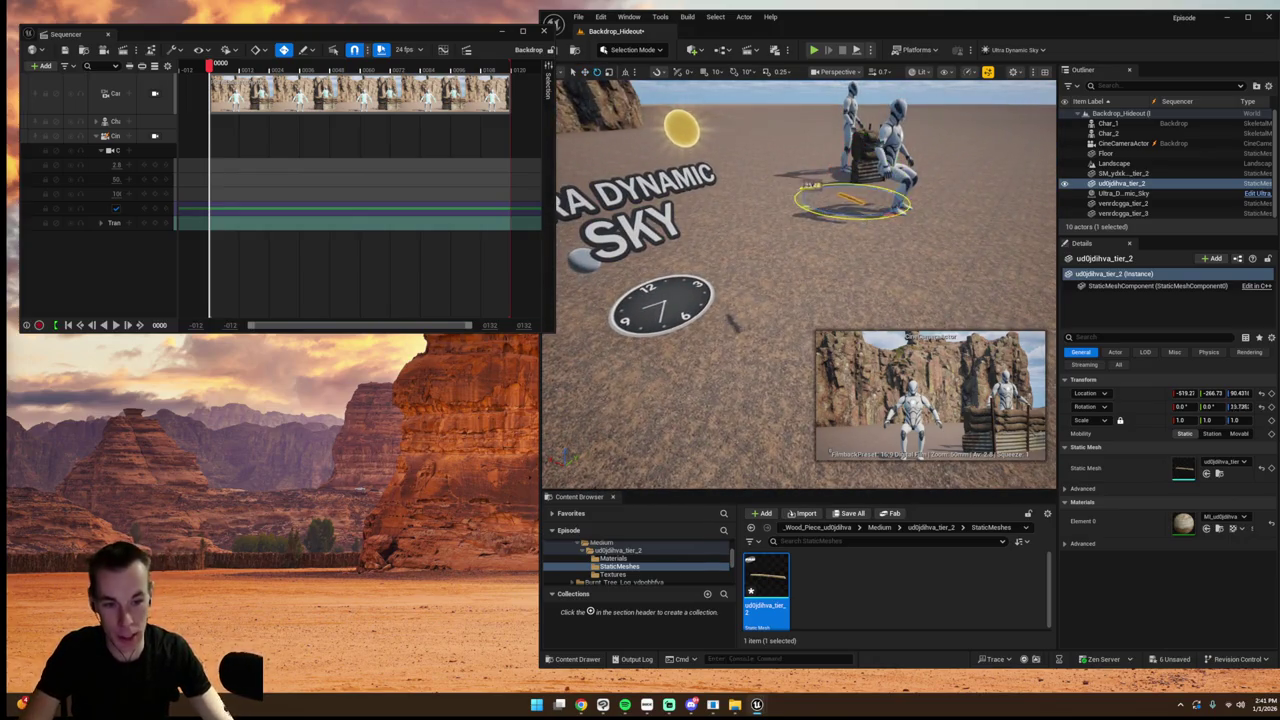
left_click_drag(850, 205, 800, 240)
left_click_drag(1210, 420, 1230, 420)
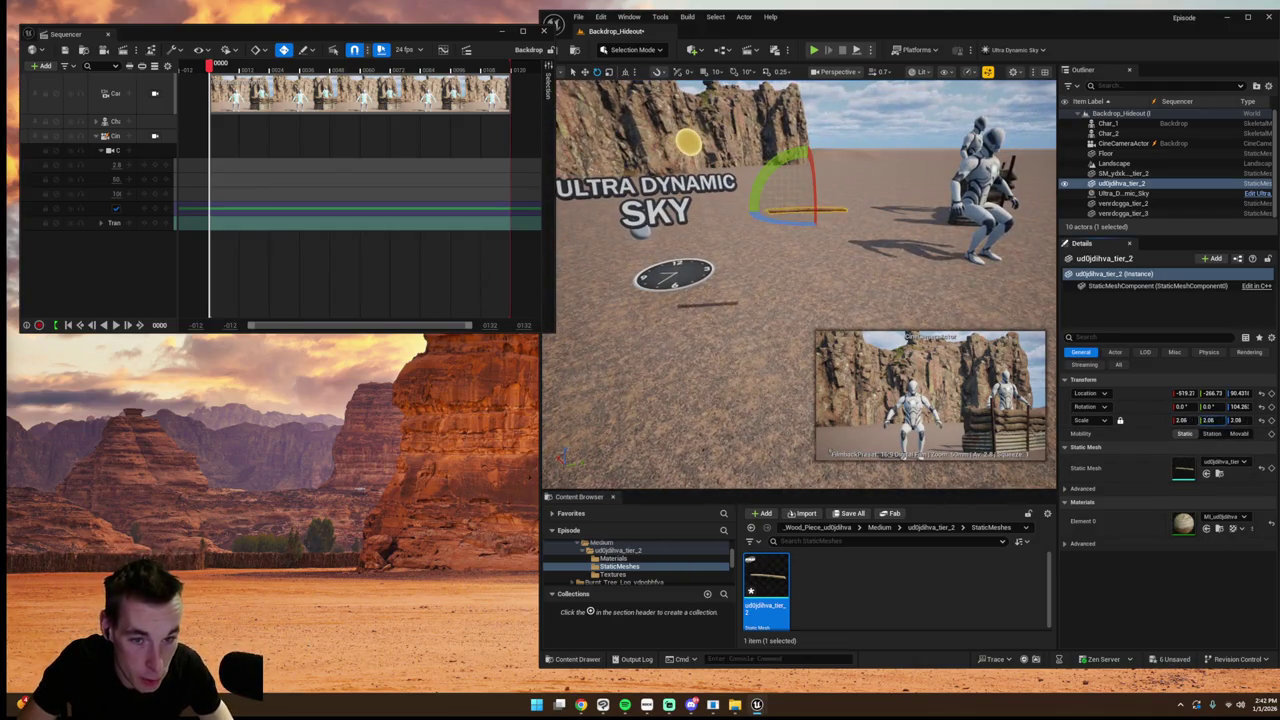
- Move the plank to the front mannequin, tilt it about 11 degrees, and lower it into its hands
key("w")
mouse_move(800, 300)
left_mouse_down()
mouse_move(790, 152)
mouse_move(1005, 130)
mouse_move(830, 295)
mouse_move(860, 290)
left_mouse_up()
mouse_move(800, 175)
left_mouse_down()
mouse_move(900, 175)
mouse_move(876, 155)
left_mouse_up()
key("f")
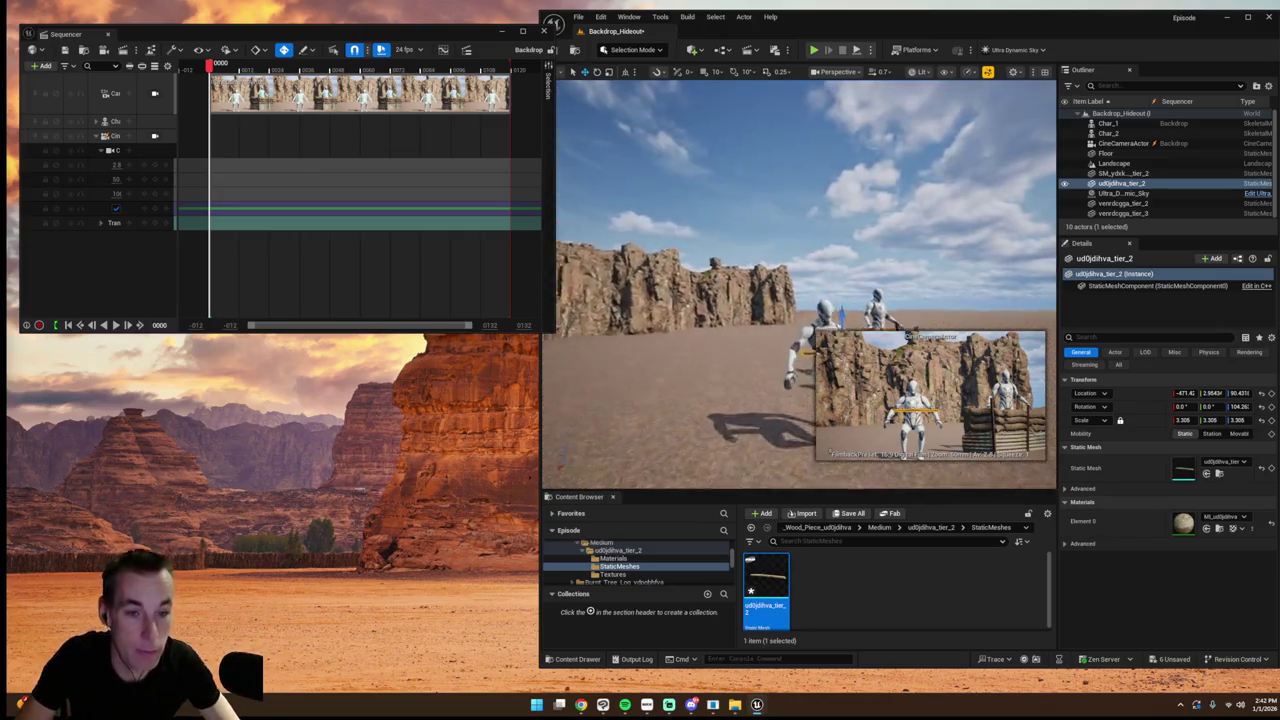
key("e")
mouse_move(845, 212)
left_mouse_down()
mouse_move(848, 178)
mouse_move(783, 206)
mouse_move(794, 222)
mouse_move(827, 189)
mouse_move(815, 193)
left_mouse_up()
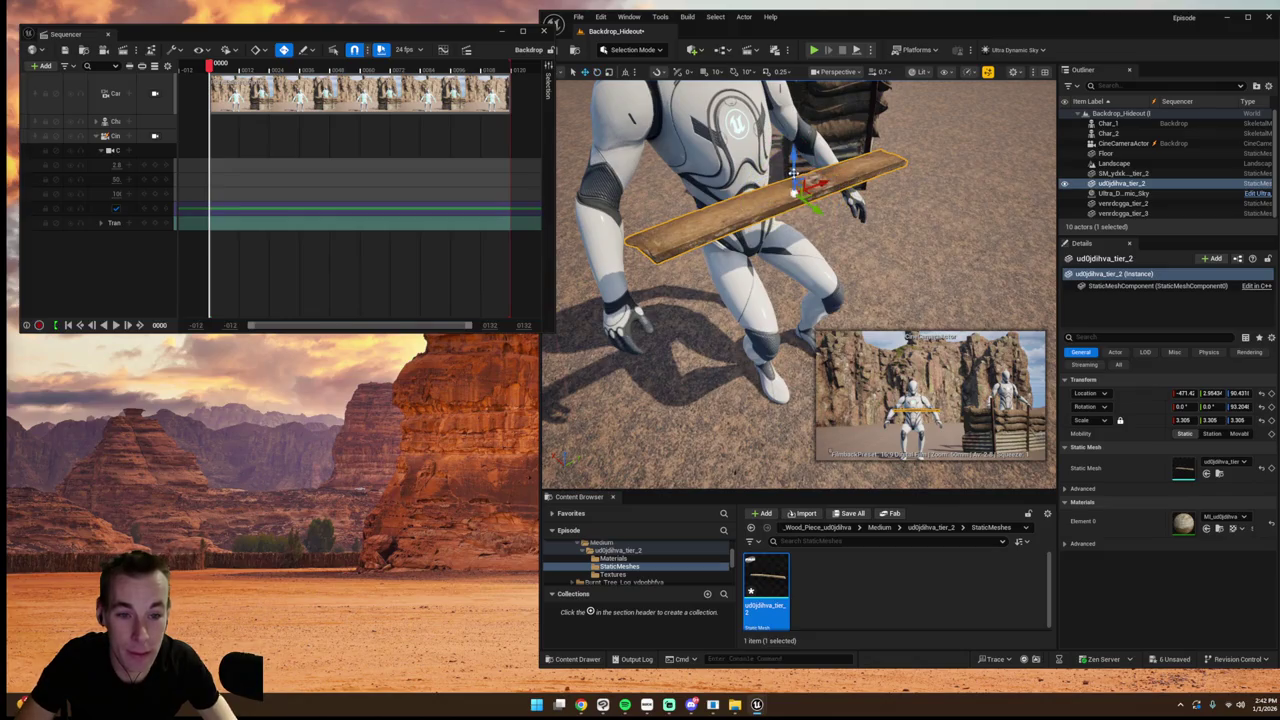
scroll(812, 209, "up", 1)
key("r")
key("w")
scroll(815, 180, "down", 2)
scroll(814, 170, "up", 2)
mouse_move(815, 140)
left_mouse_down()
mouse_move(834, 206)
mouse_move(790, 214)
mouse_move(800, 220)
left_mouse_up()
scroll(828, 172, "up", 2)
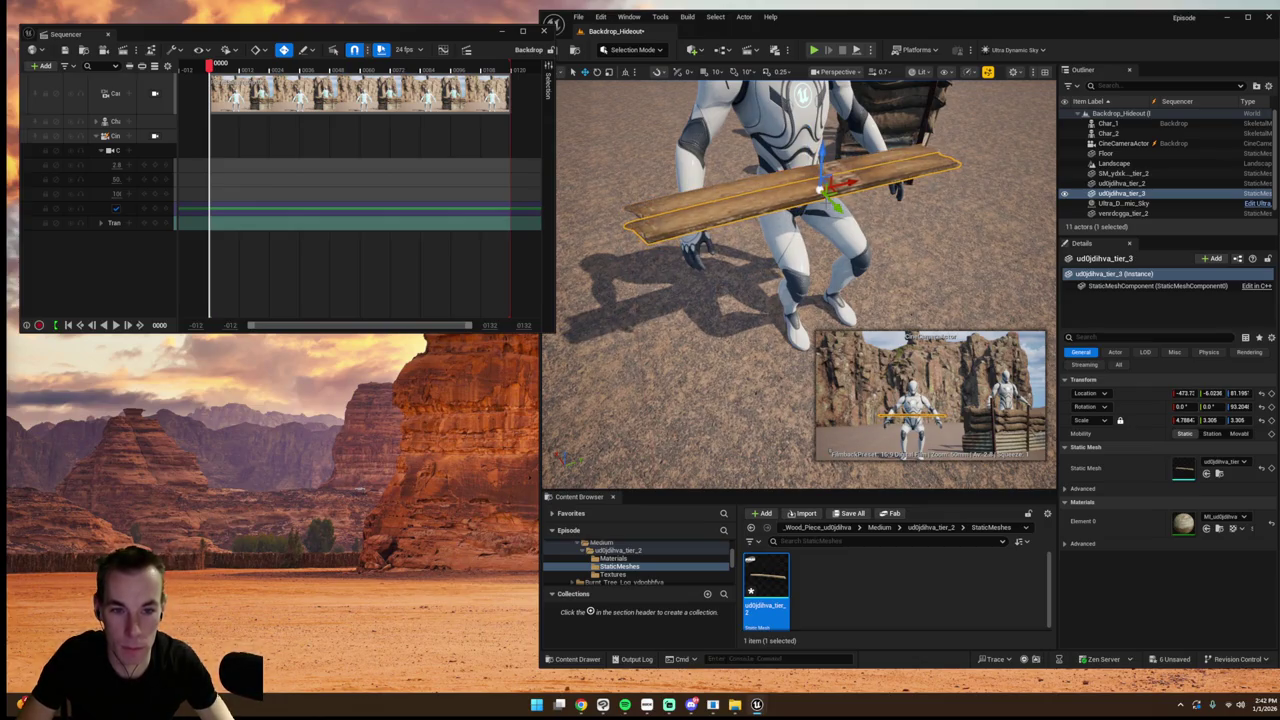
- Rotate the plank 90 degrees in yaw so it lies across the mannequin's hands
key("e")
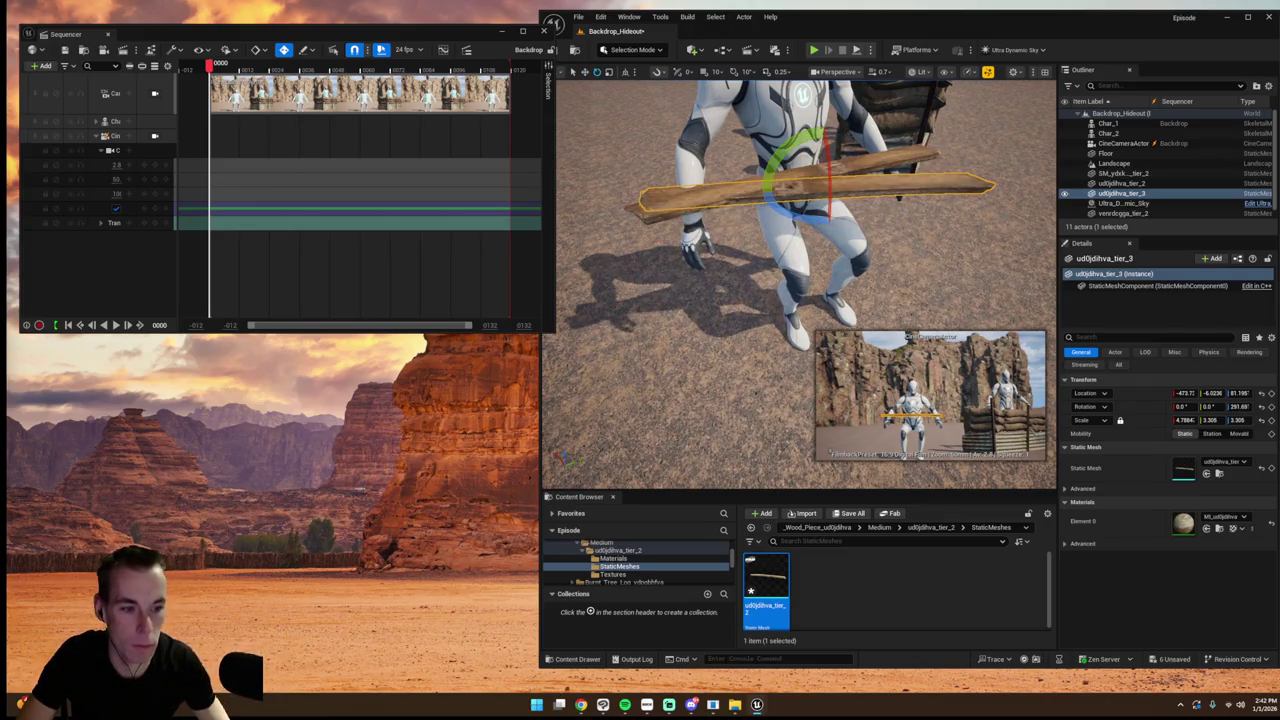
type("90")
key("Return")
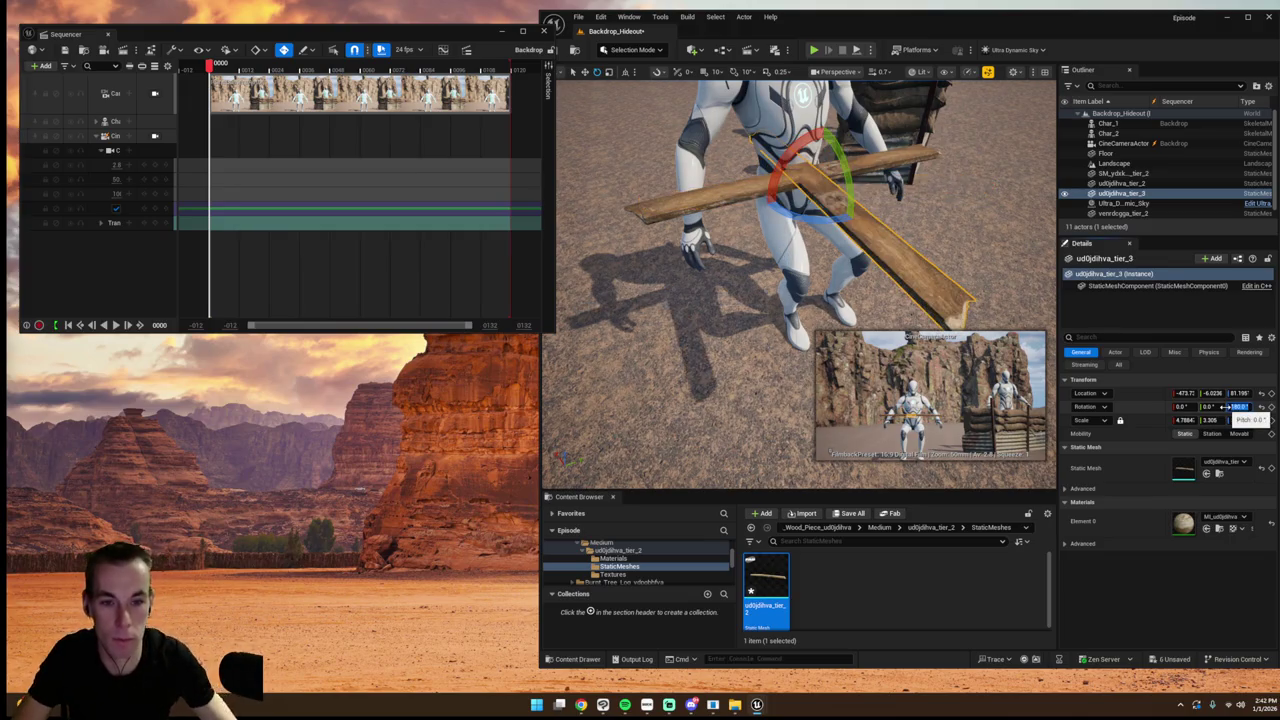
left_click_drag(852, 212, 772, 216)
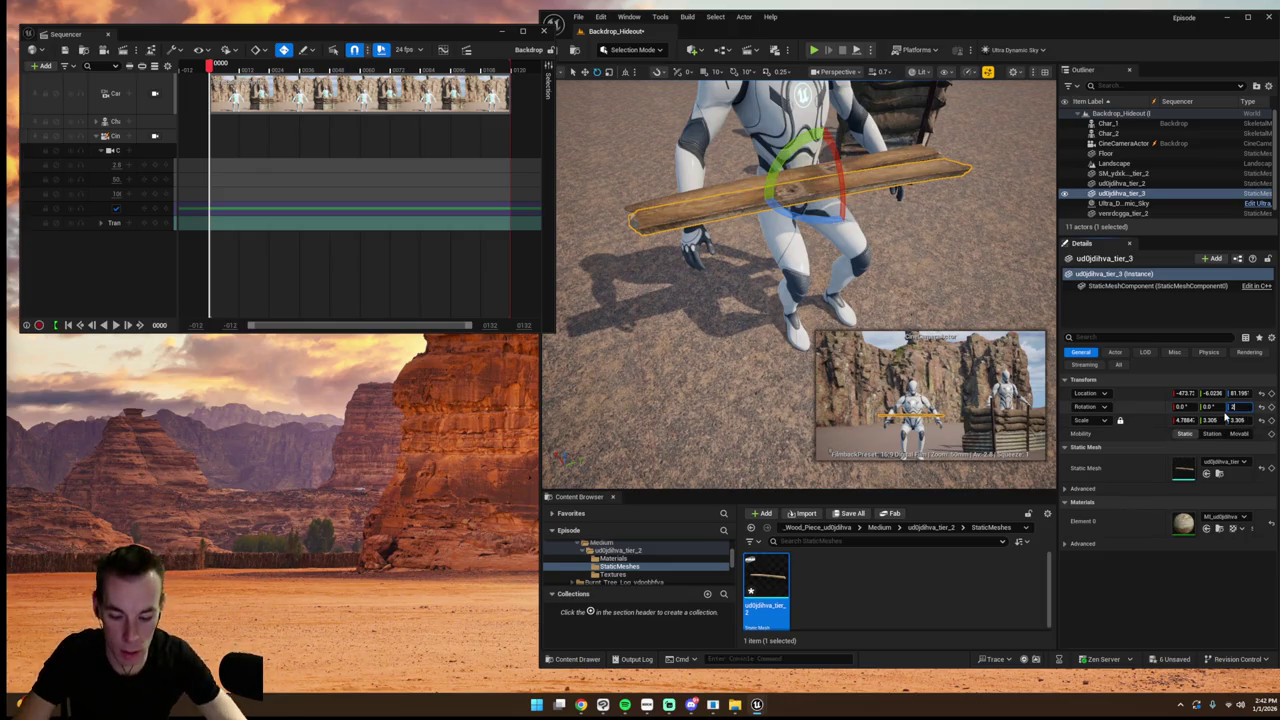
left_click_drag(795, 185, 764, 200)
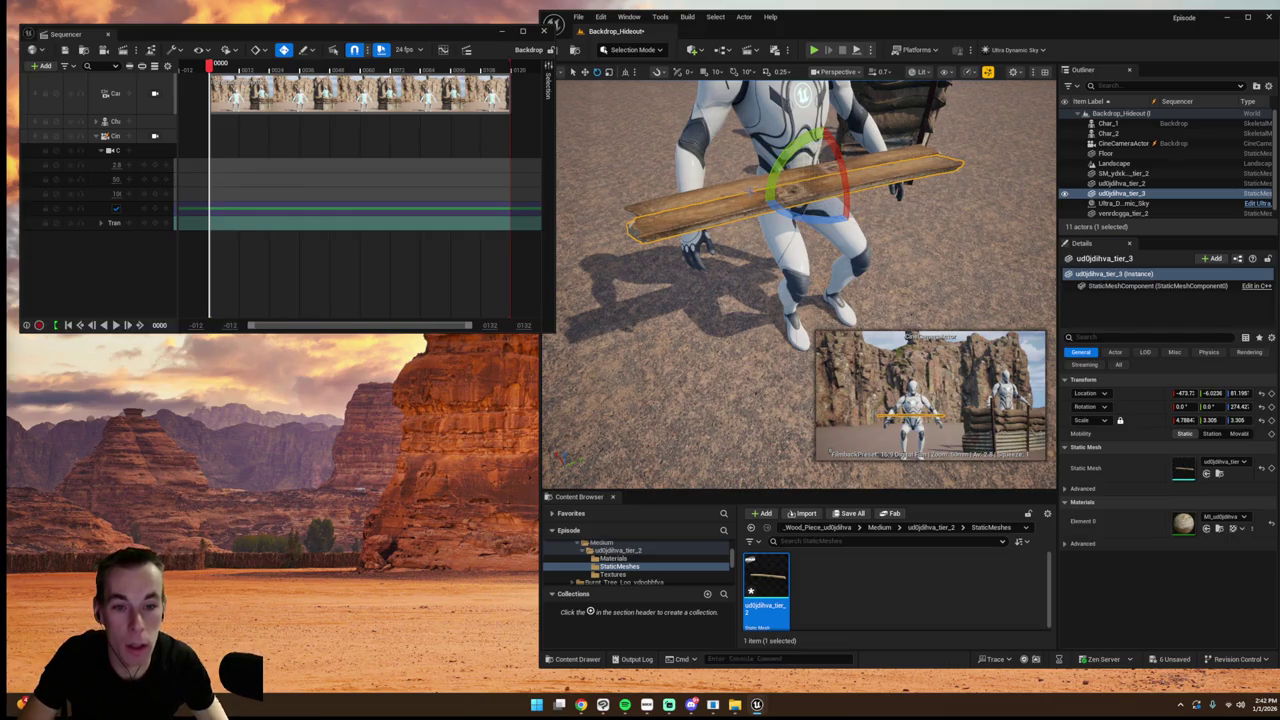
- Duplicate the plank and slide the copy beside the first, rotated slightly
left_click(764, 198)
key("ctrl+d")
key("w")
mouse_move(818, 193)
left_mouse_down()
mouse_move(851, 222)
mouse_move(856, 204)
mouse_move(890, 190)
left_mouse_up()
key("e")
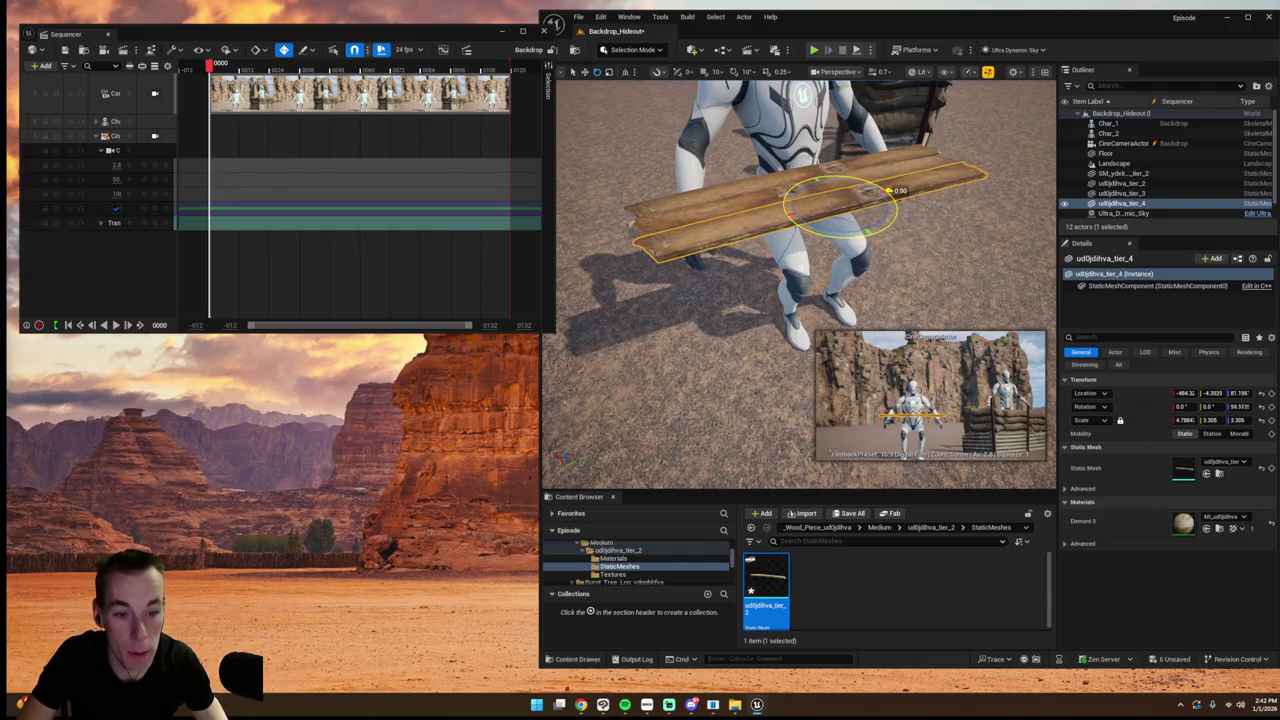
scroll(890, 192, "down", 10)
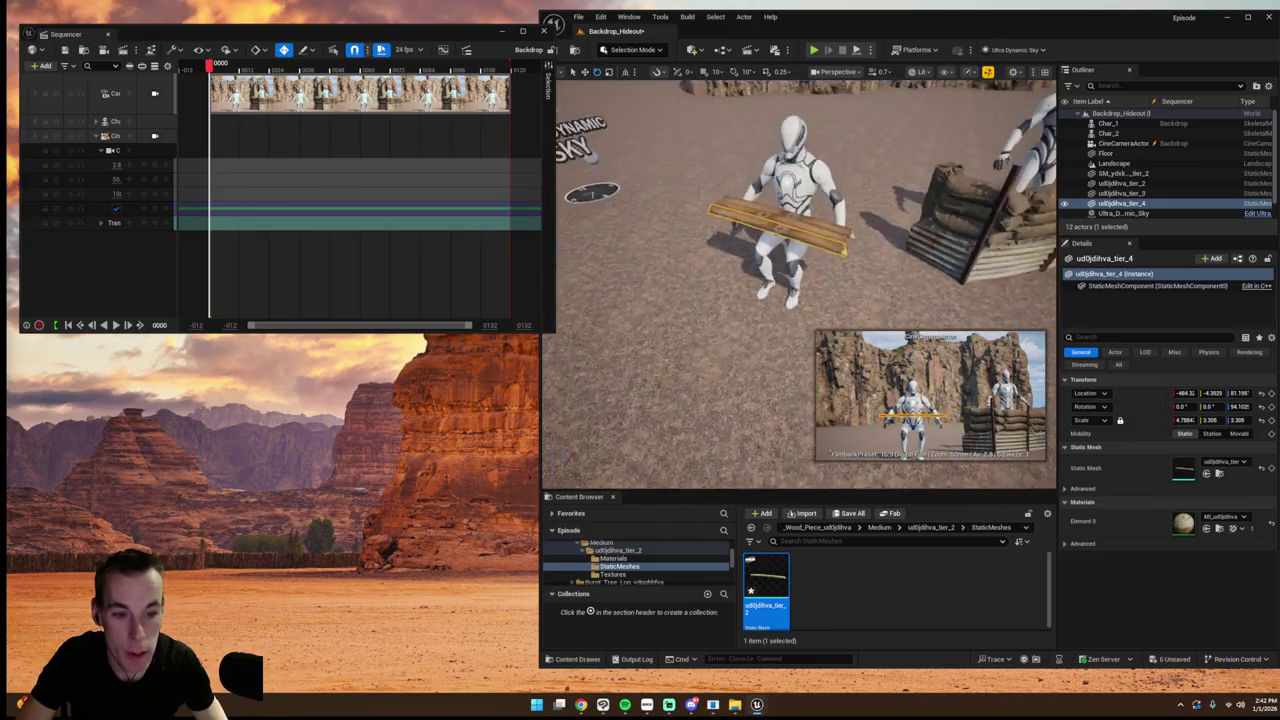
left_click(866, 225)
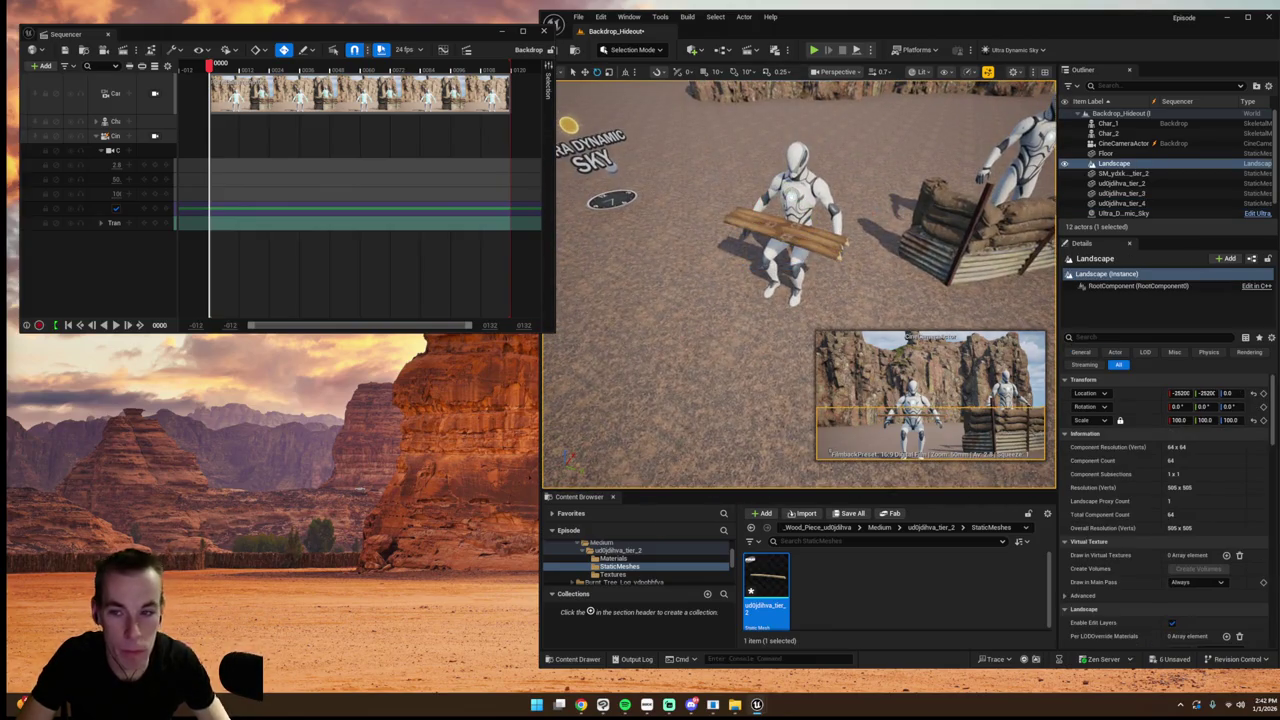
left_click(122, 137)
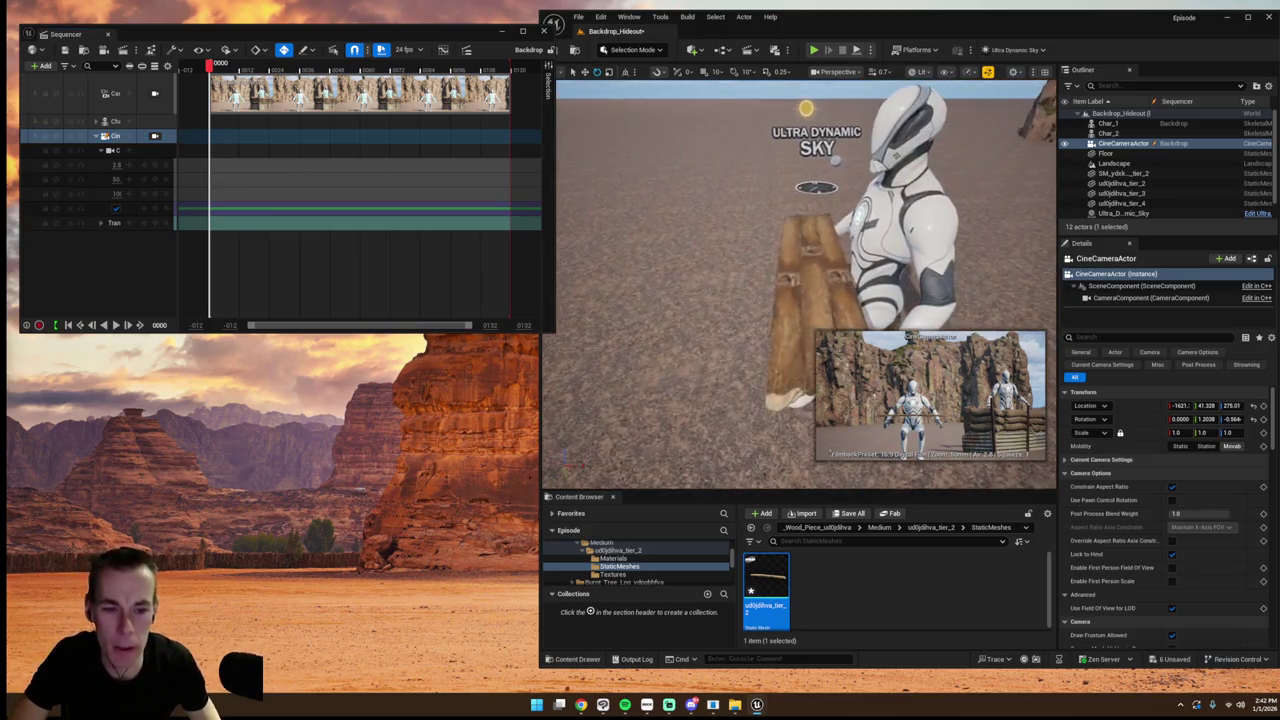
- Tilt the CineCameraActor slightly downward and raise it higher
left_click(816, 293)
left_click(790, 330, "ctrl")
left_click(112, 150)
left_click(113, 136)
key("f")
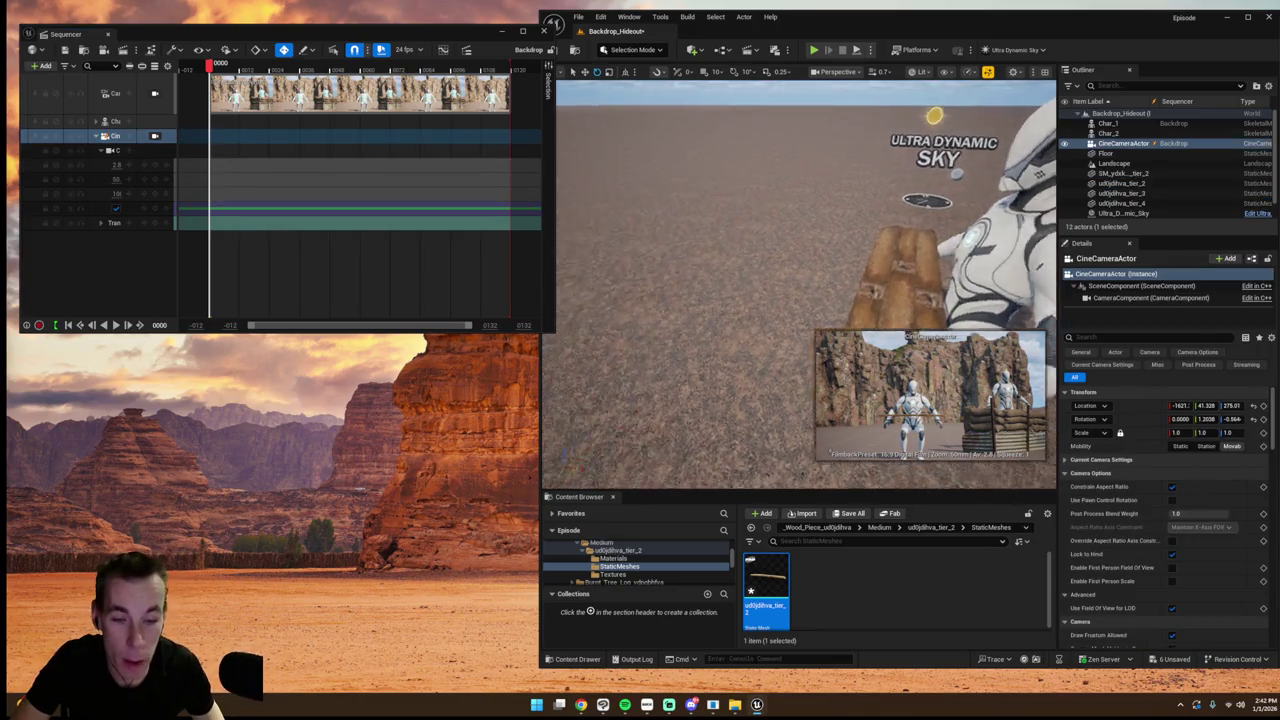
left_click_drag(625, 120, 632, 155)
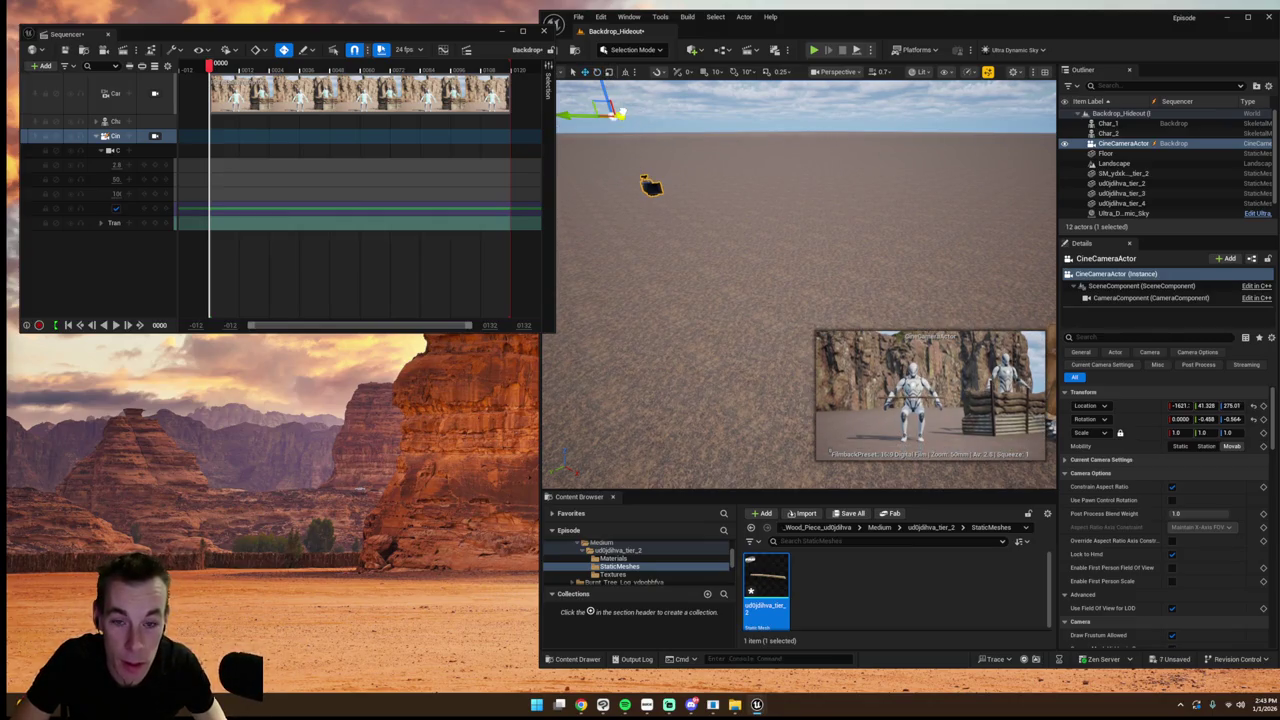
scroll(620, 115, "down", 3)
mouse_move(630, 125)
left_mouse_down()
mouse_move(623, 101)
mouse_move(608, 139)
left_mouse_up()
- Lengthen one held plank along its X axis to a scale of about 4.79
double_click(1120, 183)
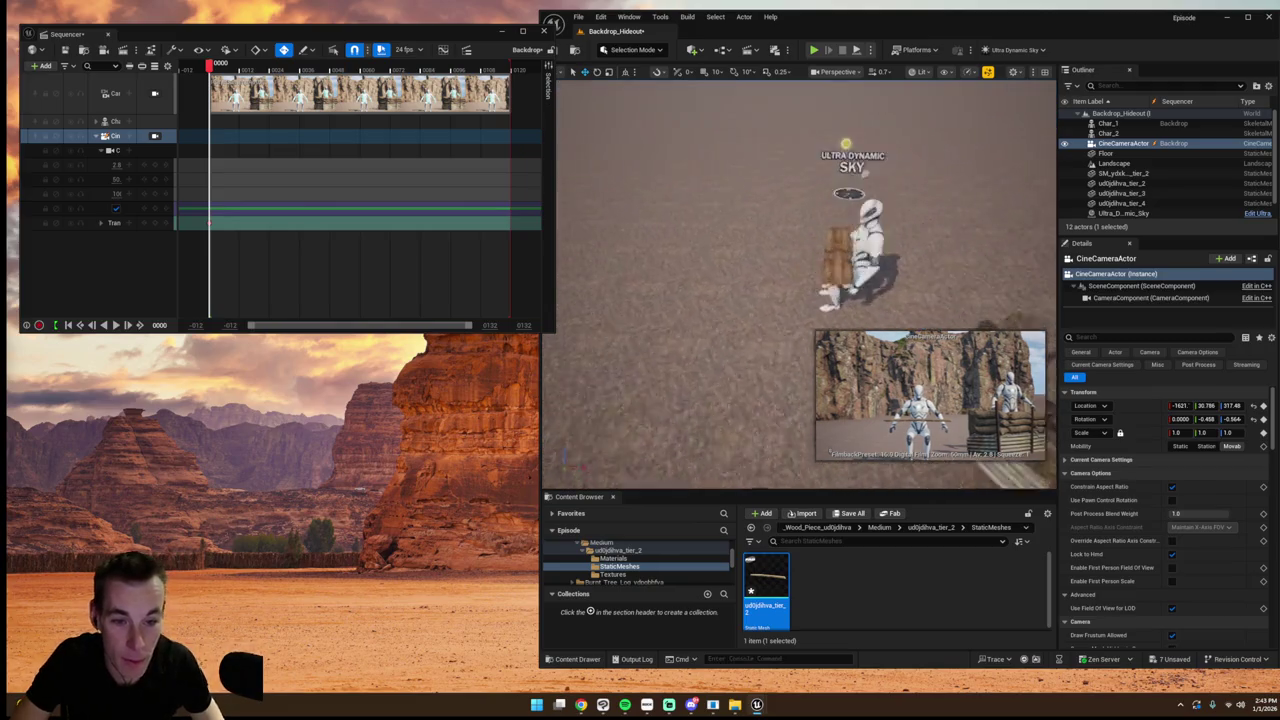
key("r")
left_click_drag(738, 210, 784, 210)
left_click(742, 230)
- Lengthen the second plank with the scale gizmo
key("e")
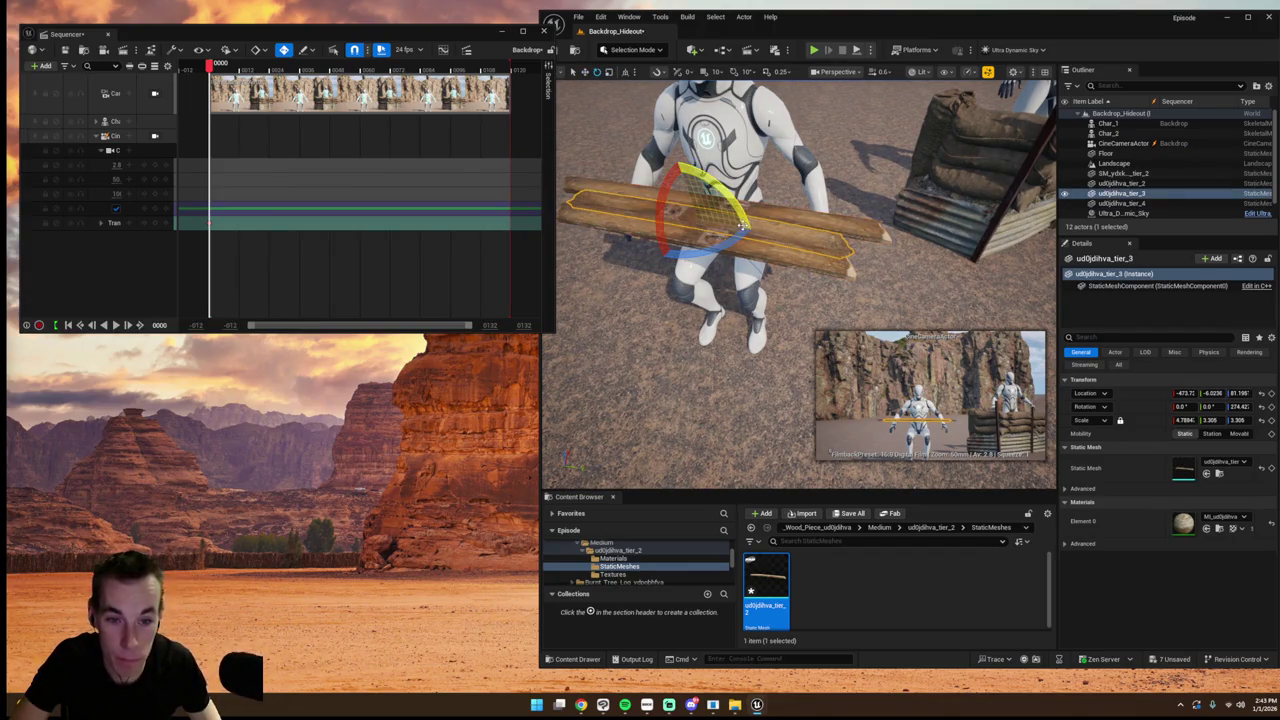
key("r")
left_click_drag(672, 213, 800, 275)
- Select all three planks and duplicate them sideways into a six-plank board
left_click(700, 245)
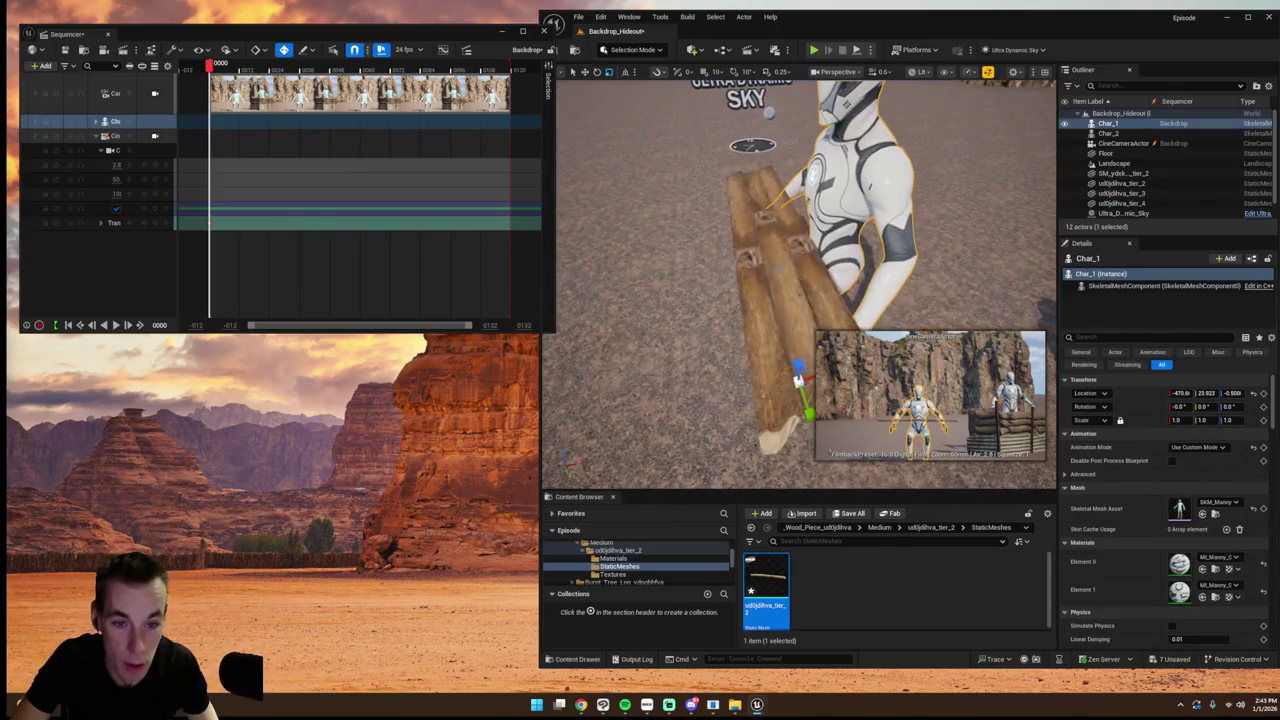
left_click(810, 280, "ctrl")
left_click(810, 280, "ctrl")
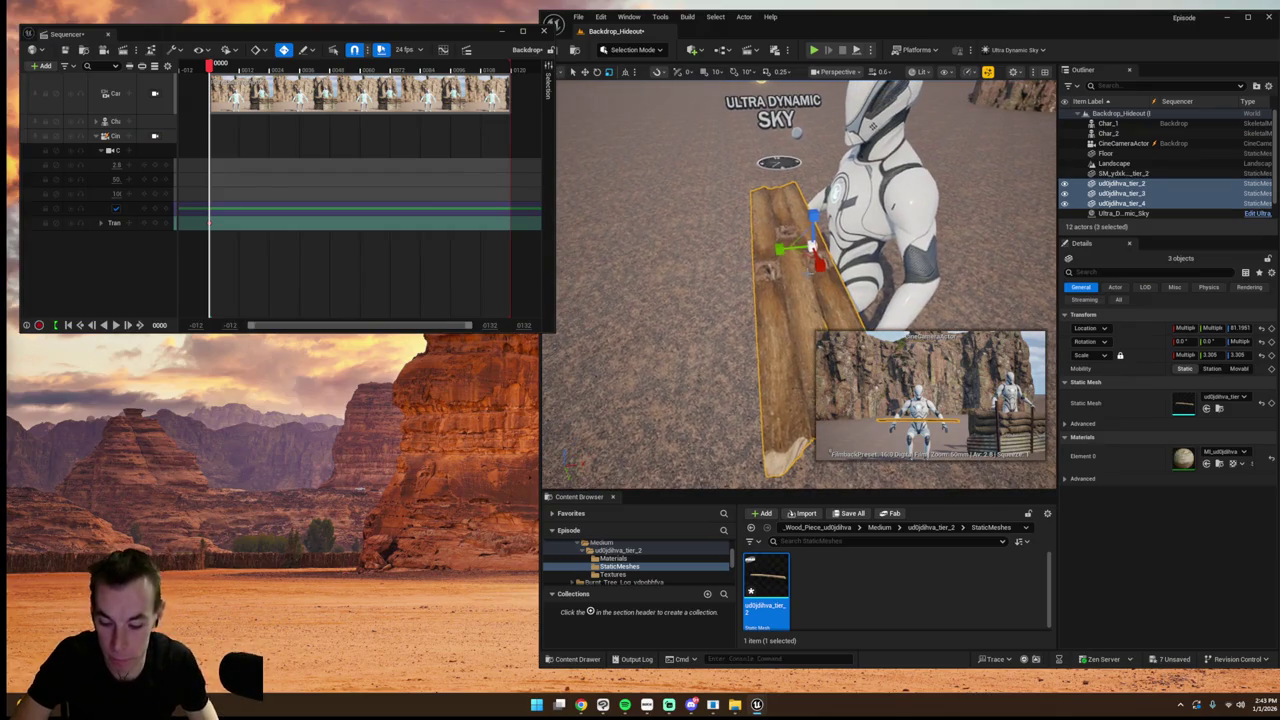
left_click_drag(785, 248, 717, 266, "alt")
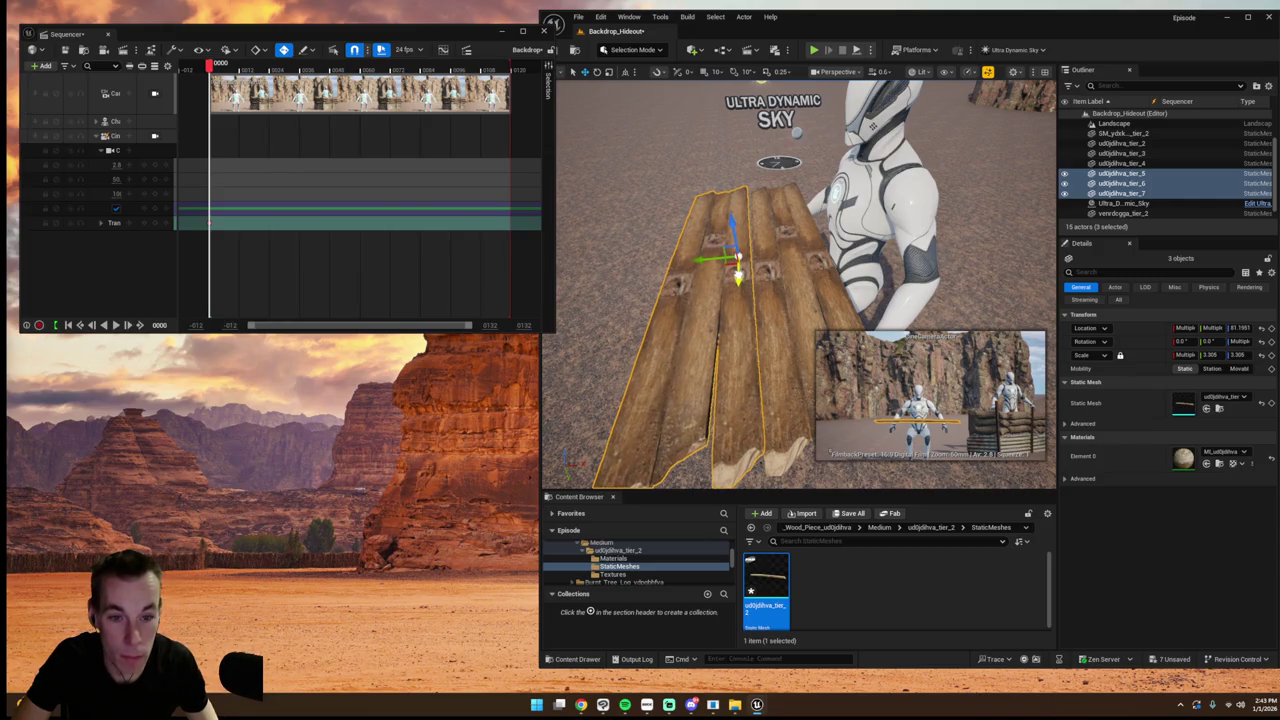
left_click(773, 110)
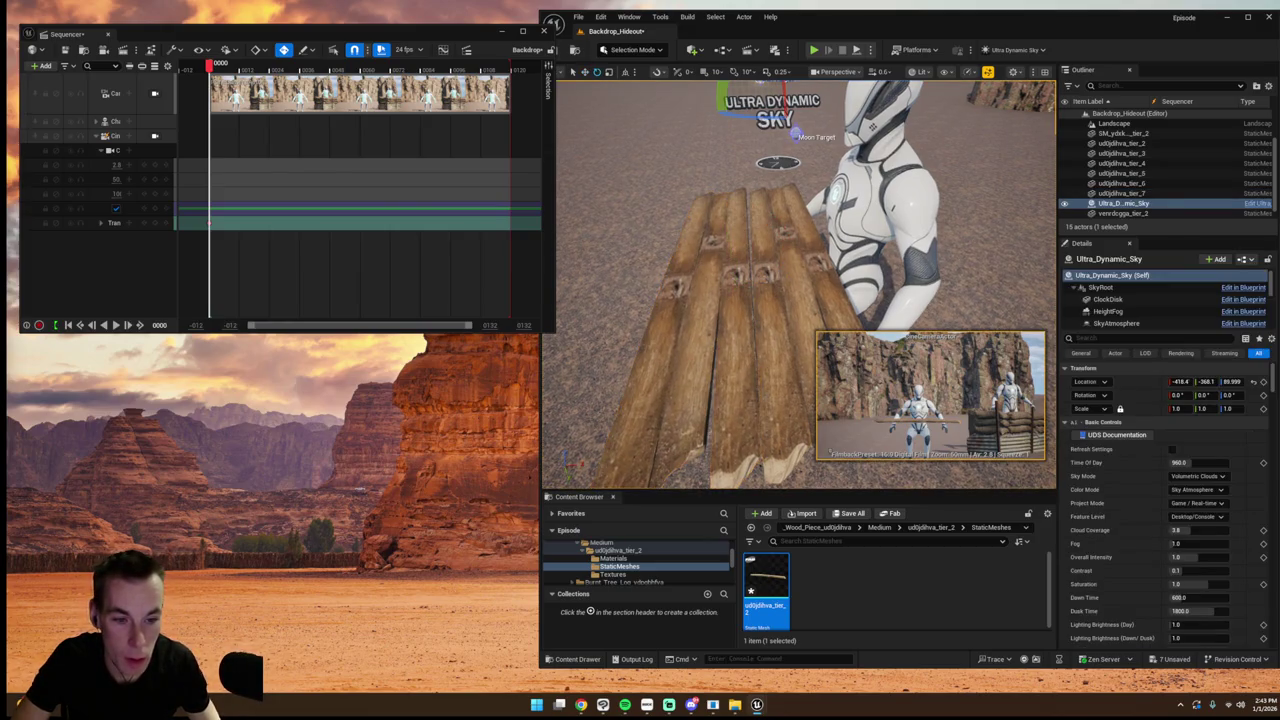
scroll(800, 285, "down", 10)
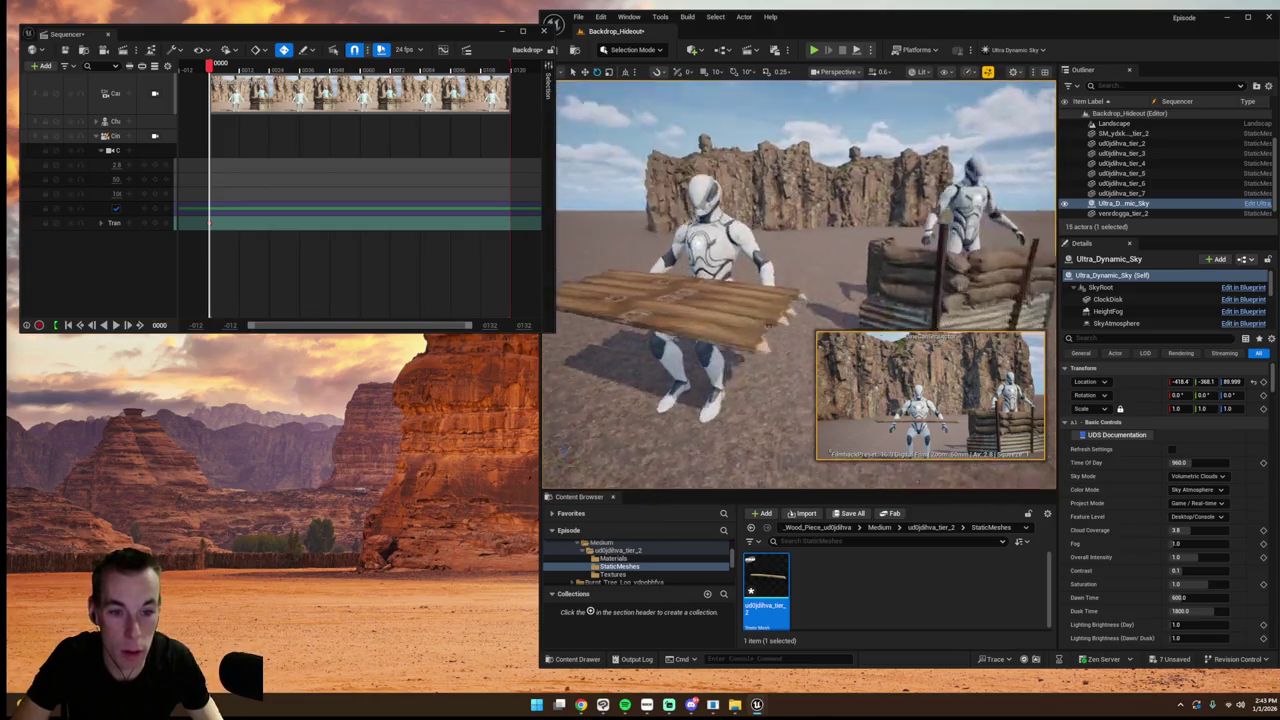
scroll(800, 285, "up", 10)
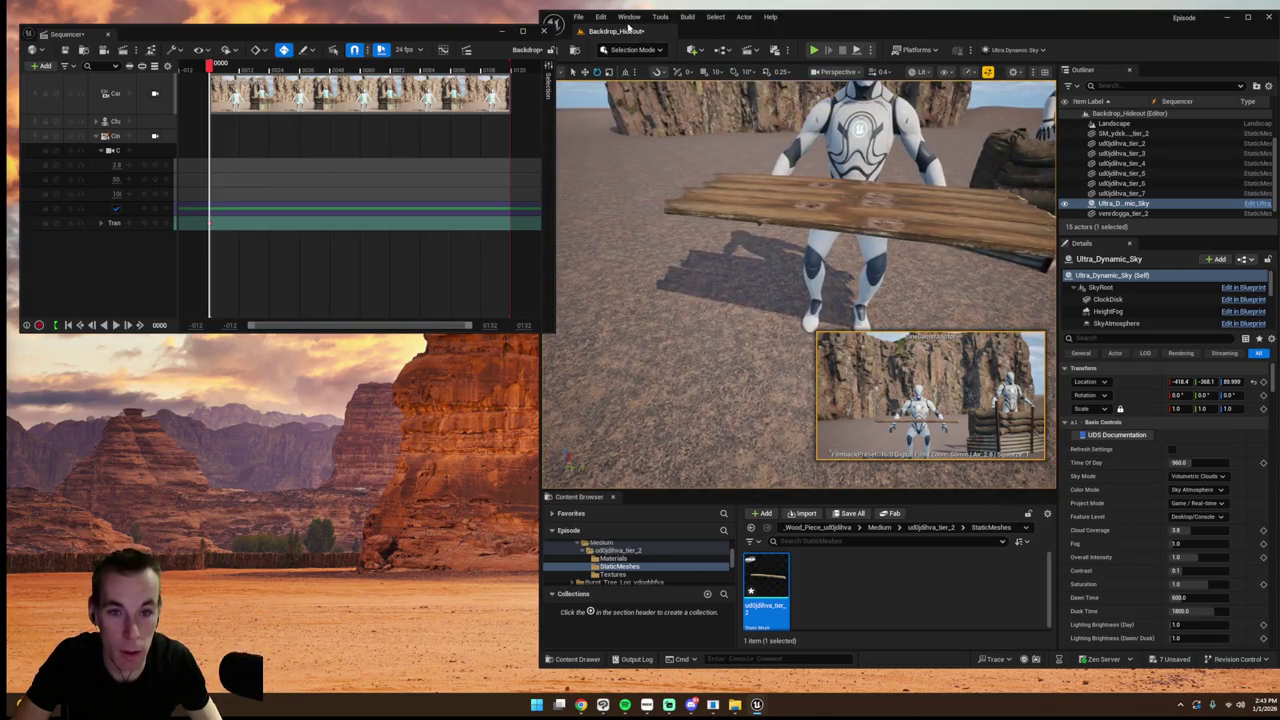
left_click(628, 16)
- Search Fab for trench assets and filter the results to free products
left_click(655, 92)
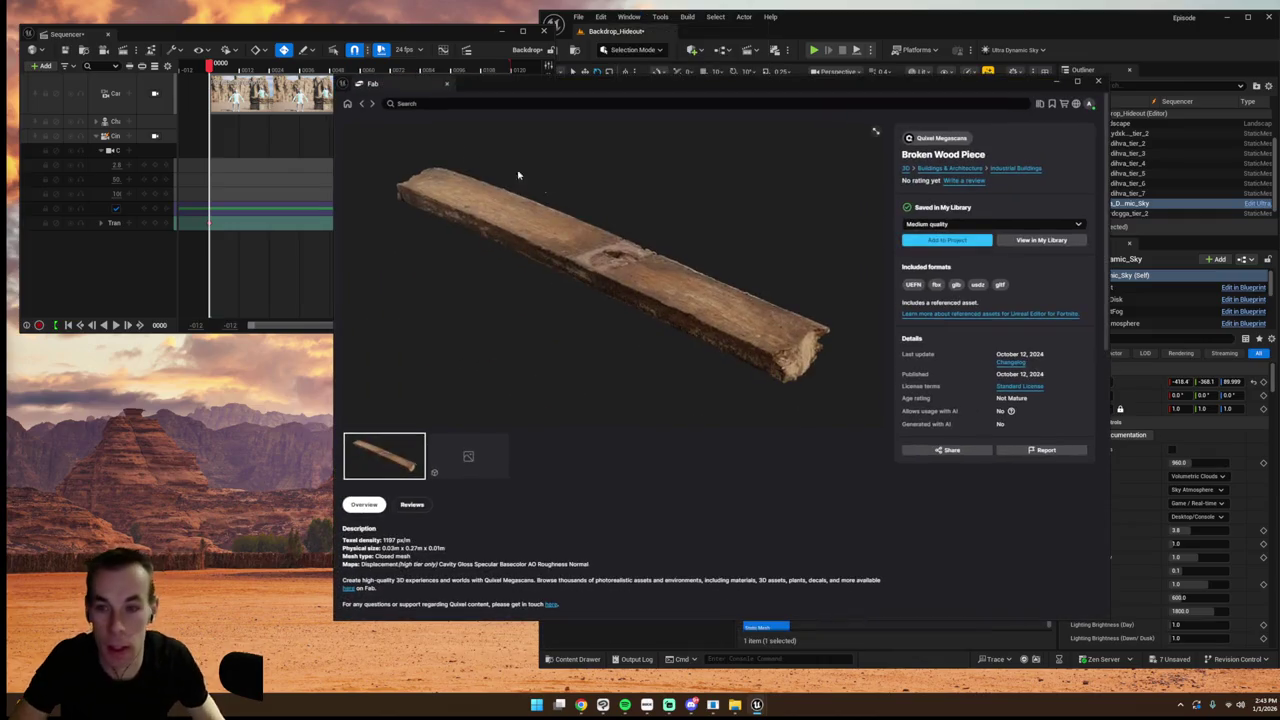
left_click(348, 103)
left_click(424, 102)
type("trench")
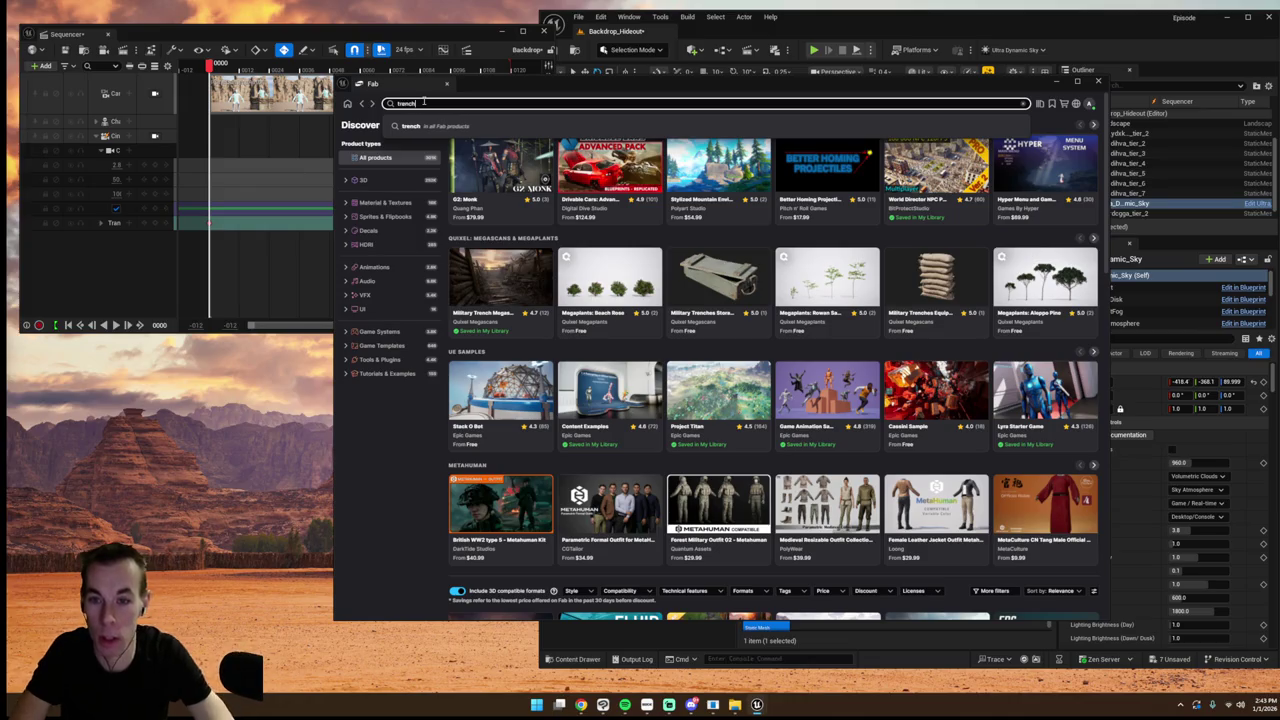
key("Return")
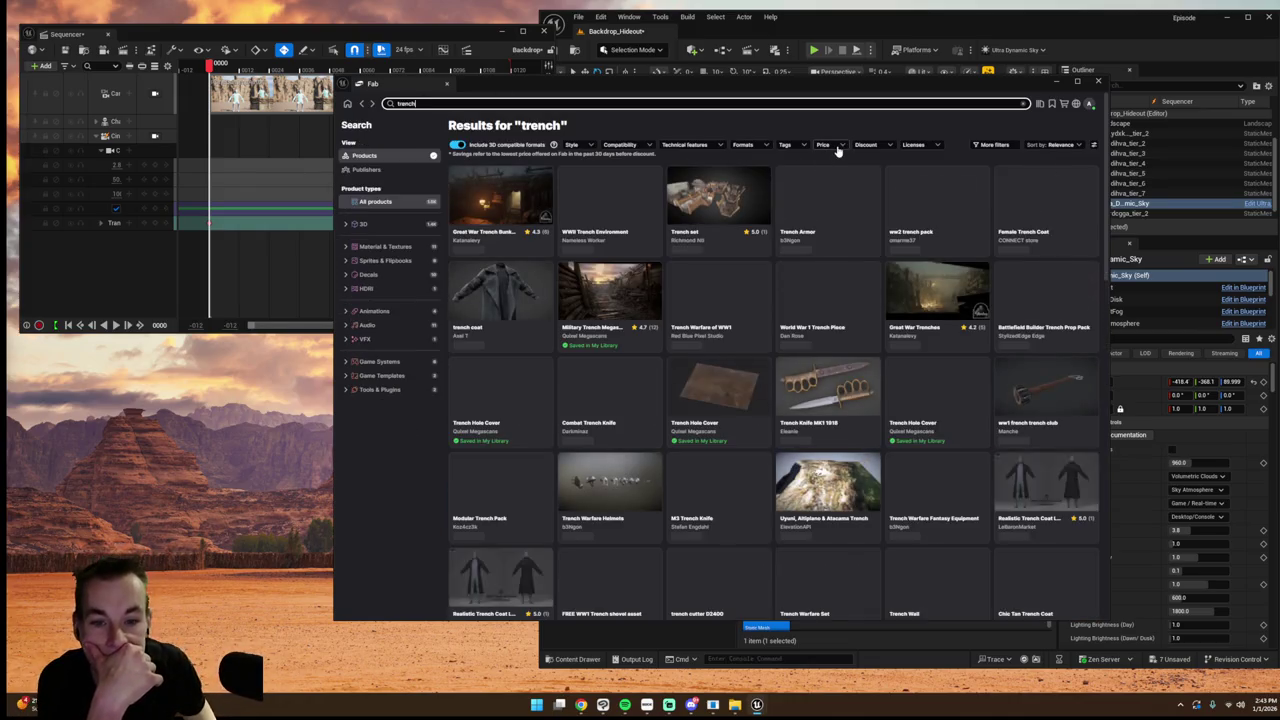
left_click(836, 146)
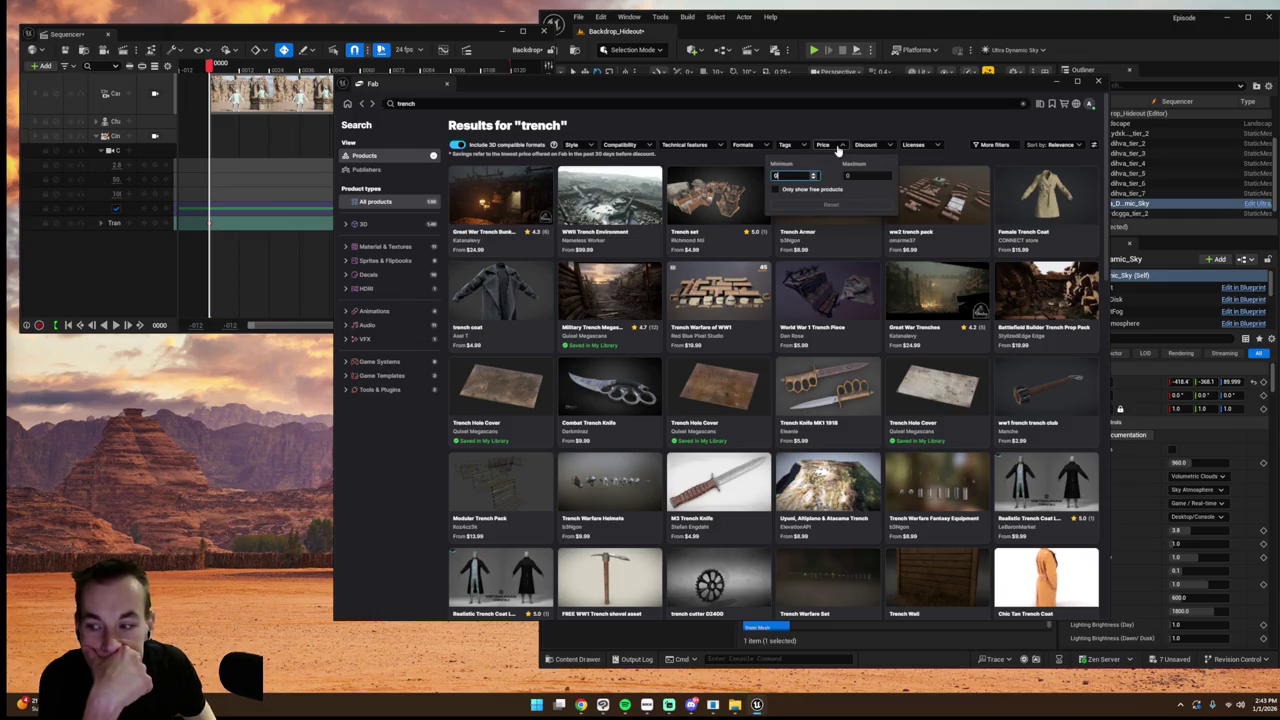
left_click(776, 190)
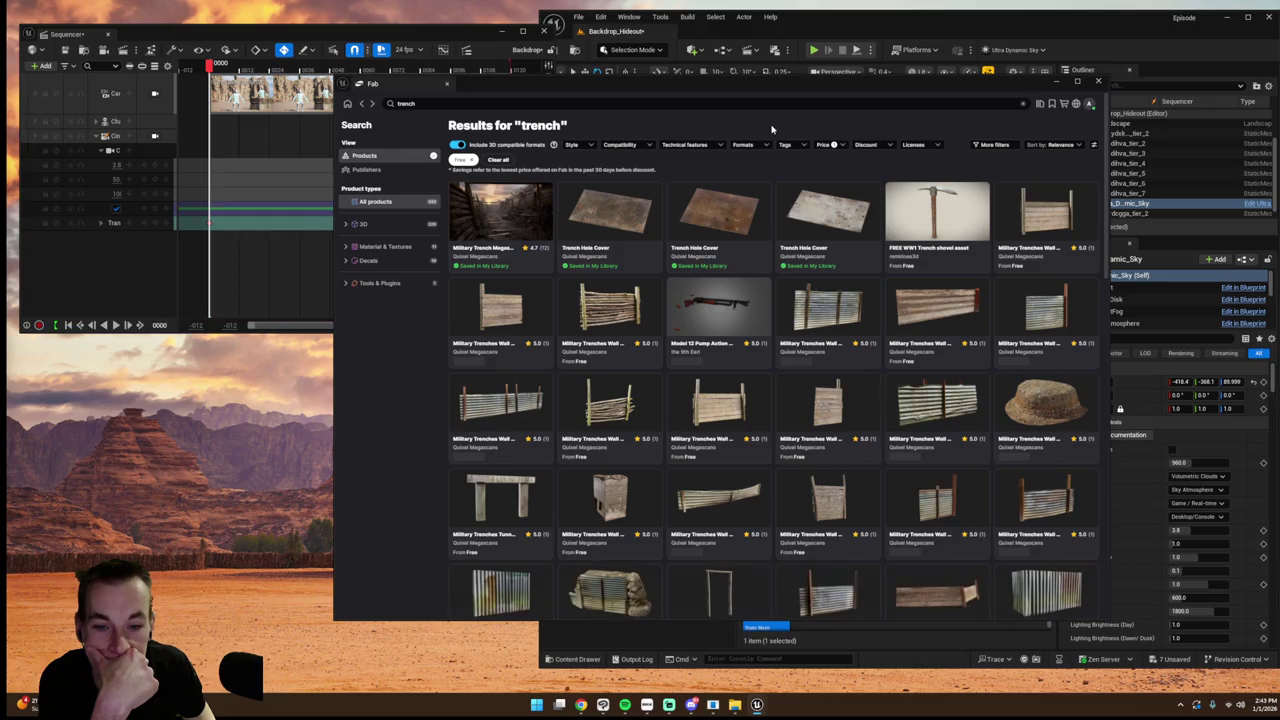
- Open the Military Trenches Storage Box Wood S product and add it to the project
scroll(720, 250, "down", 3)
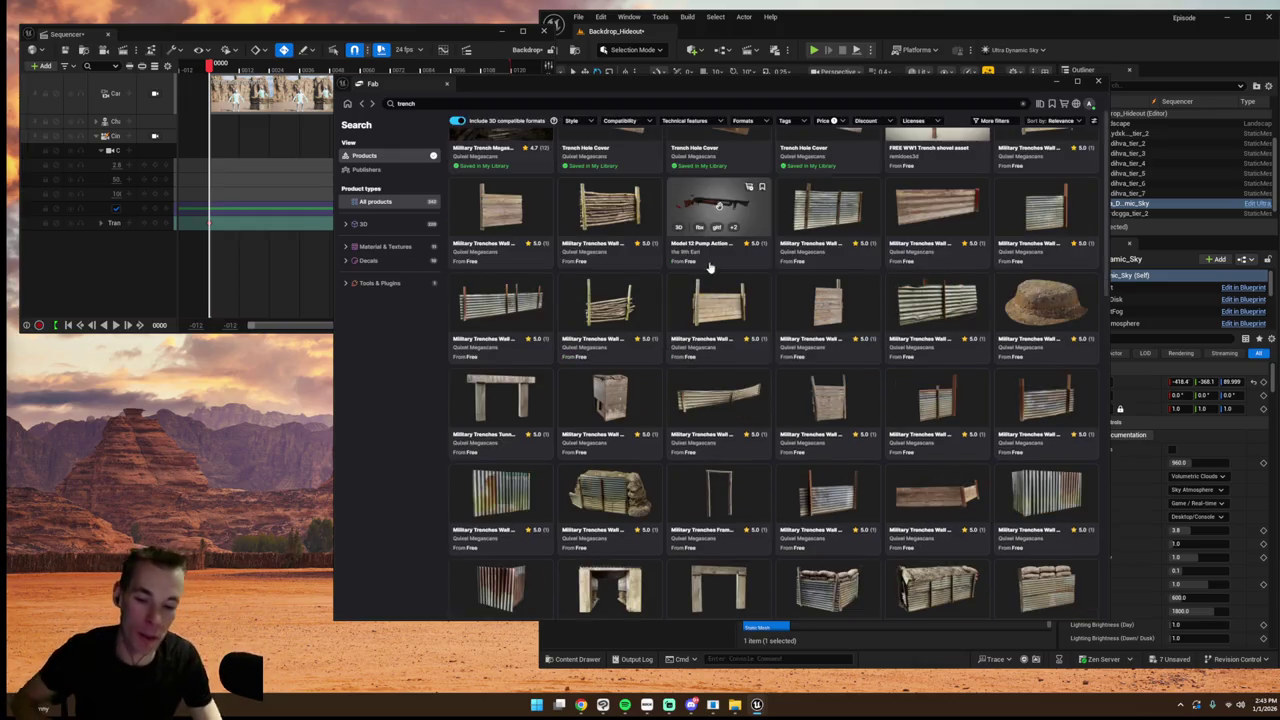
scroll(696, 285, "down", 2)
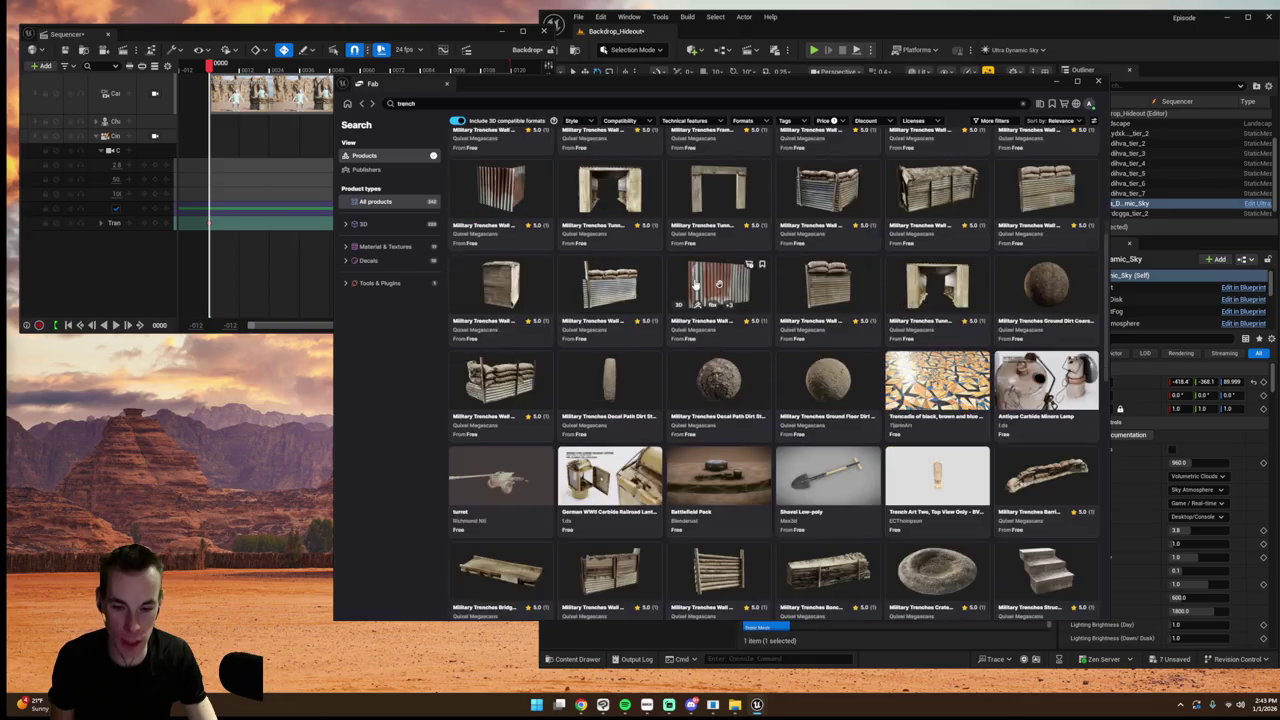
scroll(694, 287, "down", 1)
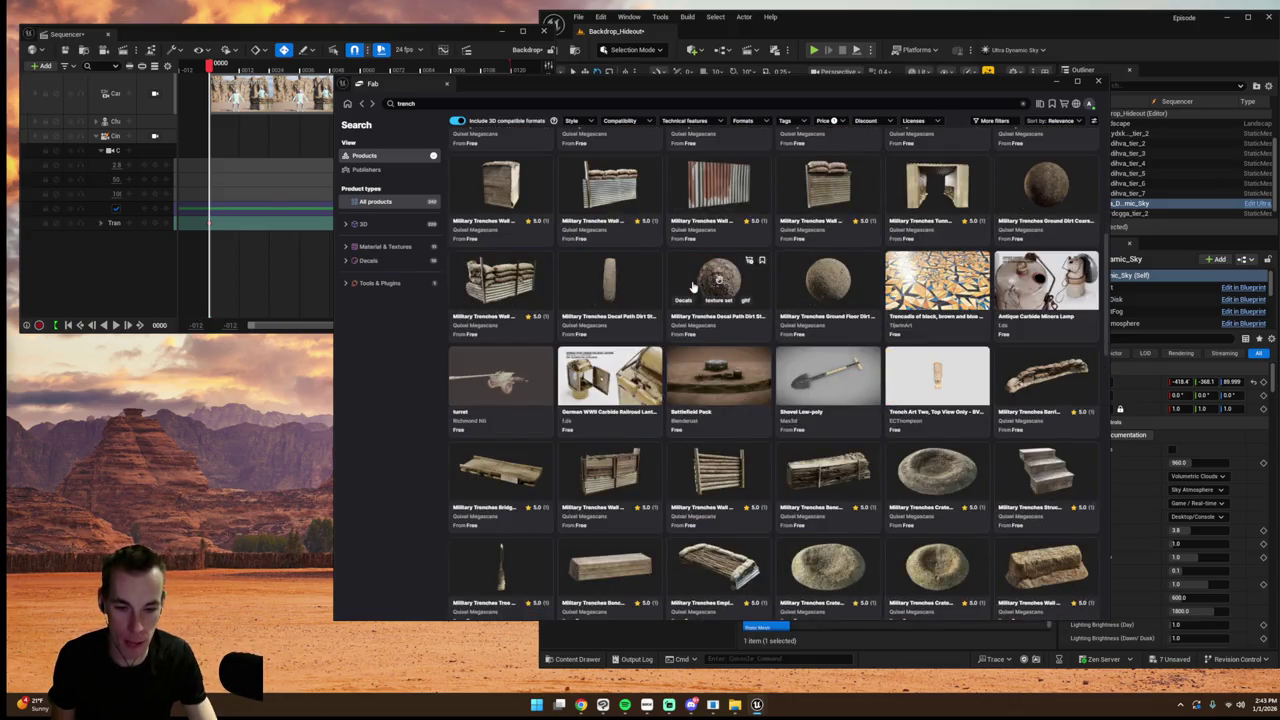
scroll(690, 288, "down", 2)
scroll(690, 288, "down", 3)
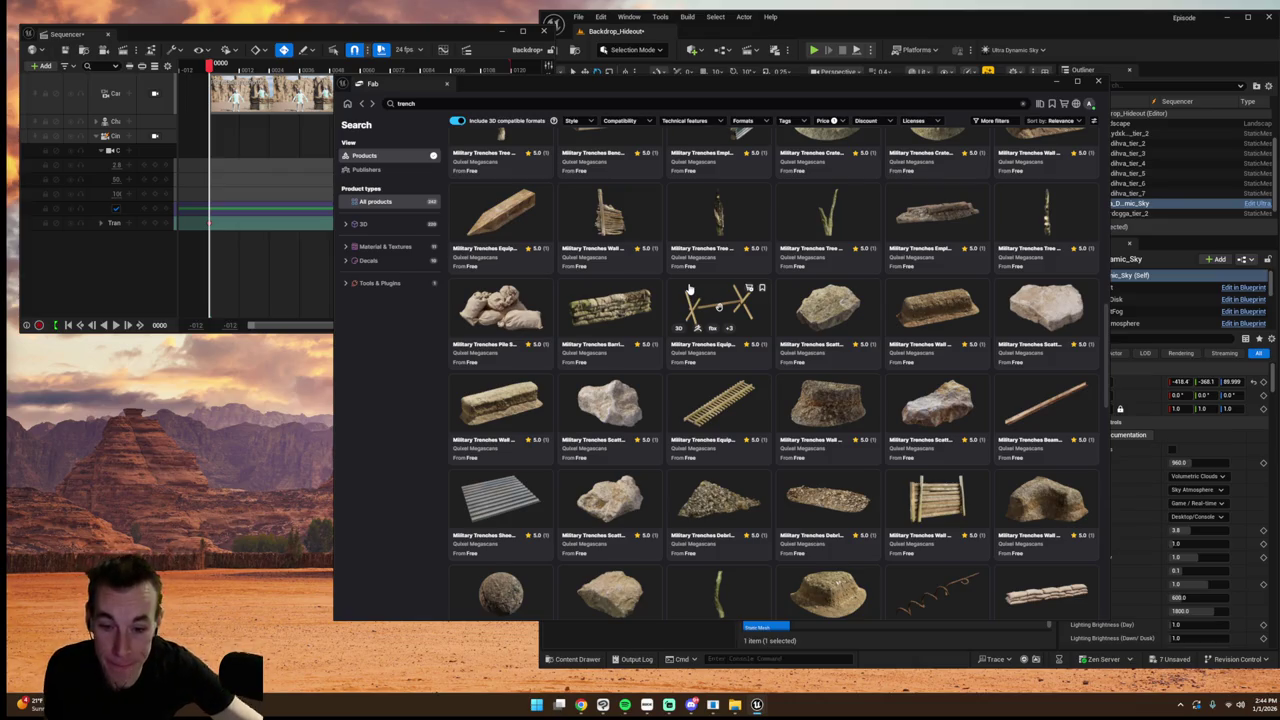
scroll(688, 289, "down", 5)
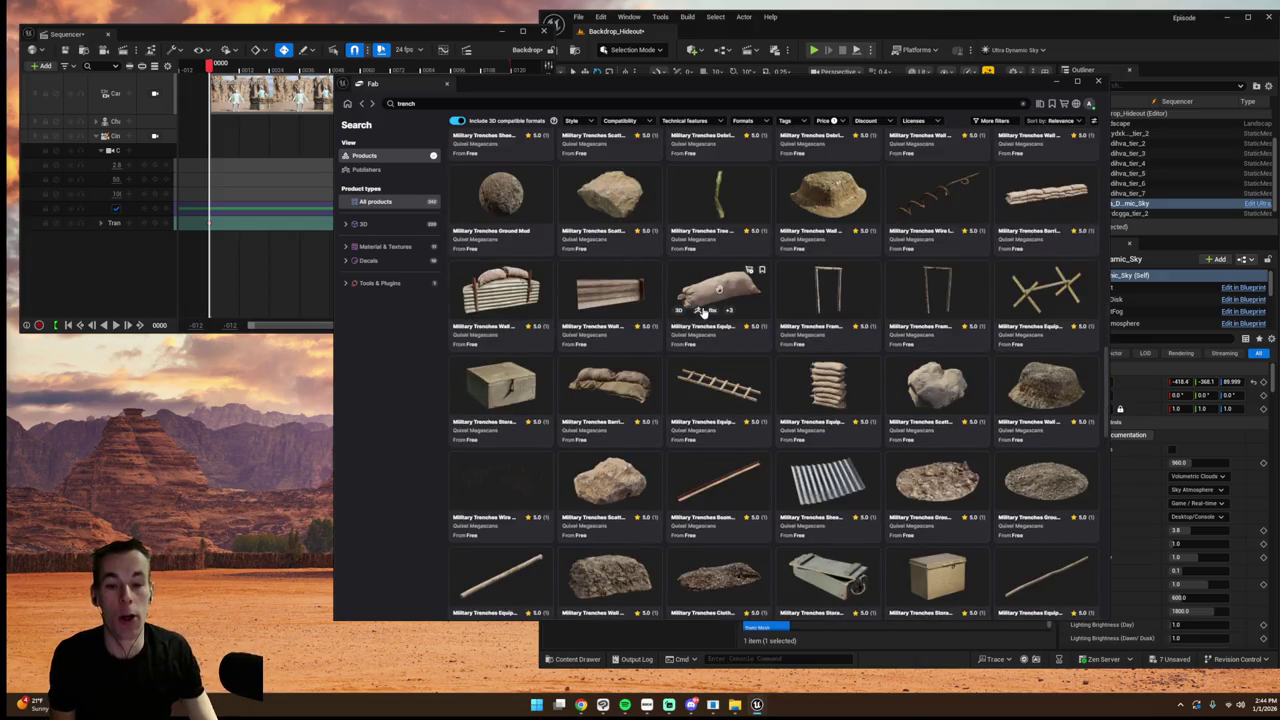
scroll(703, 313, "down", 1)
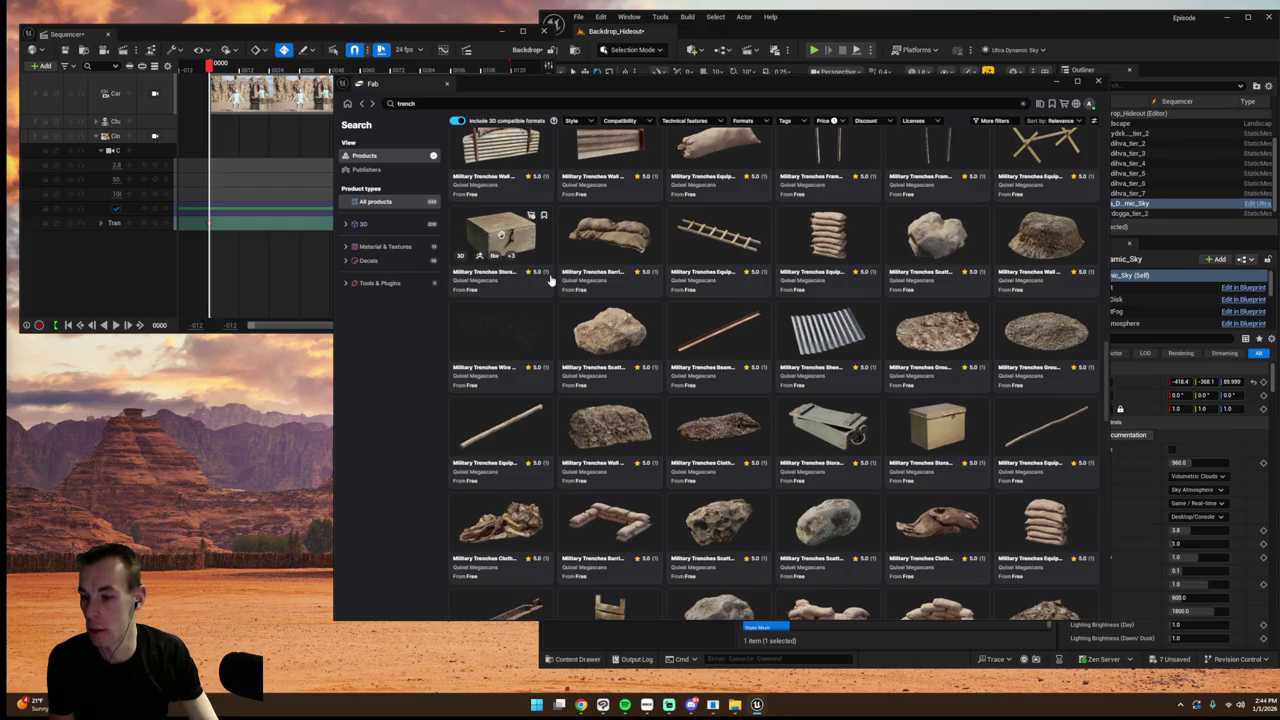
scroll(550, 282, "up", 1)
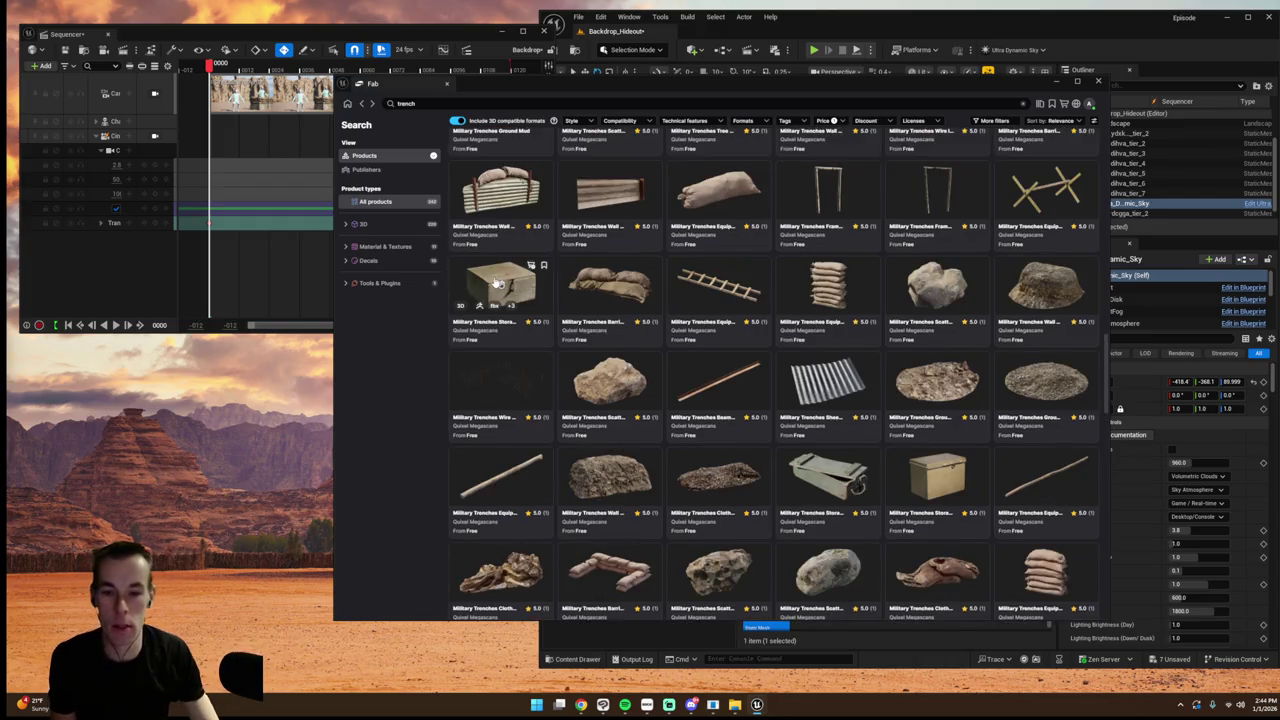
left_click(497, 283)
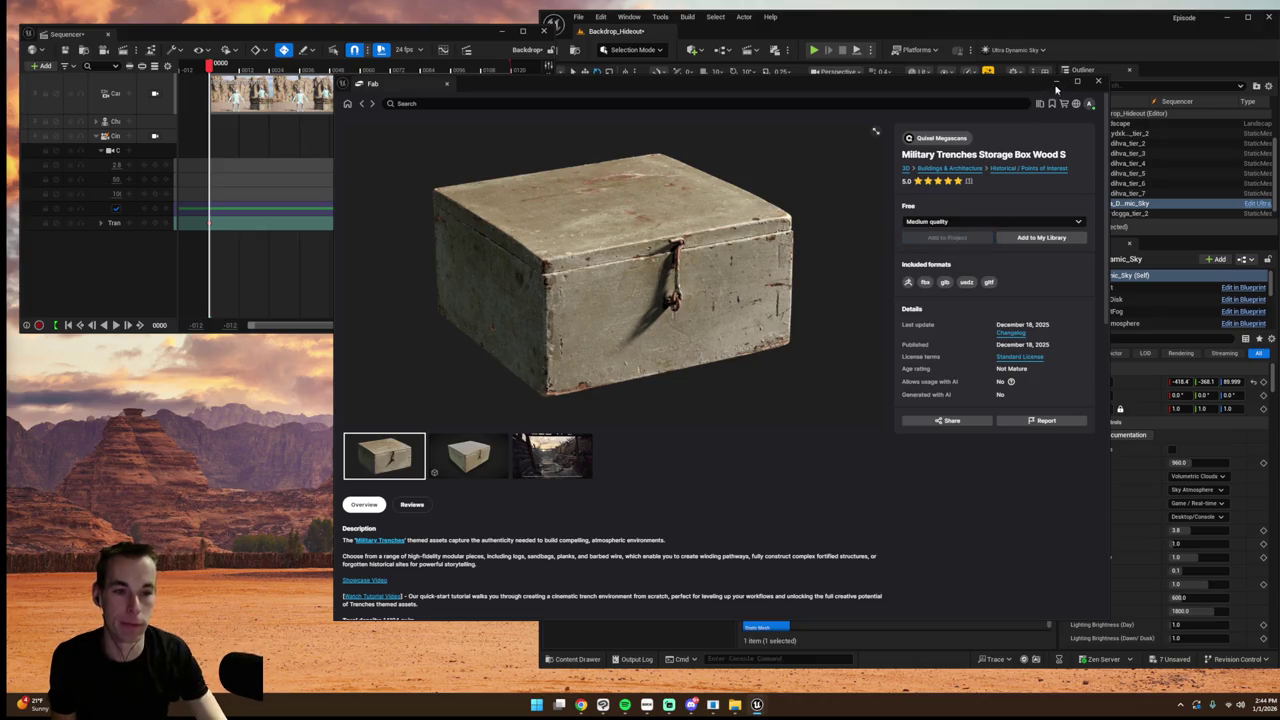
left_click(1056, 86)
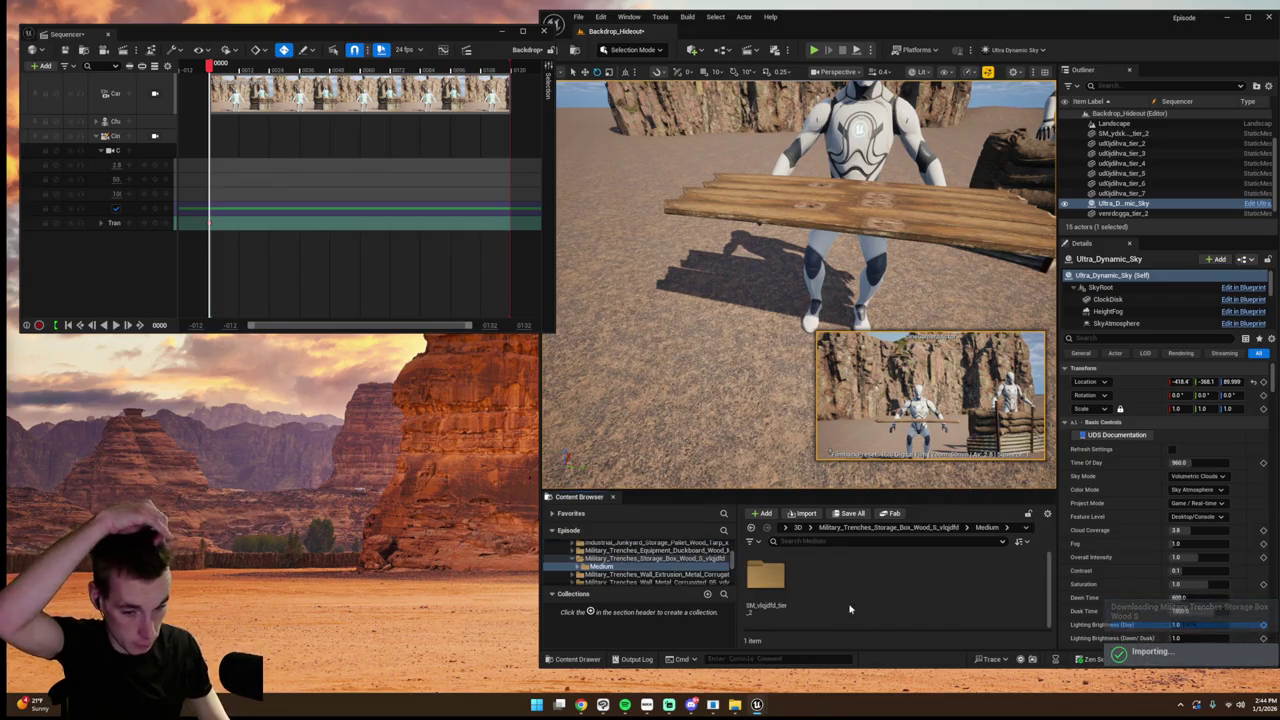
- Place the storage box mesh beside the seated mannequin, scaled to about 2.4 times its size
double_click(766, 575)
double_click(823, 575)
left_click_drag(766, 580, 765, 291)
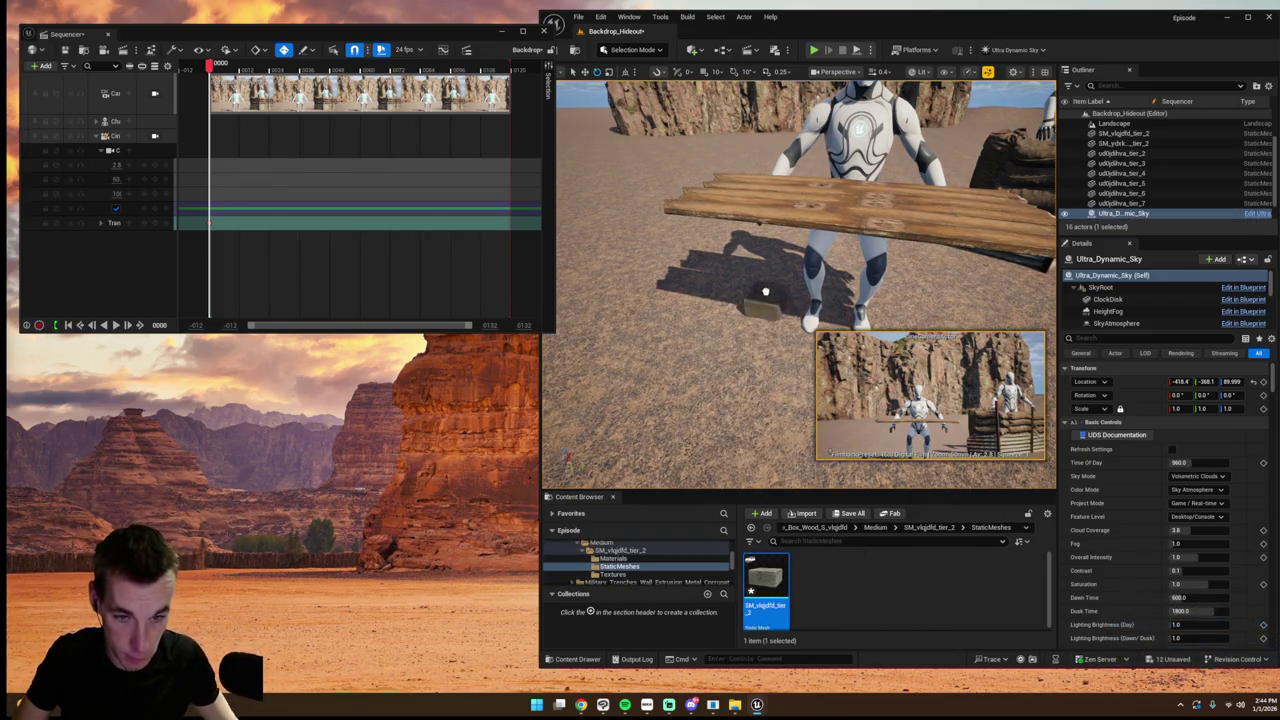
key("f")
left_click_drag(1221, 421, 1260, 421)
key("w")
mouse_move(740, 290)
left_mouse_down()
mouse_move(770, 290)
mouse_move(815, 335)
left_mouse_up()
- Stack two duplicated boxes on top, turning the upper box about 30 degrees
key("e")
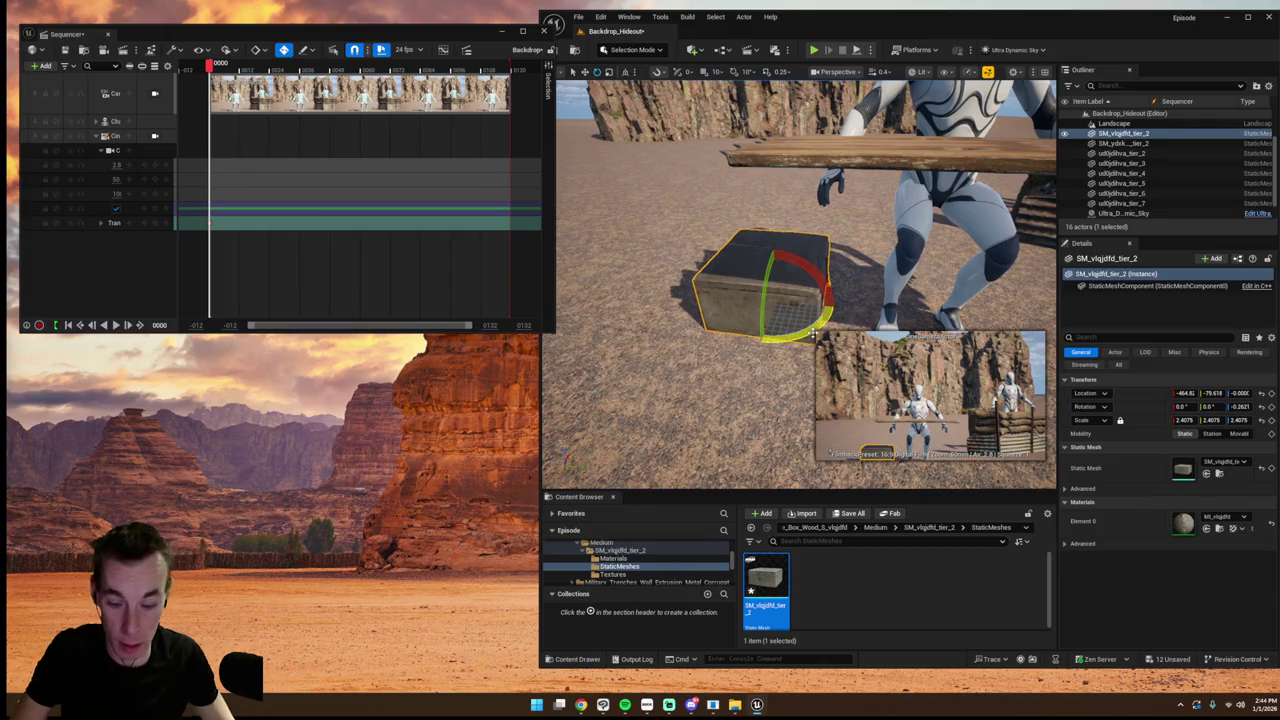
key("ctrl+d")
key("w")
left_click_drag(772, 265, 766, 222)
key("e")
mouse_move(800, 292)
left_mouse_down()
mouse_move(813, 268)
mouse_move(730, 265)
mouse_move(736, 296)
mouse_move(715, 215)
mouse_move(732, 247)
left_mouse_up()
key("f")
key("w")
key("ctrl+d")
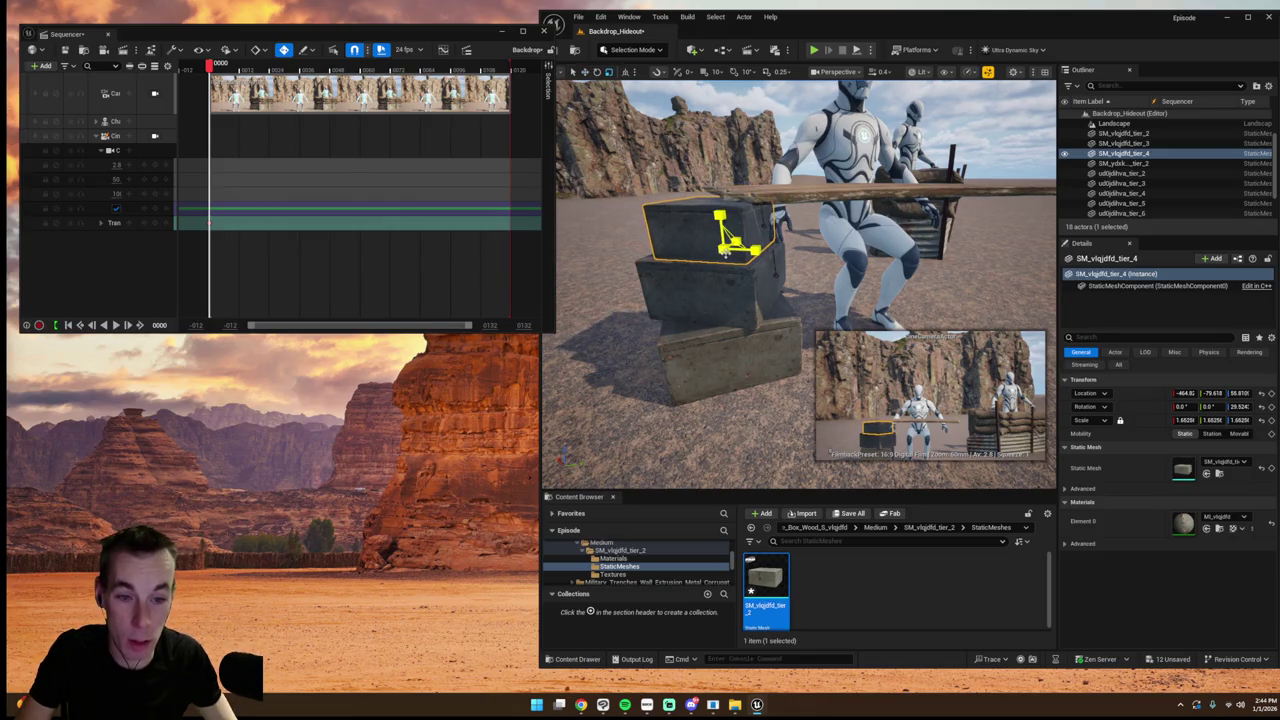
- Select the whole three-box stack and slide it along X
key("w")
left_click(750, 335)
left_click(720, 275, "ctrl")
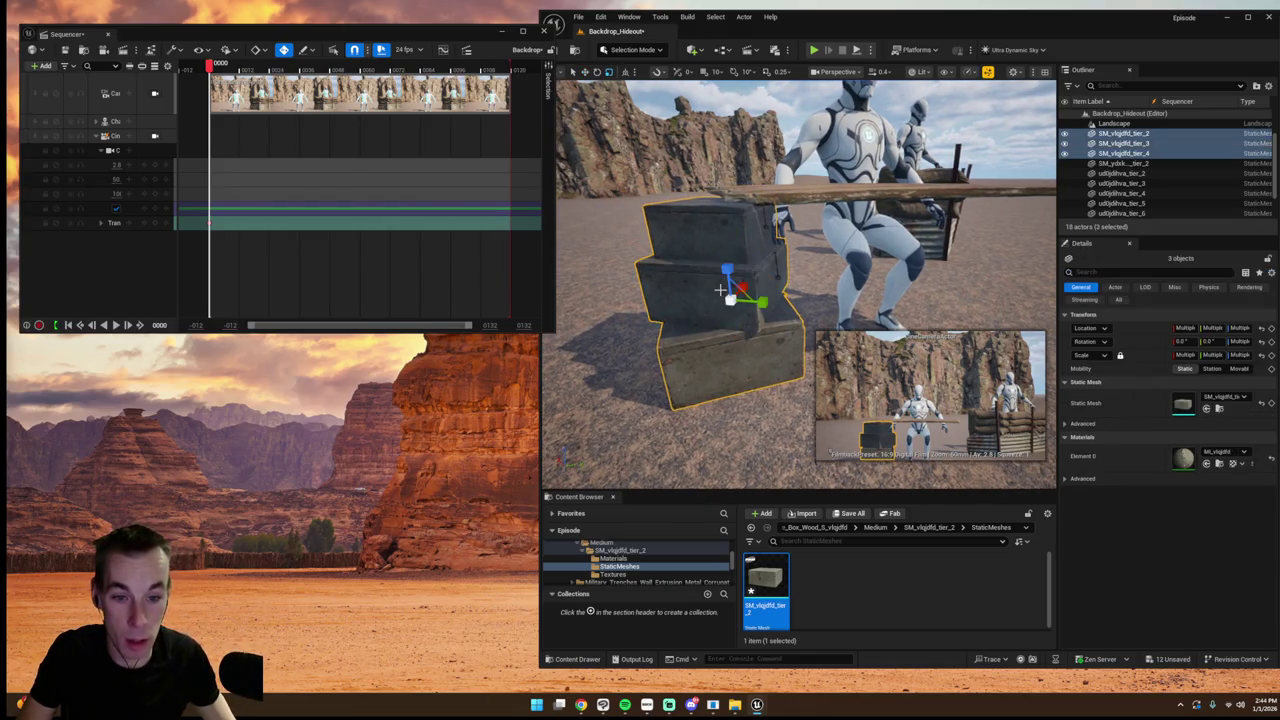
key("f")
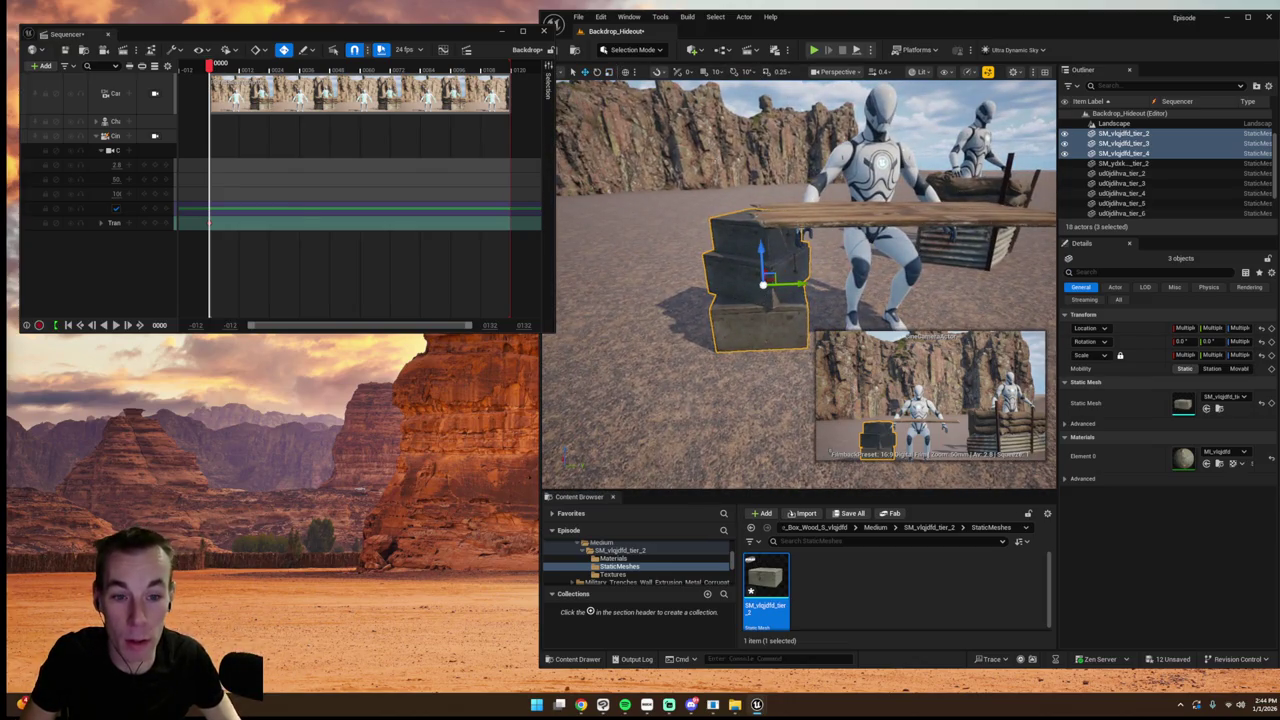
left_click_drag(806, 287, 832, 283)
left_click(700, 400)
scroll(800, 285, "up", 3)
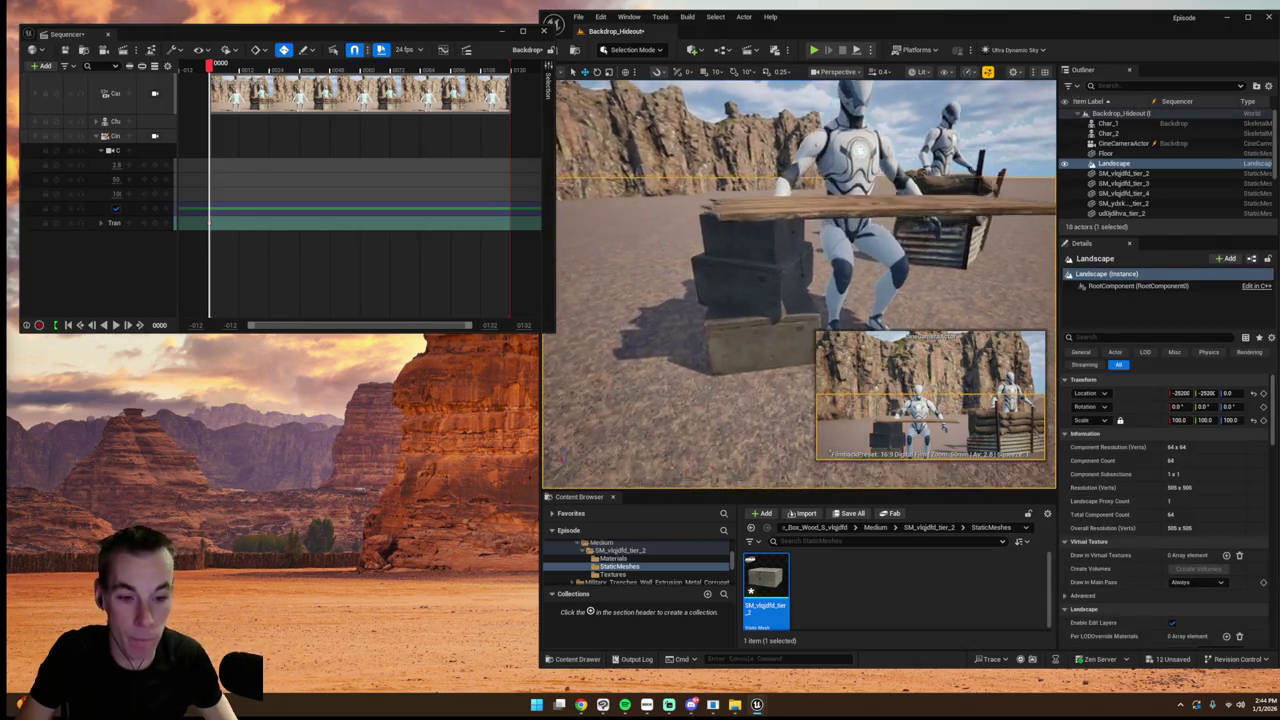
- Pilot the viewport through the CineCameraActor to check the box stack in the shot
scroll(800, 285, "up", 3)
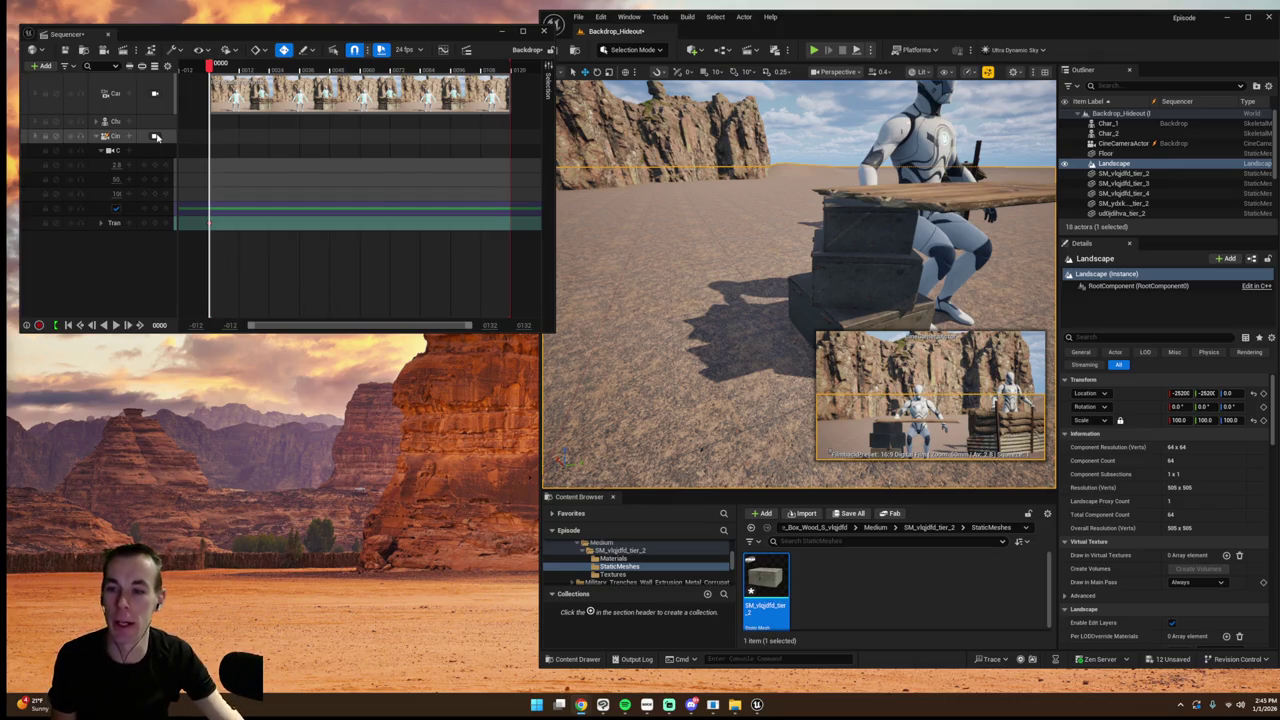
left_click(154, 136)
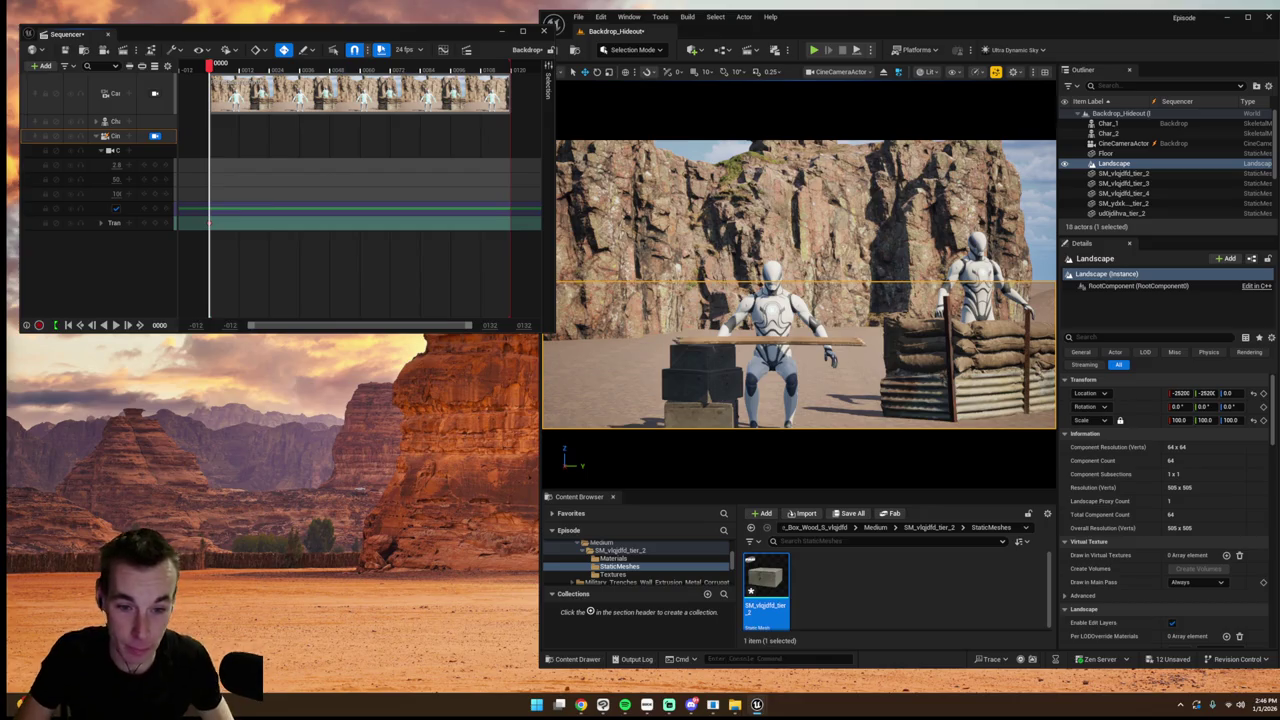
- Select the three stacked boxes and save the Backdrop_Hideout level
left_click(720, 393)
left_click(720, 375, "ctrl")
left_click(714, 402, "ctrl")
key("ctrl+s")
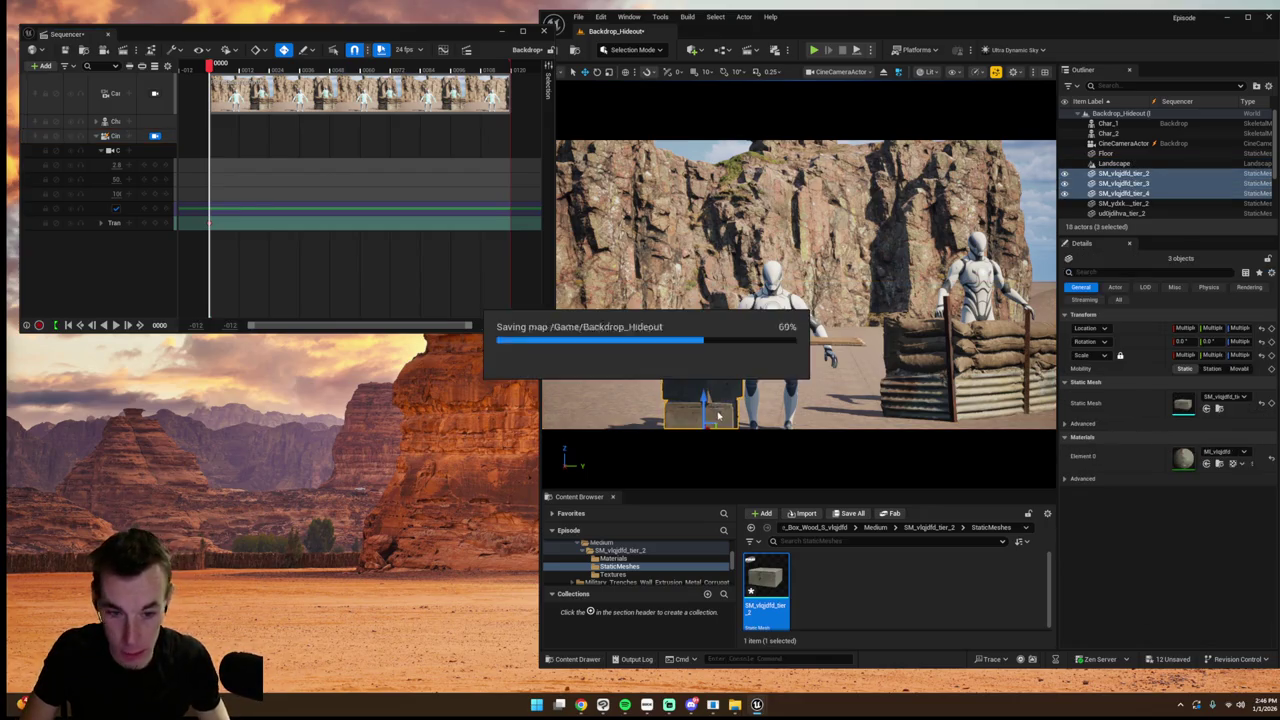
- Unlock the cinematic camera and shift the box stack along X under the tabletop
left_click(154, 135)
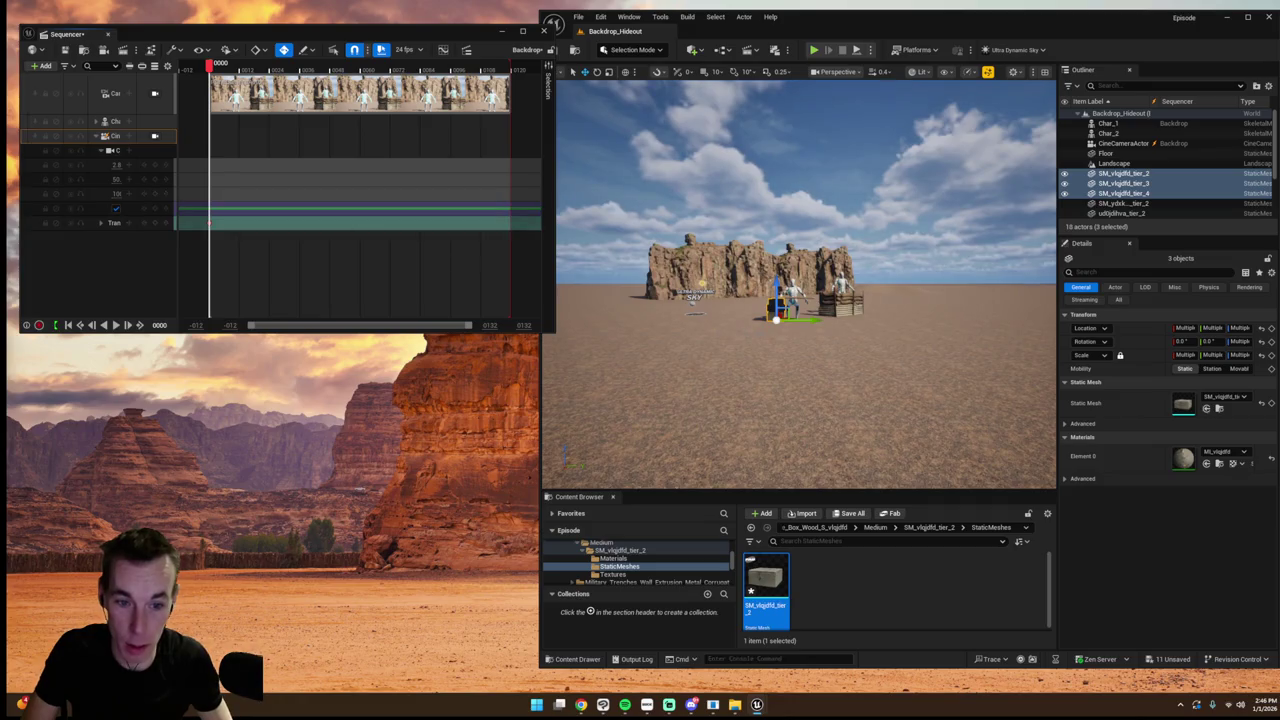
mouse_move(801, 321)
left_mouse_down()
mouse_move(852, 326)
mouse_move(816, 357)
left_mouse_up()
key("f")
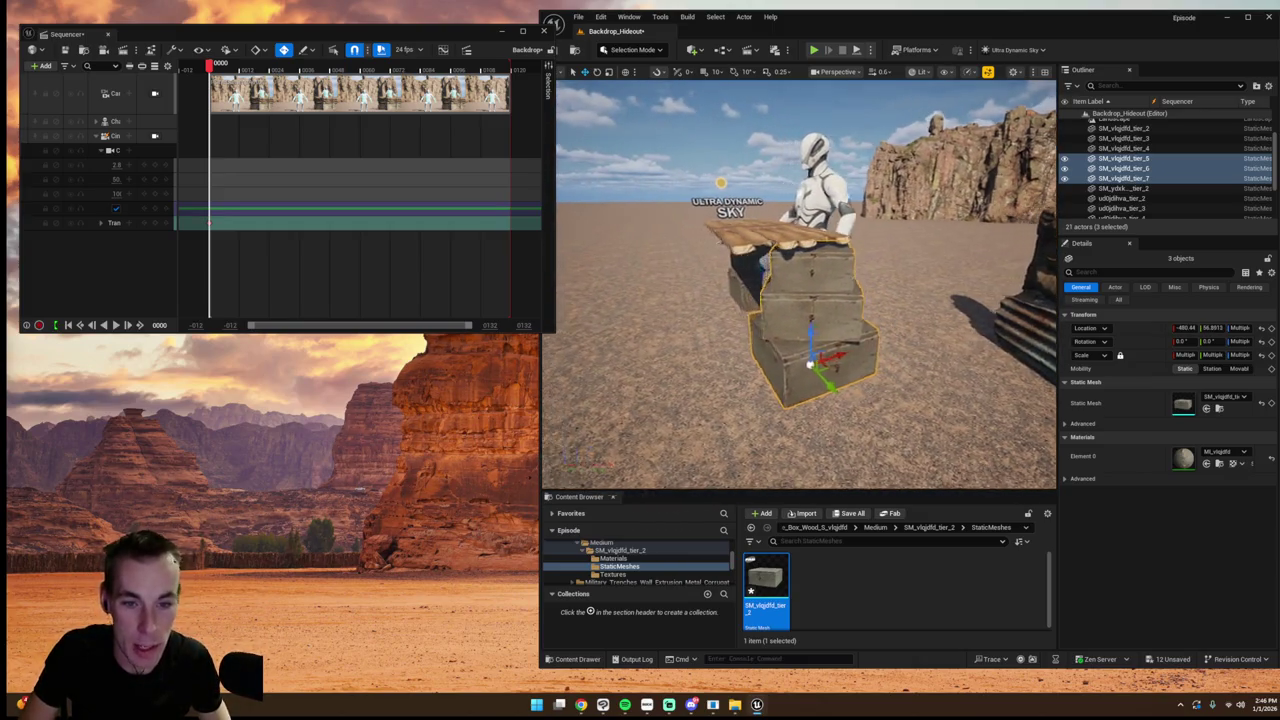
scroll(816, 357, "up", 3)
scroll(848, 408, "down", 2)
scroll(848, 409, "down", 3)
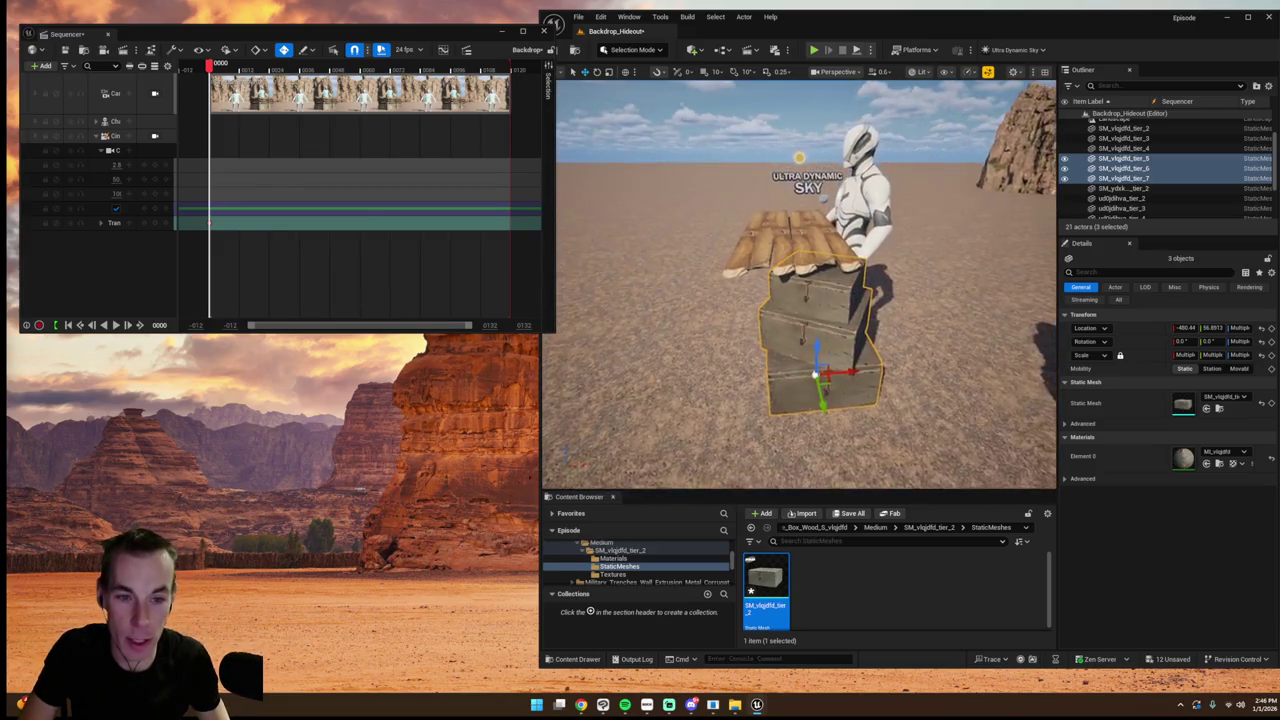
- Select all six tabletop planks and lower them slightly onto the box stack
left_click(798, 230)
left_click(760, 240, "ctrl")
left_click(820, 245, "ctrl")
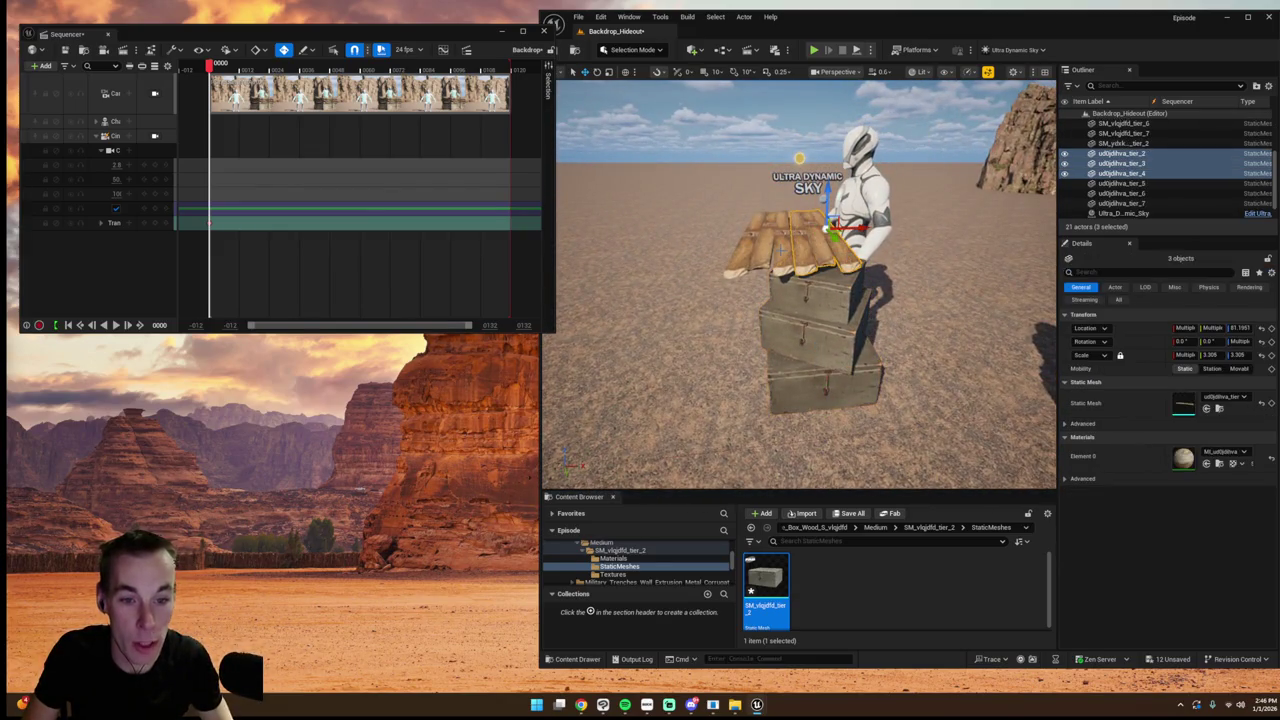
left_click(745, 260, "ctrl")
left_click(840, 255, "ctrl")
left_click(745, 255, "ctrl")
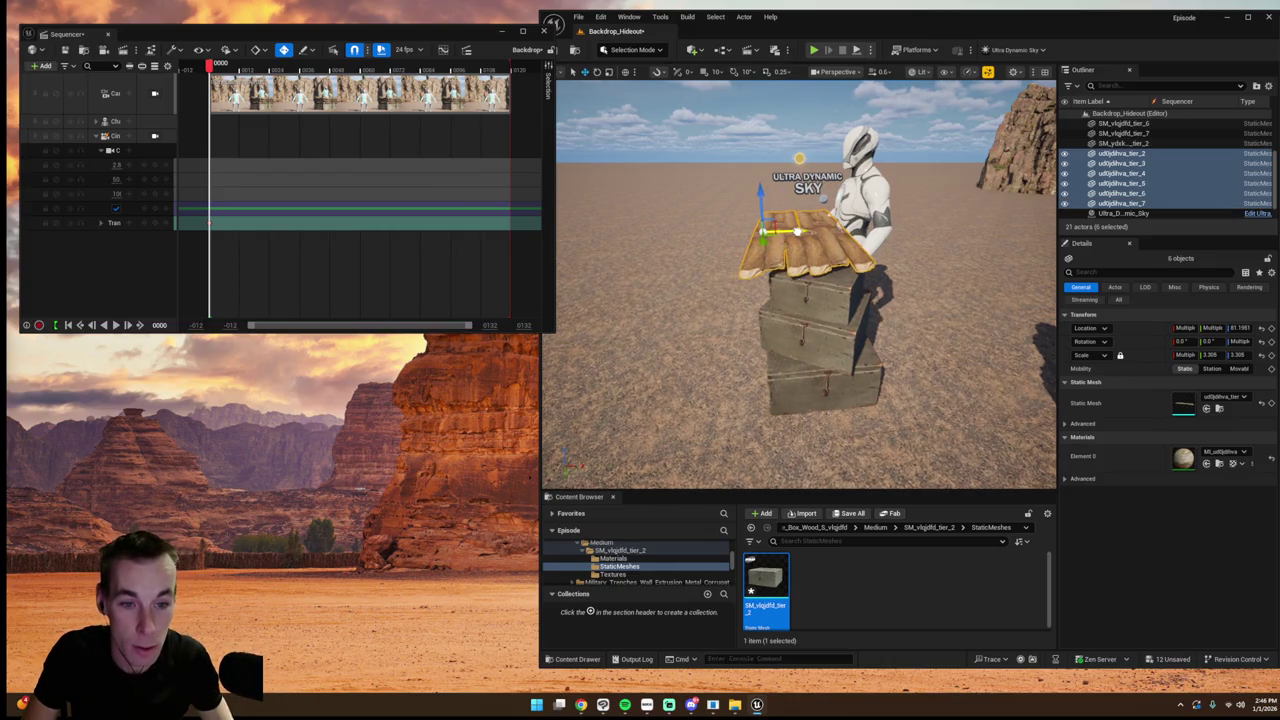
left_click_drag(764, 203, 764, 207)
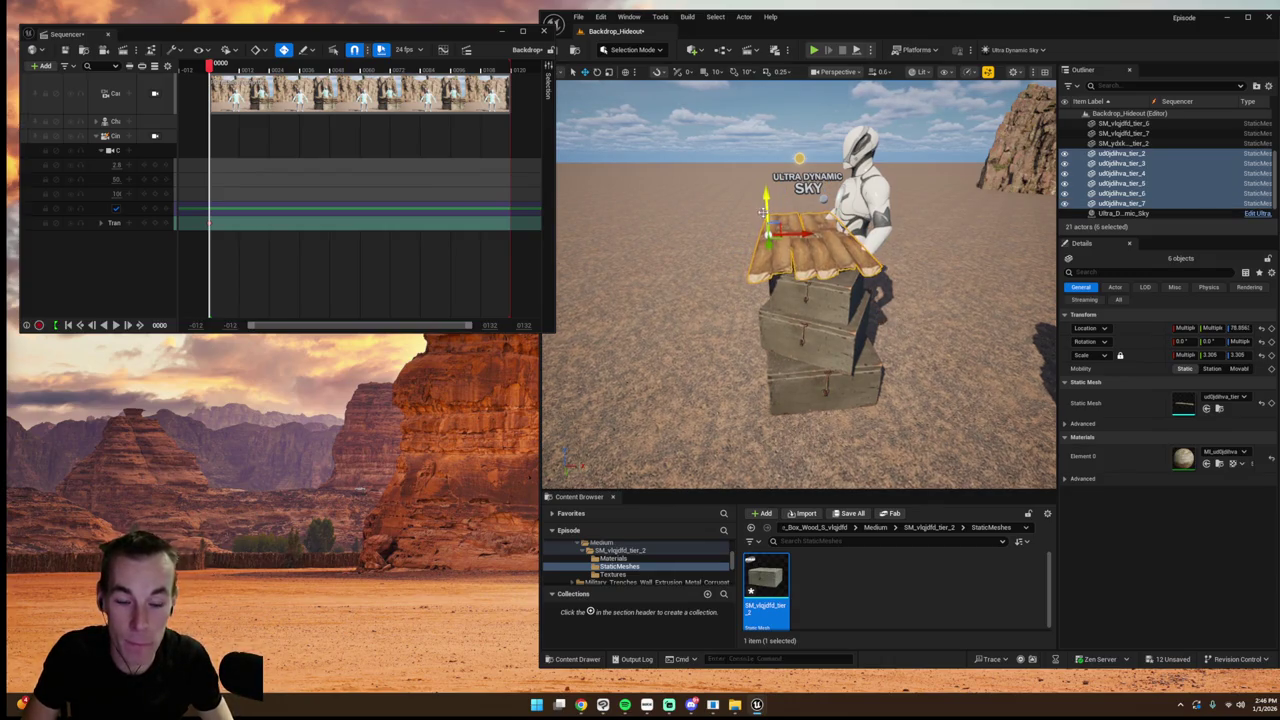
left_click(790, 240)
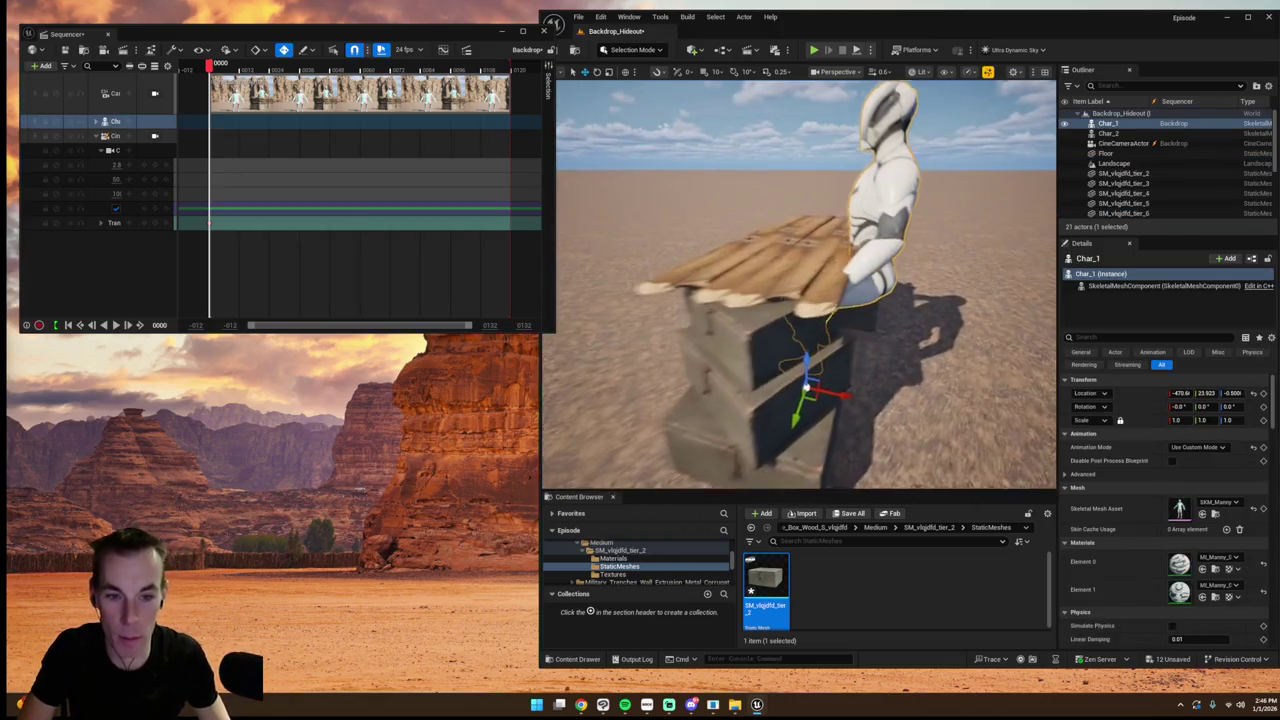
- Enter Animation Mode on Char_1's global_ctrl, save everything, and return to the sequence camera
left_click(634, 49)
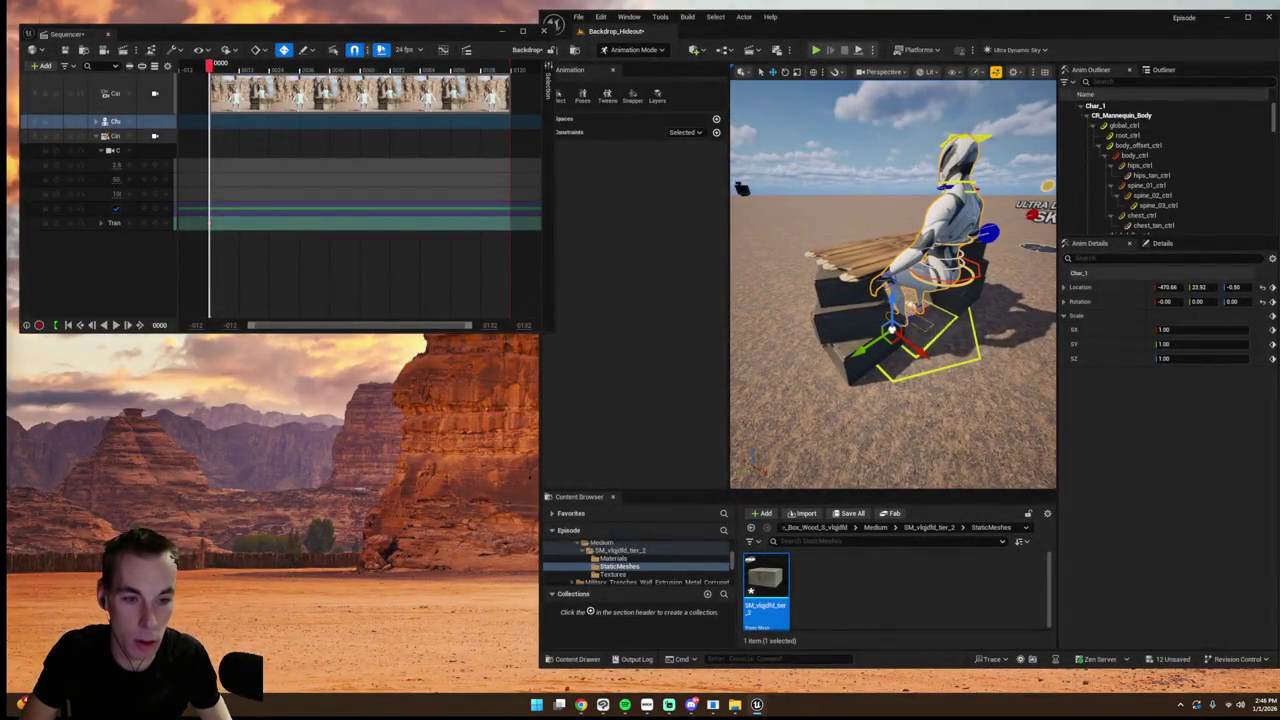
left_click(975, 345)
key("f")
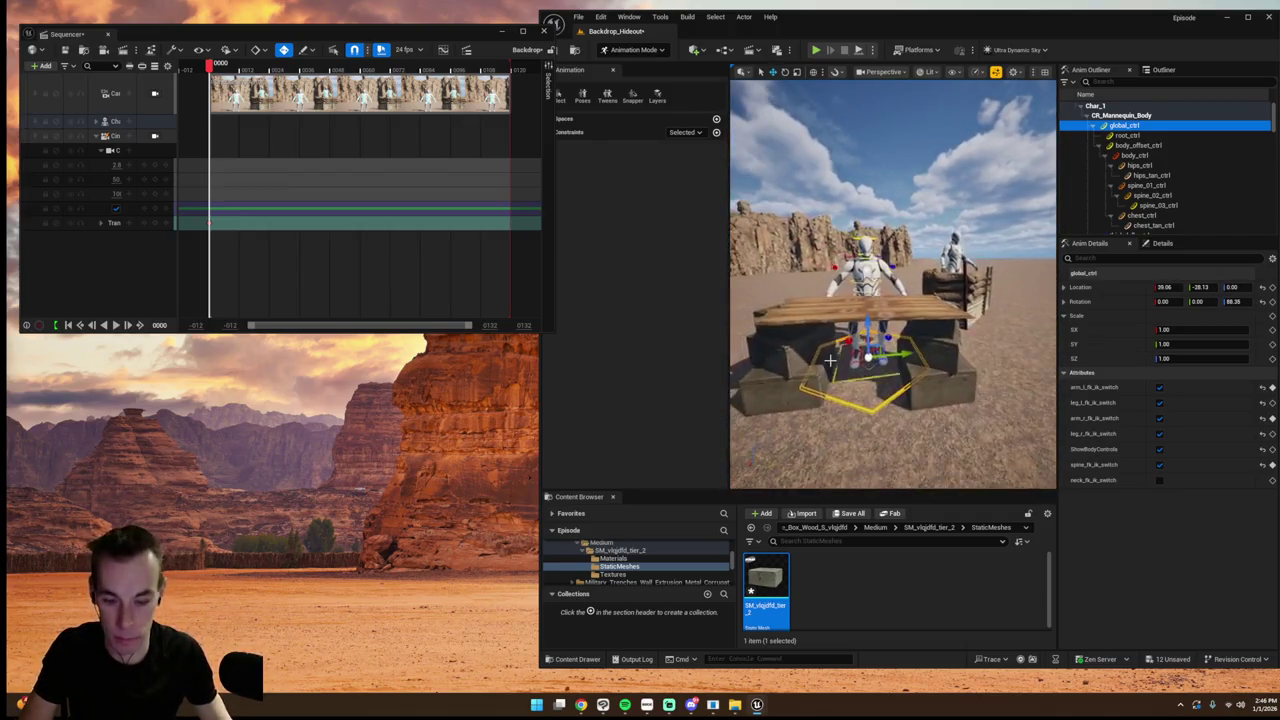
key("ctrl+s")
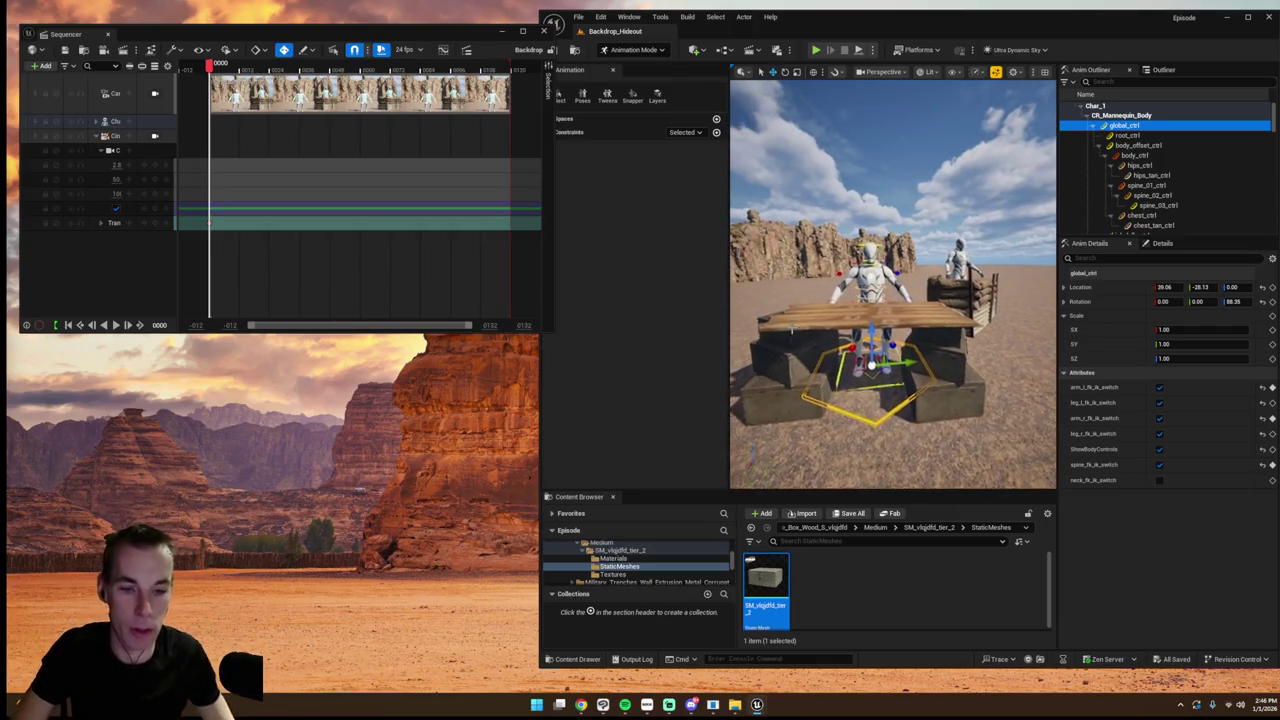
left_click(154, 135)
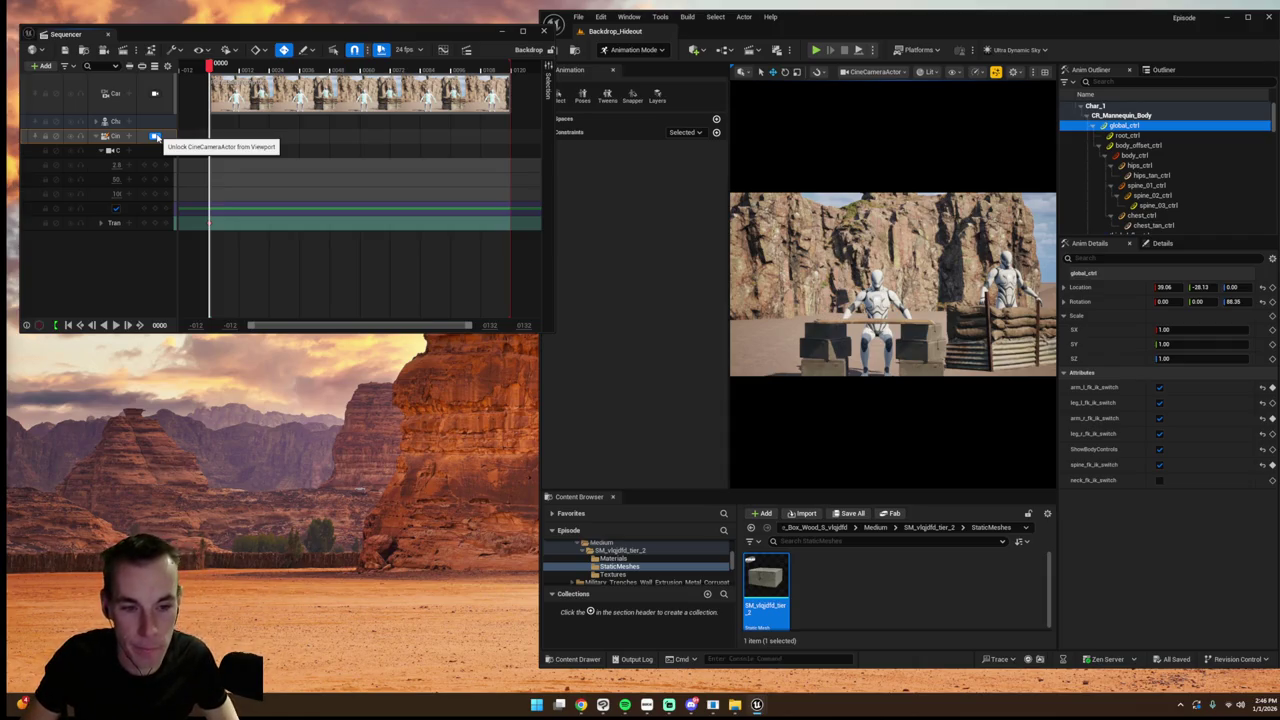
- Unlock the camera view and lengthen the shot section further along the timeline
left_click(155, 136)
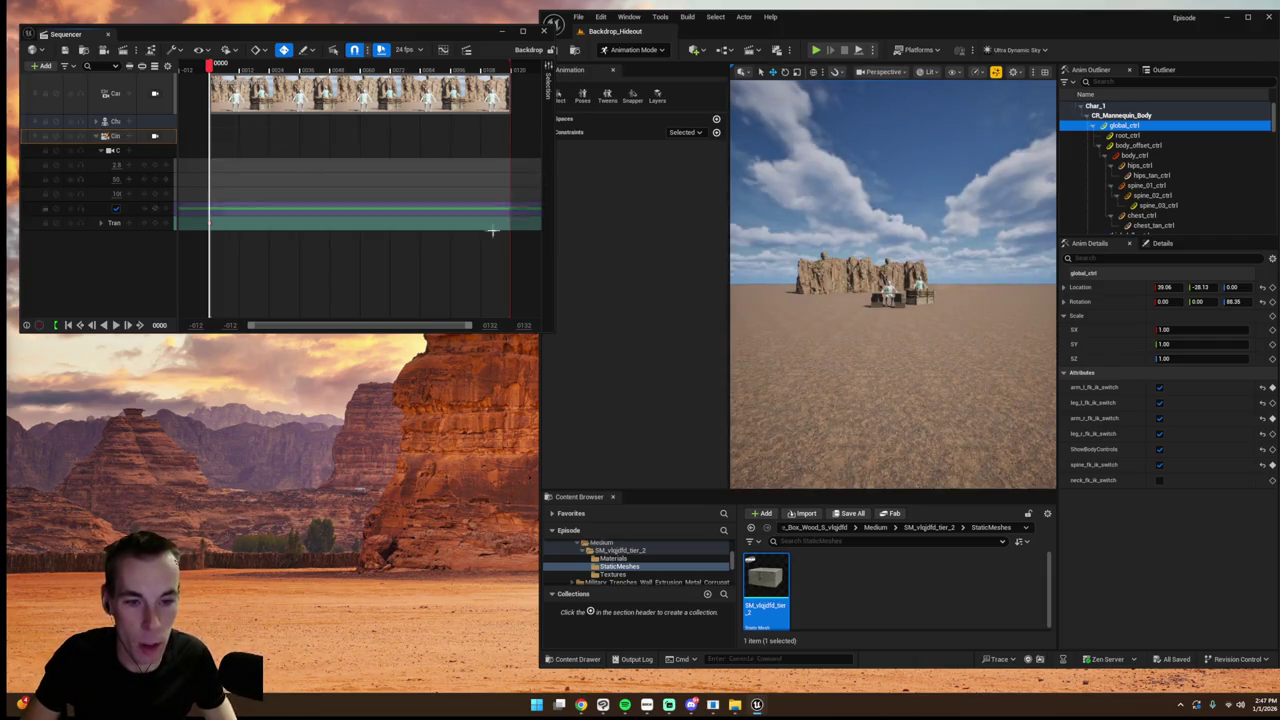
mouse_move(890, 280)
left_mouse_down()
mouse_move(985, 290)
mouse_move(921, 285)
left_mouse_up()
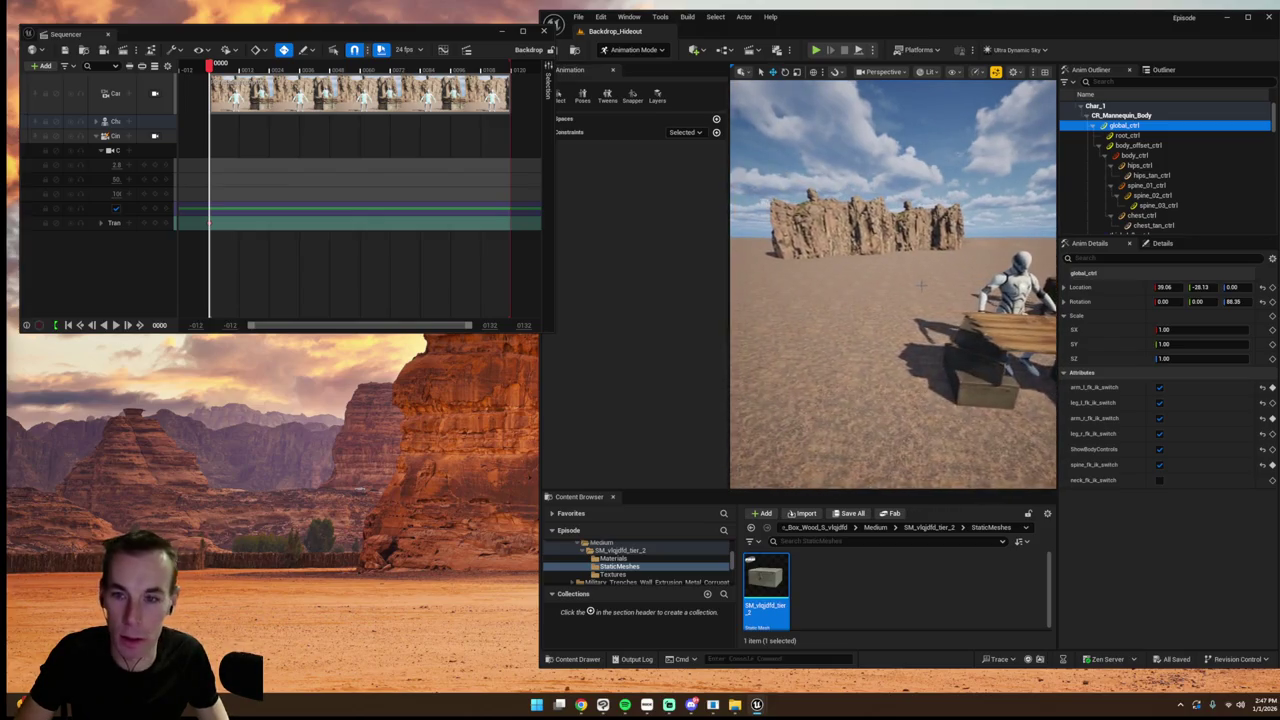
key("super")
key("super")
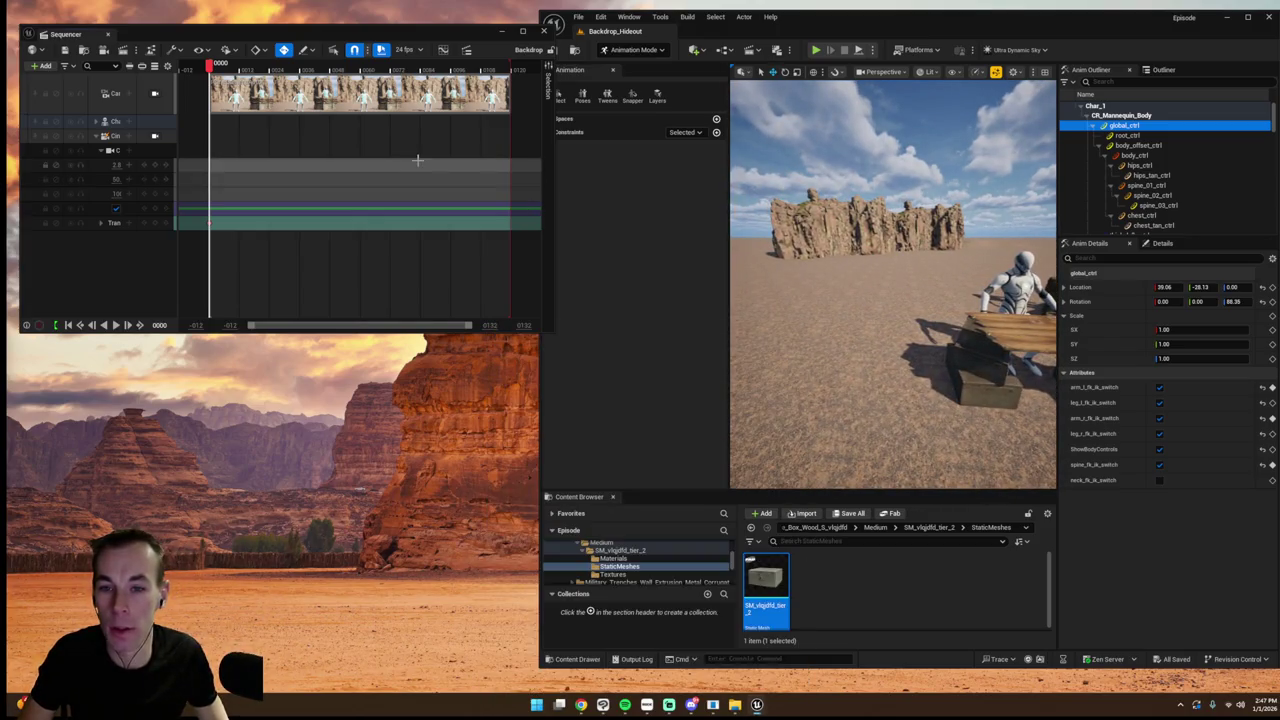
scroll(418, 160, "down", 3)
left_click_drag(355, 95, 545, 95)
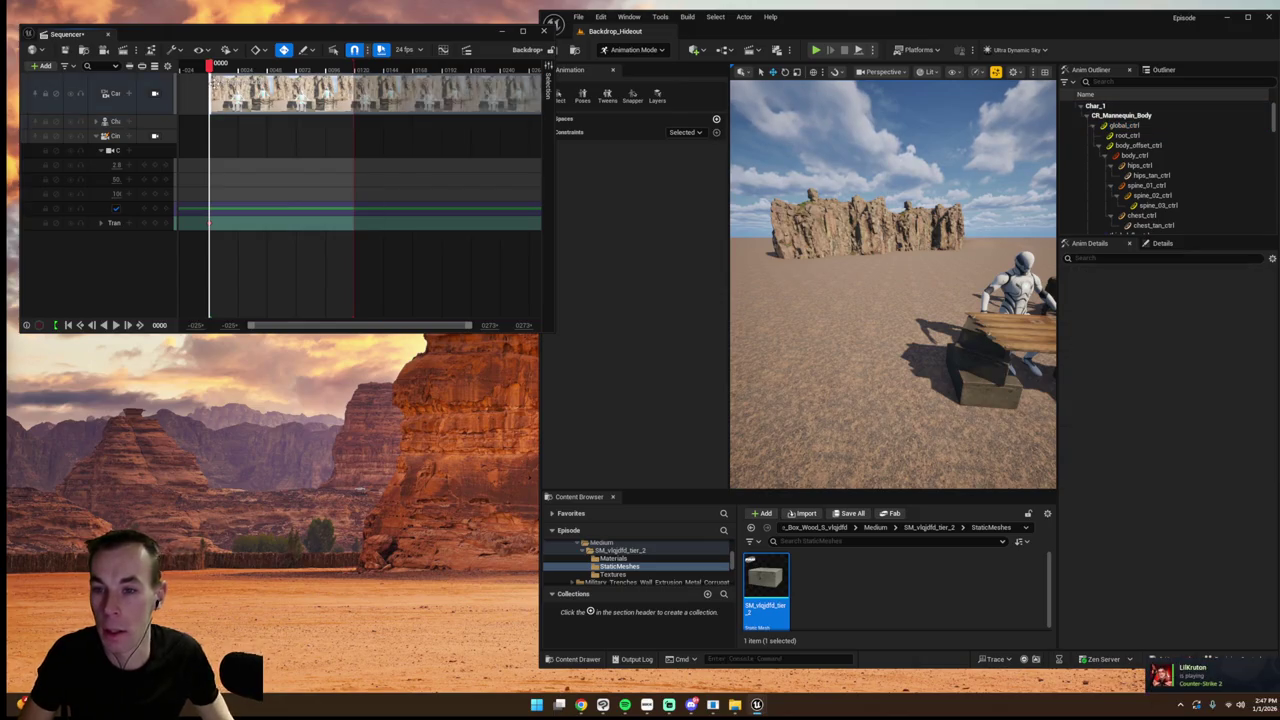
- Switch the sequence from 24 fps to a higher display frame rate
left_click(404, 49)
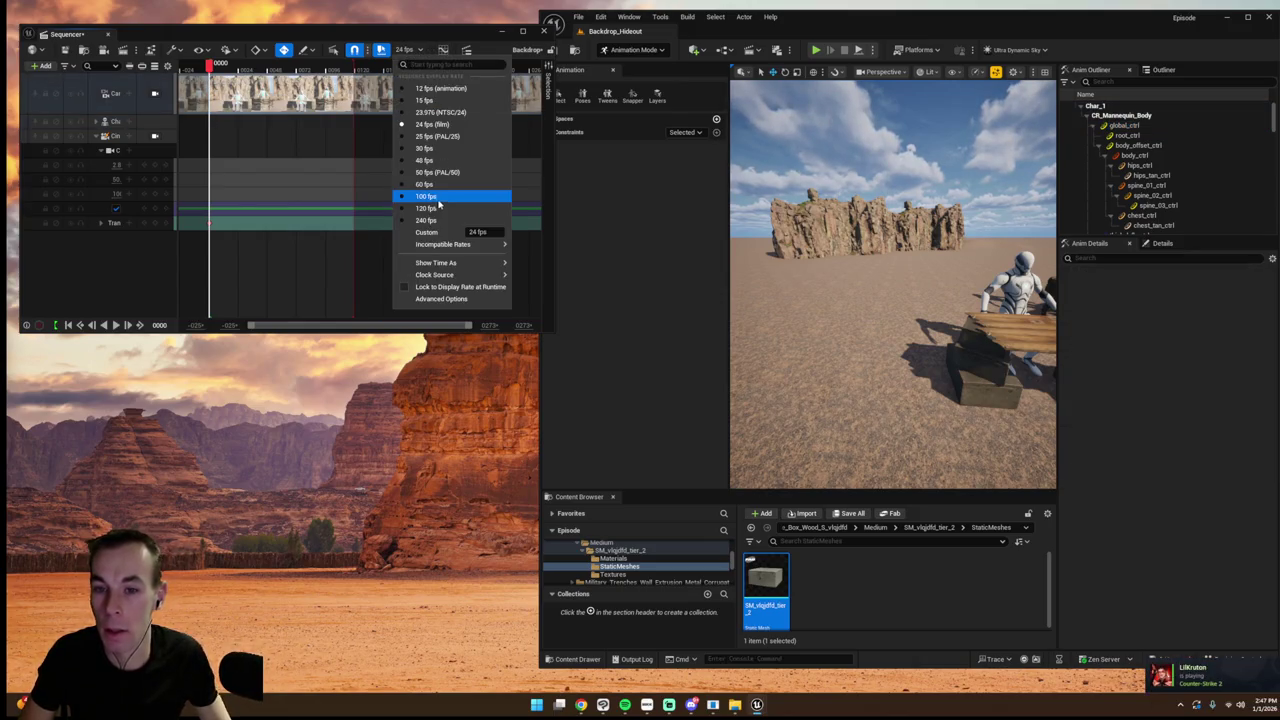
left_click(426, 184)
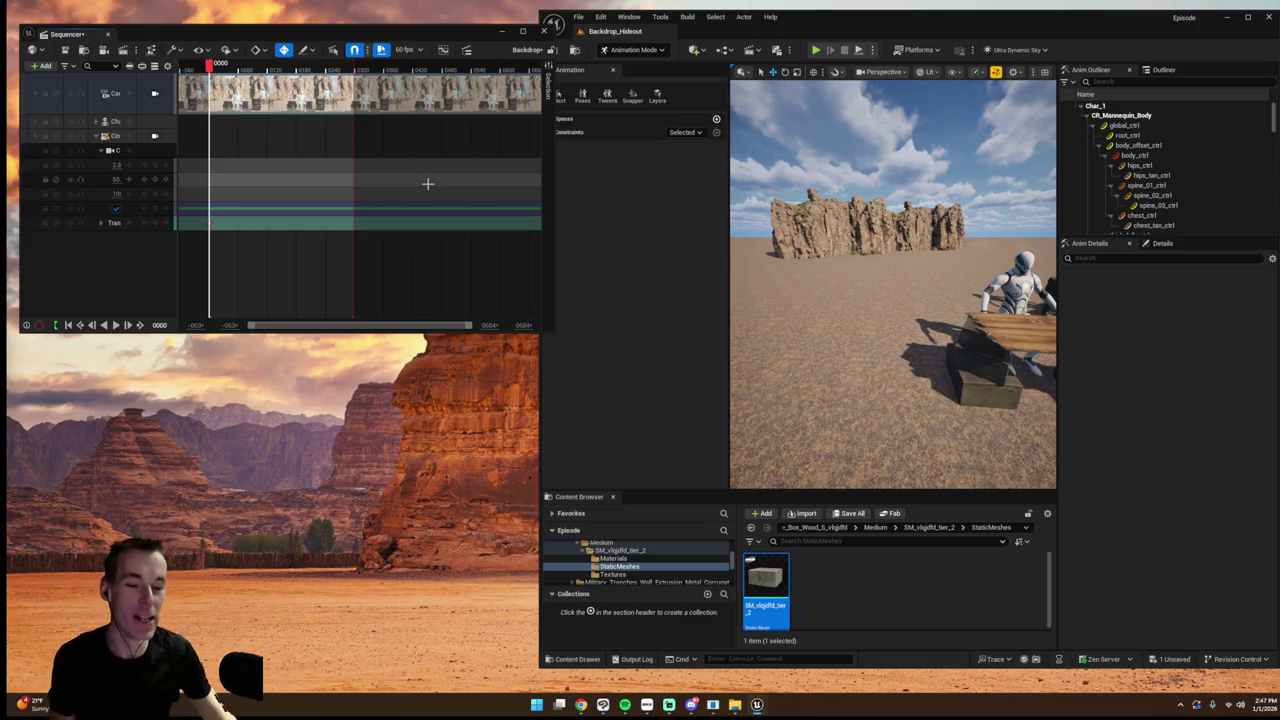
key("w")
key("w")
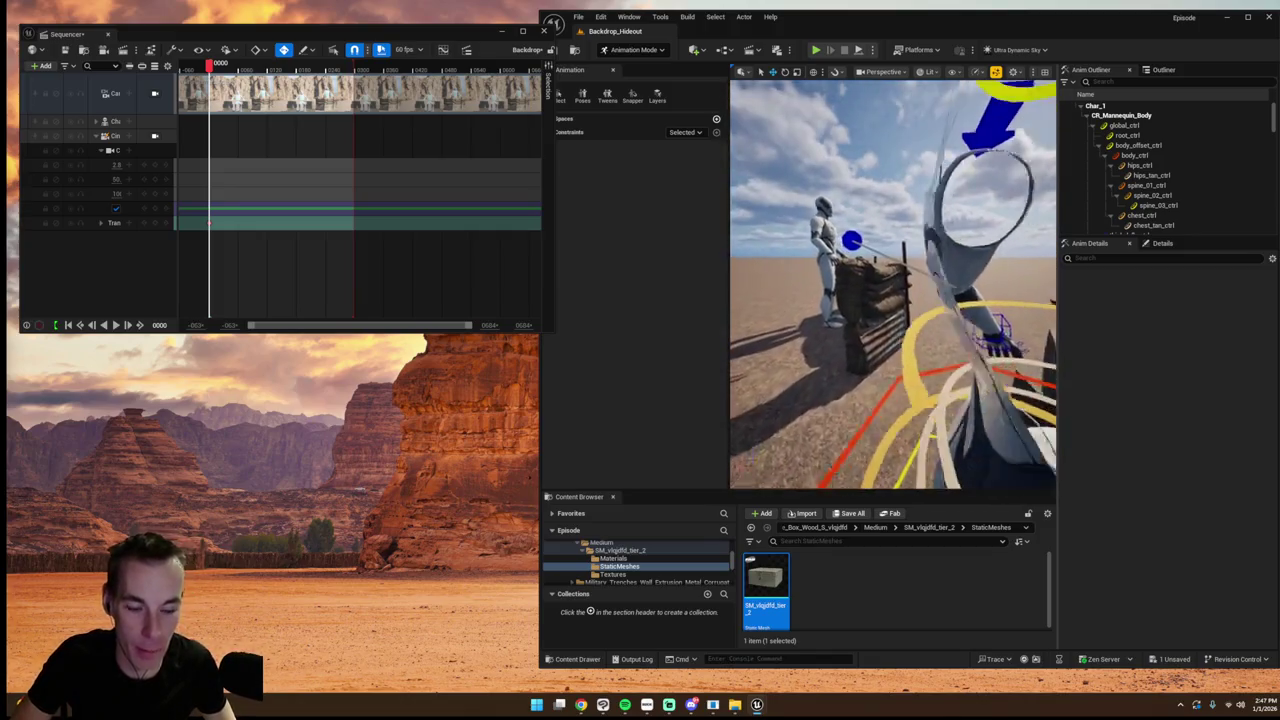
- Lower and slightly tilt the mannequin's body_ctrl so it sits on its crate
key("w")
left_click(1135, 155)
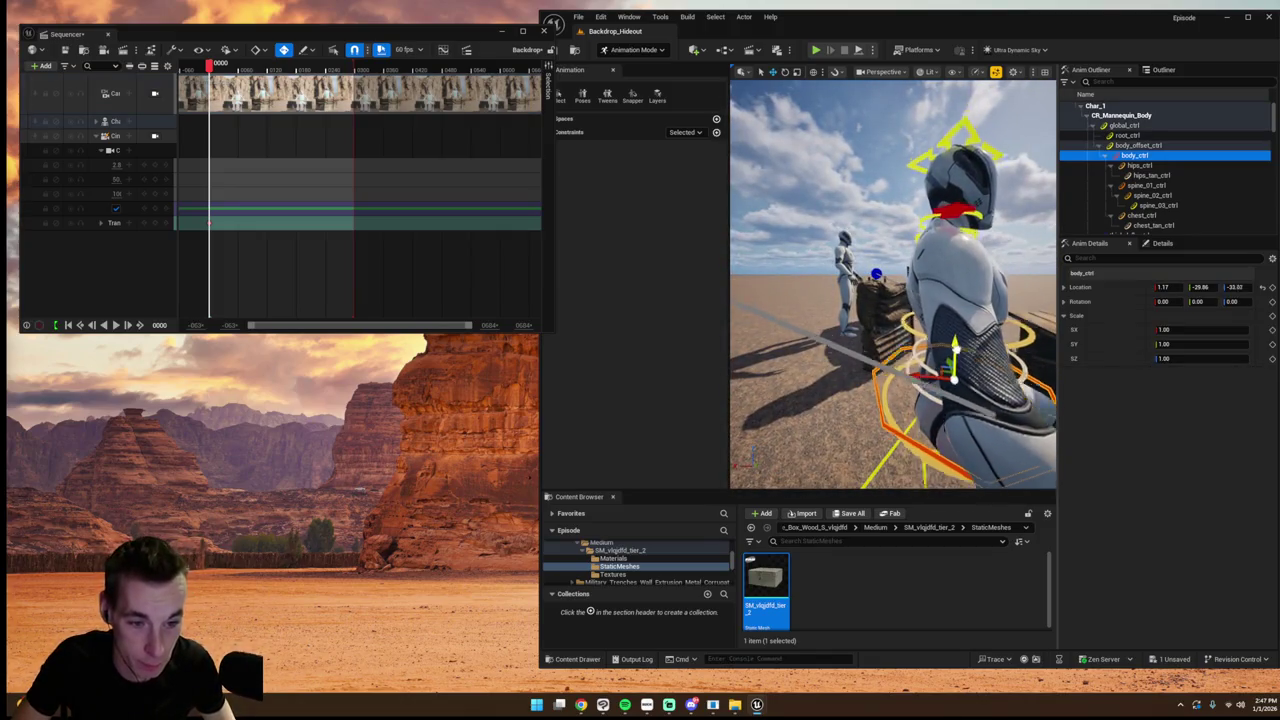
key("w")
key("w")
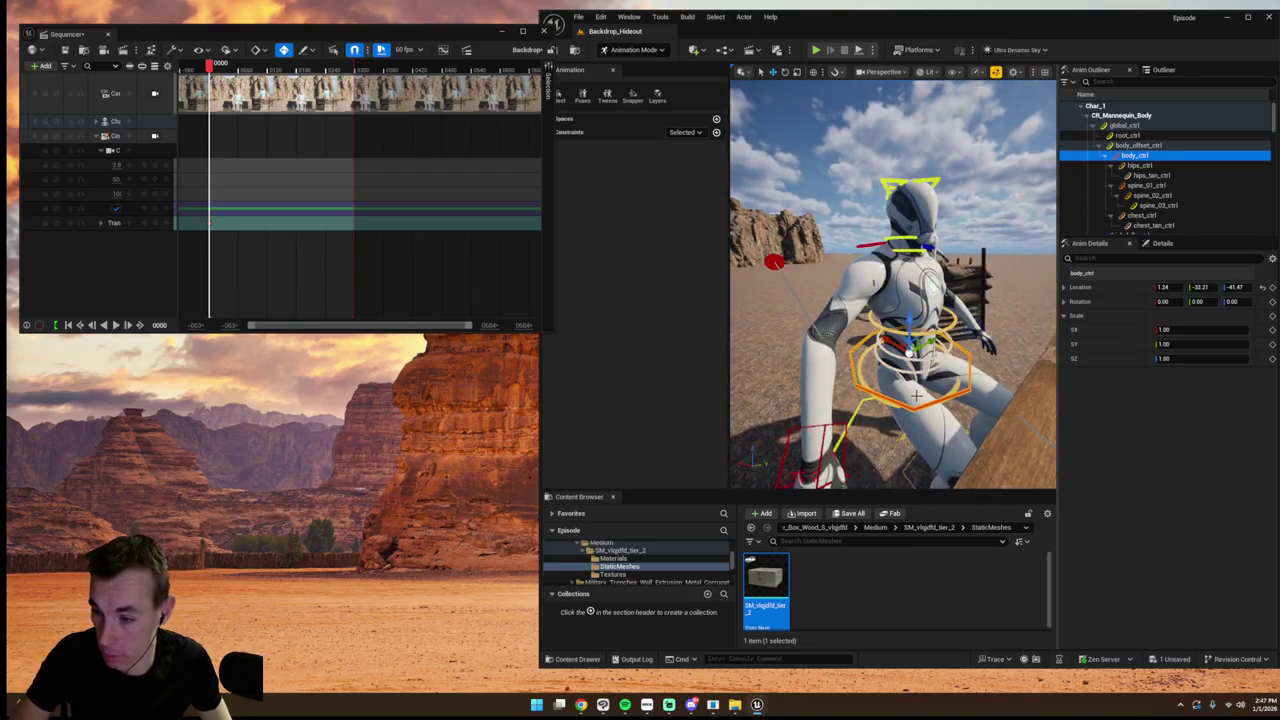
key("w")
key("g")
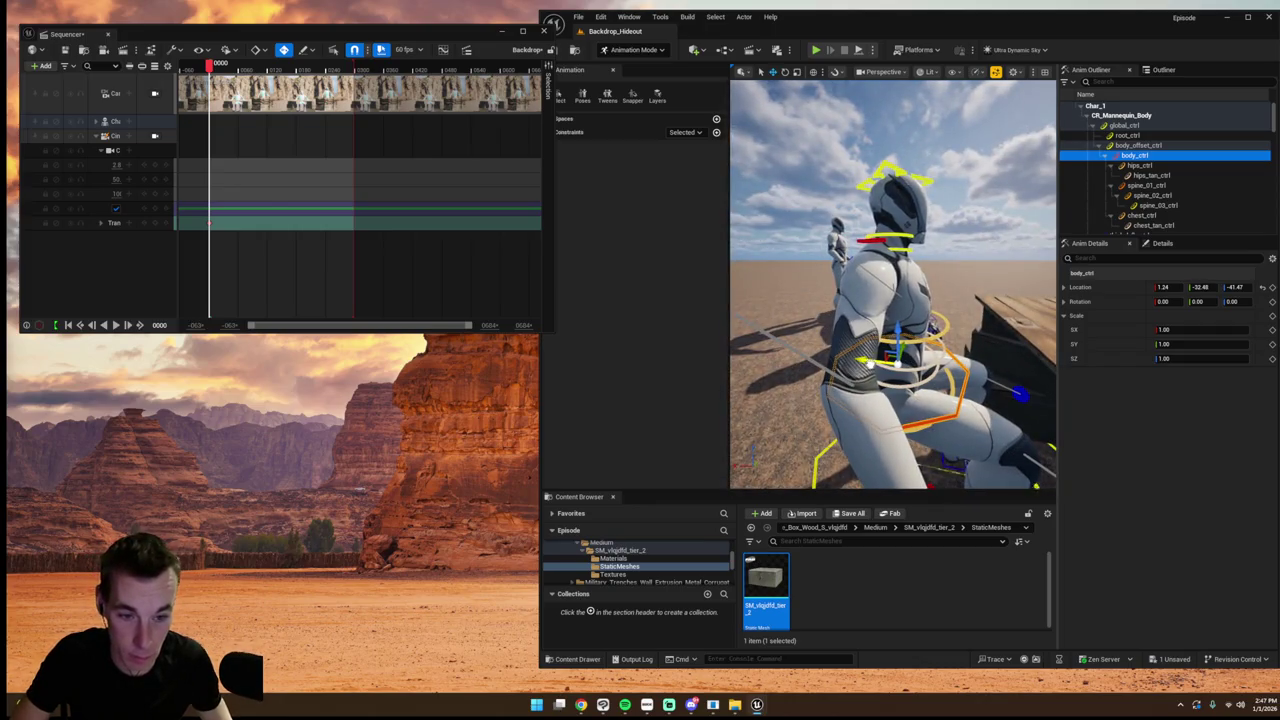
key("w")
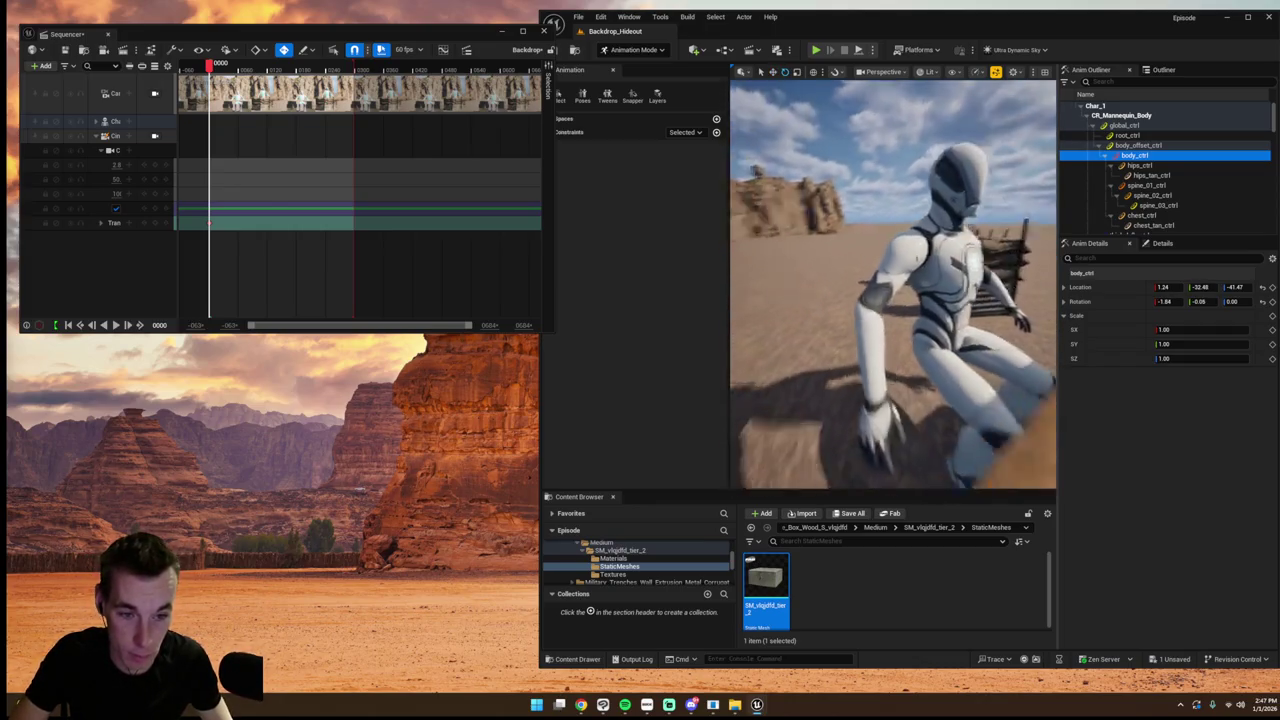
key("s")
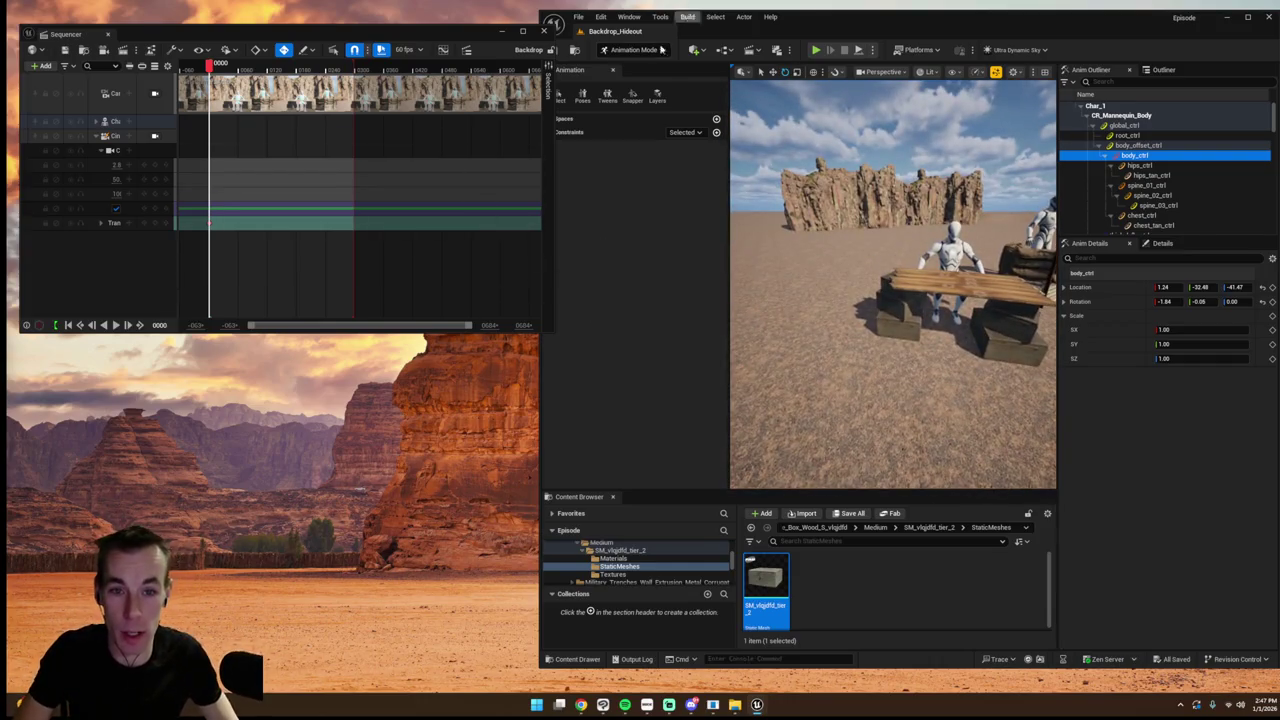
left_click(625, 18)
- Browse the trench search results in the Fab library
left_click(652, 378)
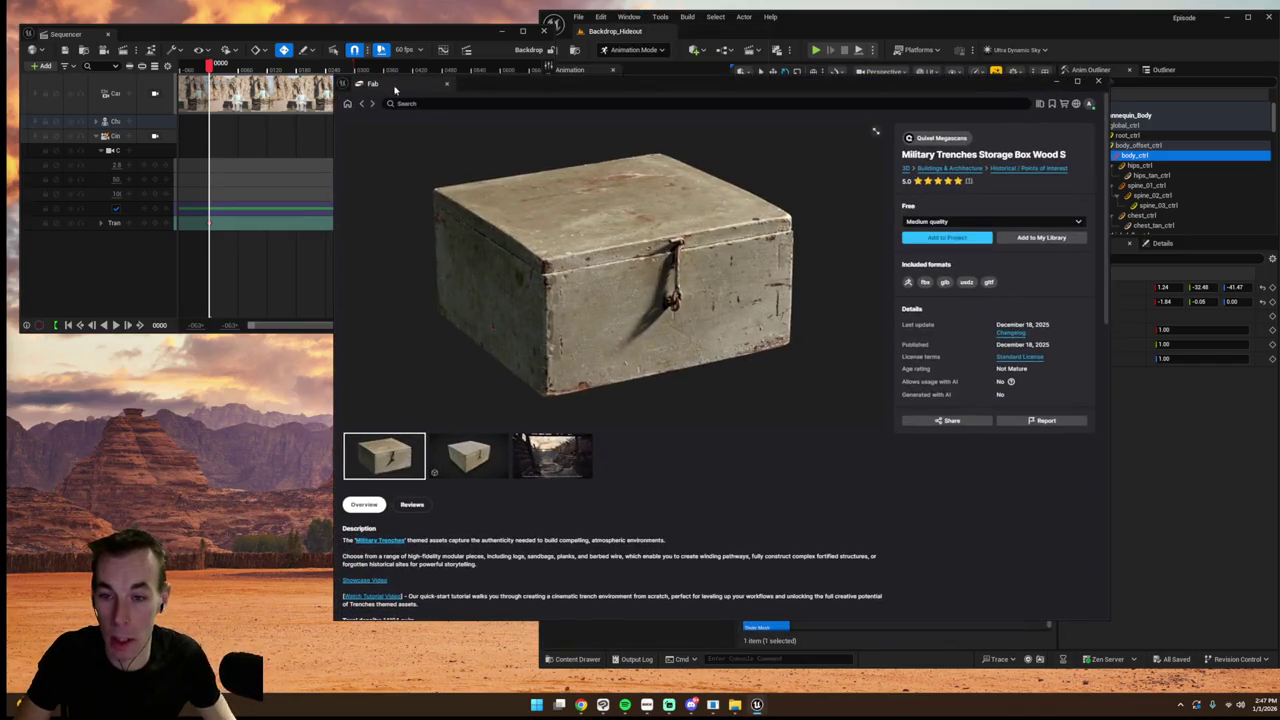
left_click(361, 104)
scroll(676, 257, "down", 10)
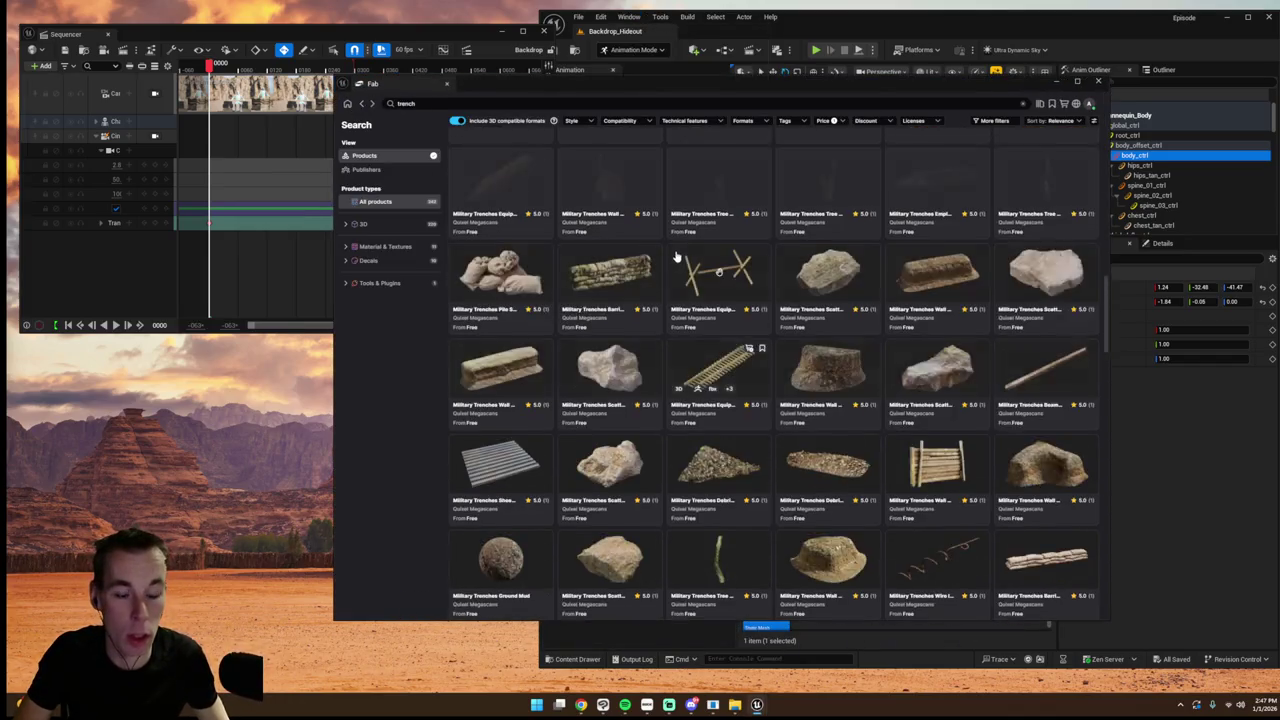
scroll(676, 257, "down", 10)
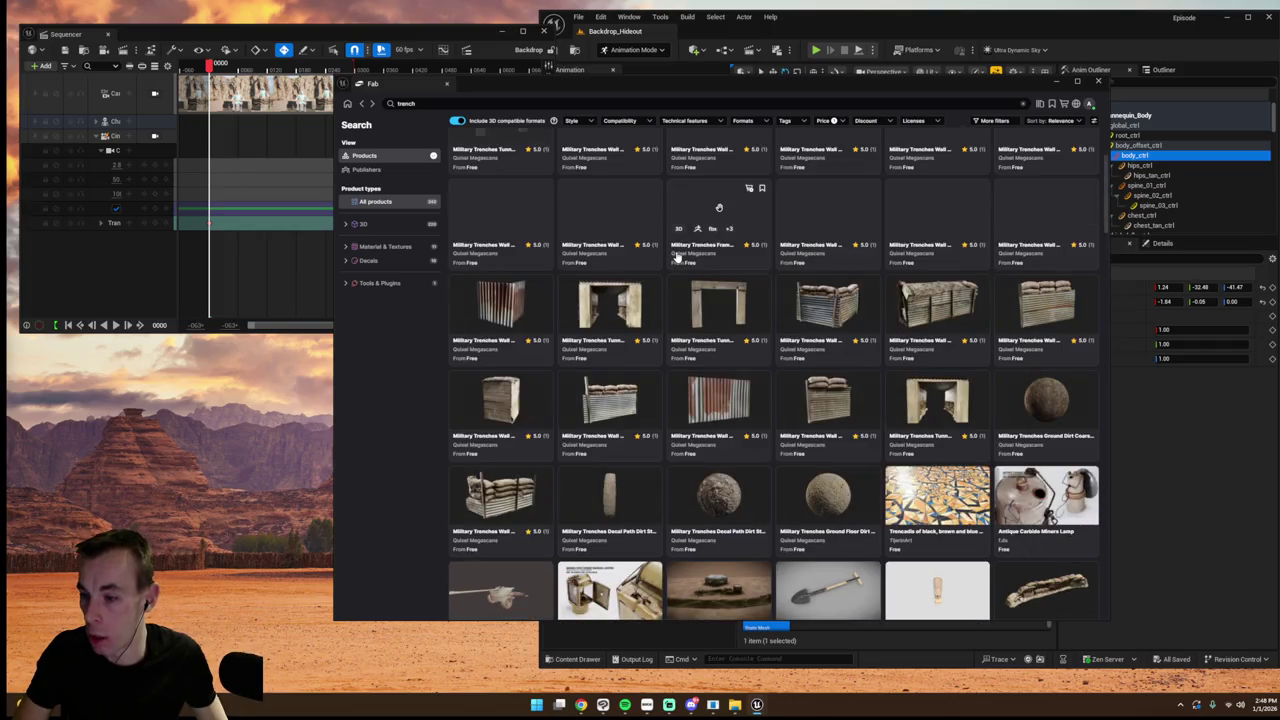
scroll(676, 257, "up", 15)
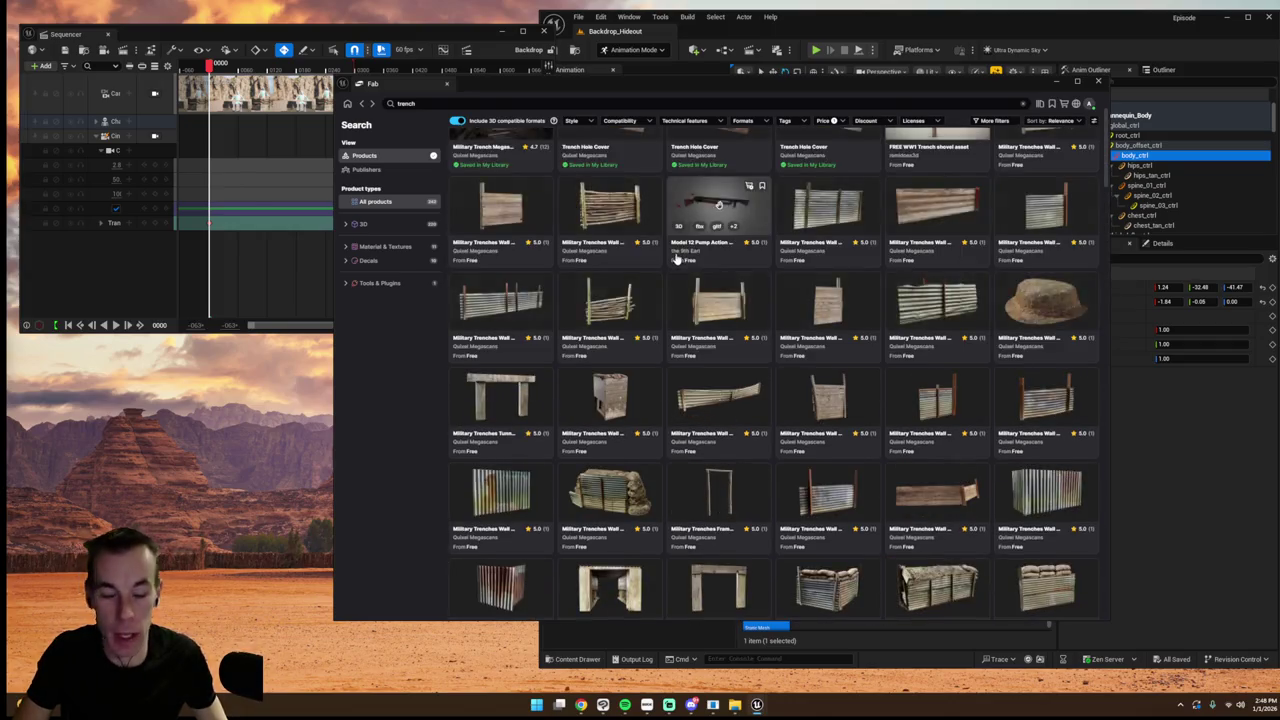
scroll(675, 266, "down", 14)
scroll(675, 266, "down", 5)
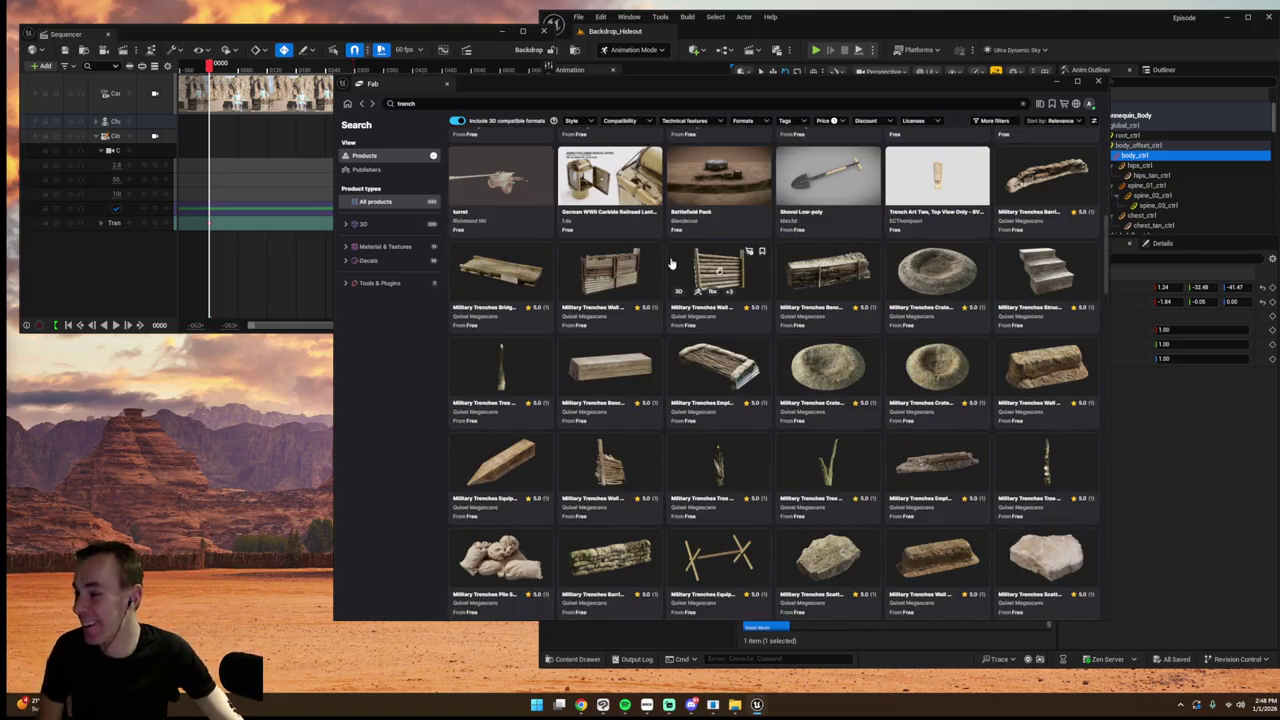
scroll(800, 320, "down", 10)
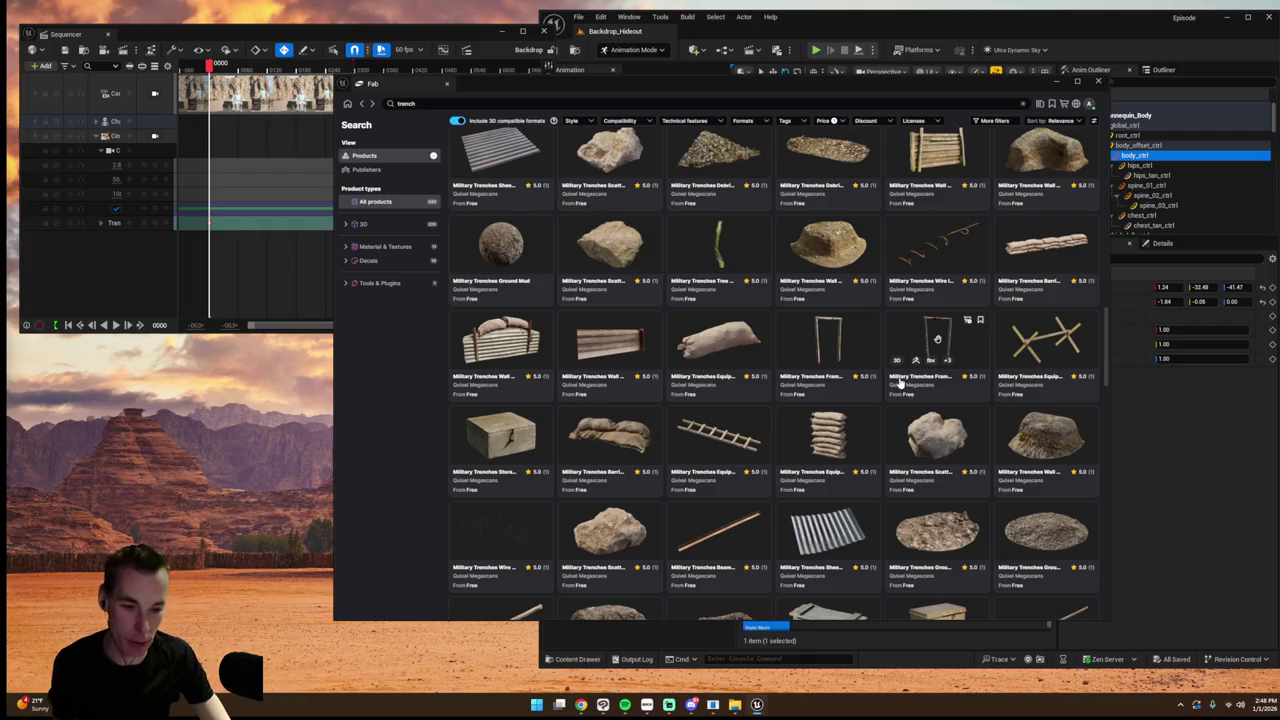
scroll(903, 388, "down", 4)
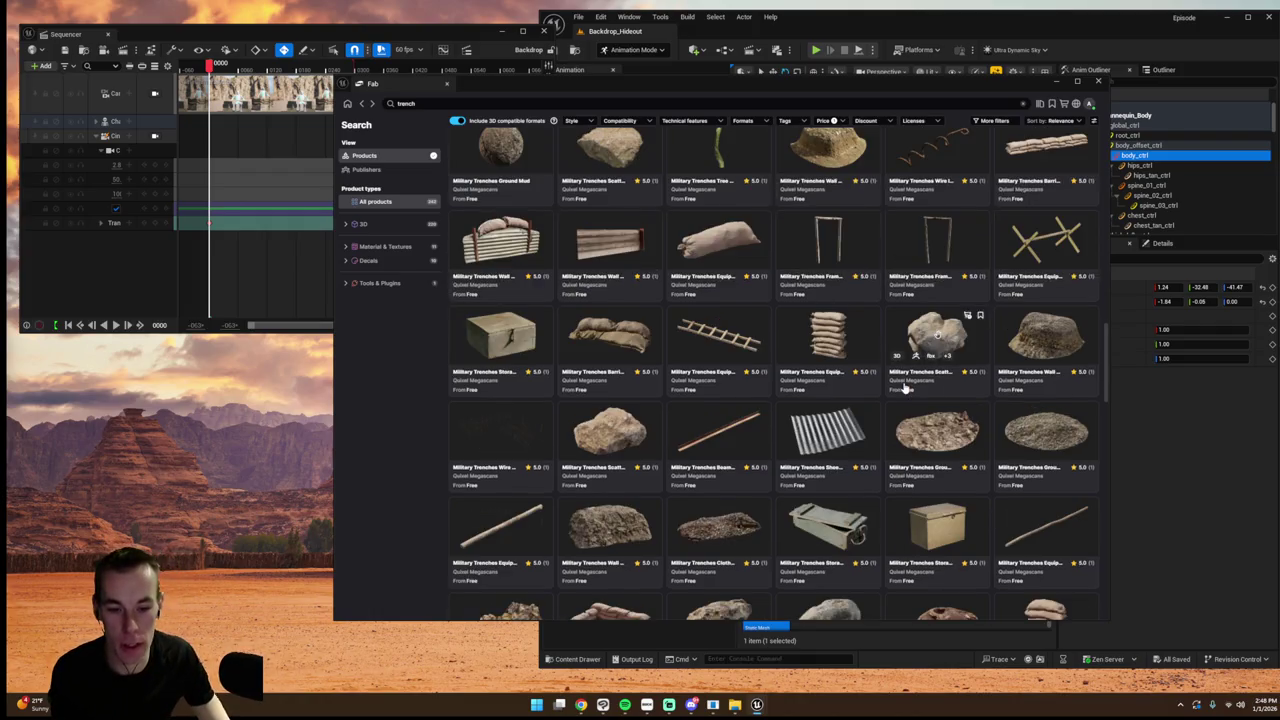
scroll(903, 388, "down", 8)
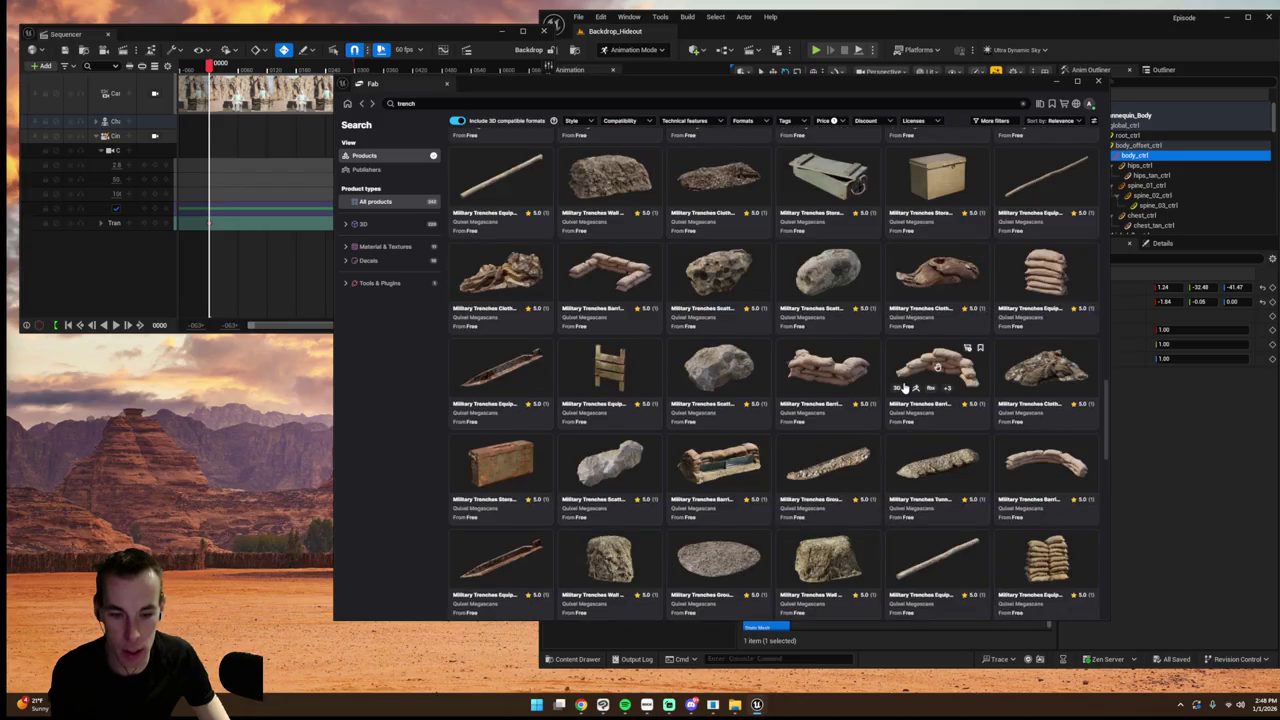
scroll(903, 388, "down", 10)
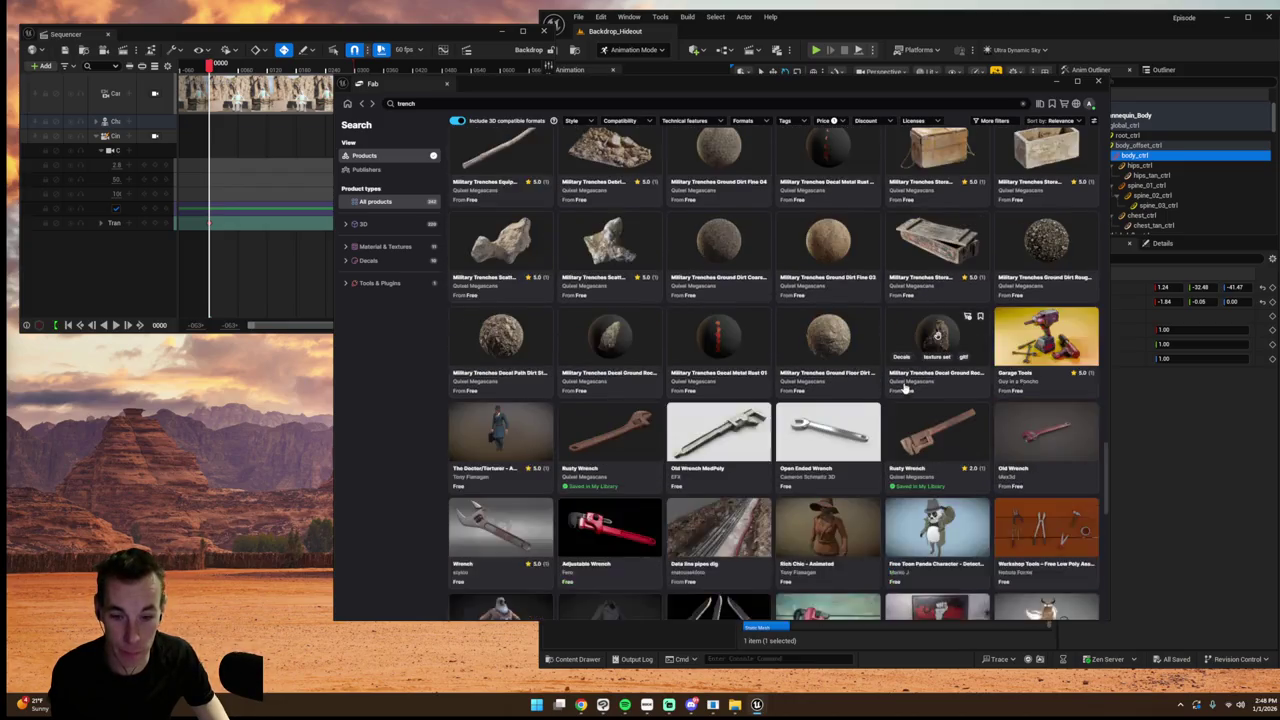
scroll(903, 385, "up", 10)
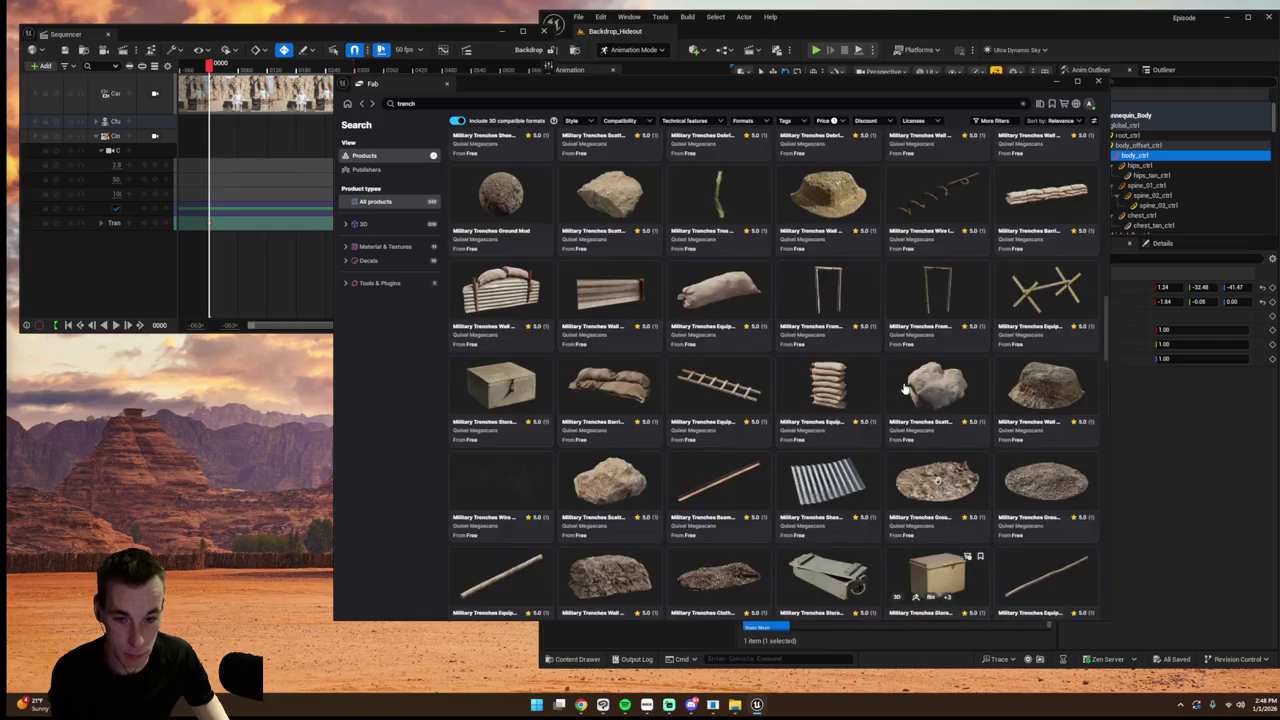
scroll(903, 388, "up", 2)
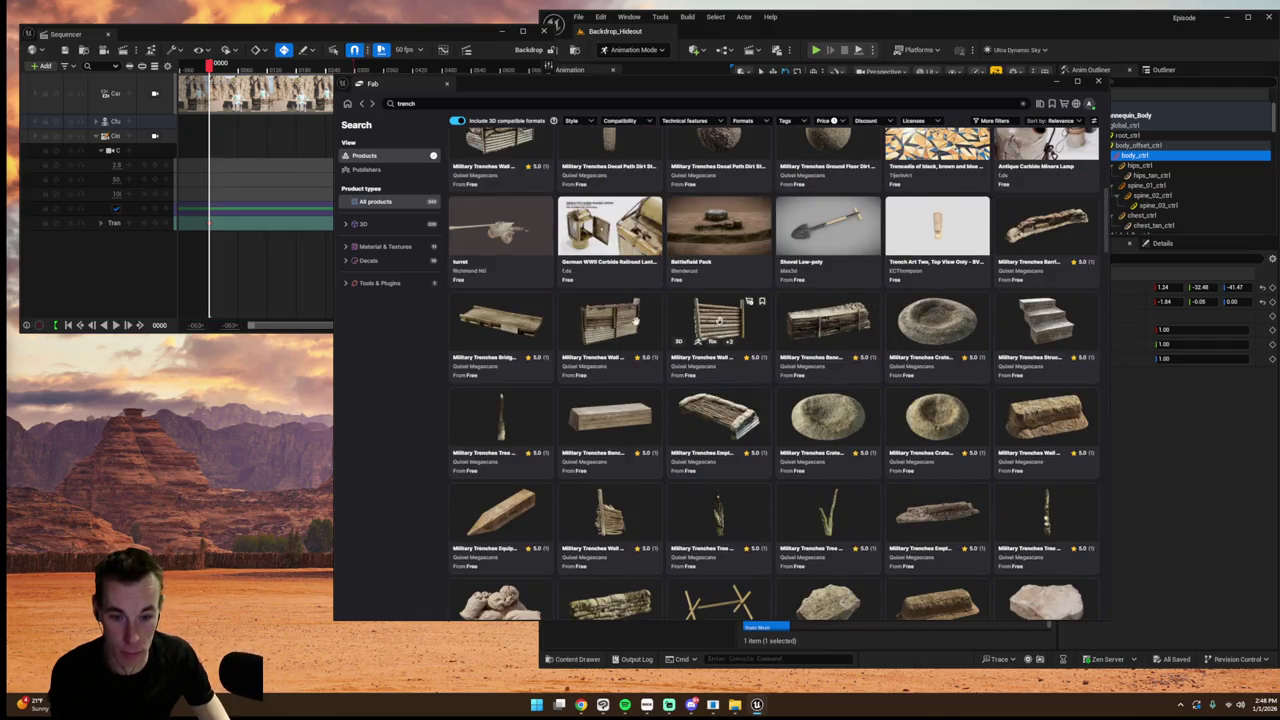
- Add the free Military Trenches Wall Mixed asset to the project
left_click(618, 316)
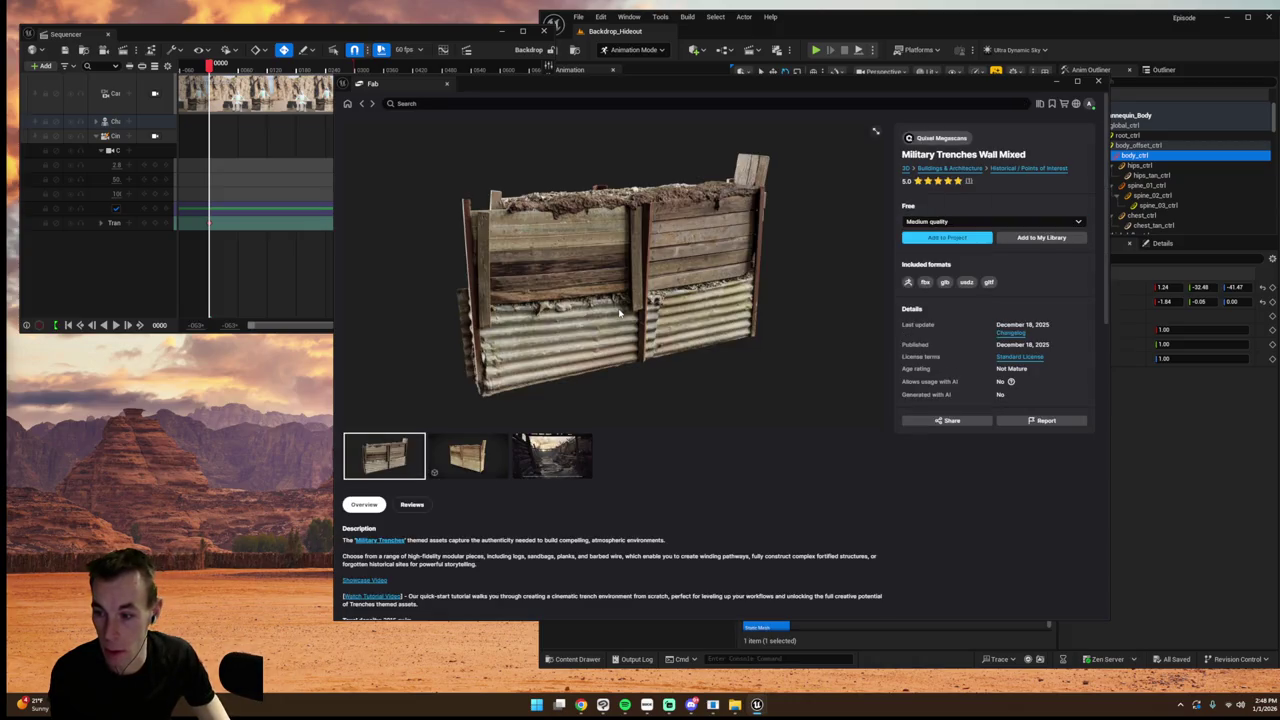
left_click(947, 238)
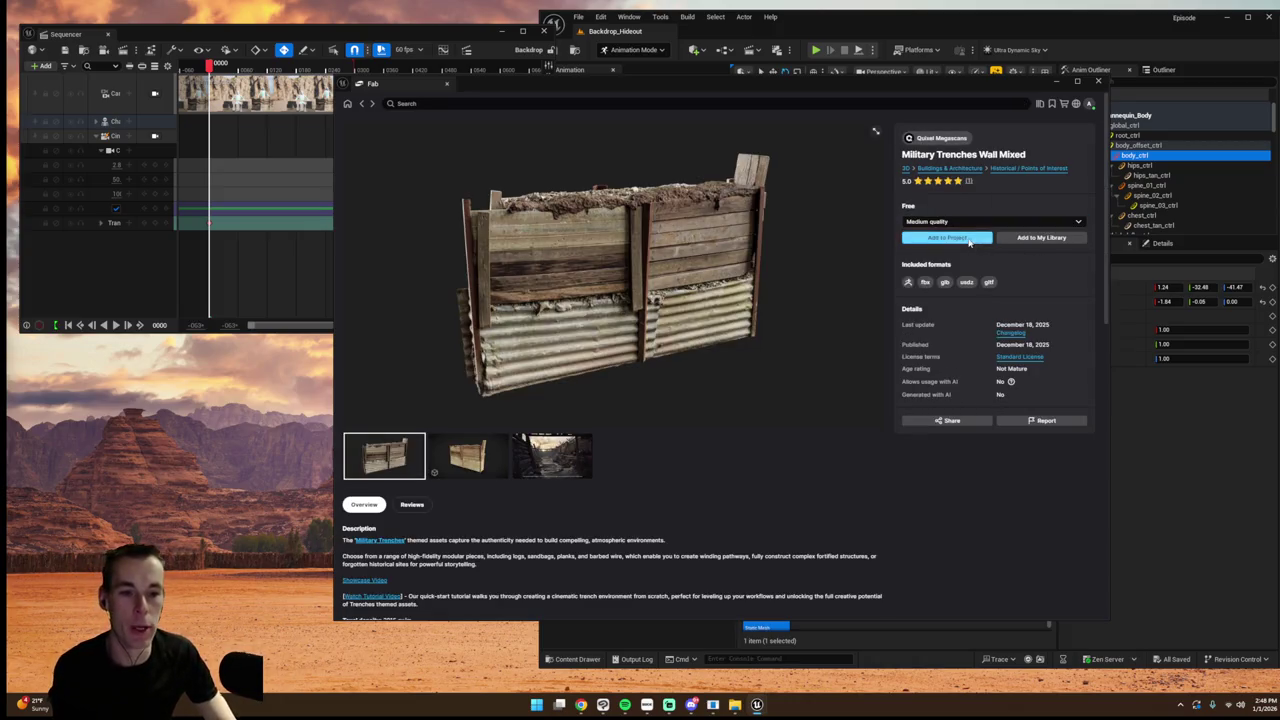
left_click(1098, 80)
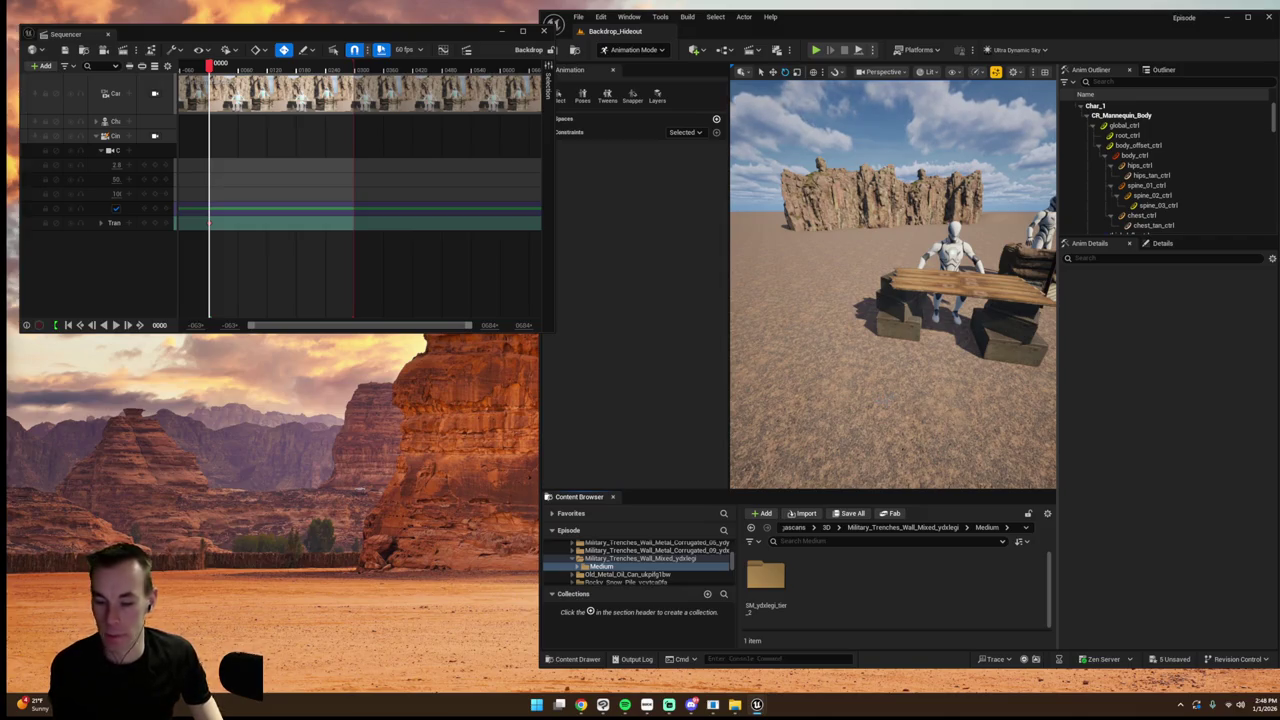
- Rotate the corrugated sheet so it lies flat
scroll(893, 285, "down", 5)
scroll(893, 285, "up", 10)
scroll(893, 285, "down", 3)
left_click(880, 300)
mouse_move(910, 240)
left_mouse_down()
mouse_move(955, 300)
mouse_move(870, 275)
mouse_move(810, 280)
mouse_move(820, 340)
left_mouse_up()
key("w")
- Add the three chosen props to Sequencer as tracks keyed at frame 0
key("s")
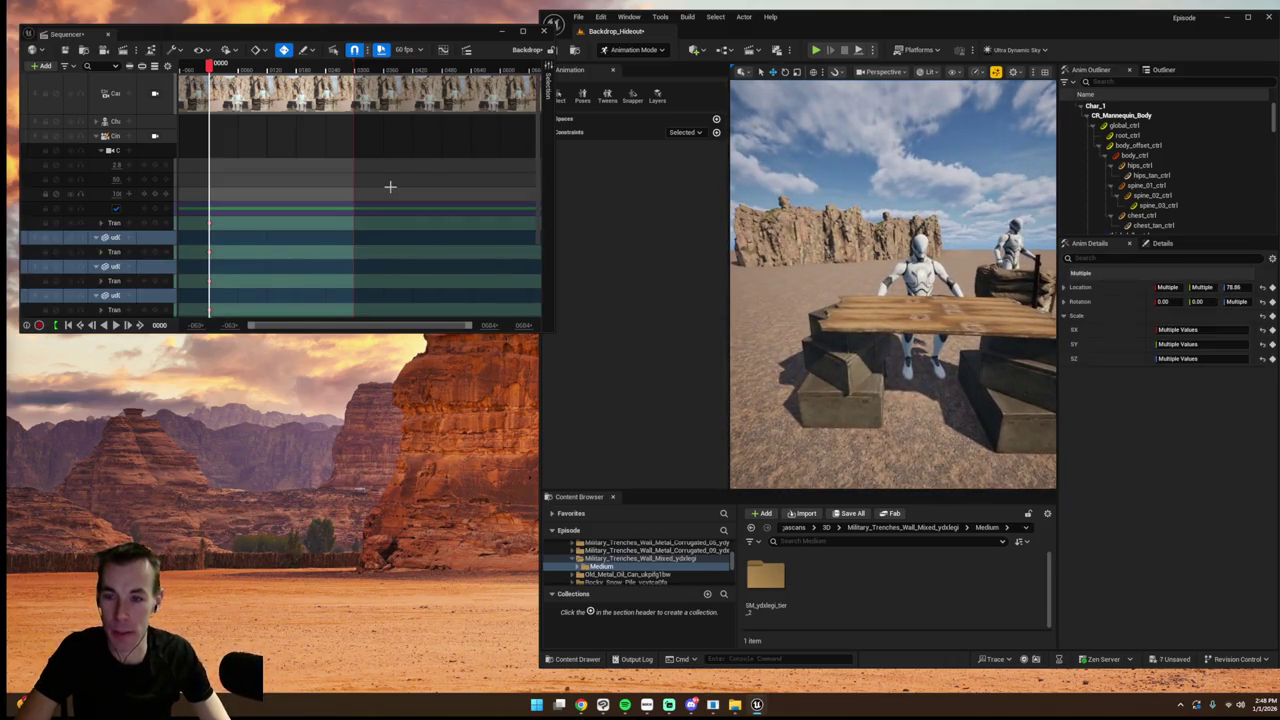
mouse_move(890, 285)
left_mouse_down()
mouse_move(875, 300)
mouse_move(900, 285)
left_mouse_up()
left_click_drag(847, 327, 847, 327)
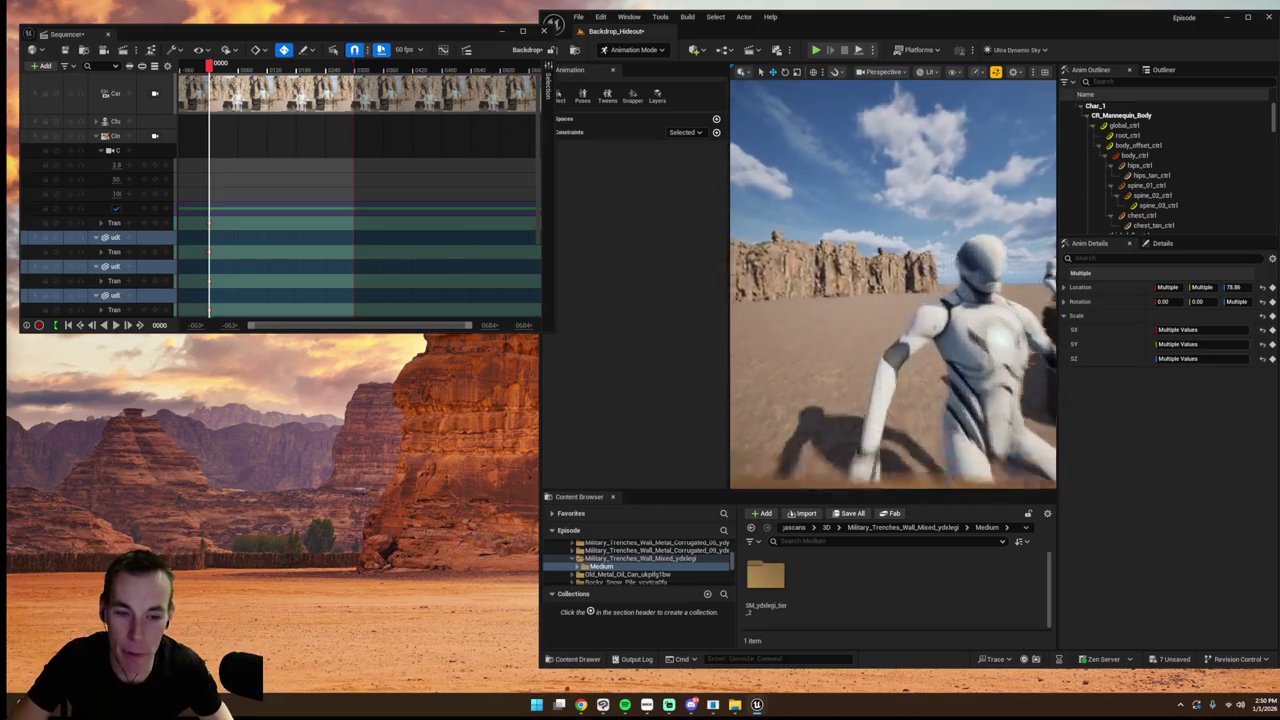
- Select both elbow pole controls and leave the viewport unlocked from the cinematic camera
left_click(808, 260)
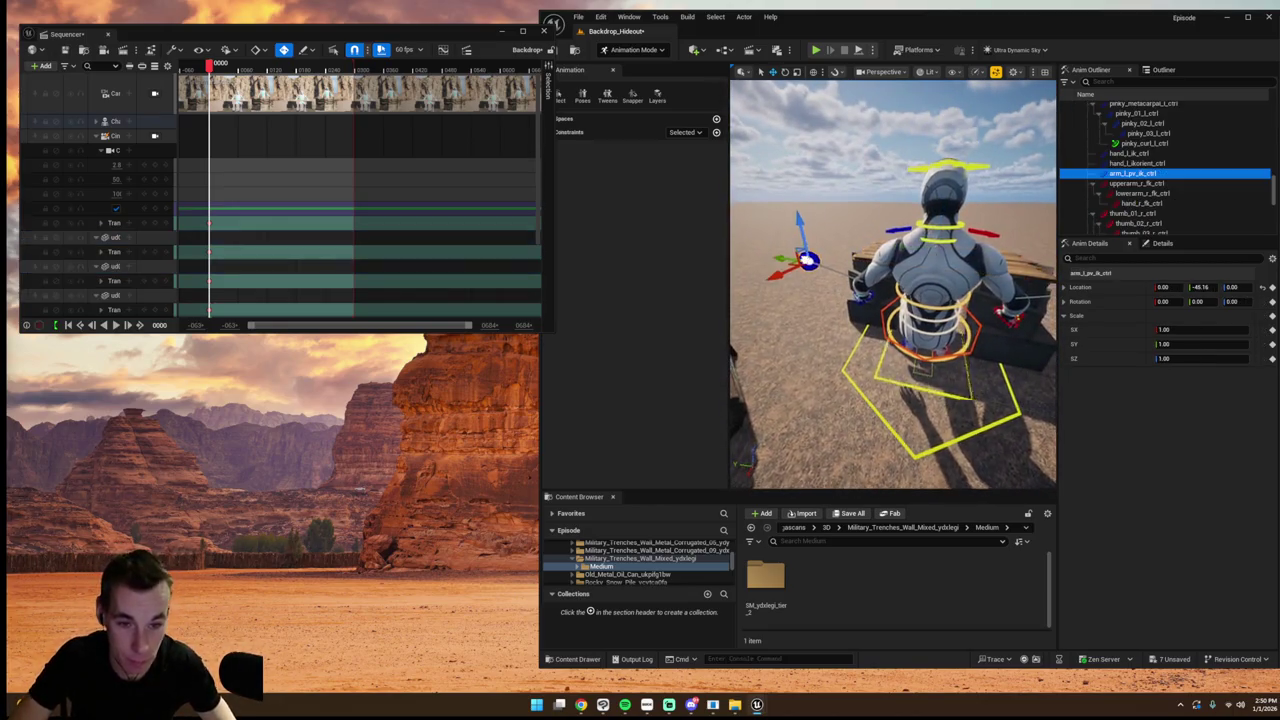
left_click(1016, 275)
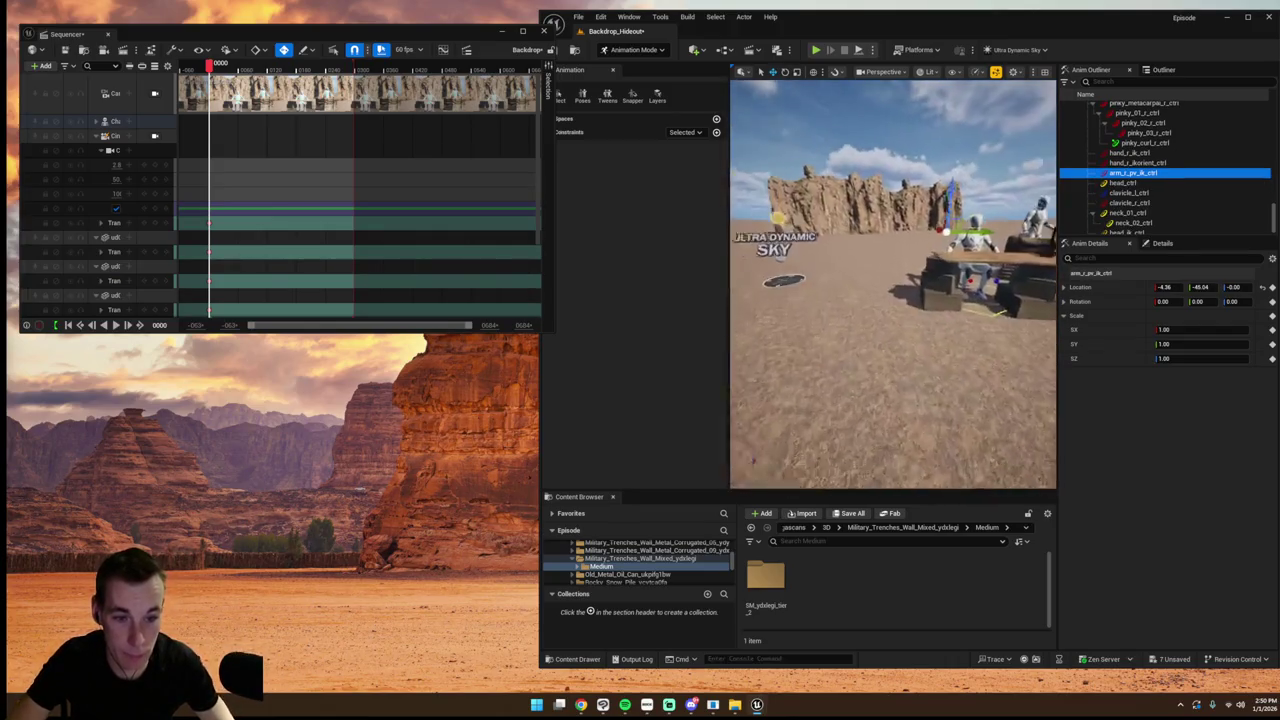
left_click(154, 135)
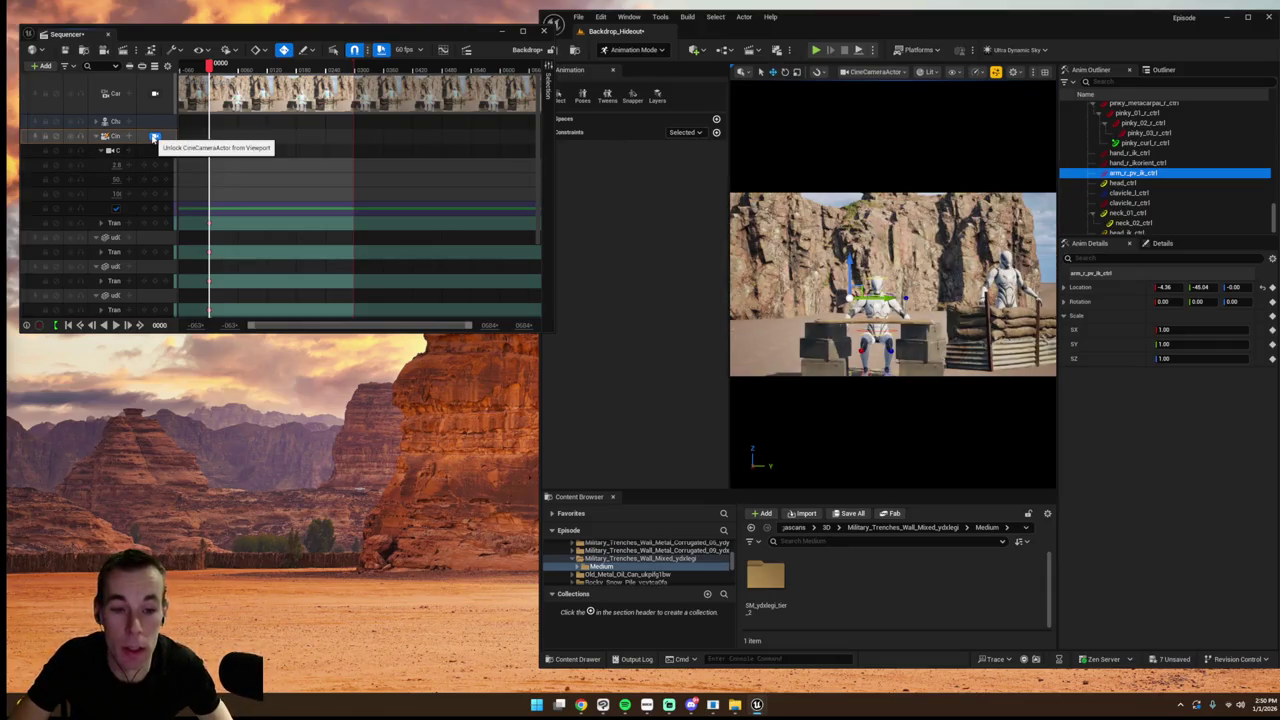
left_click(154, 135)
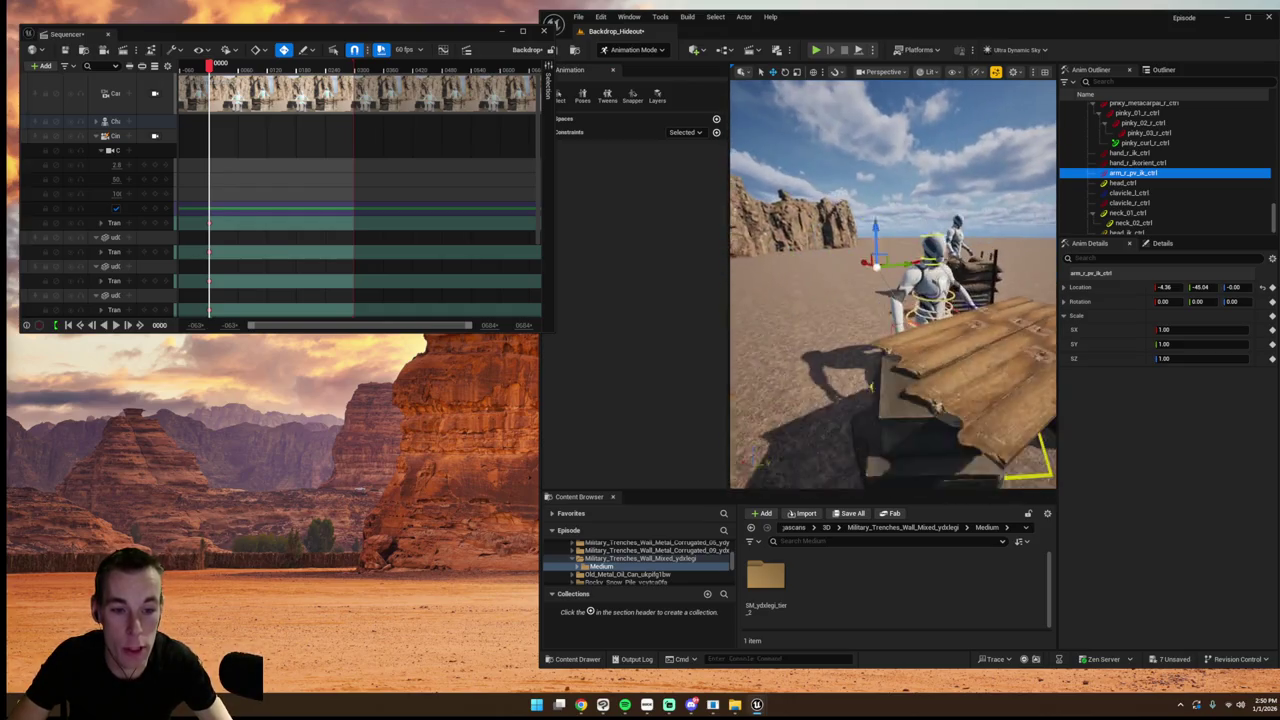
left_click(154, 136)
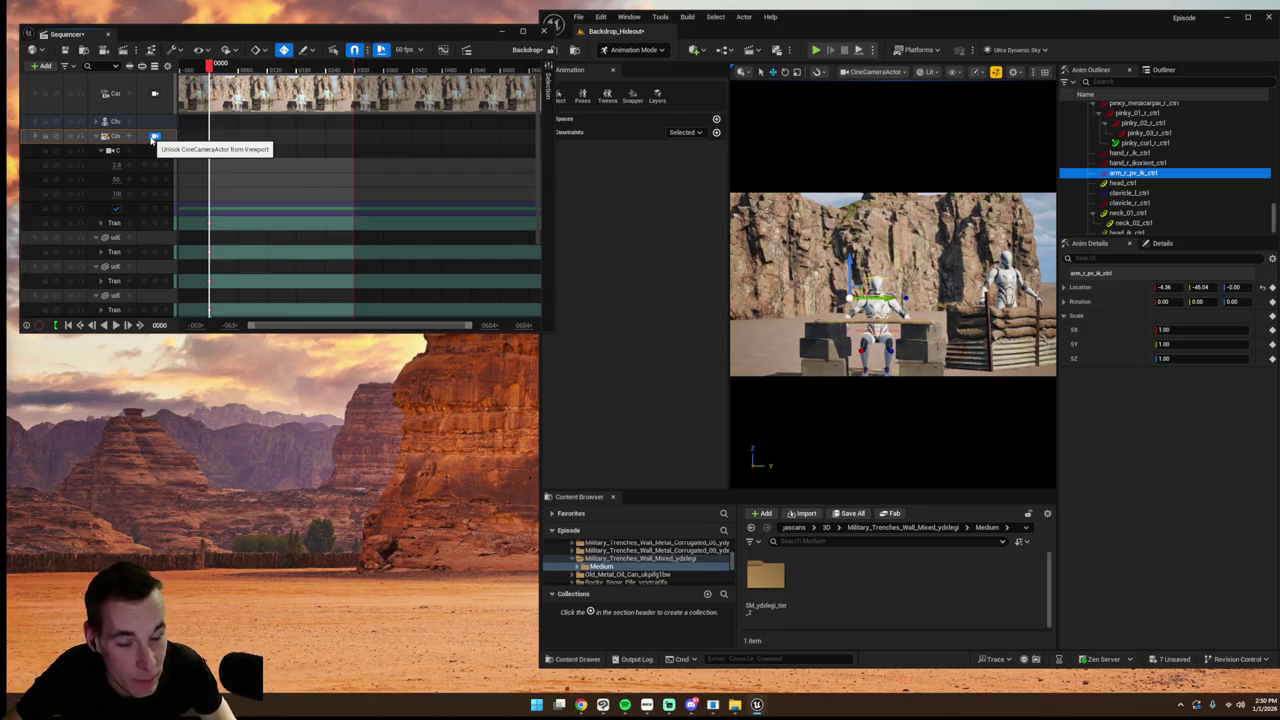
left_click(154, 136)
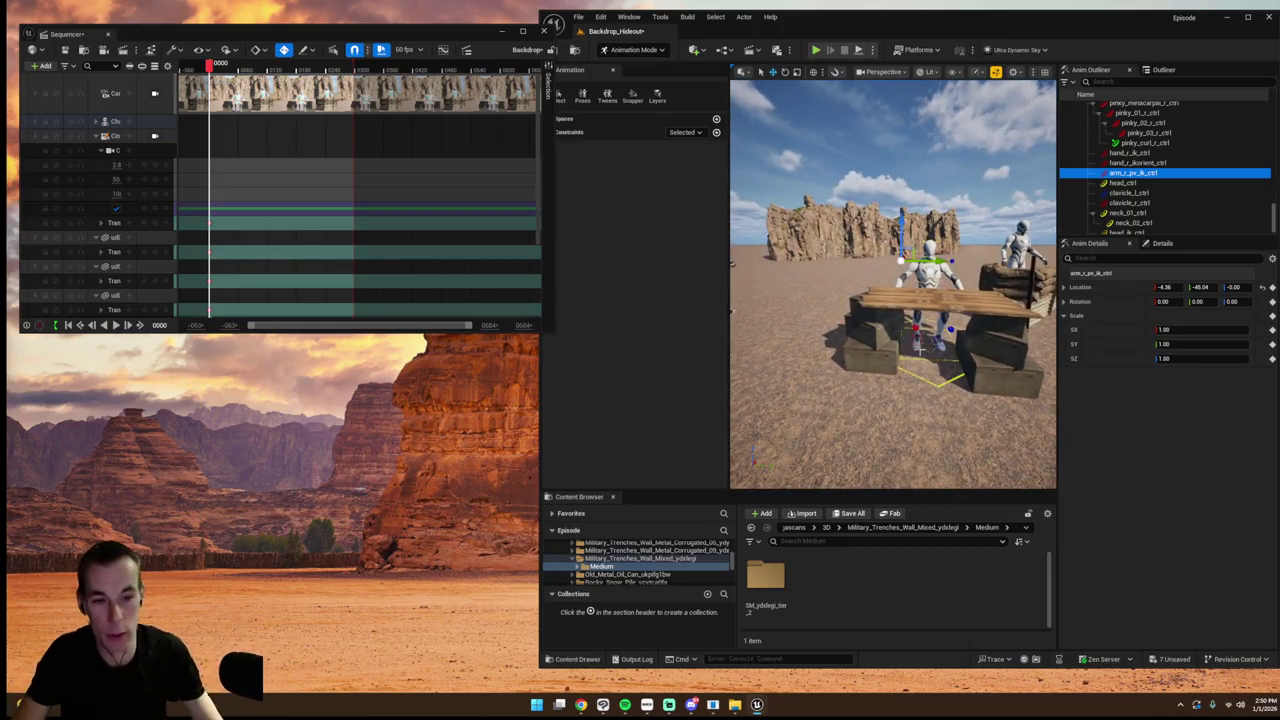
- Save all unsaved changes to the level
key("ctrl+s")
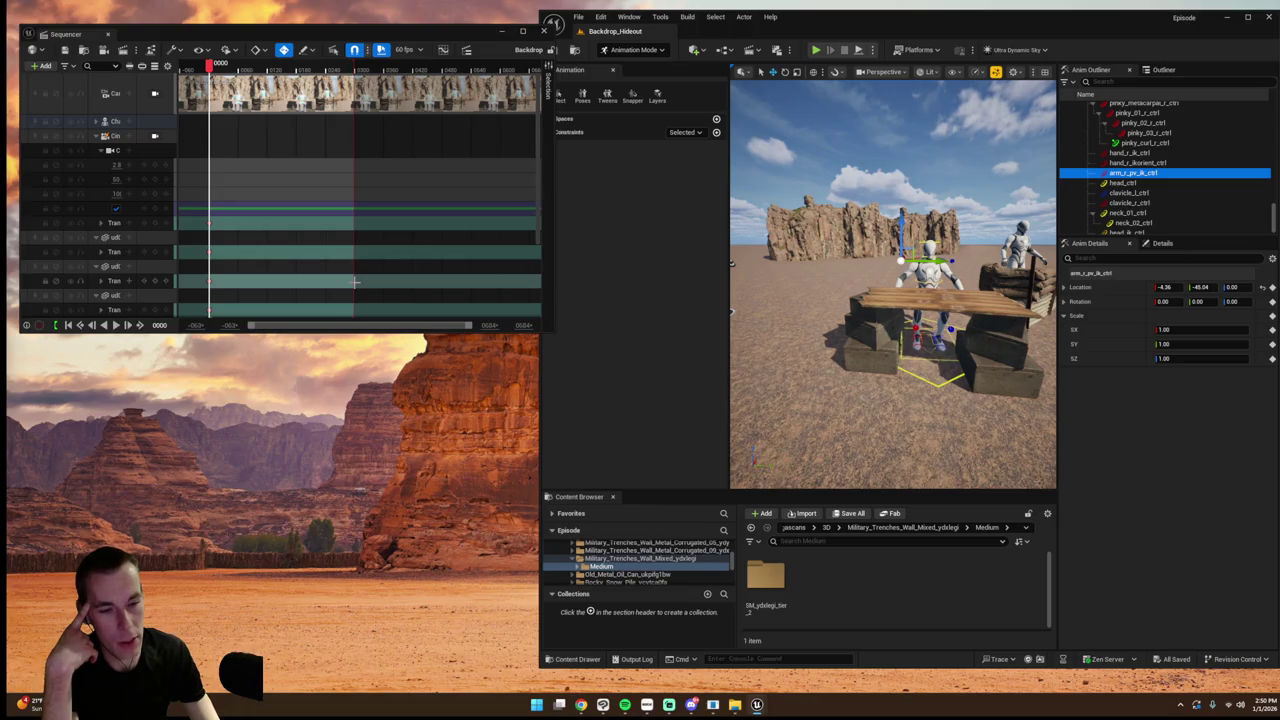
left_click_drag(872, 333, 855, 290)
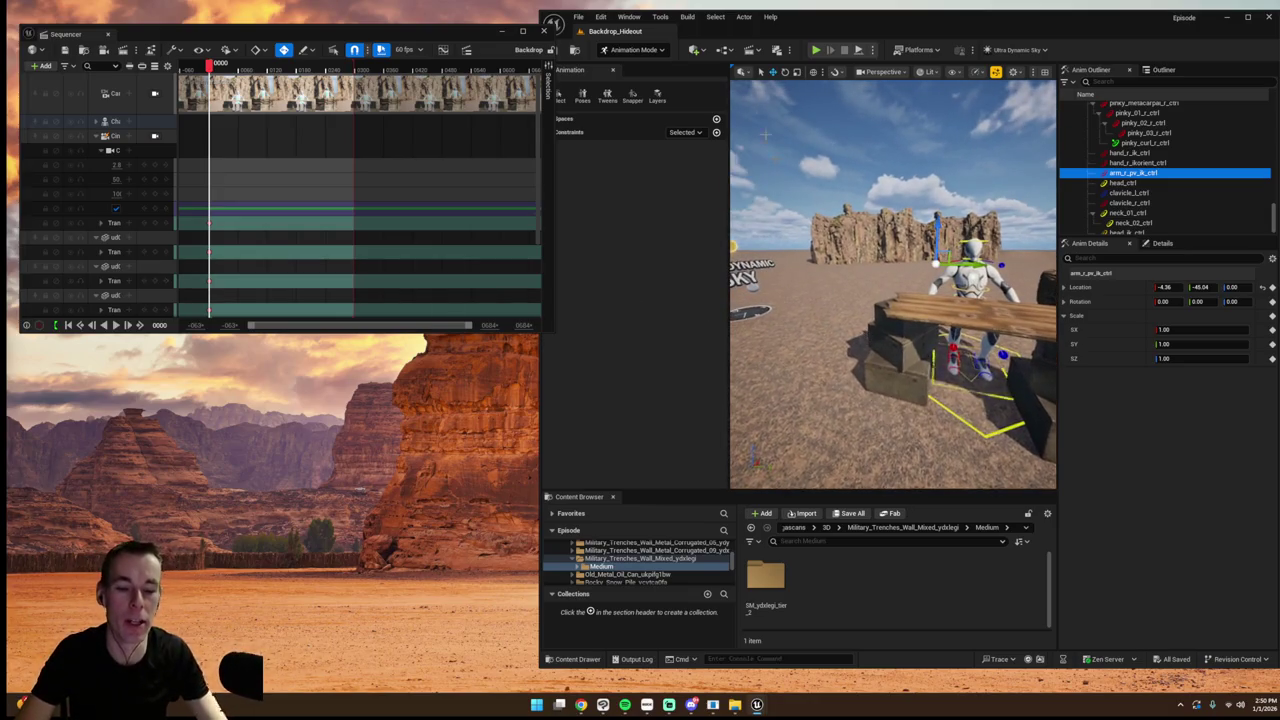
left_click(630, 17)
- Add Military Trenches Wall Metal Corrugated 03 from the Fab 'trench' results to the project
left_click(688, 374)
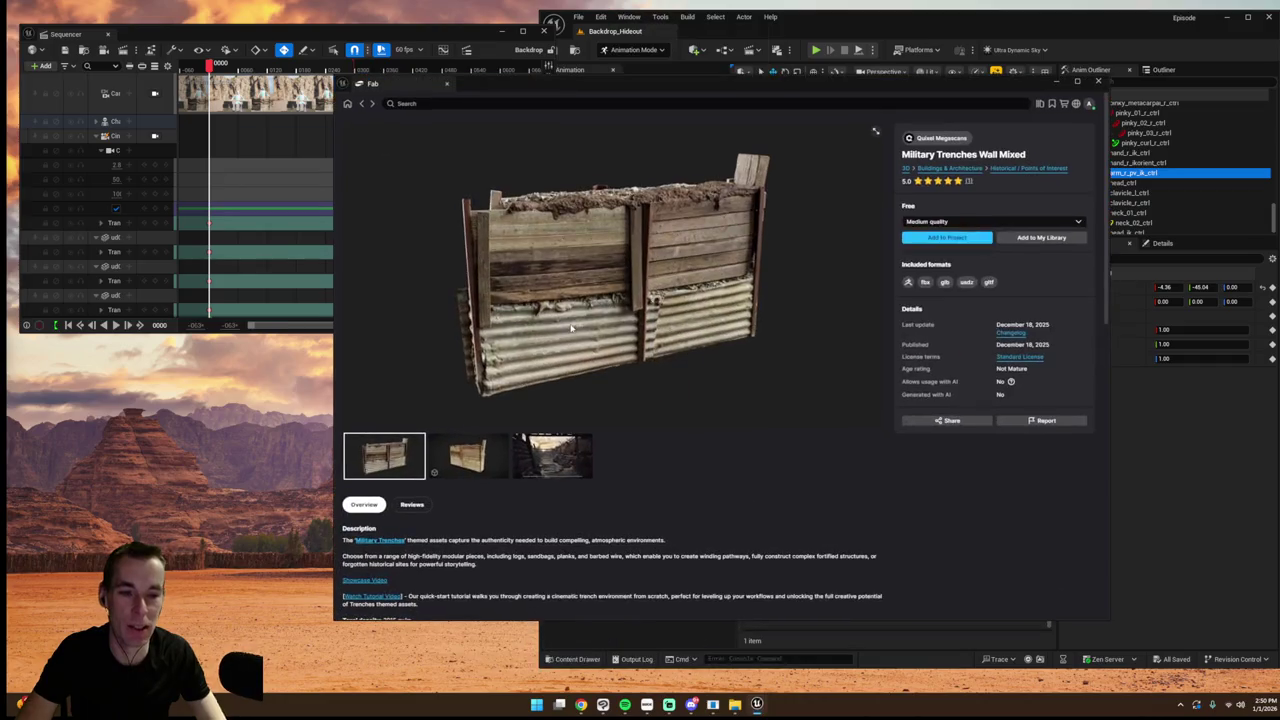
left_click(362, 104)
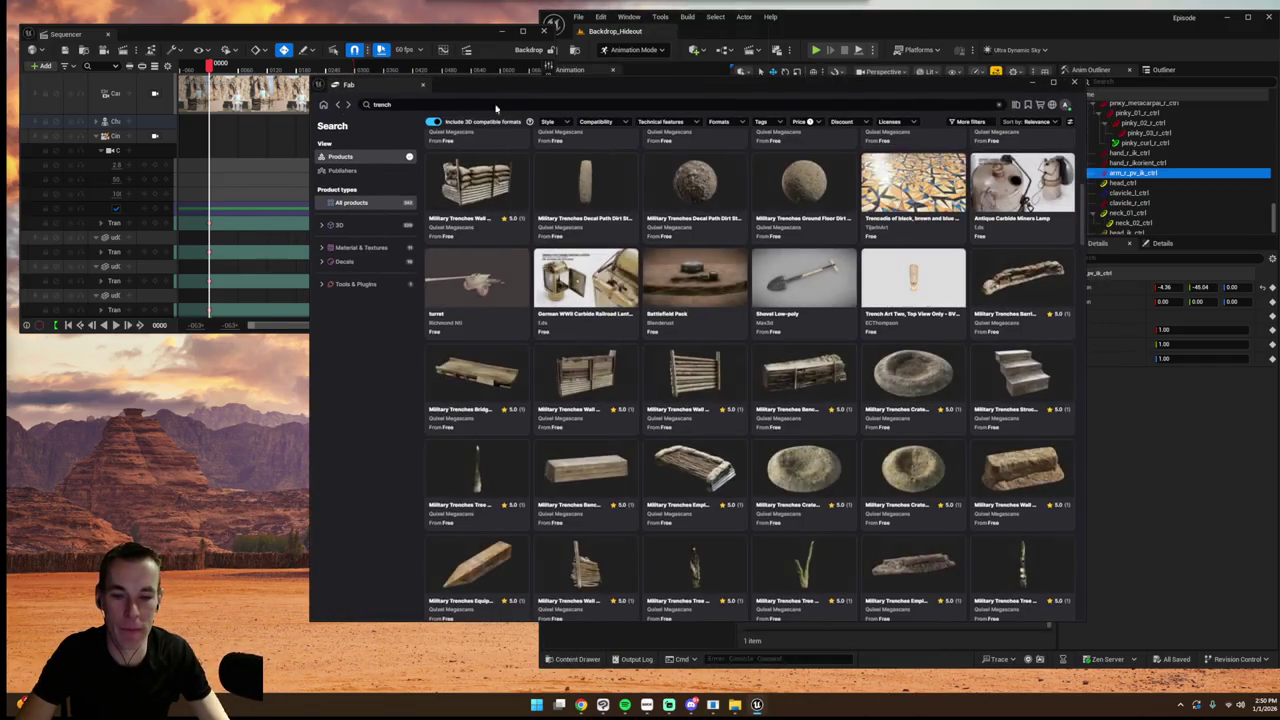
scroll(623, 307, "down", 1)
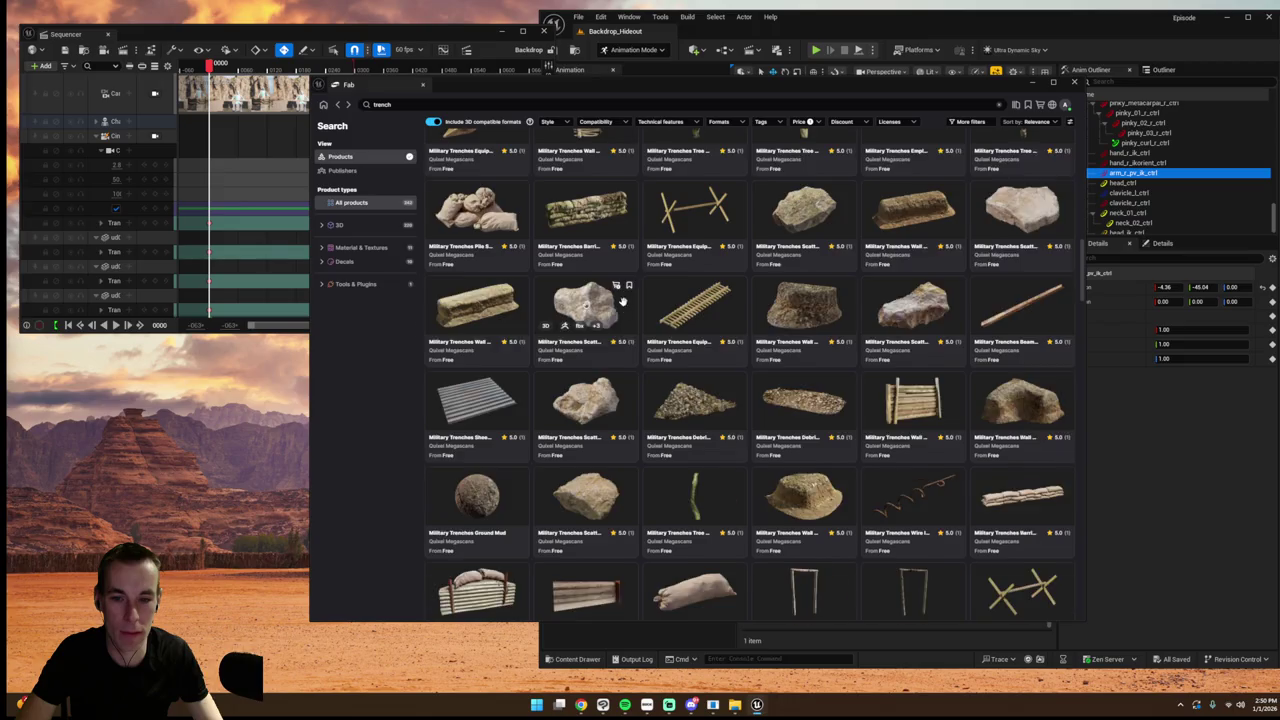
scroll(624, 307, "up", 4)
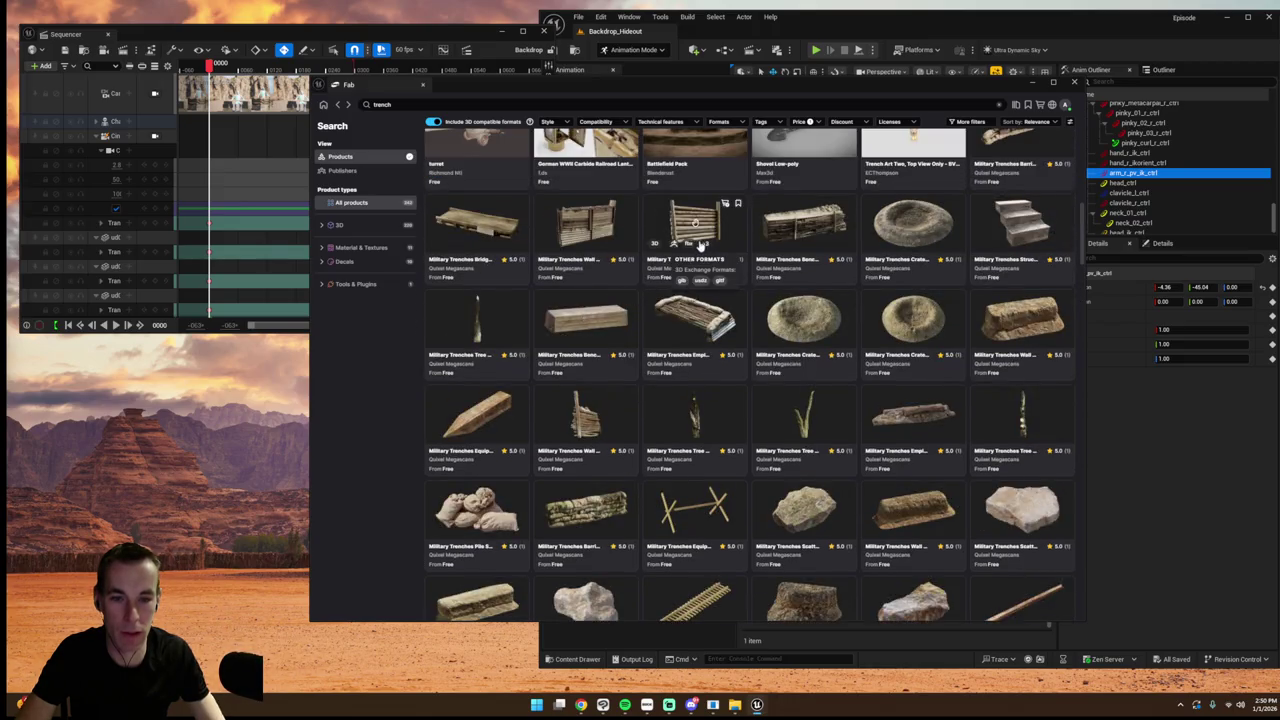
scroll(624, 307, "up", 6)
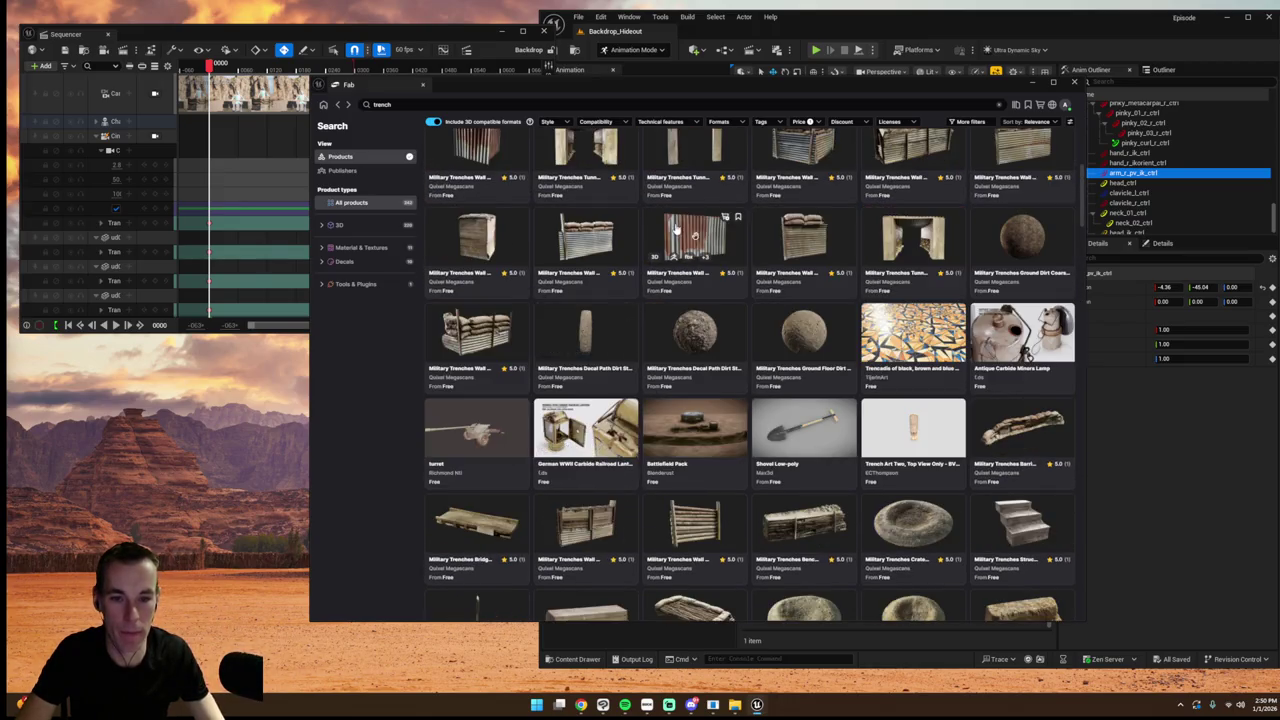
left_click(690, 268)
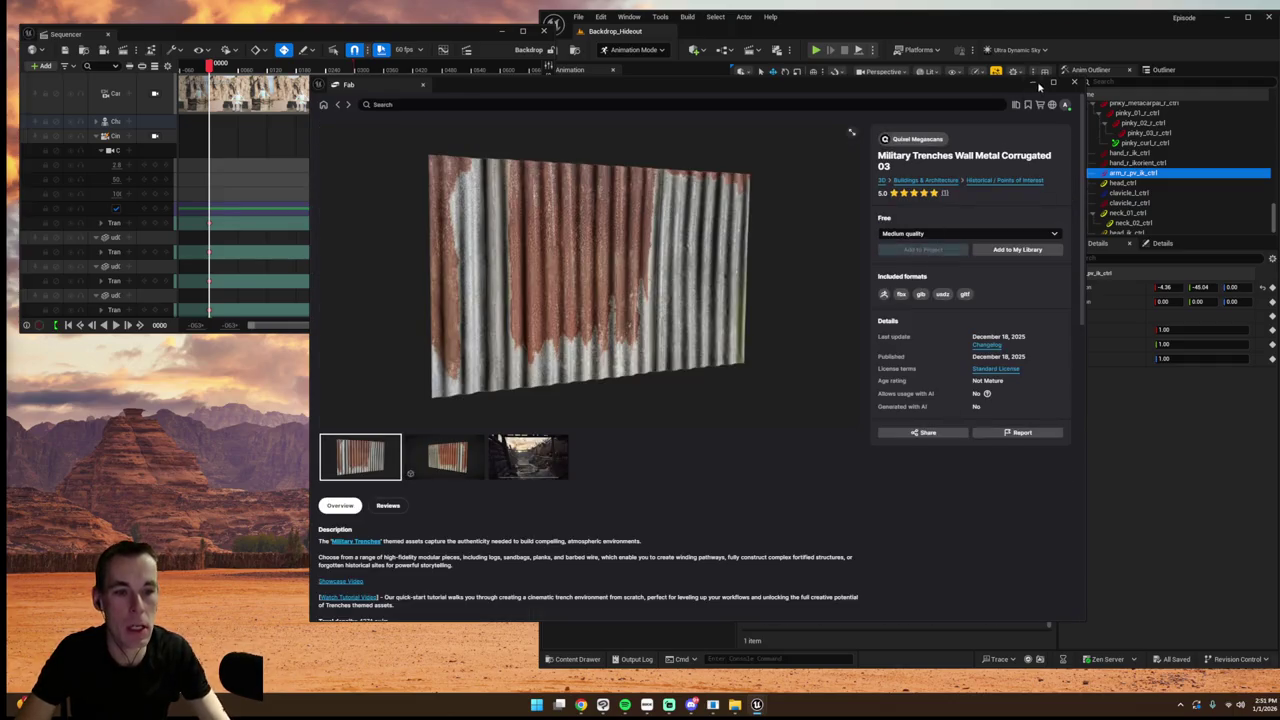
left_click(918, 250)
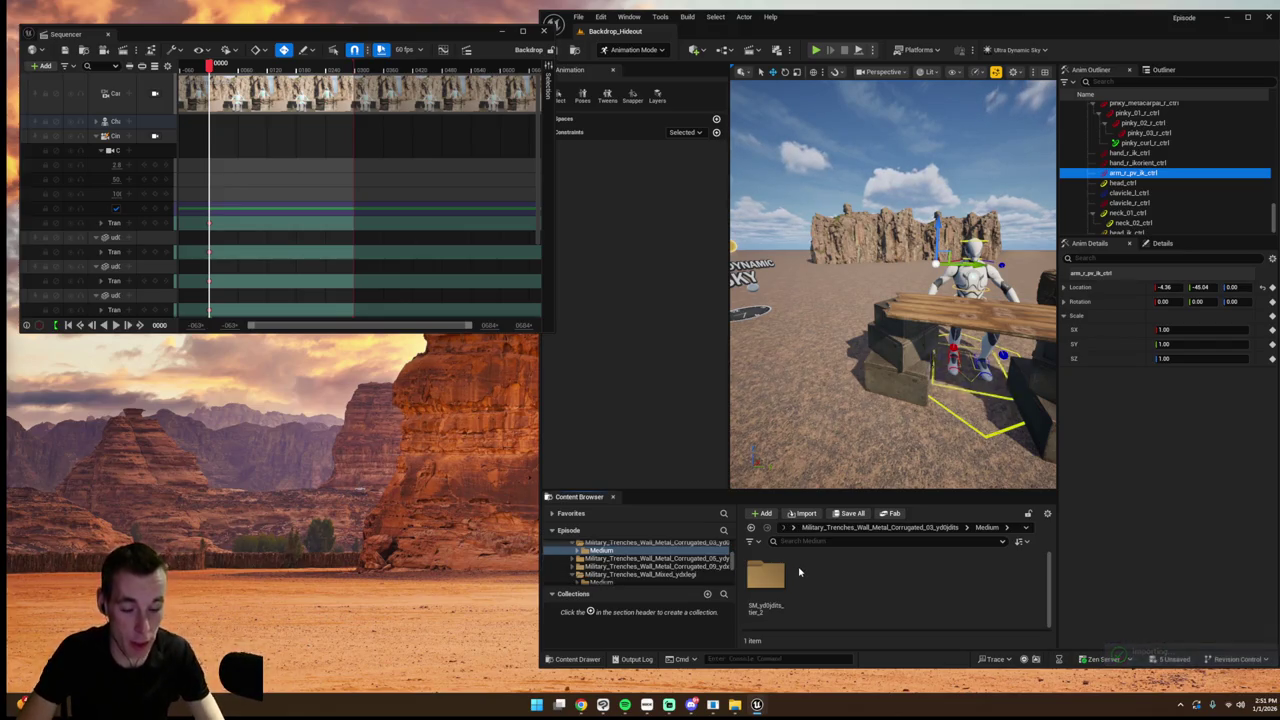
- Place the corrugated wall mesh from SM_yd0jdits_tier_2/StaticMeshes beside the table
double_click(766, 575)
double_click(815, 578)
left_click_drag(768, 593, 805, 350)
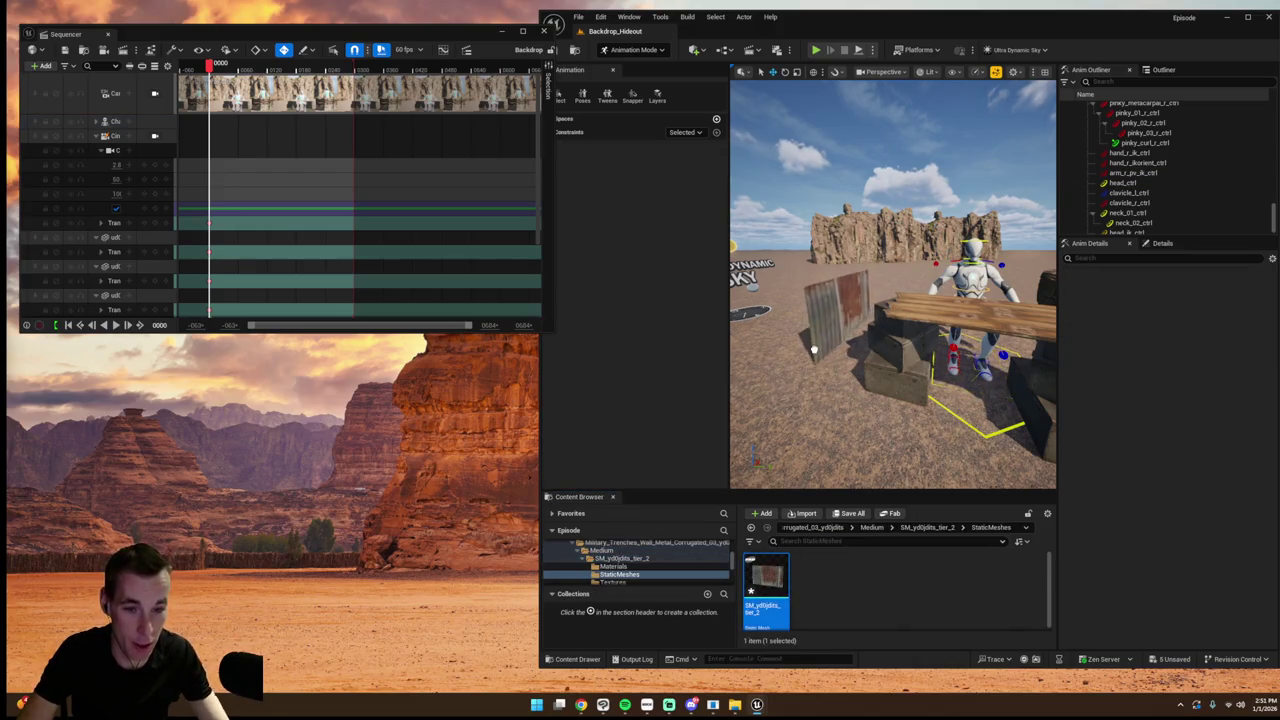
left_click(155, 136)
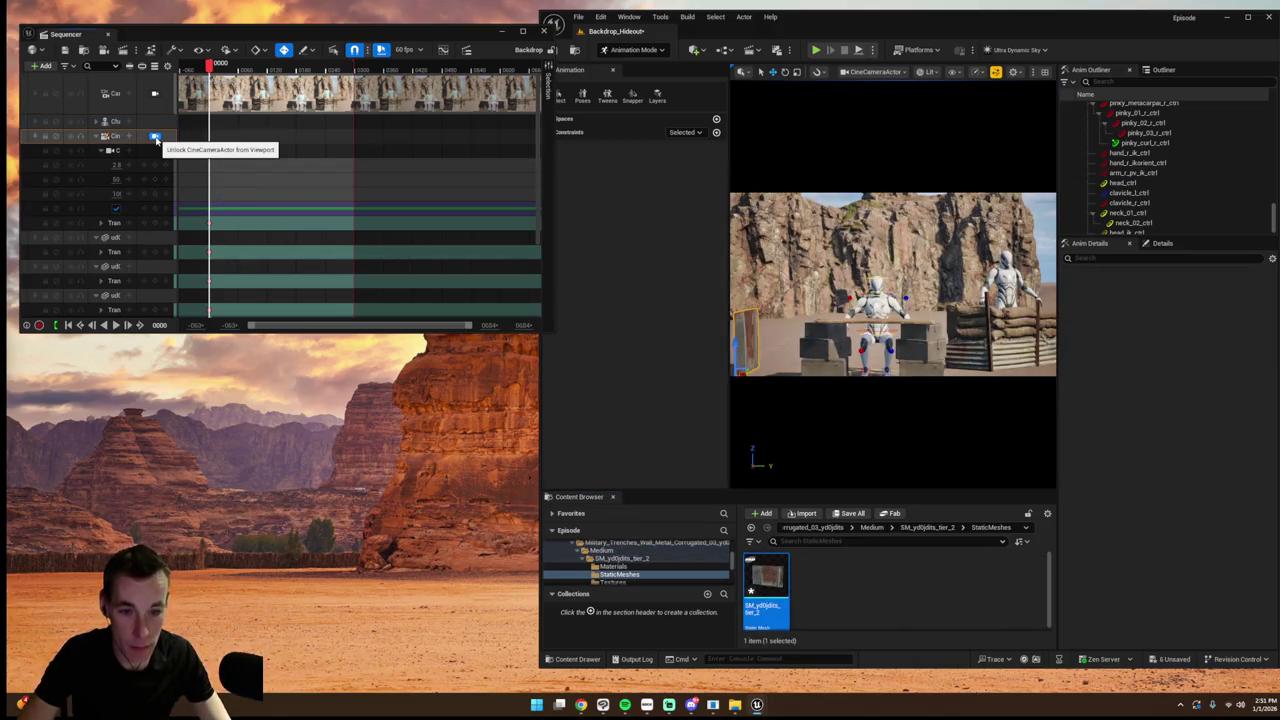
left_click(155, 136)
key("f")
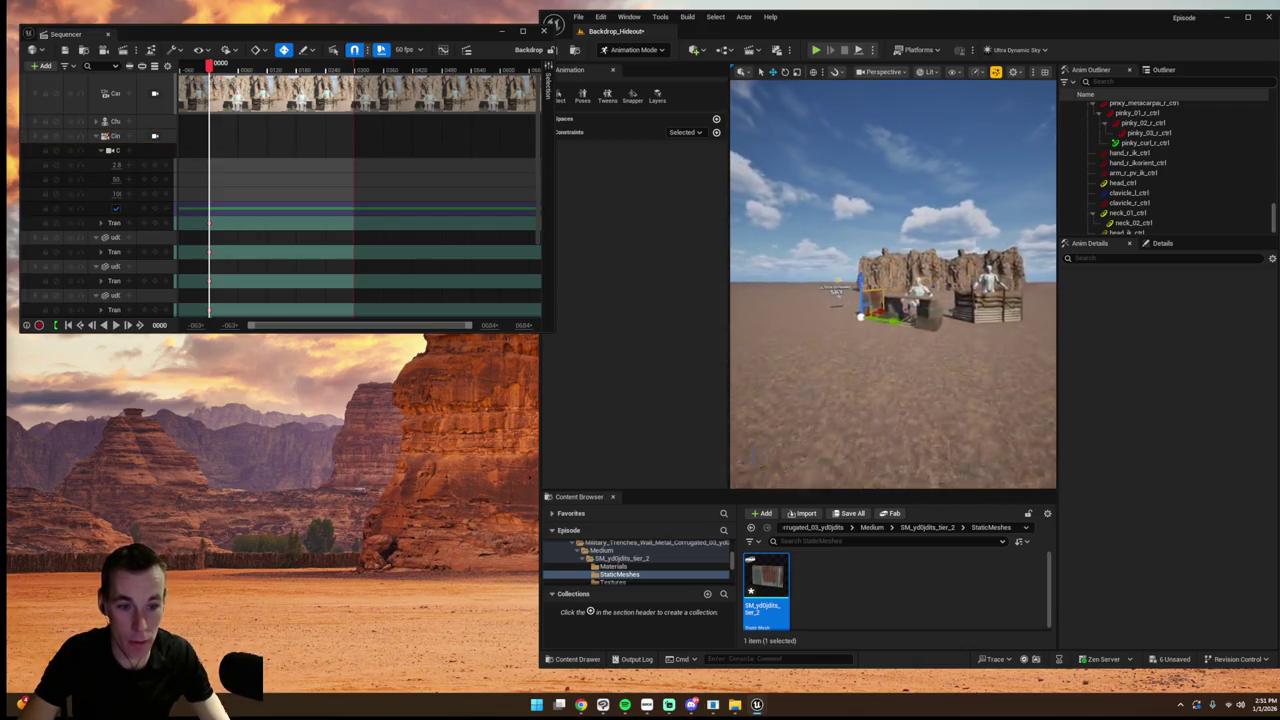
- Scale the wall panel to 1.3675 and slide it next to the table
left_click(1162, 243)
left_click_drag(1214, 421, 1240, 421)
key("f")
left_click(110, 136)
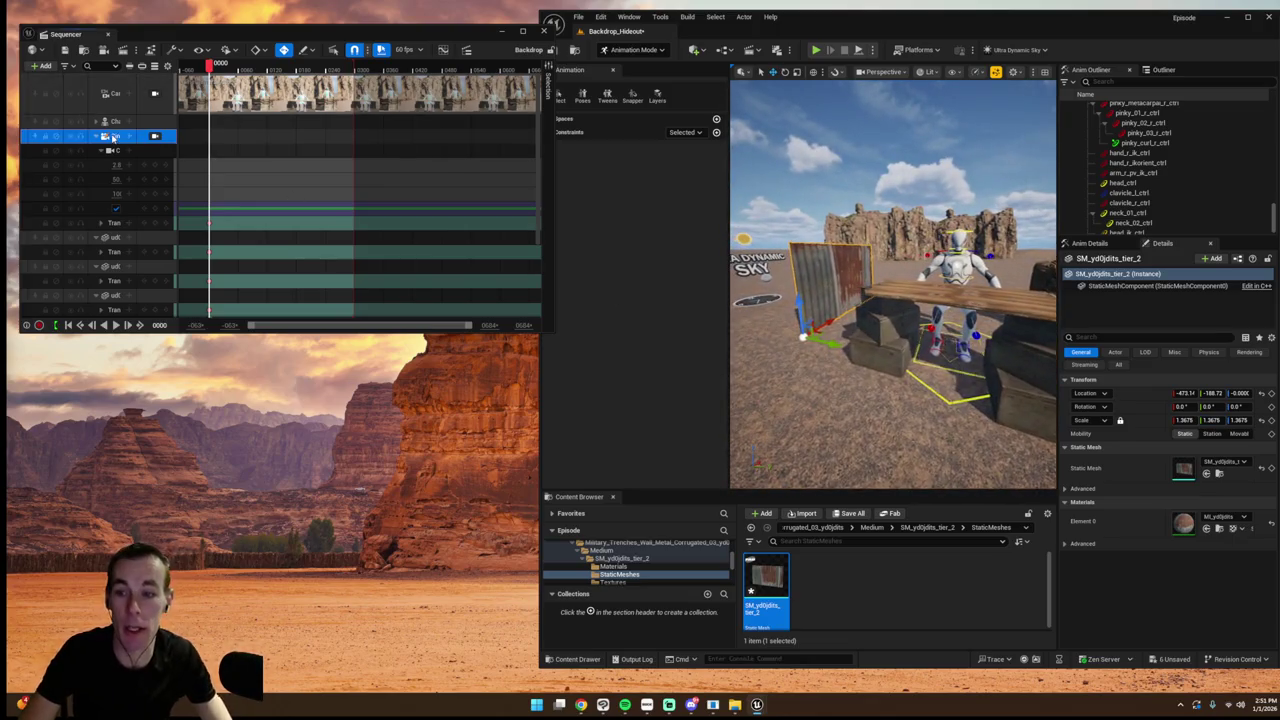
left_click(815, 289)
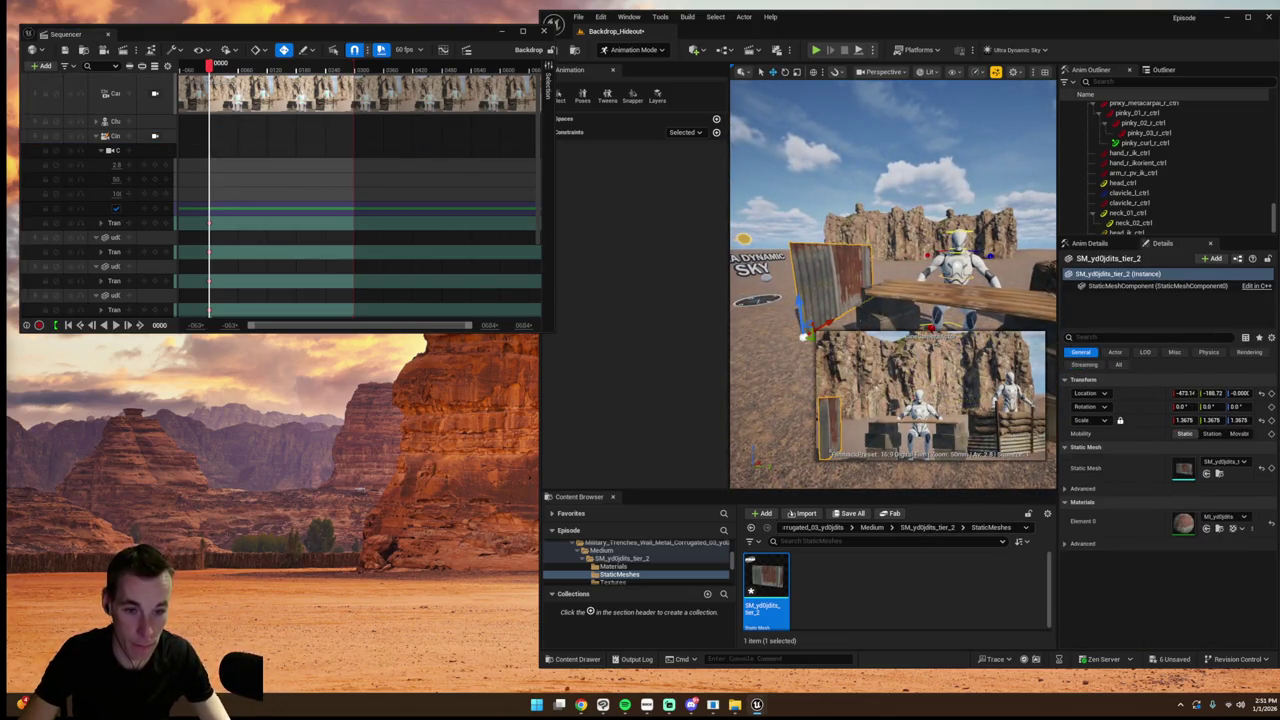
left_click_drag(806, 336, 794, 336)
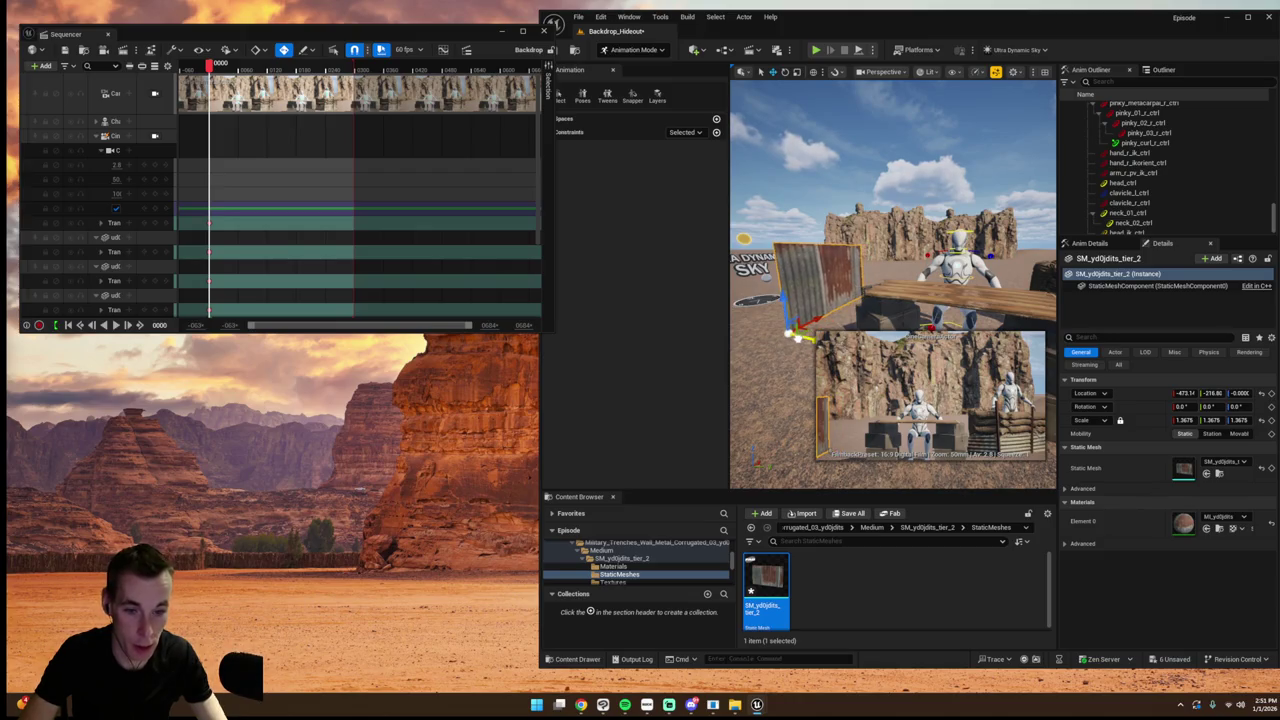
- Duplicate the panel twice along the row and angle the end panel about 17 degrees
key("ctrl+d")
key("f")
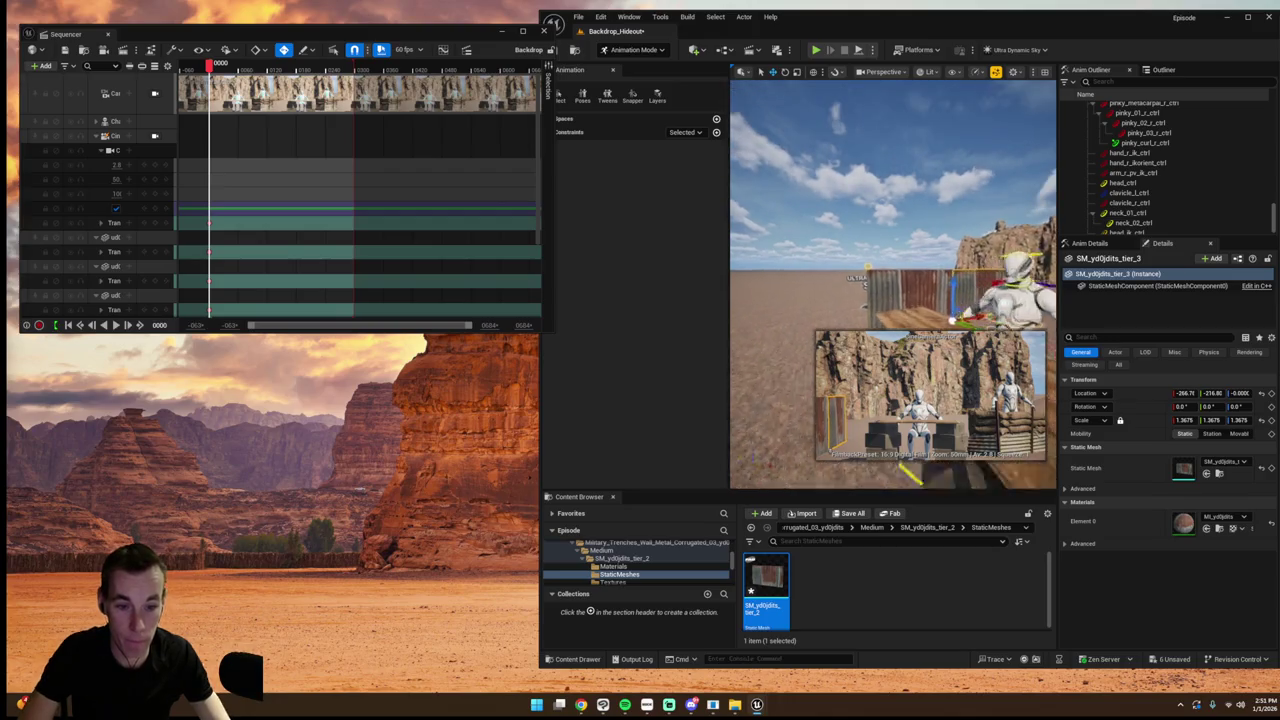
key("f")
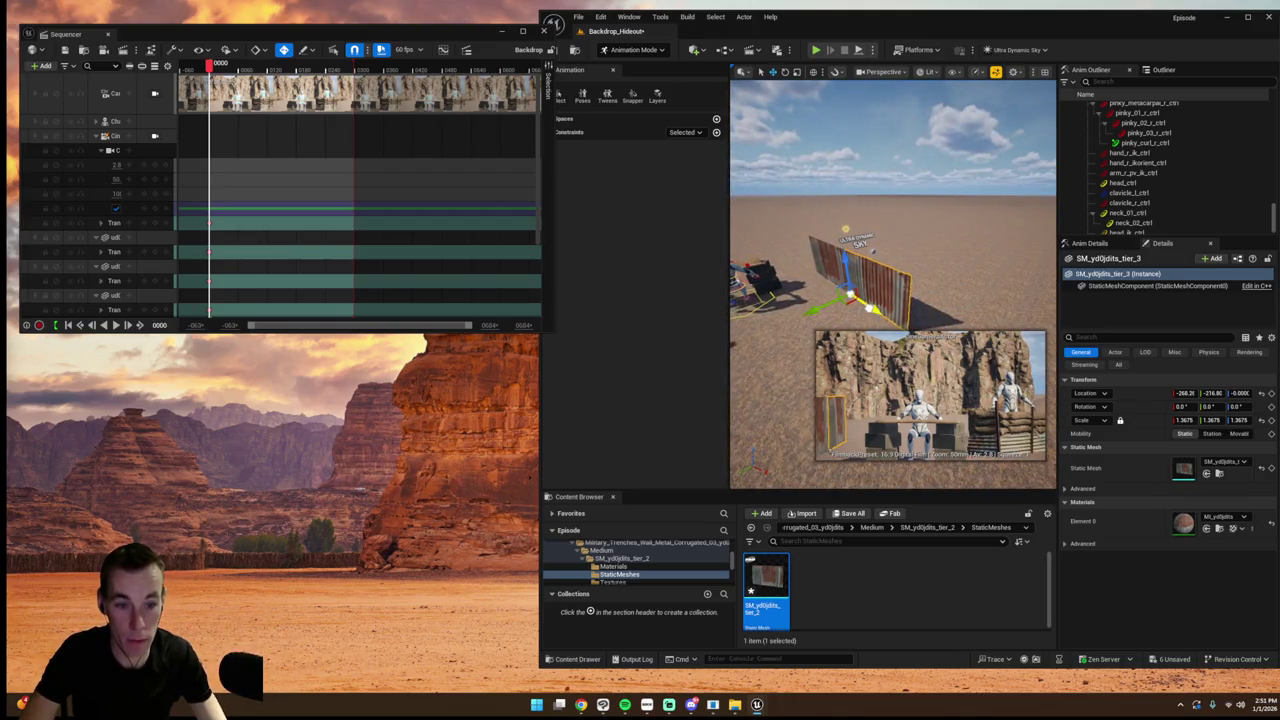
key("ctrl+d")
key("f")
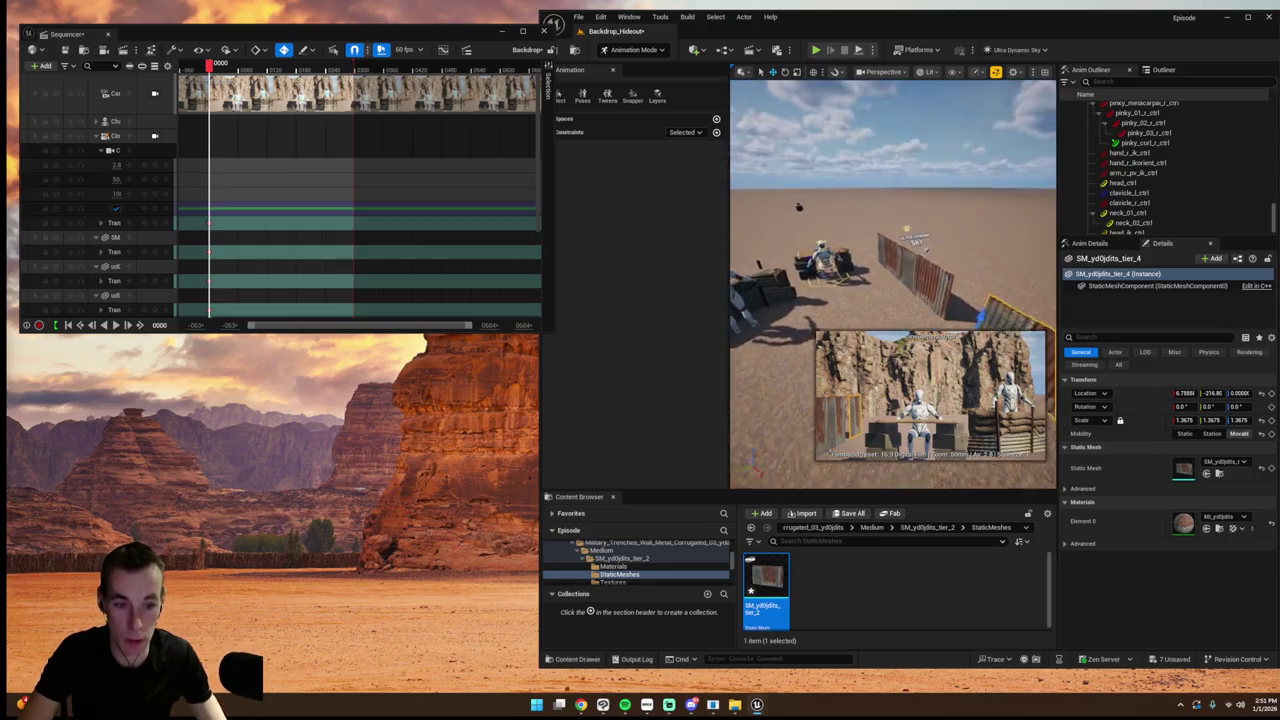
key("e")
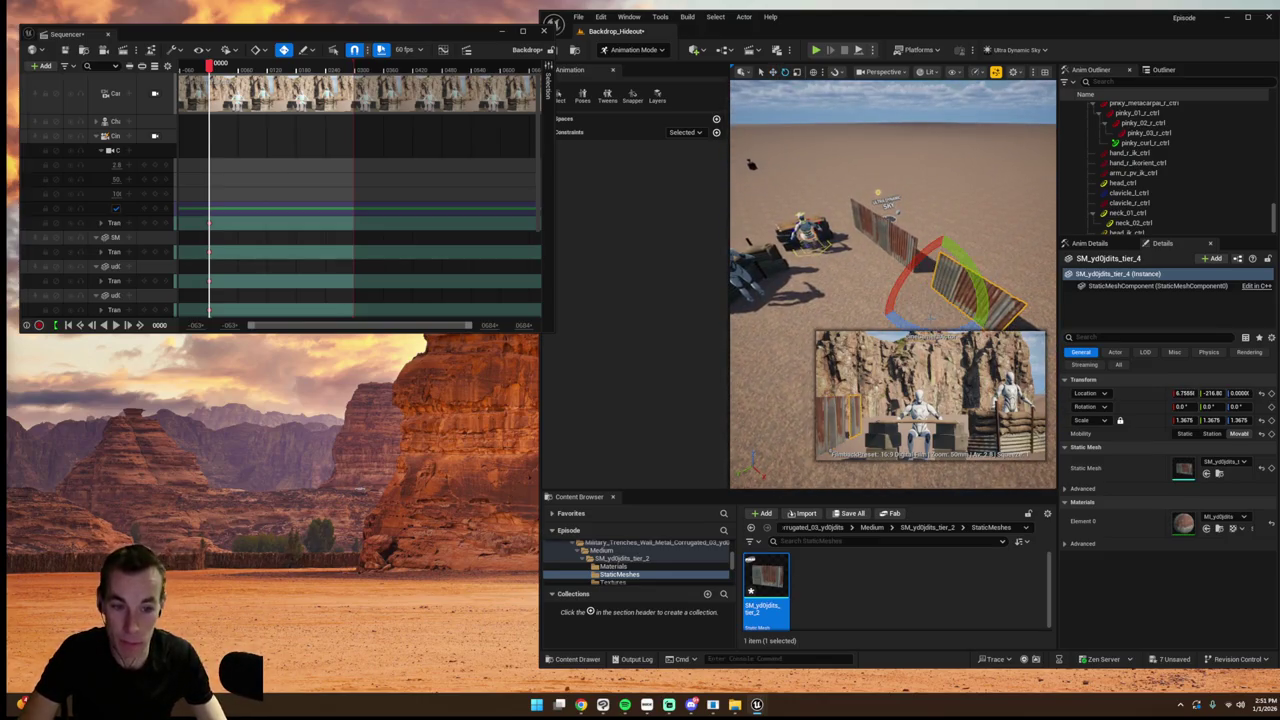
mouse_move(995, 310)
left_mouse_down()
mouse_move(938, 295)
mouse_move(938, 276)
left_mouse_up()
key("w")
left_click(933, 309)
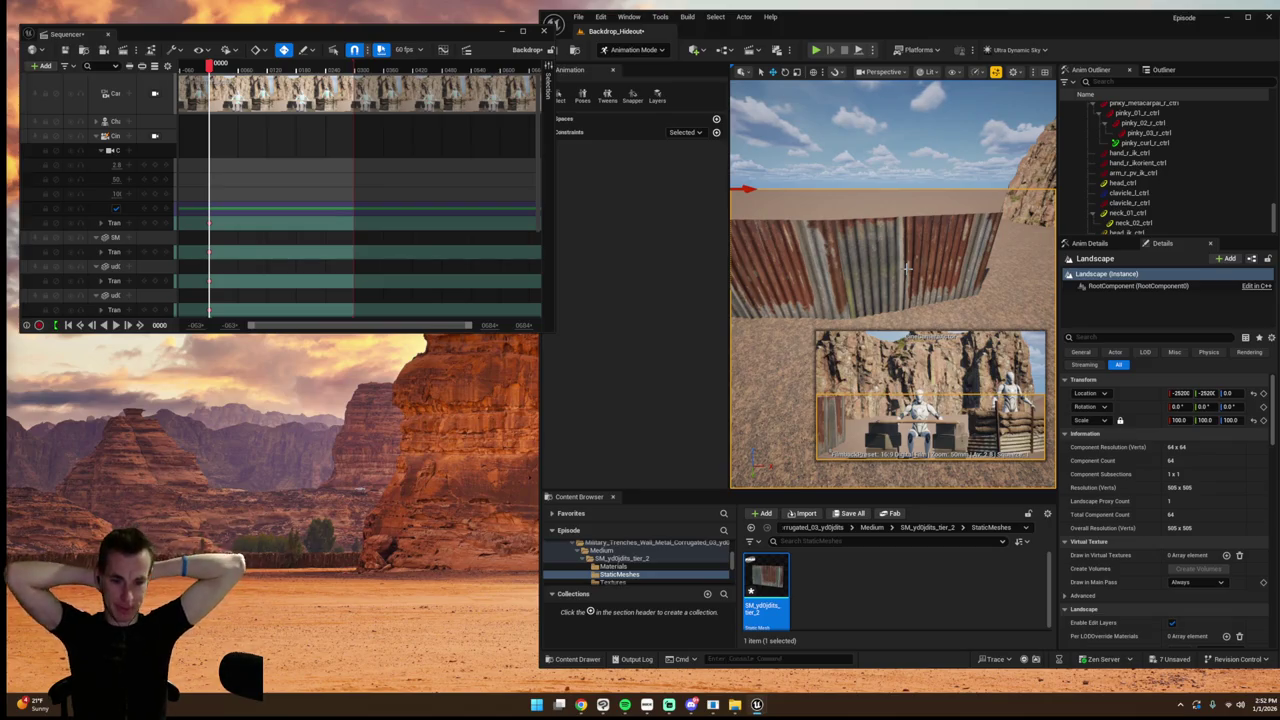
left_click(907, 267)
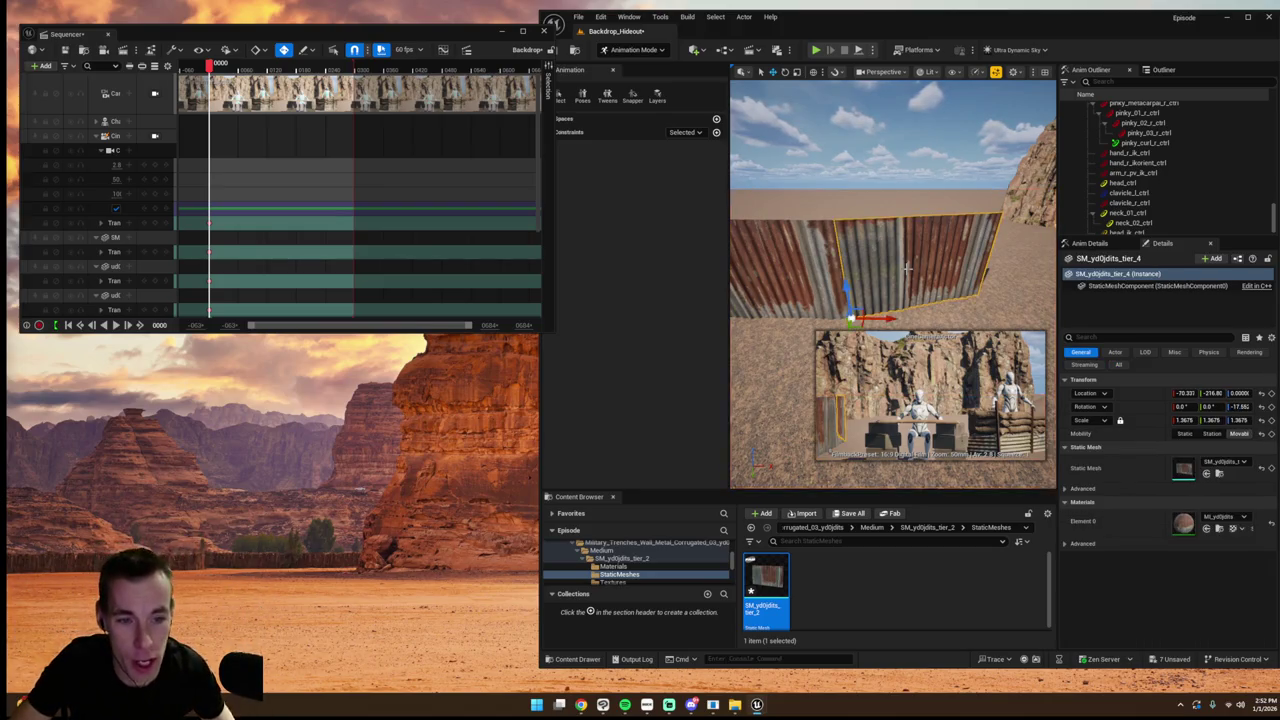
- Stretch the end wall panel taller to about 1.44 on Z
key("f")
left_click_drag(908, 300, 908, 276)
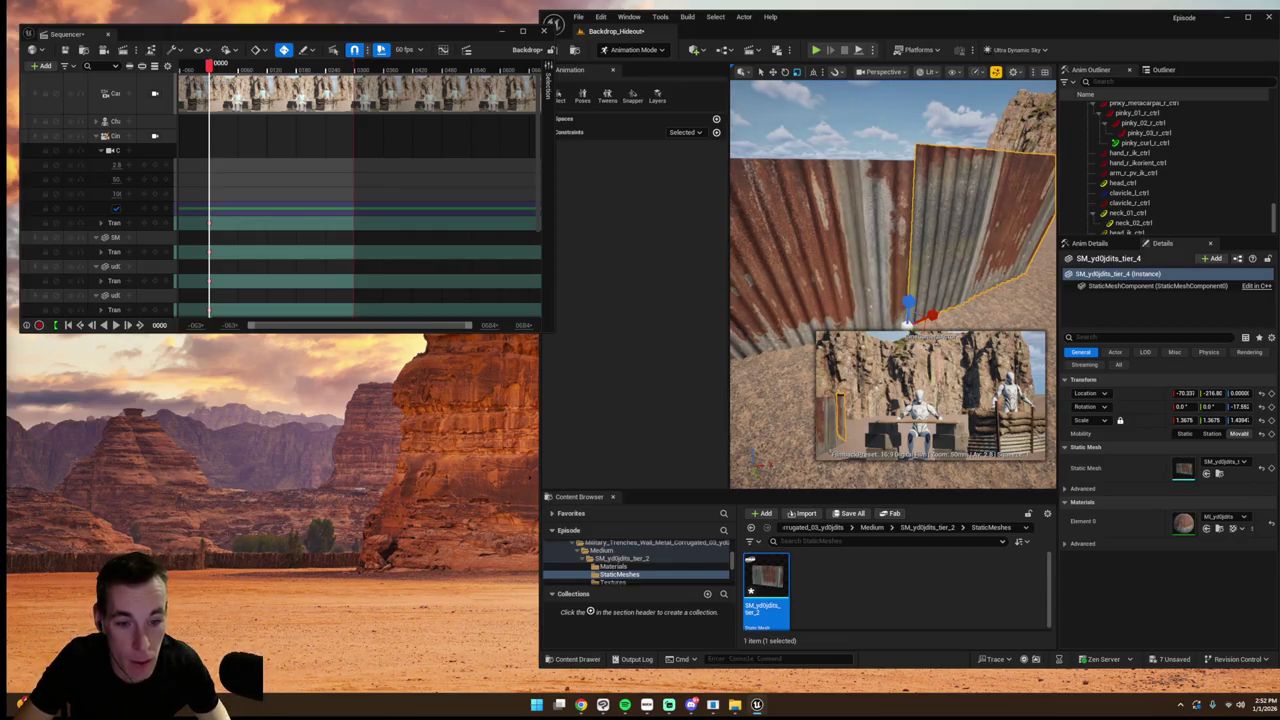
left_click(780, 420)
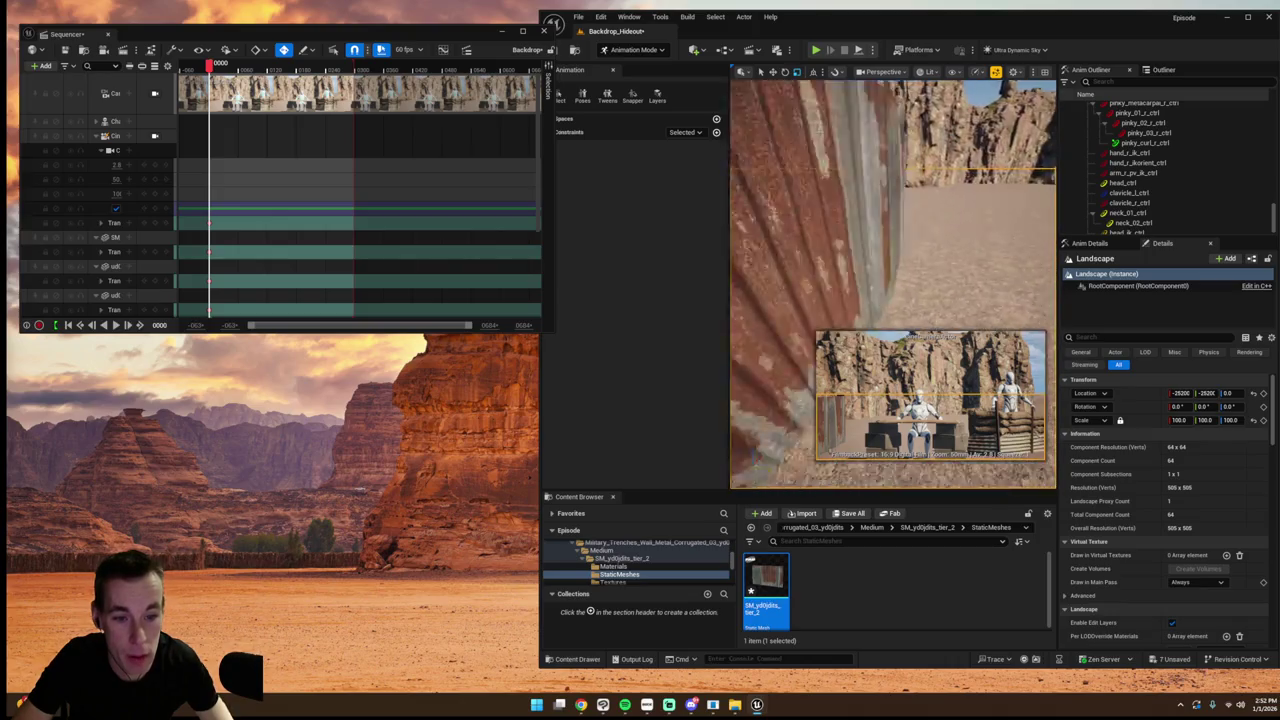
left_click(875, 205)
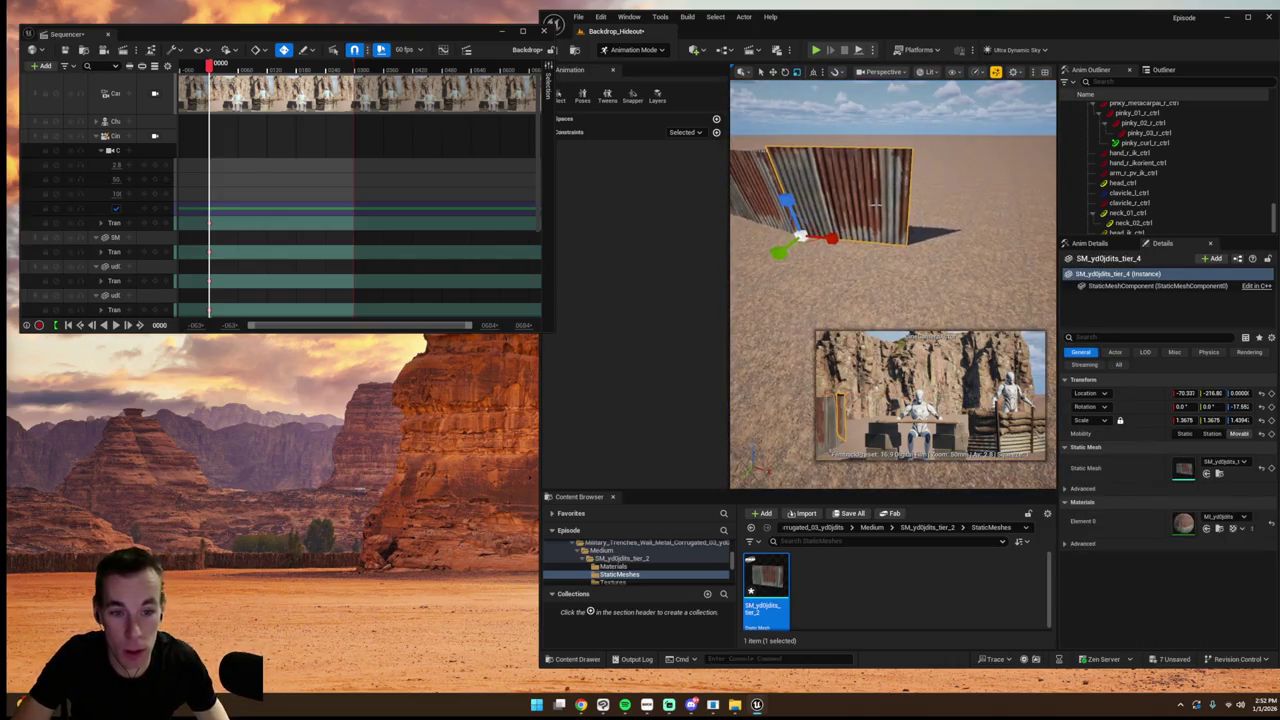
left_click(955, 268)
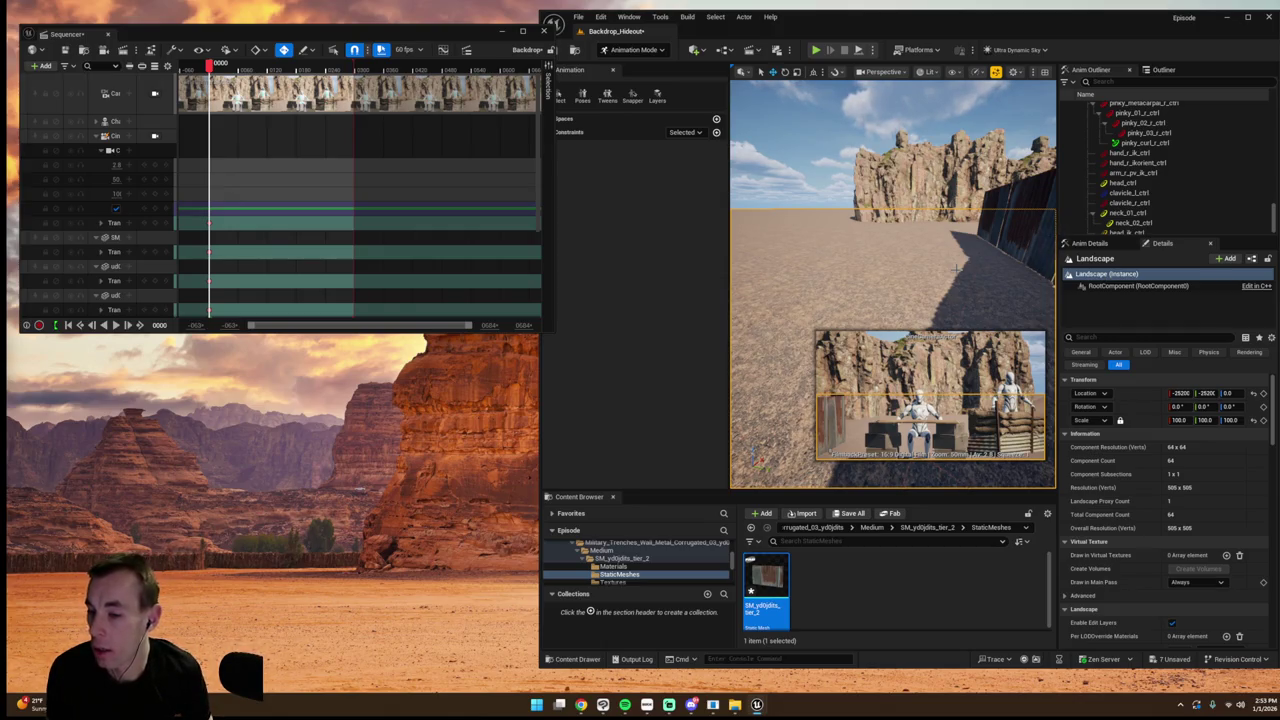
- Turn the view toward the metal wall and show the top-level Content folder
mouse_move(957, 268)
left_mouse_down()
mouse_move(1030, 264)
mouse_move(1040, 288)
left_mouse_up()
scroll(645, 565, "up", 10)
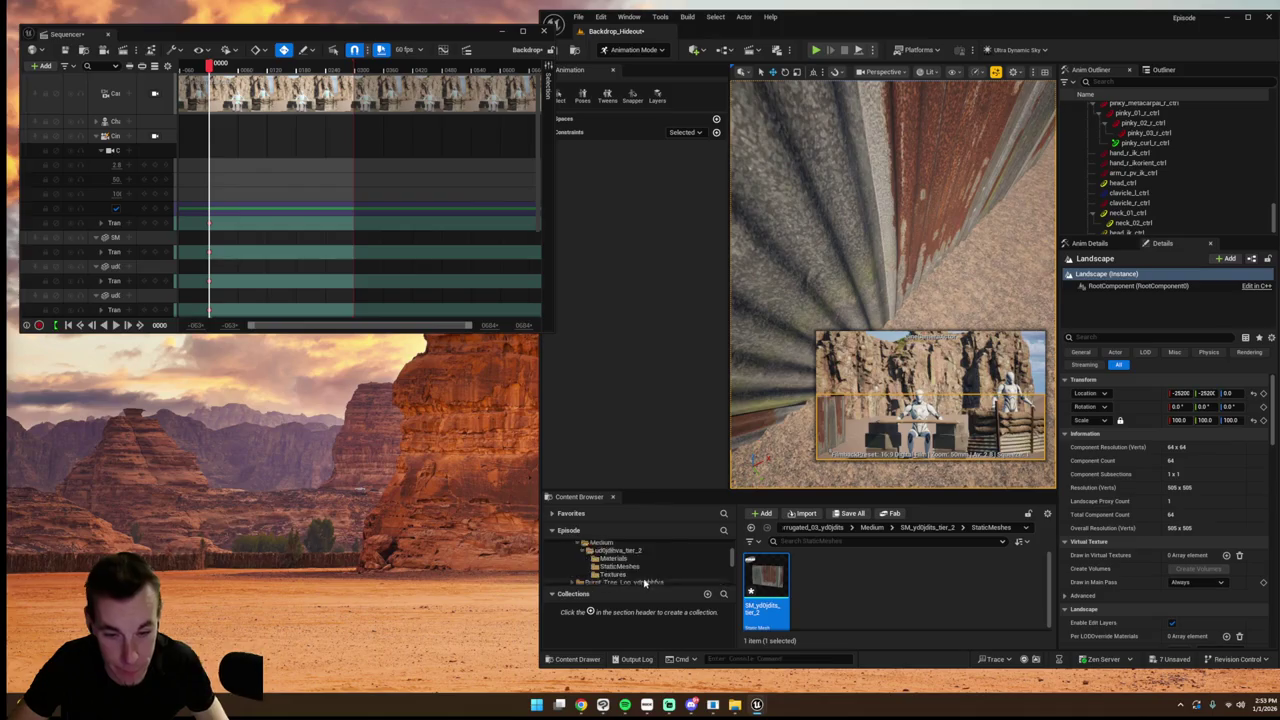
scroll(641, 558, "up", 10)
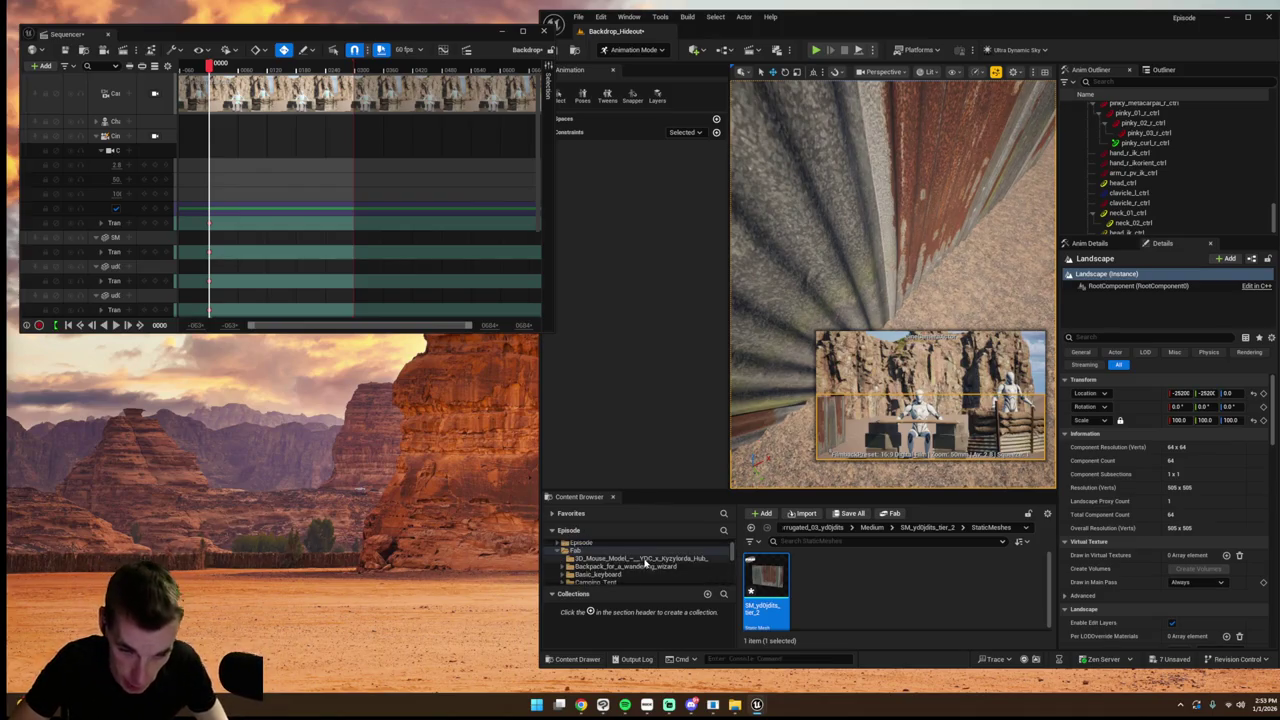
left_click(640, 553)
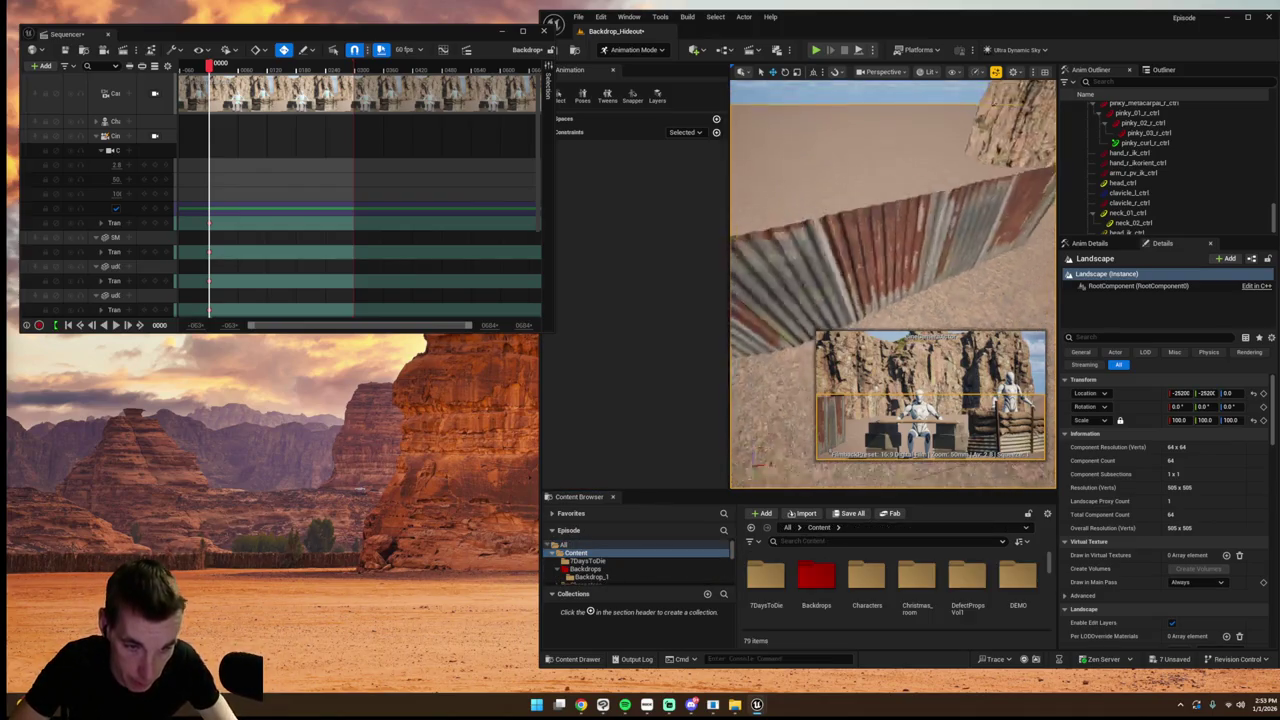
- Save the level's pending unsaved asset changes
left_click(579, 18)
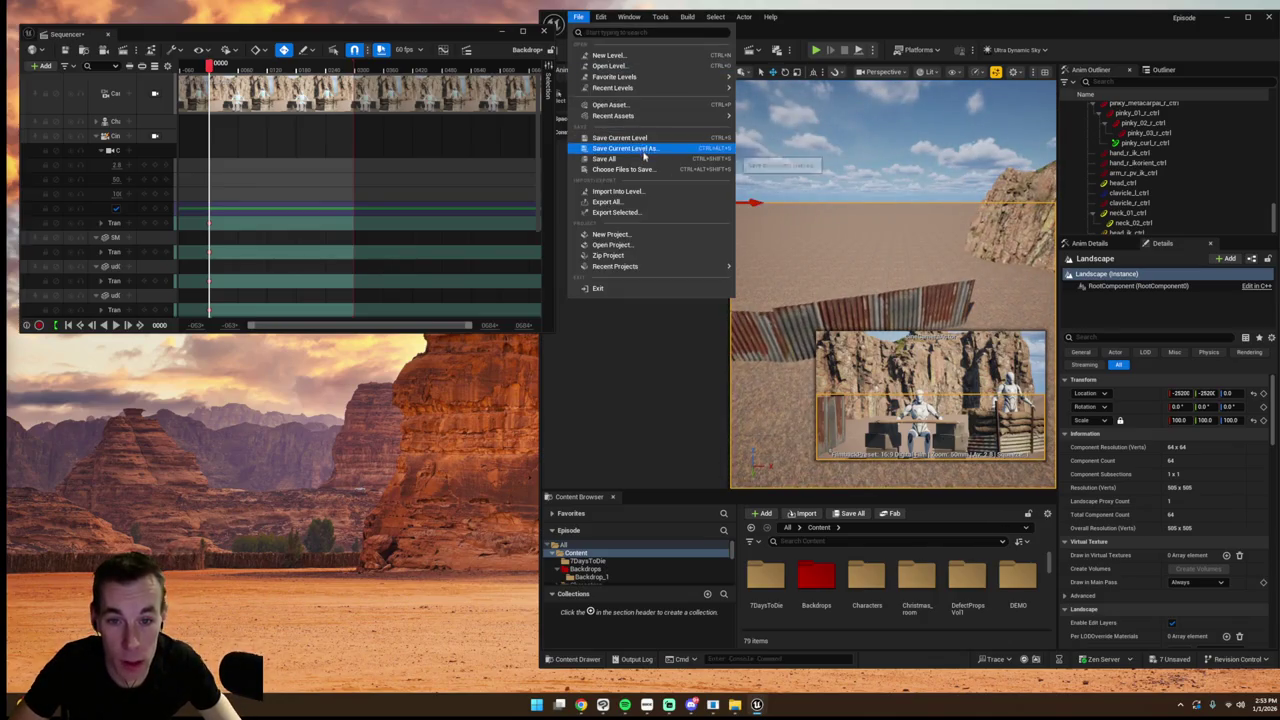
left_click(640, 169)
left_click(726, 462)
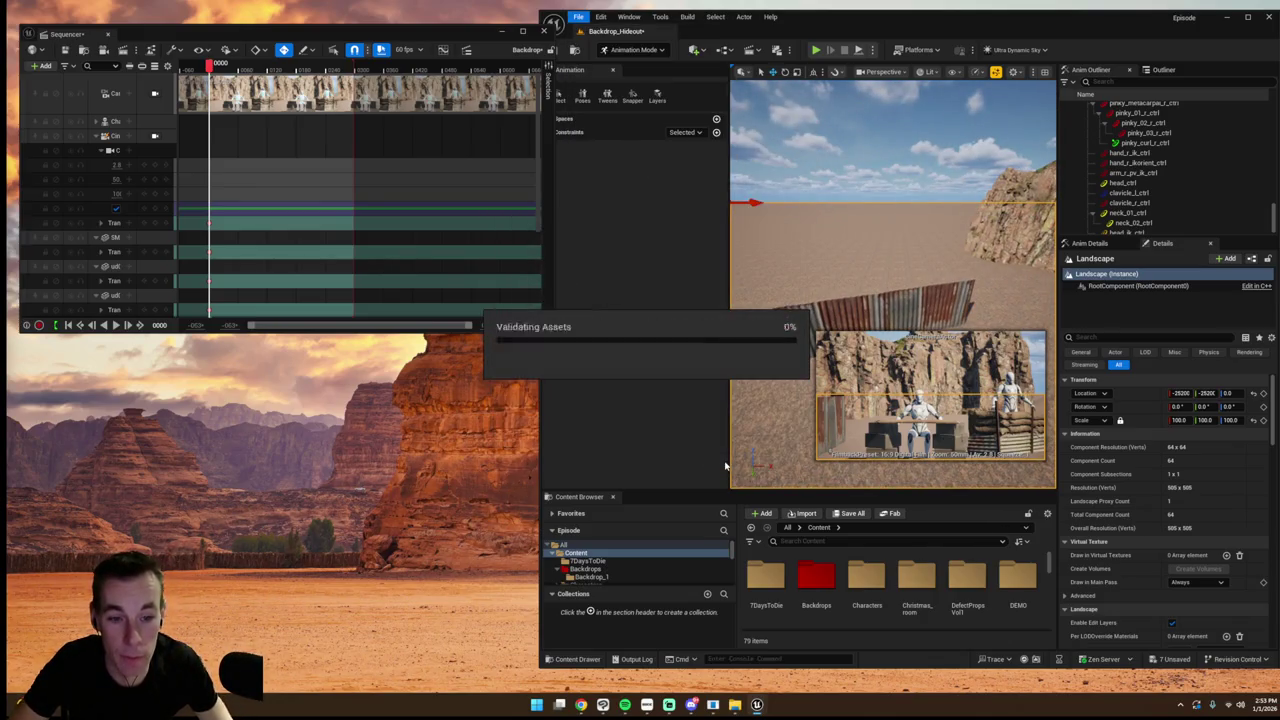
left_click(828, 318)
- Duplicate the fence section, slide it along the row, and rotate it to about -61.8°
left_click(115, 135)
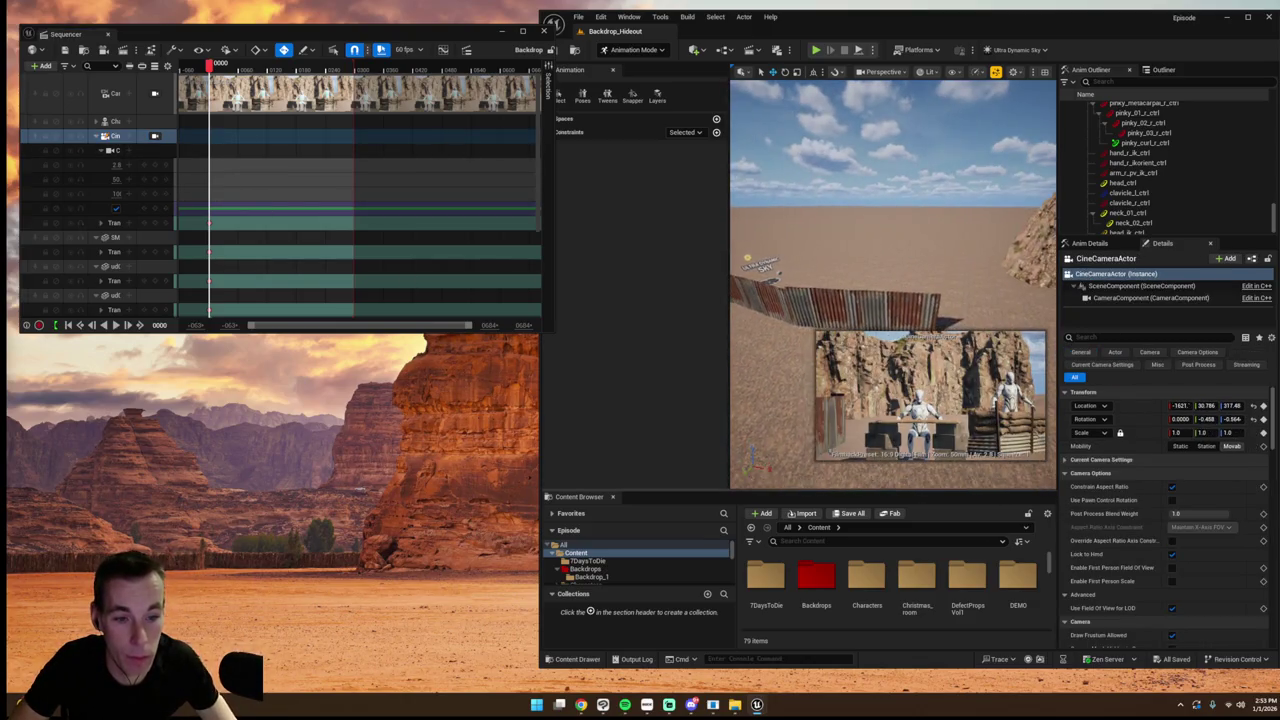
left_click(880, 320)
key("ctrl+d")
mouse_move(805, 310)
left_mouse_down()
mouse_move(886, 300)
mouse_move(905, 315)
mouse_move(920, 290)
mouse_move(918, 312)
left_mouse_up()
key("e")
left_click(905, 330)
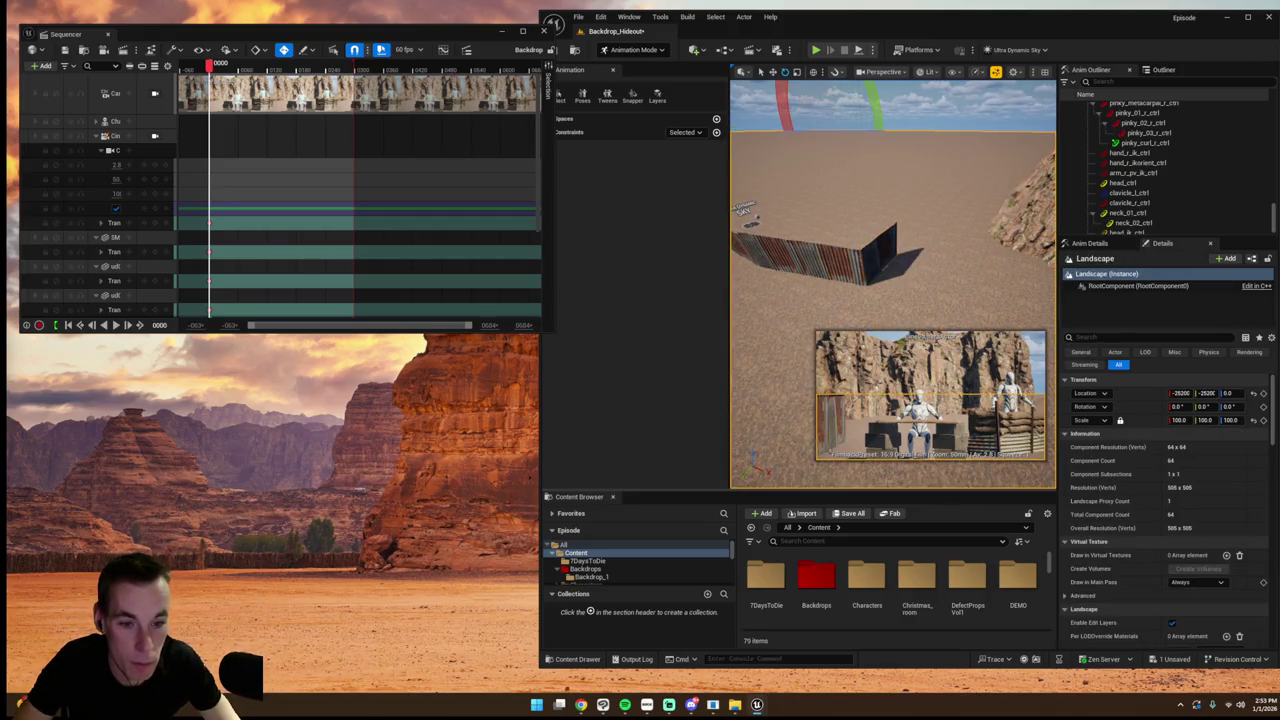
left_click(953, 240)
mouse_move(958, 300)
left_mouse_down()
mouse_move(986, 294)
mouse_move(960, 250)
mouse_move(920, 225)
left_mouse_up()
left_click(1013, 290)
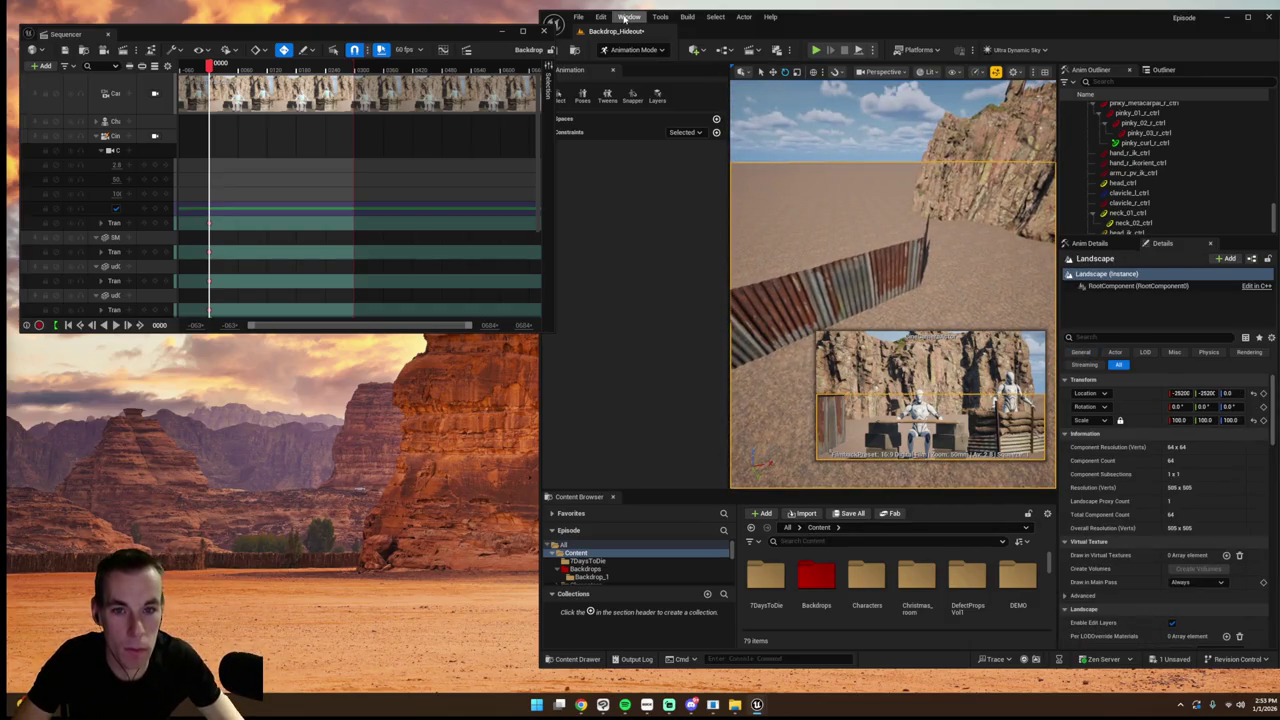
left_click(628, 17)
- Add Military Trenches Storage Crate Wood Worn 01 from the Fab 'trench' results to the project
left_click(660, 370)
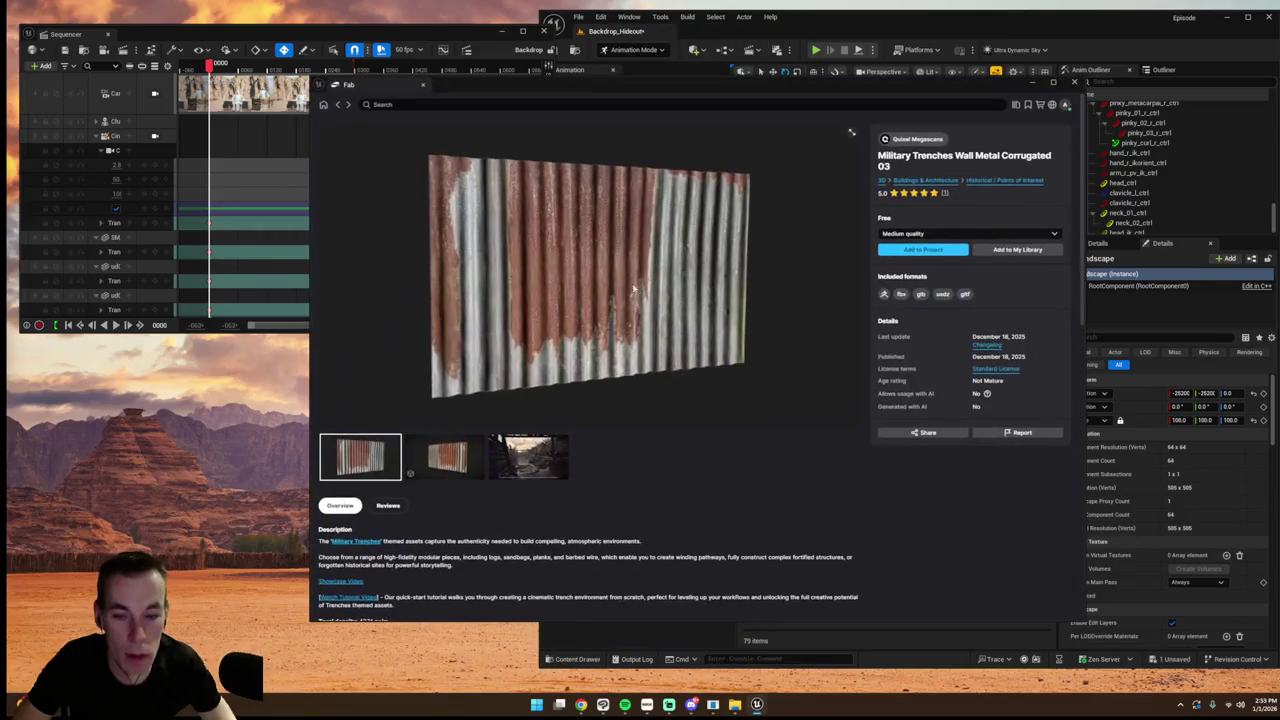
left_click(341, 105)
scroll(585, 277, "down", 1)
scroll(585, 277, "down", 3)
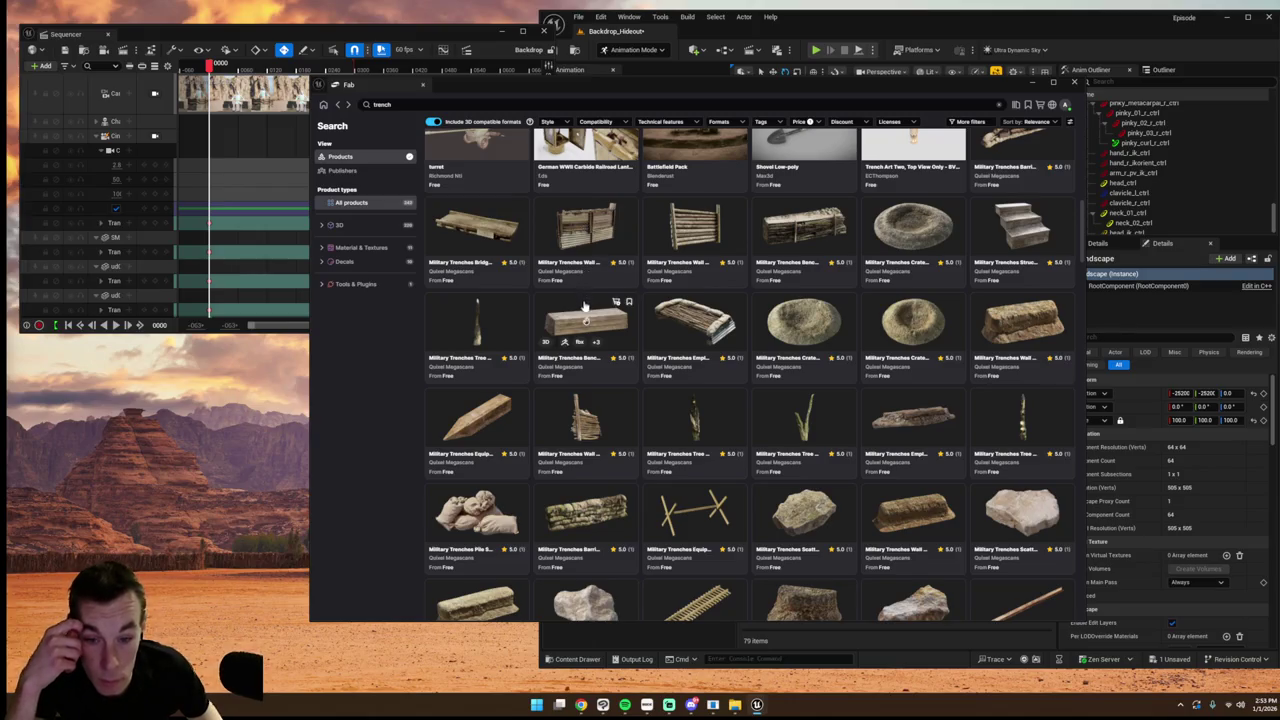
scroll(658, 328, "down", 3)
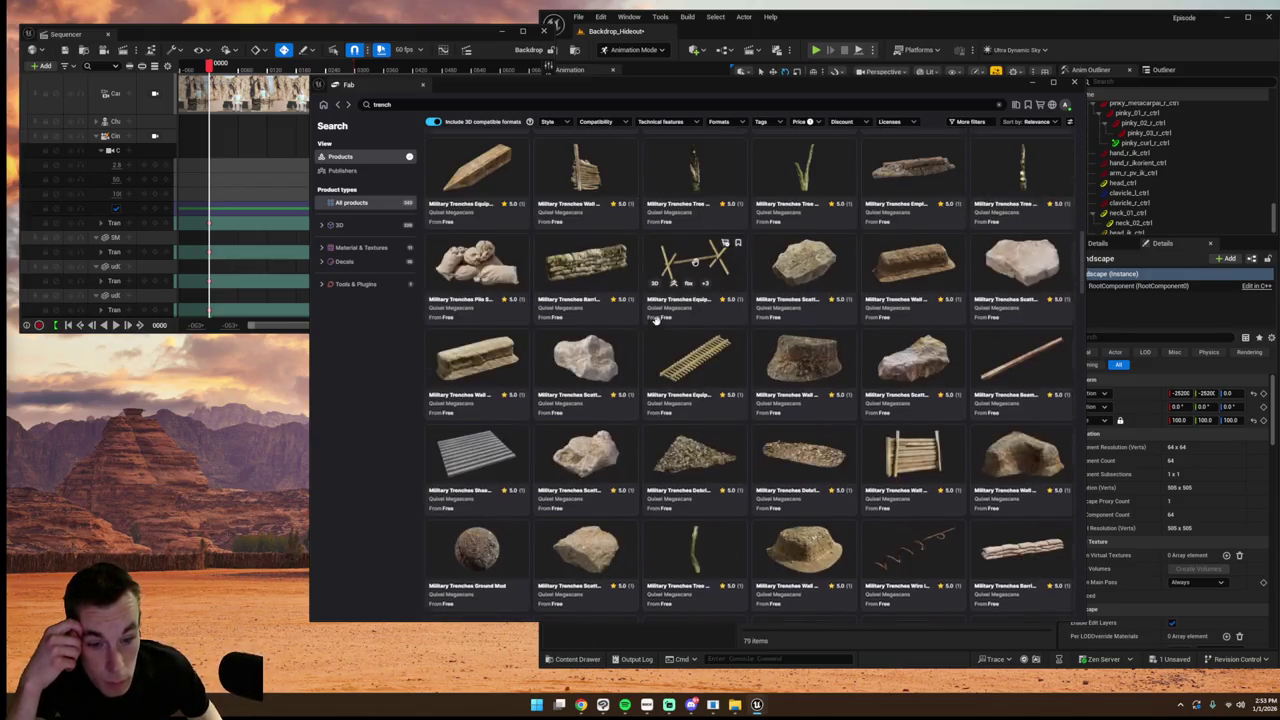
scroll(660, 328, "down", 3)
scroll(661, 327, "down", 1)
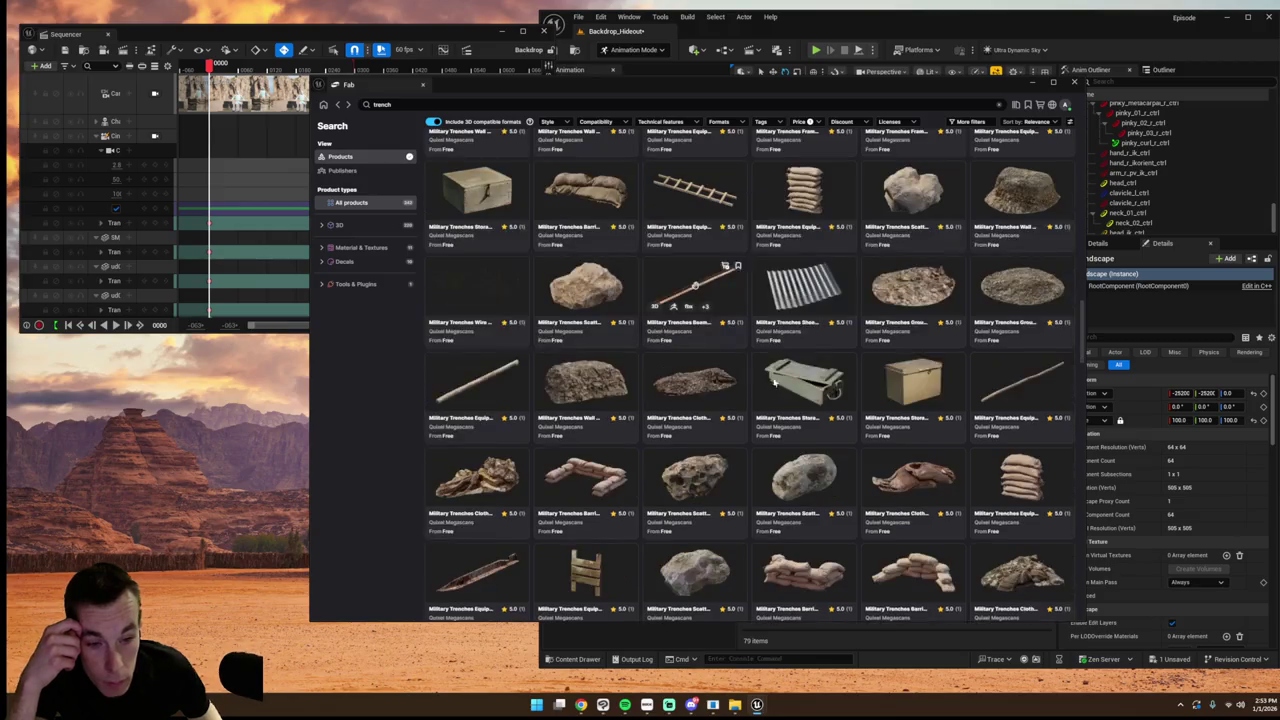
left_click(775, 374)
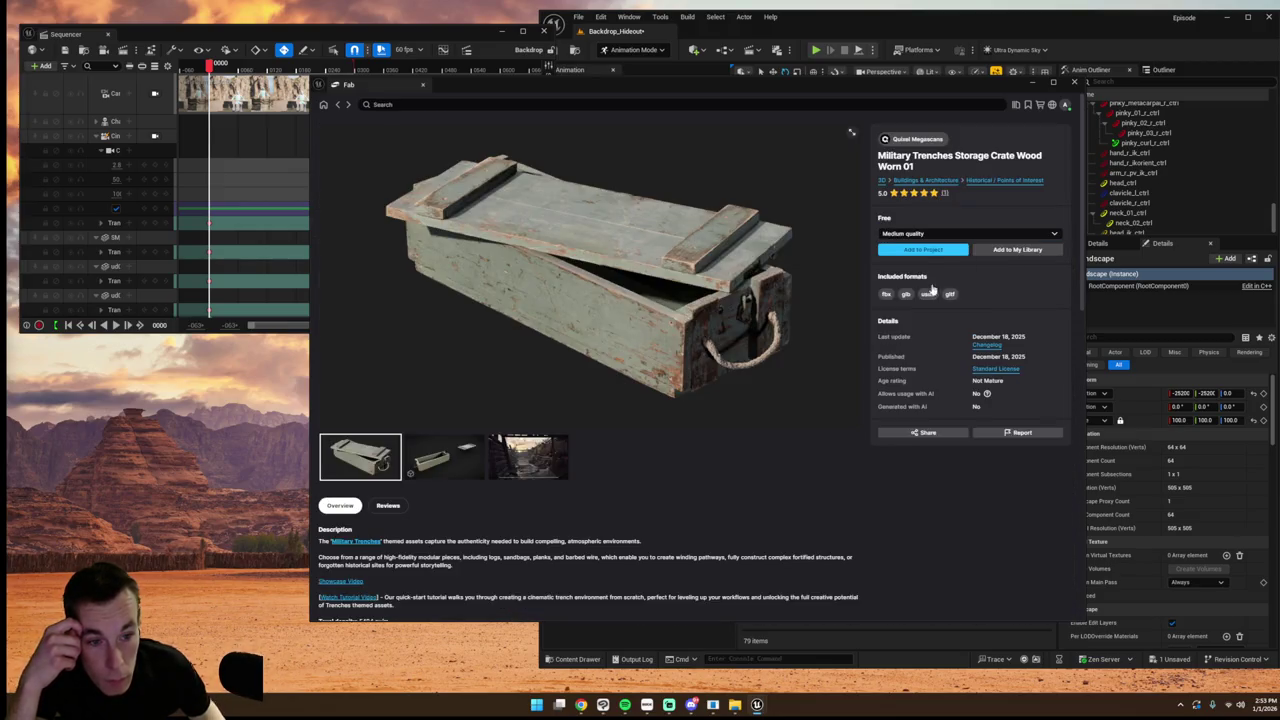
left_click(922, 250)
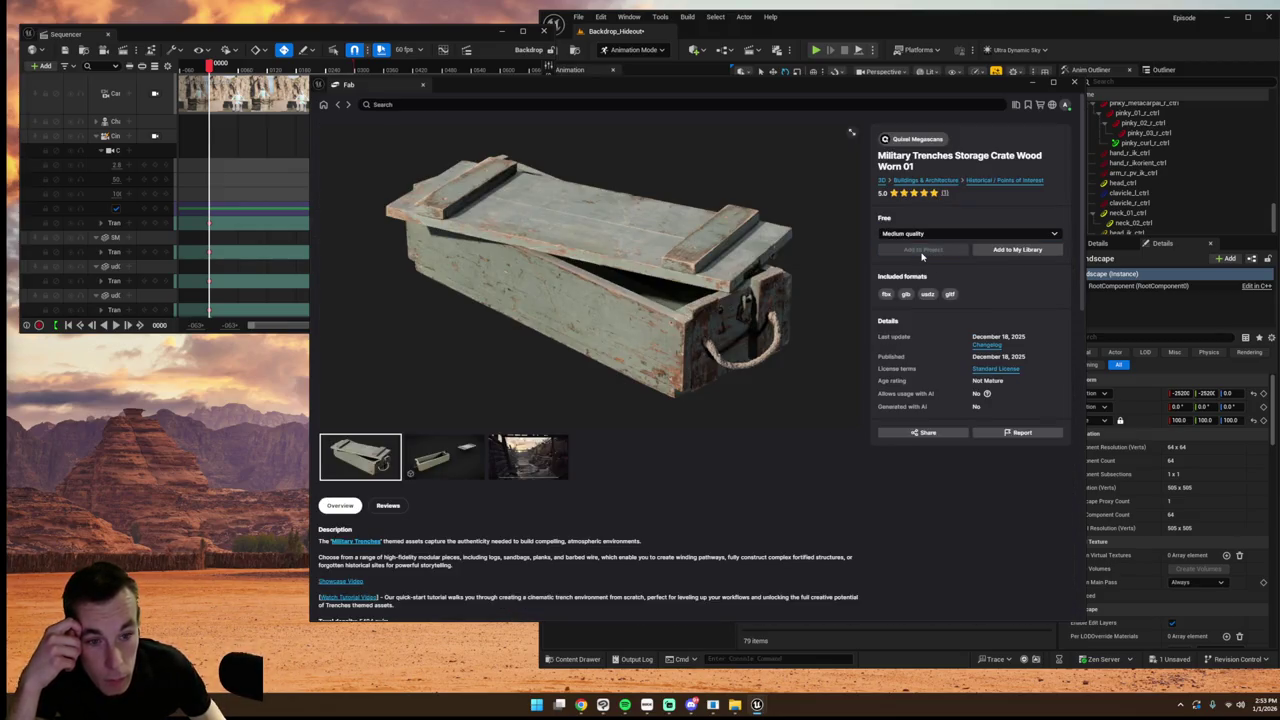
left_click(323, 104)
scroll(590, 338, "down", 3)
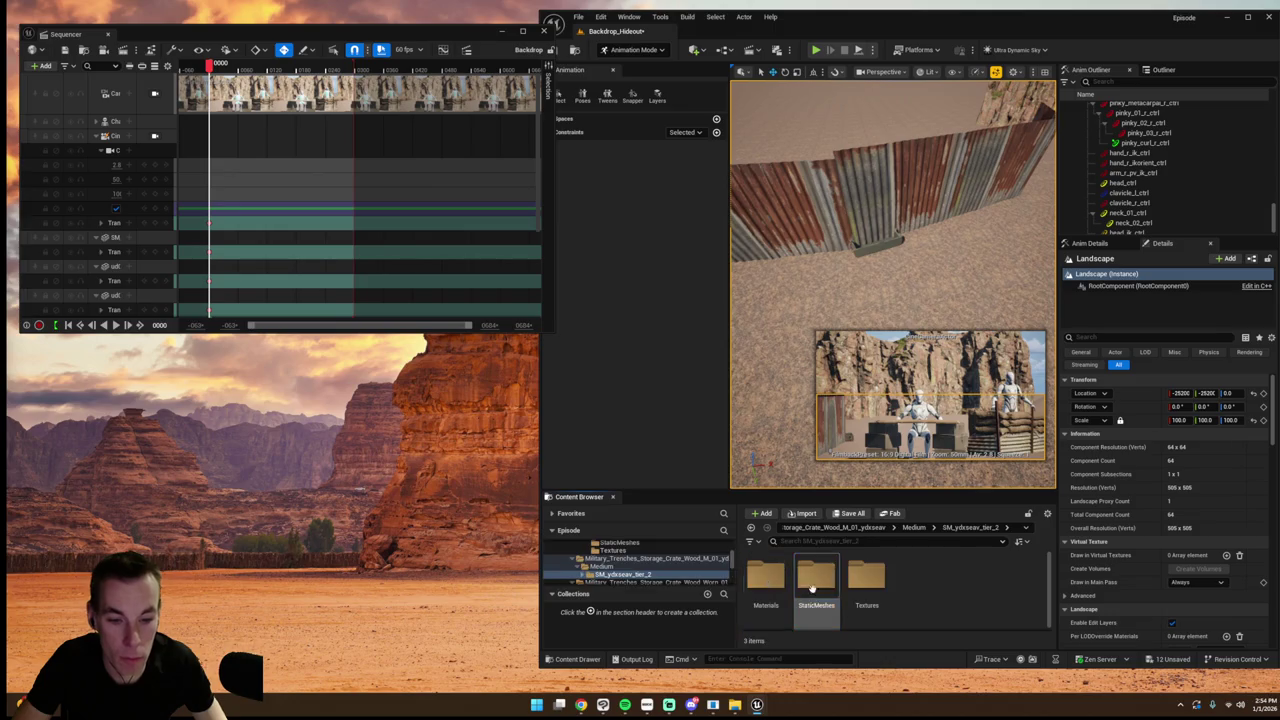
- Drop the worn wooden storage crate on the sand at the foot of the corrugated wall
left_click_drag(927, 240, 924, 250)
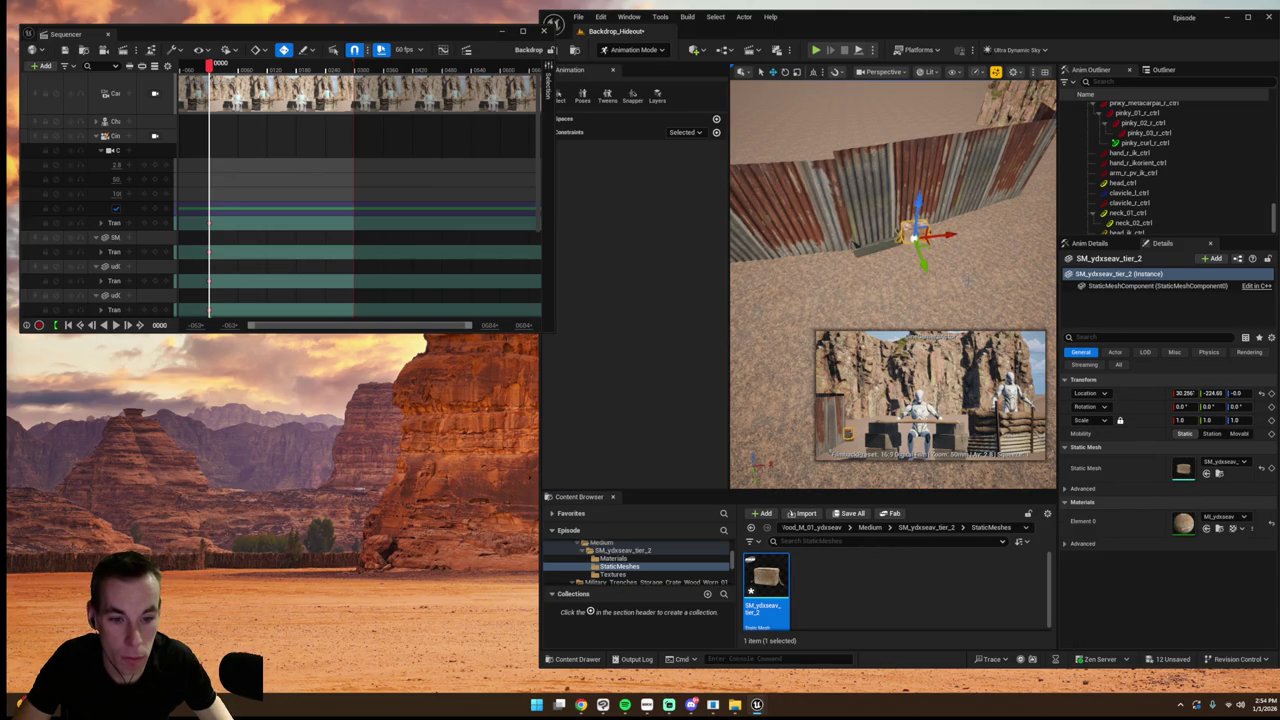
left_click(918, 265)
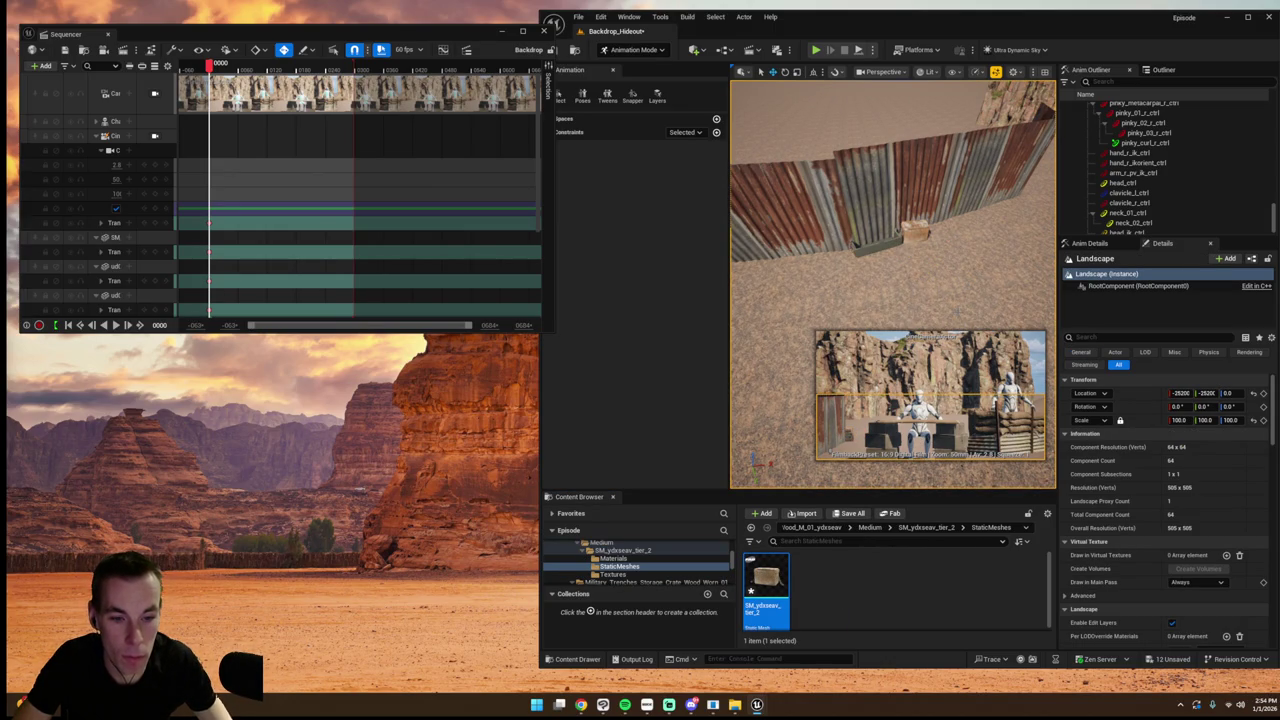
left_click(628, 17)
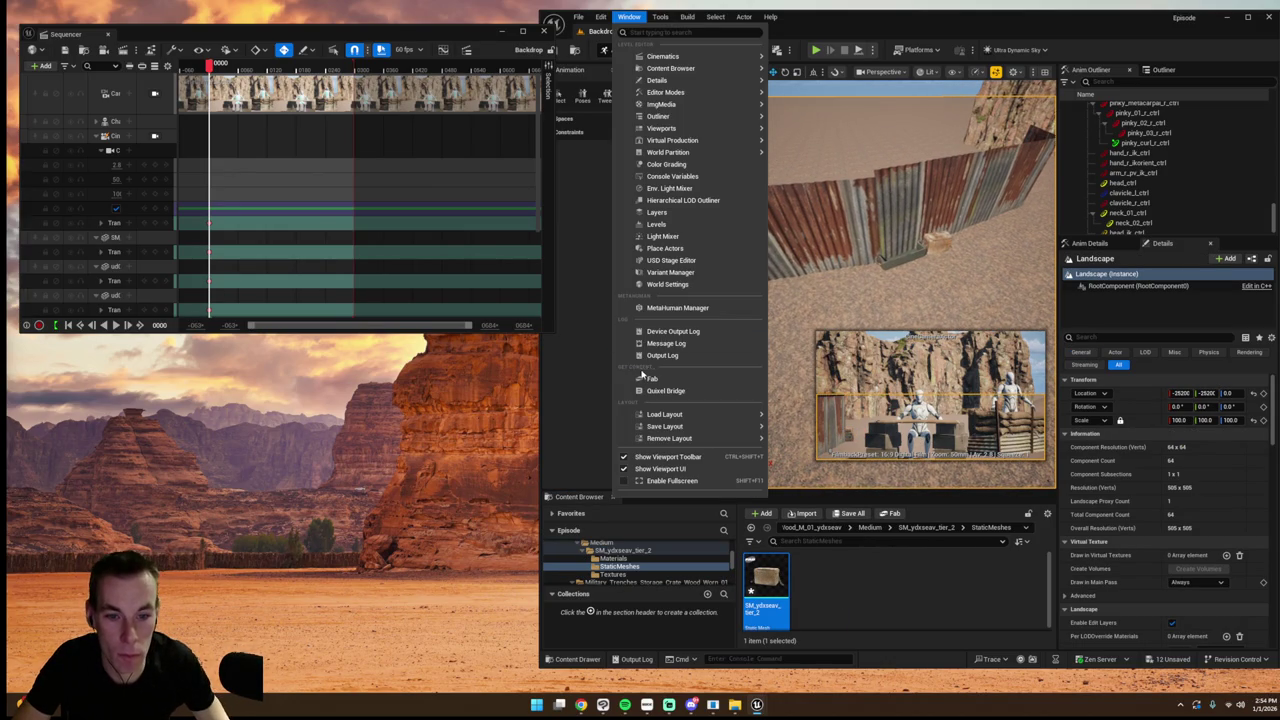
- Add Military Trenches Equipment Duckboard Wood M 02 from the Fab 'trench' results to the project
left_click(651, 378)
left_click(339, 105)
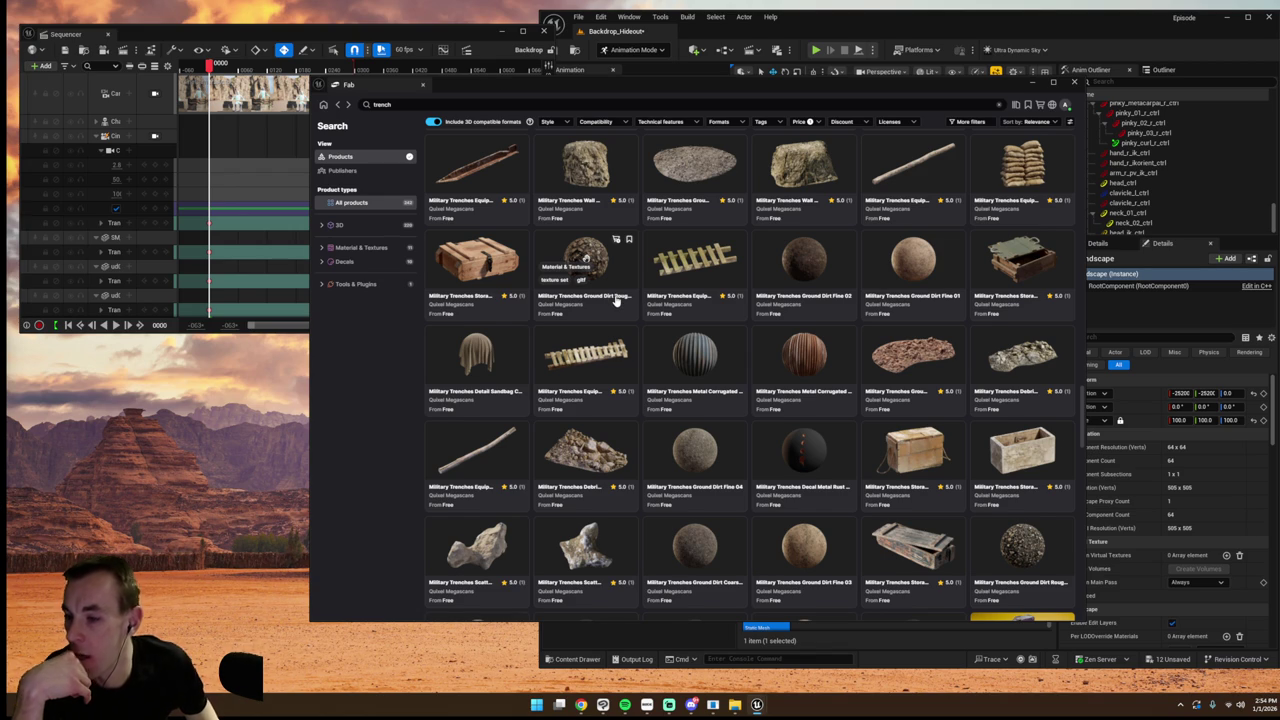
scroll(680, 425, "up", 1)
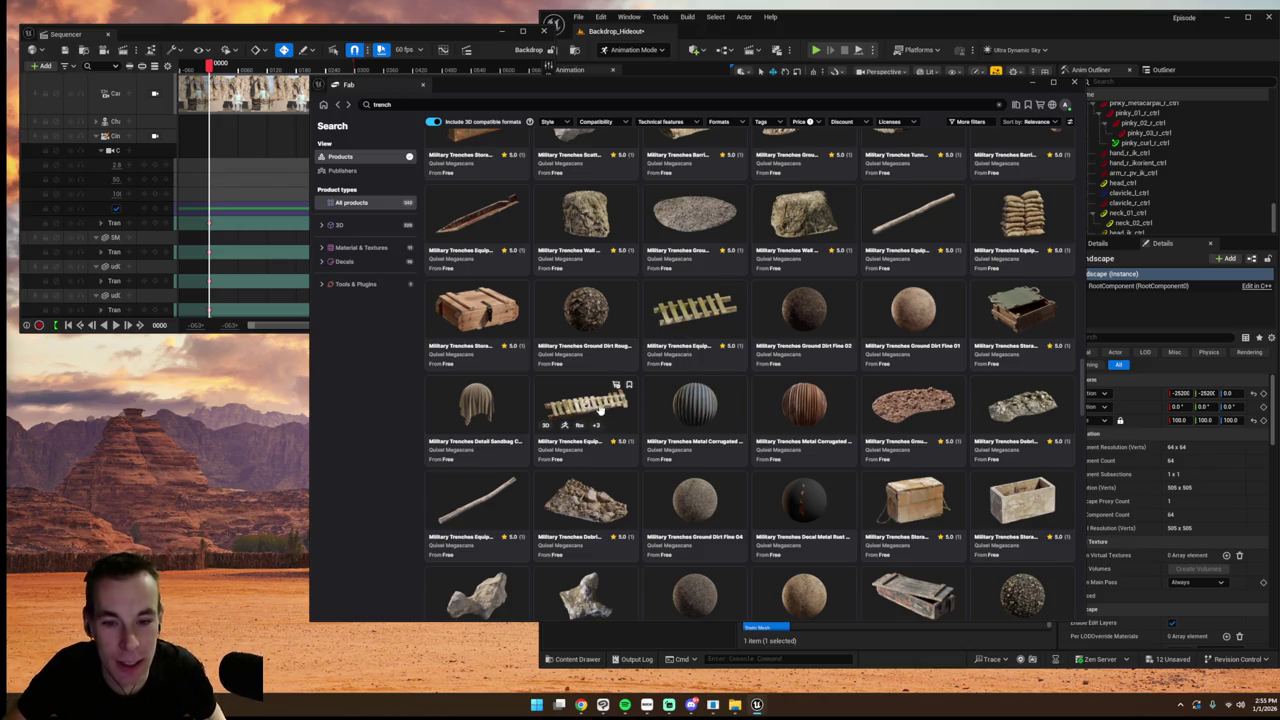
left_click(685, 318)
left_click(922, 250)
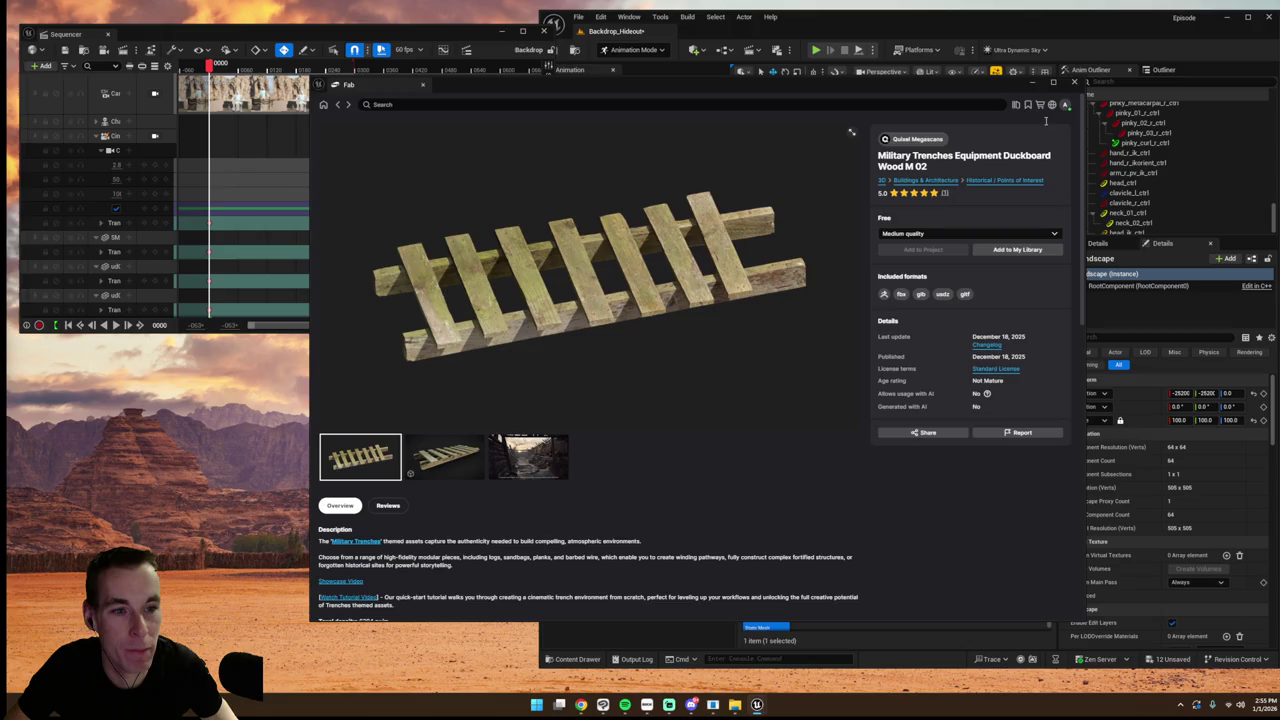
- Place the duckboard mesh from its StaticMeshes folder beside the fence
mouse_move(853, 316)
left_mouse_down()
mouse_move(780, 320)
mouse_move(853, 316)
left_mouse_up()
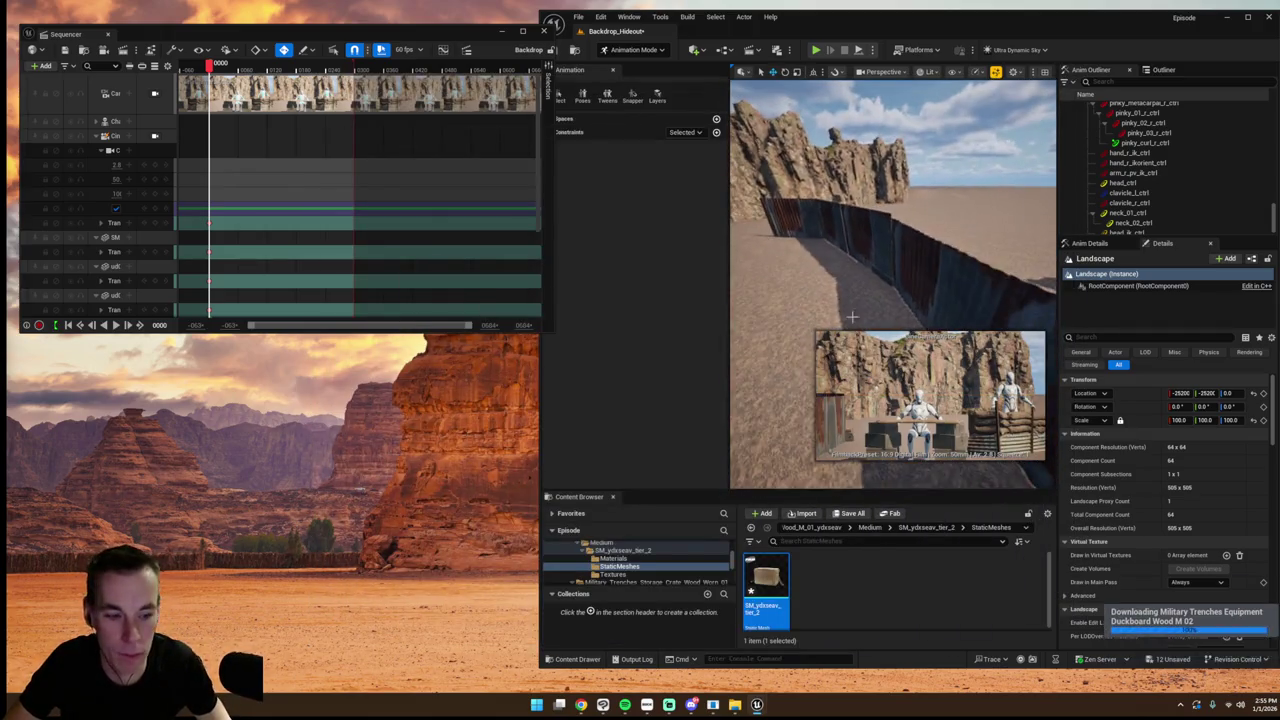
double_click(766, 575)
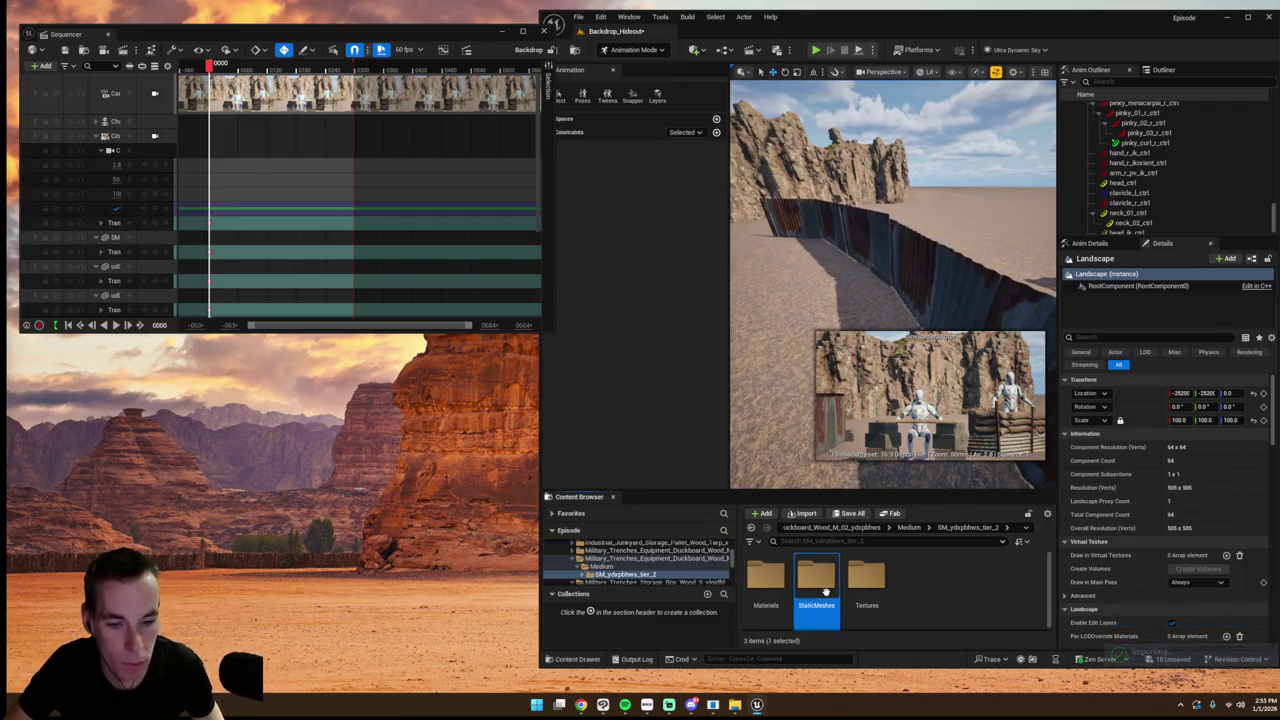
double_click(817, 578)
mouse_move(766, 585)
left_mouse_down()
mouse_move(870, 290)
mouse_move(866, 232)
mouse_move(905, 262)
mouse_move(895, 270)
left_mouse_up()
- Scale the duckboard to 1.155 and turn it about 46 degrees against the fence
left_click_drag(1183, 420, 1205, 420)
key("e")
left_click_drag(850, 280, 890, 282)
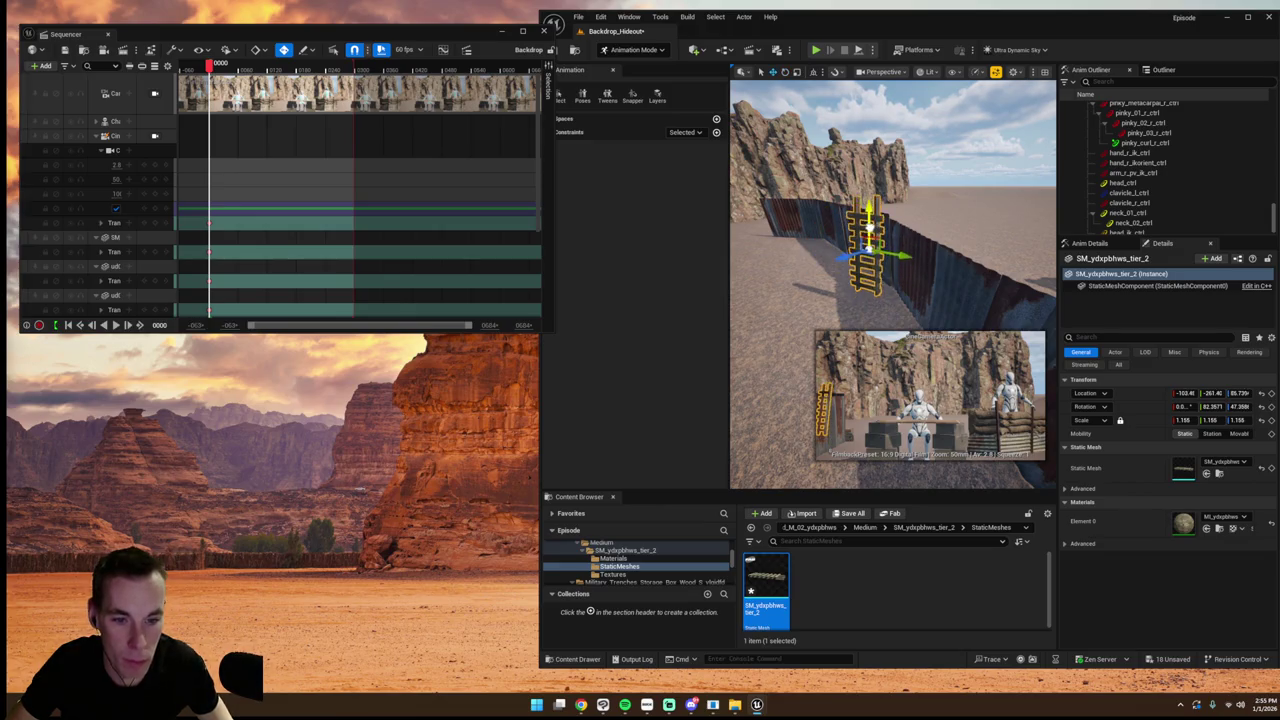
left_click(800, 300)
mouse_move(800, 300)
left_mouse_down()
mouse_move(860, 280)
mouse_move(815, 276)
mouse_move(862, 243)
mouse_move(878, 252)
left_mouse_up()
left_click(850, 248)
key("w")
key("e")
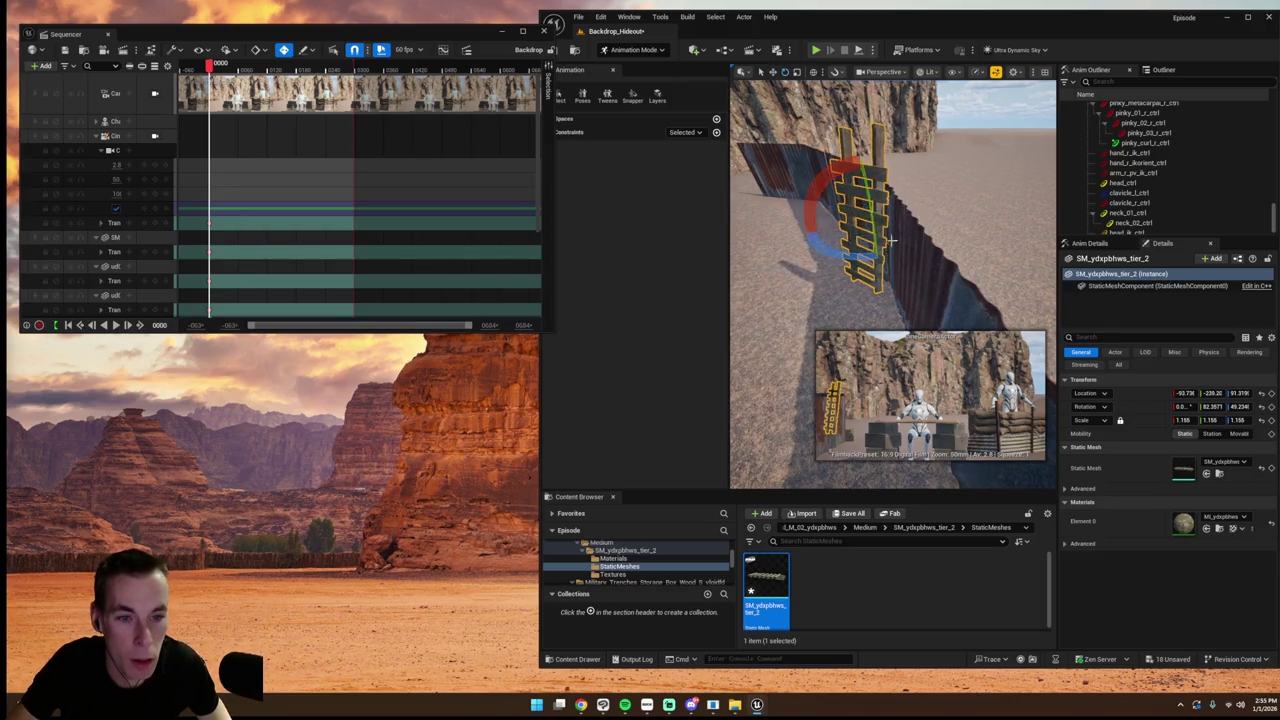
left_click(993, 209)
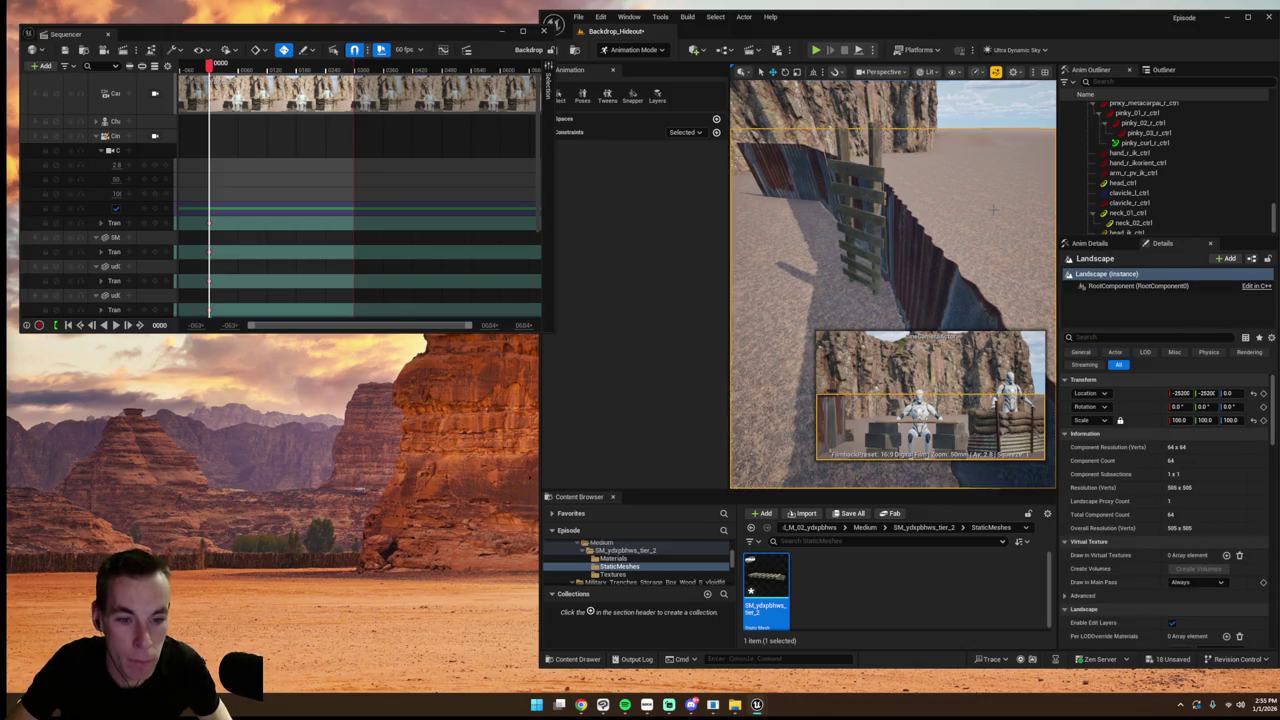
- Enlarge the duckboard to scale 1.3642 and tilt it to lean on the corrugated wall
left_click_drag(993, 209, 993, 209)
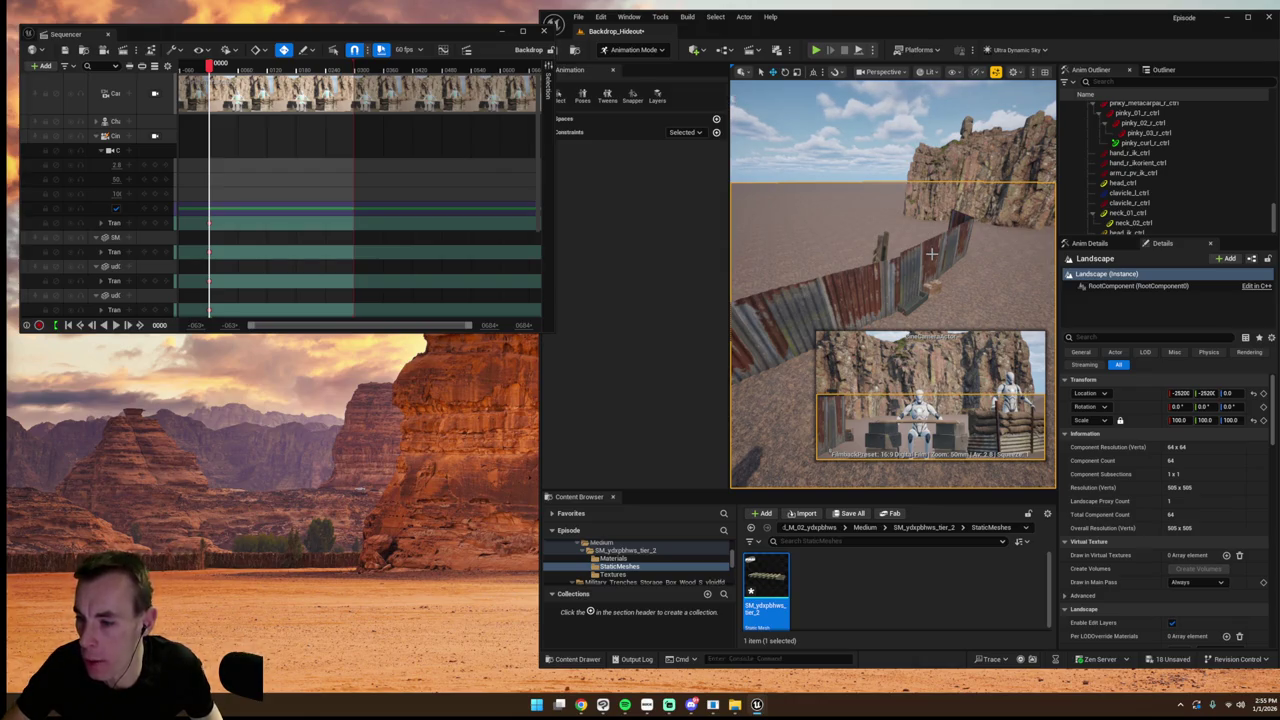
left_click(920, 285)
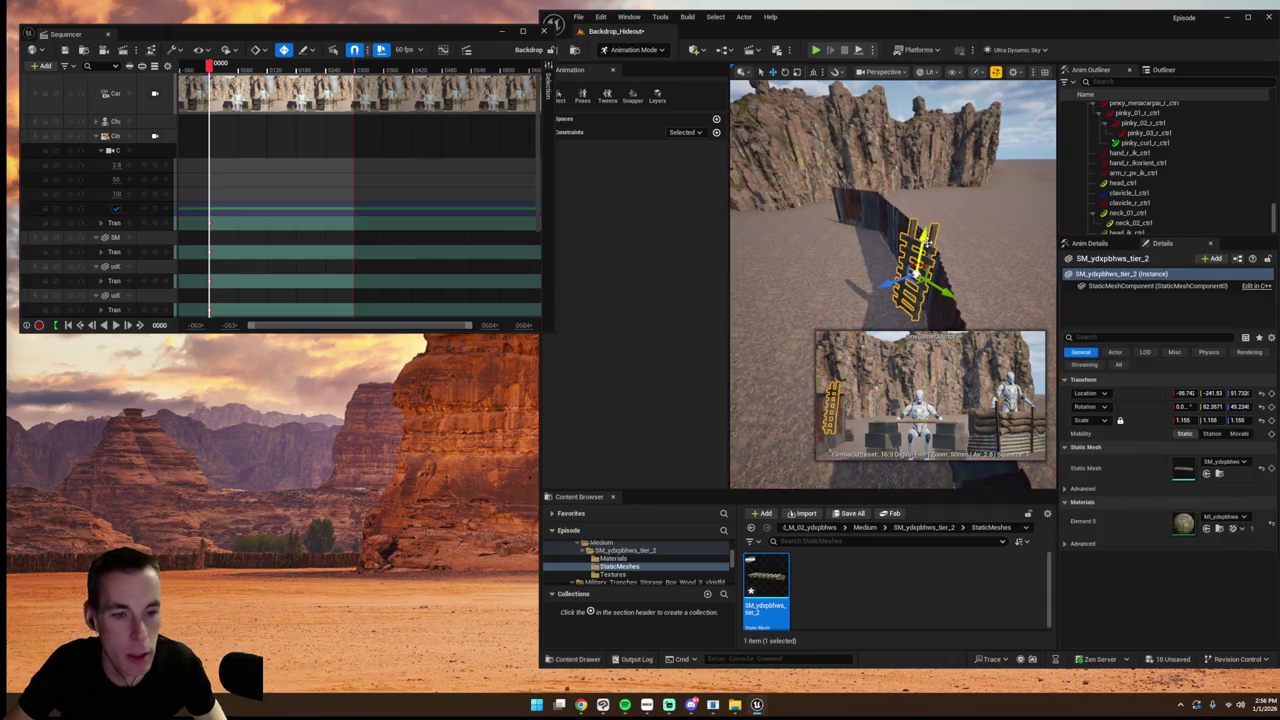
key("e")
left_click_drag(922, 297, 918, 272)
key("r")
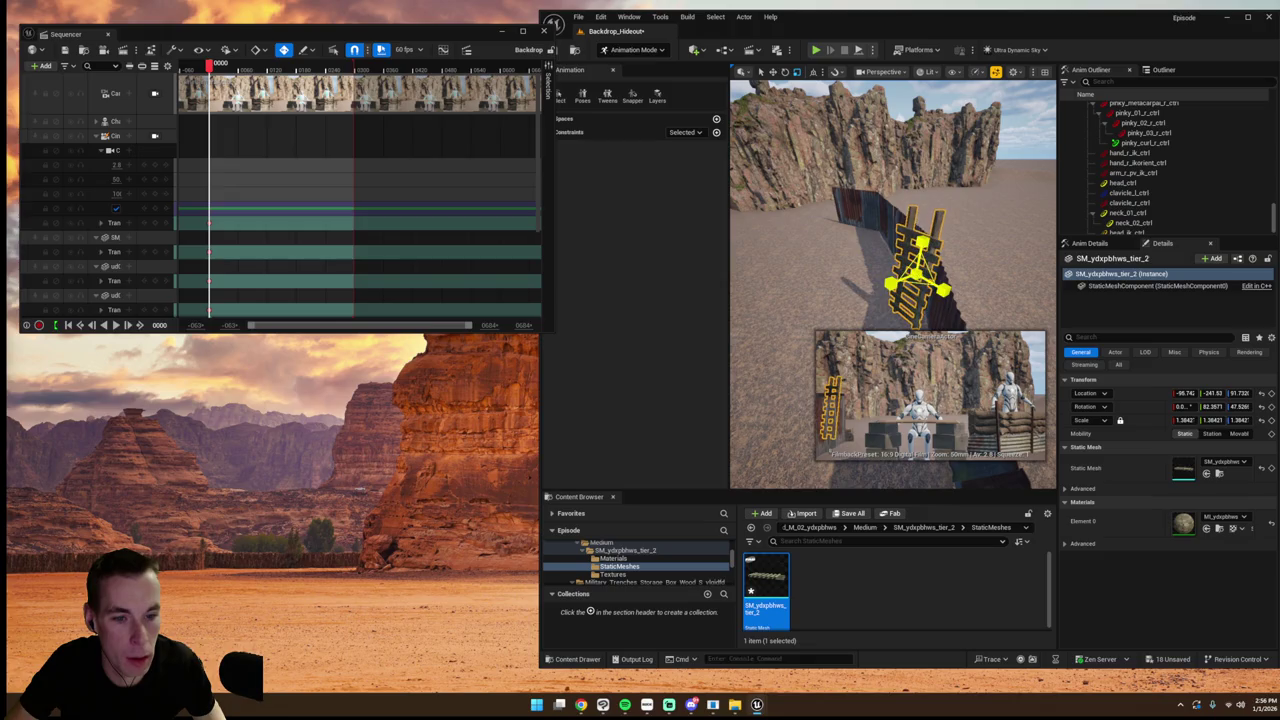
key("e")
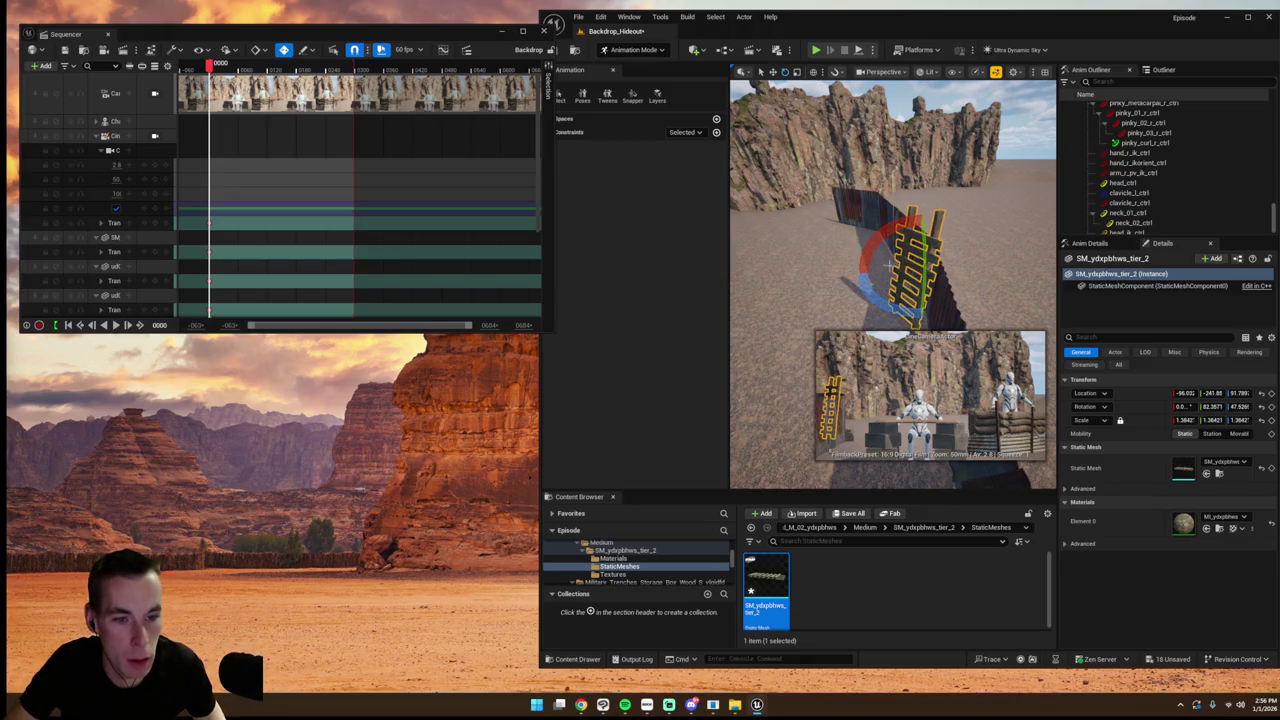
left_click_drag(940, 245, 934, 272)
left_click_drag(800, 300, 780, 260)
mouse_move(1001, 248)
left_mouse_down()
mouse_move(1001, 272)
mouse_move(1001, 248)
left_mouse_up()
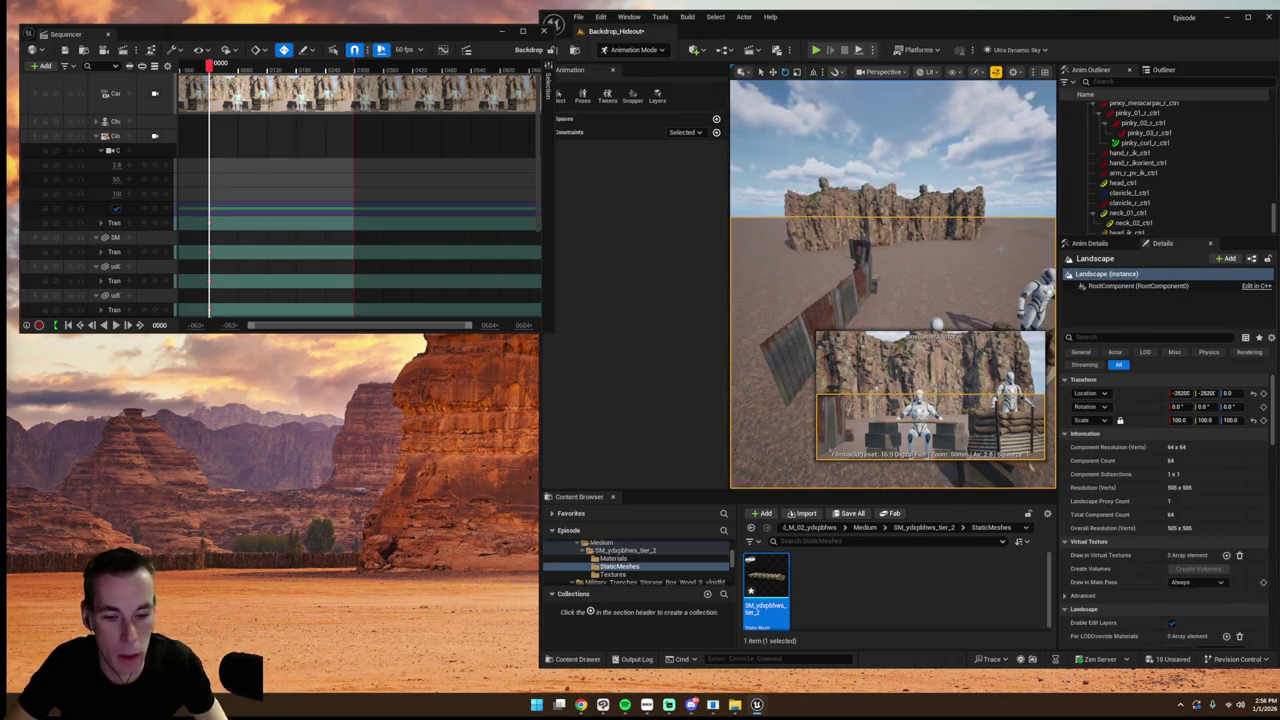
left_click(578, 17)
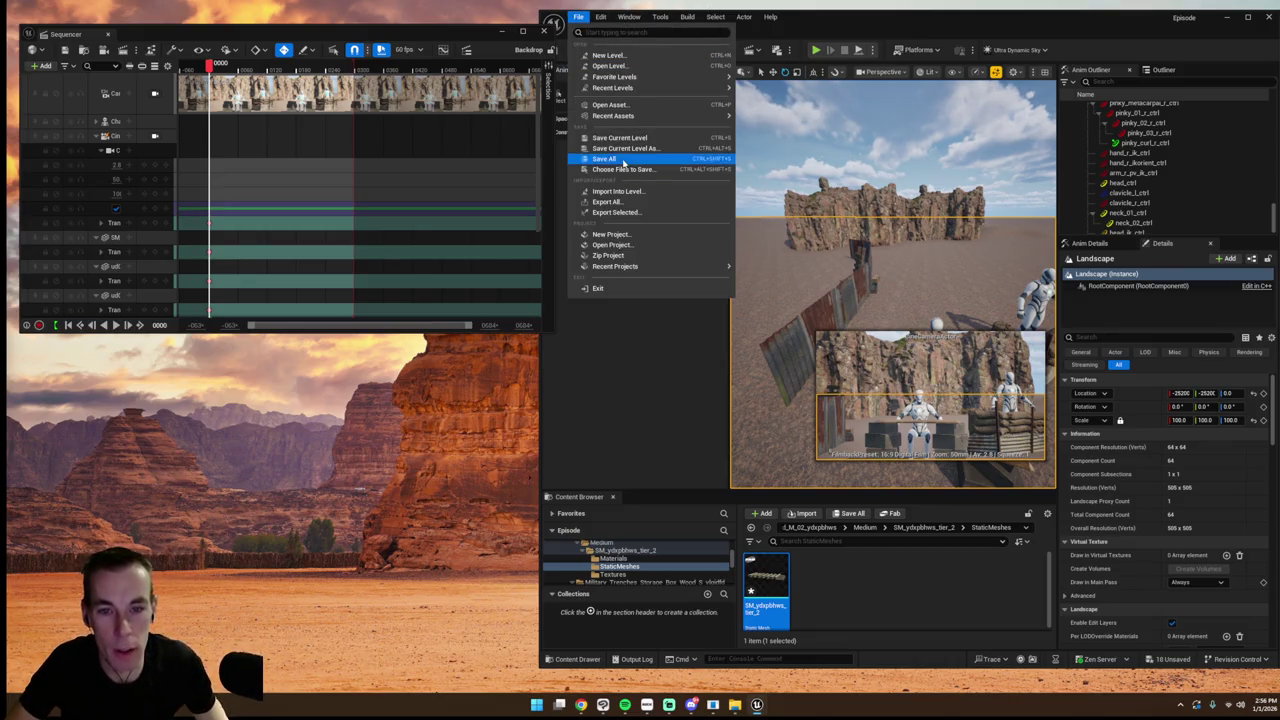
- Run File > Save All to store the hideout level and its new Fab assets
left_click(620, 163)
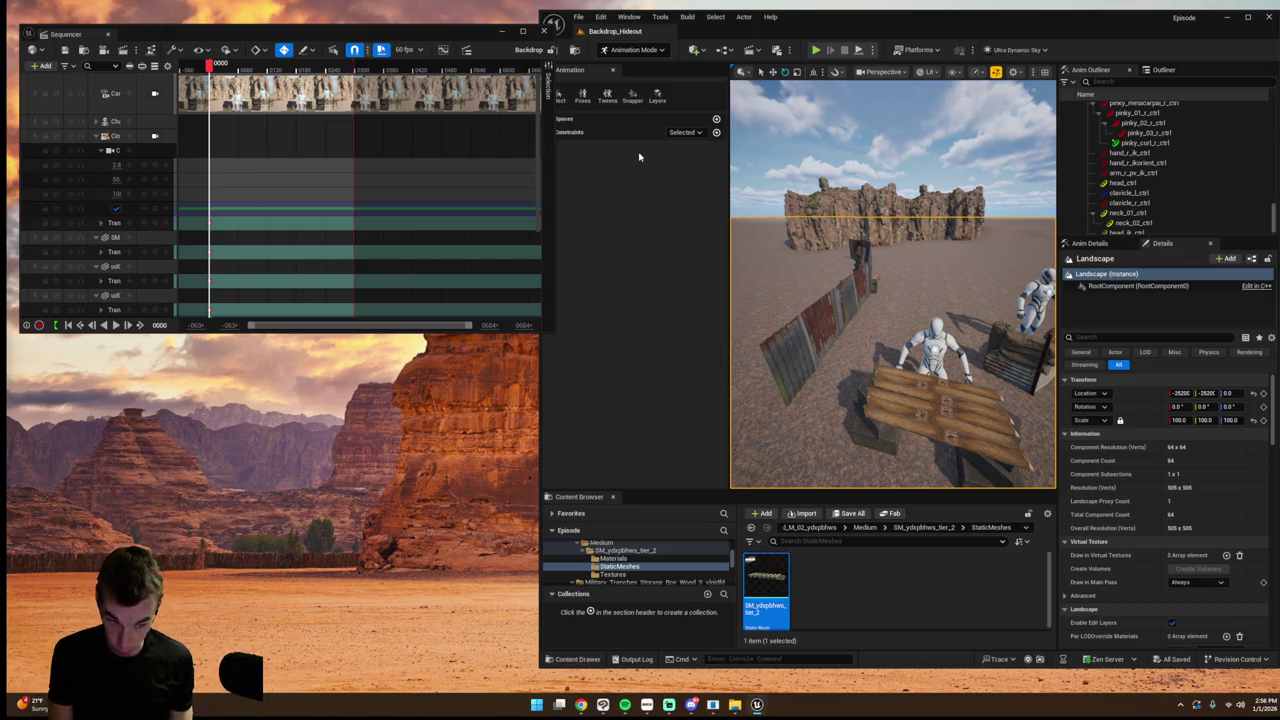
left_click_drag(862, 194, 845, 130)
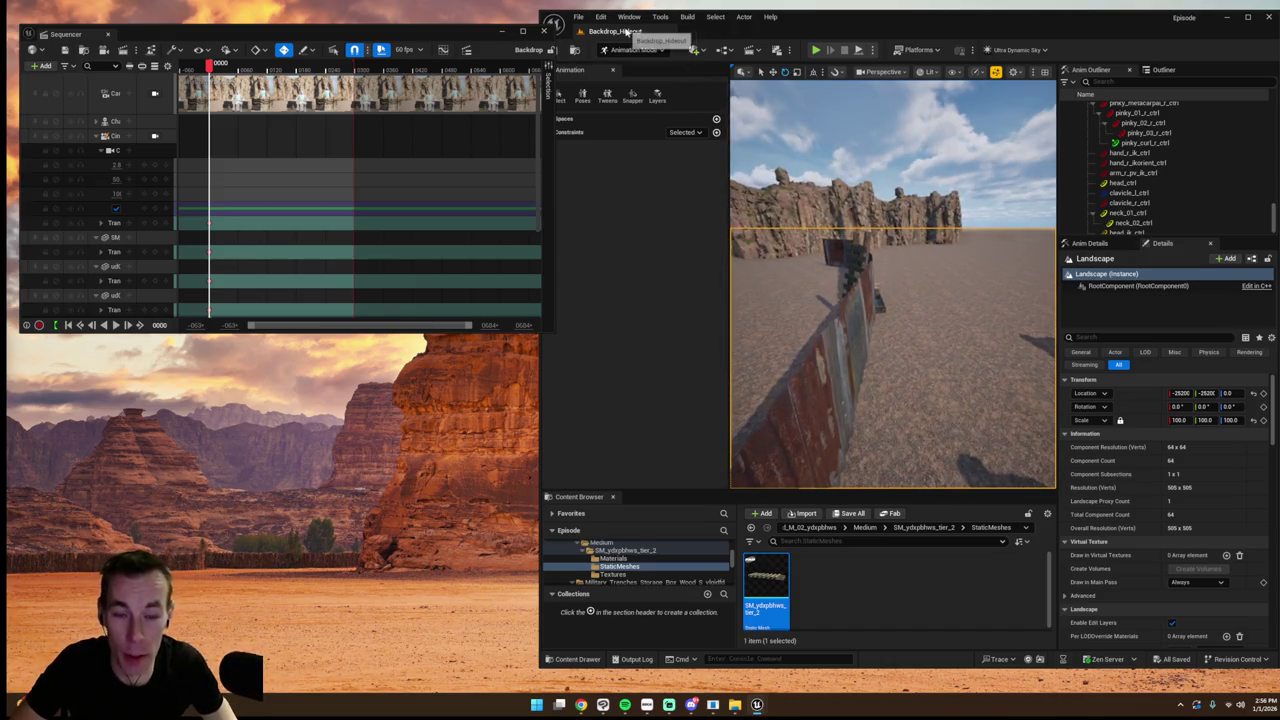
left_click(629, 16)
- Reopen Fab, return to the 'trench' results and scroll through the free Military Trenches props
left_click(760, 380)
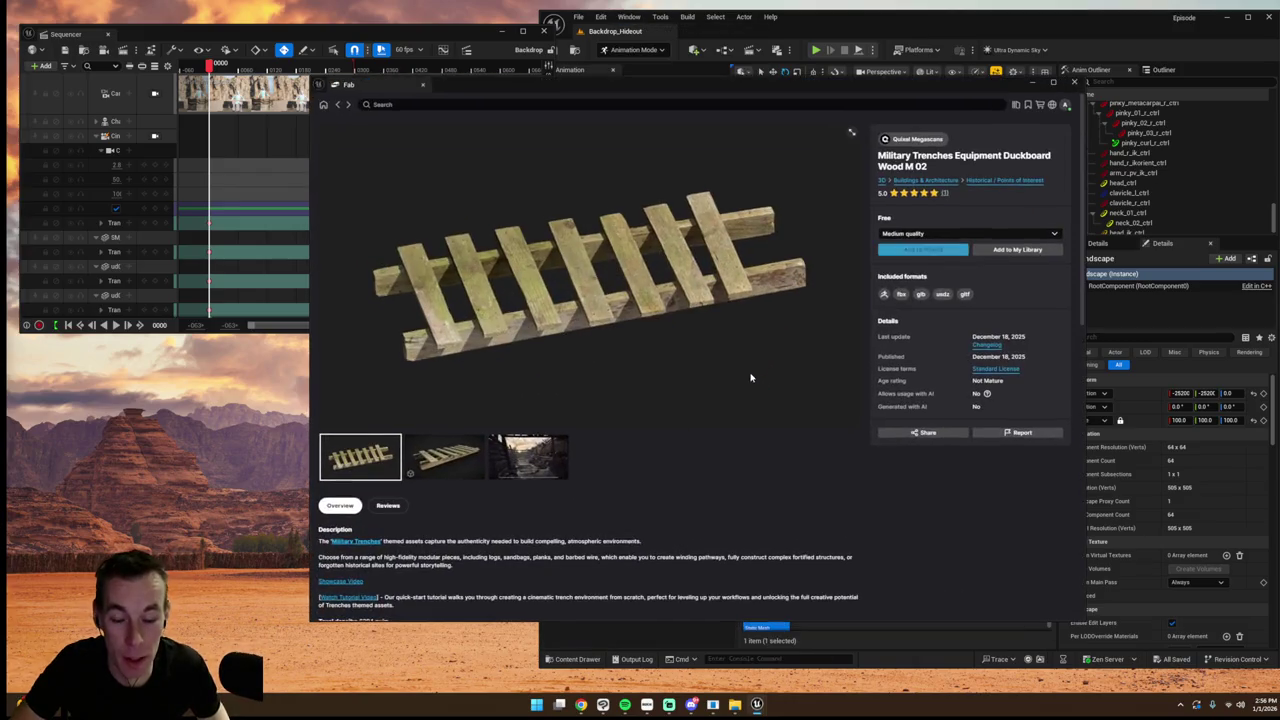
left_click(340, 105)
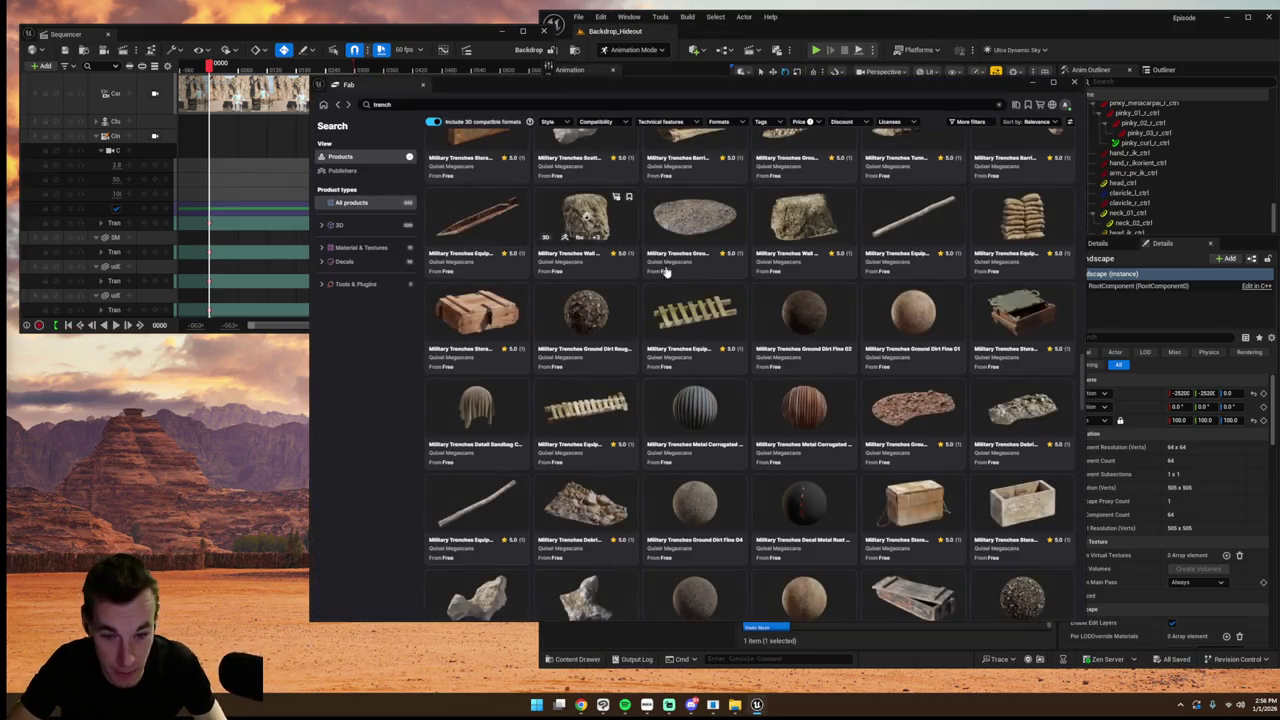
scroll(714, 311, "down", 10)
scroll(714, 311, "down", 3)
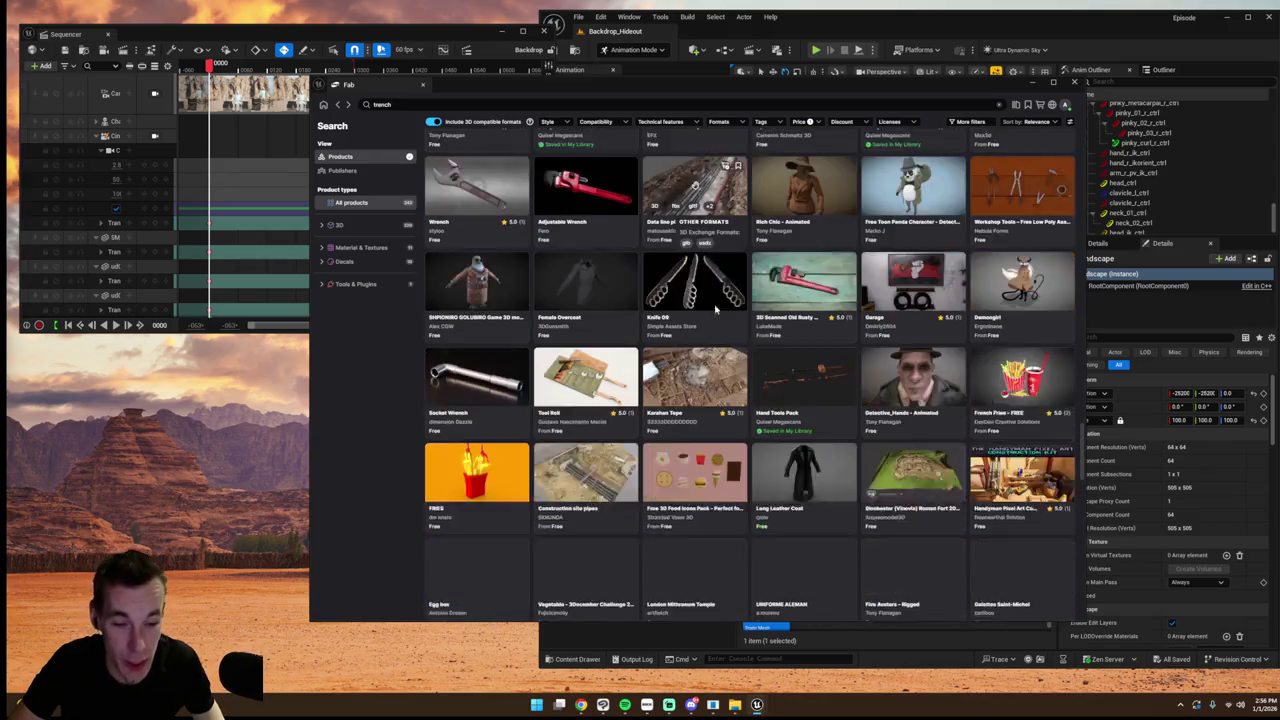
scroll(714, 315, "up", 6)
scroll(714, 318, "up", 5)
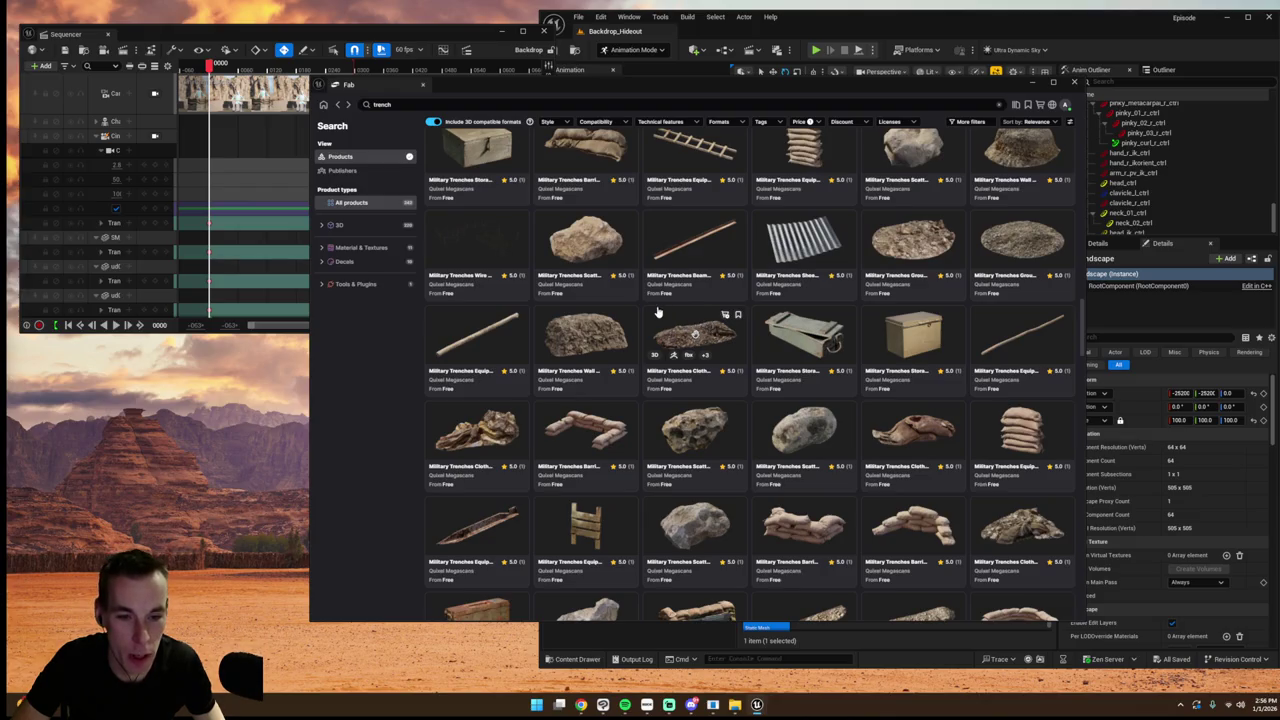
scroll(656, 311, "up", 4)
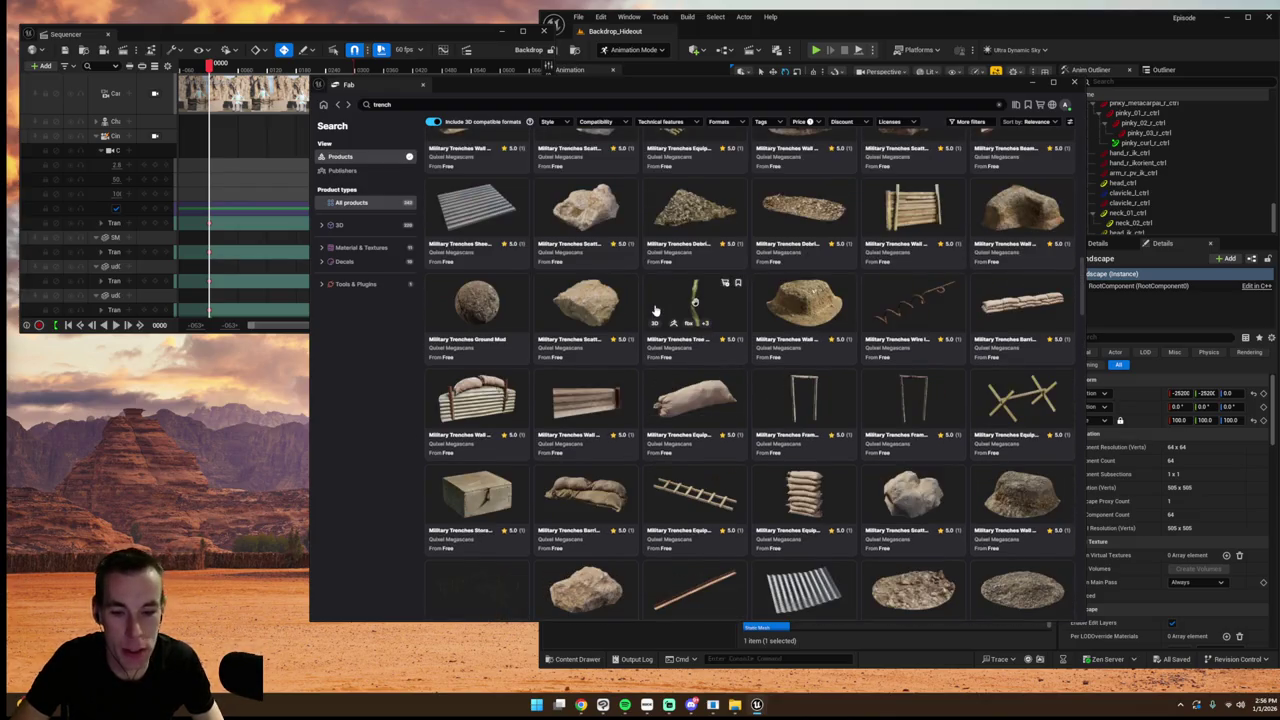
scroll(656, 311, "up", 4)
scroll(655, 311, "down", 2)
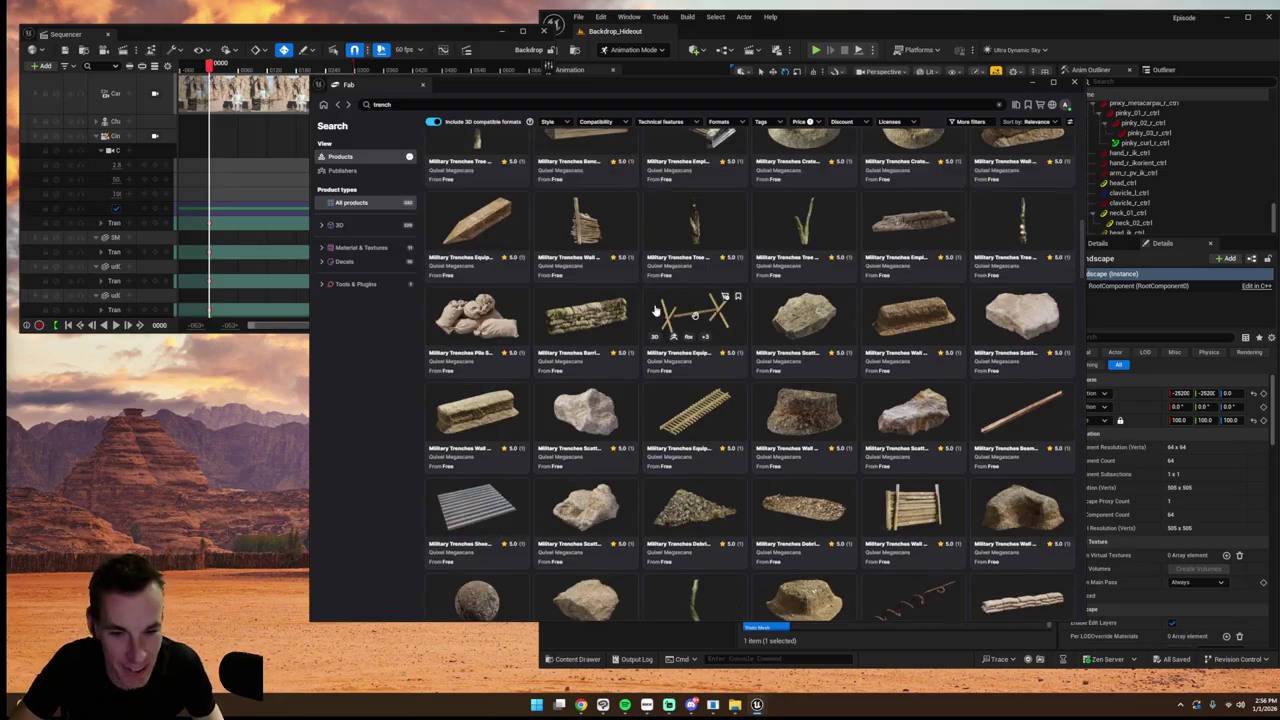
scroll(660, 300, "up", 3)
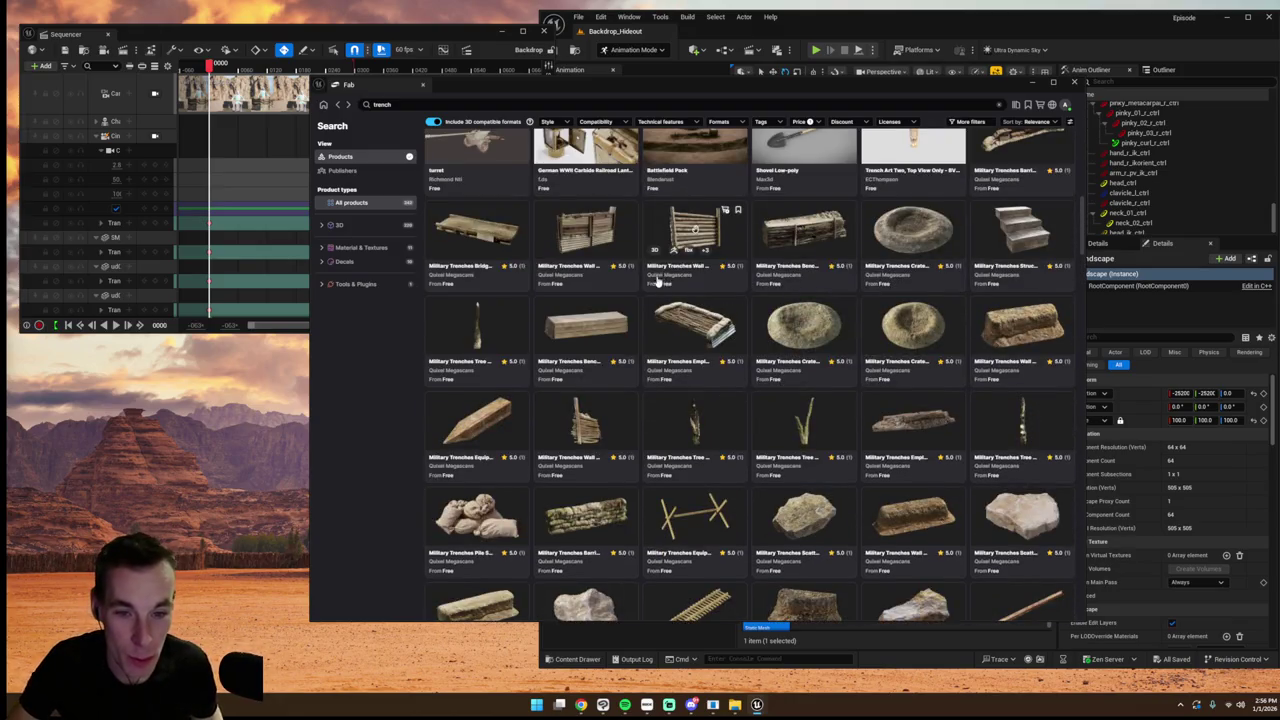
scroll(636, 273, "up", 2)
scroll(636, 273, "up", 2)
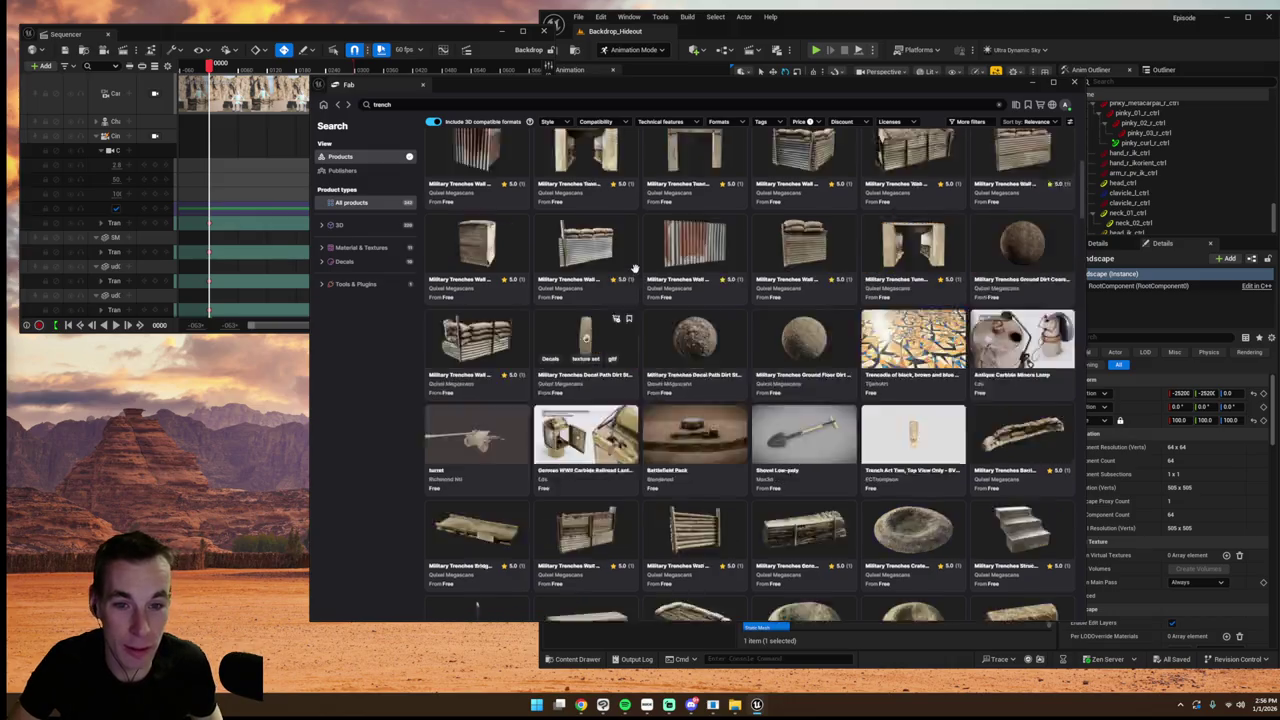
scroll(636, 273, "up", 2)
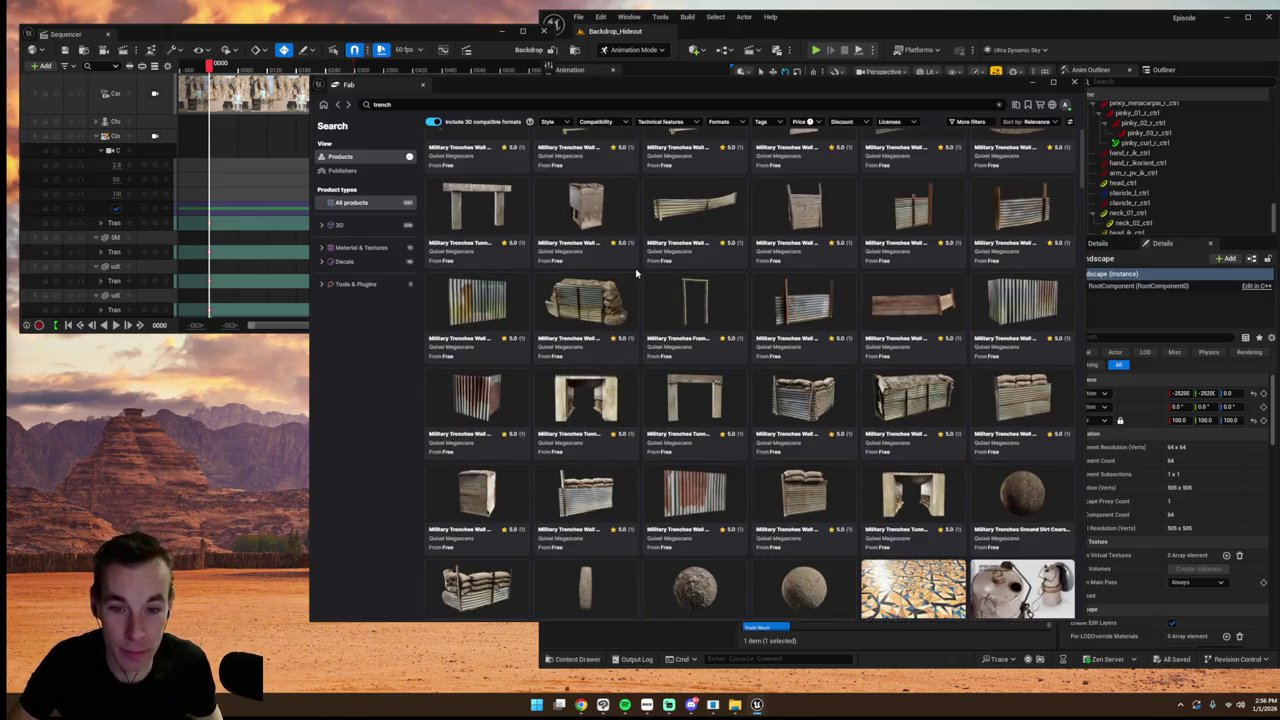
scroll(636, 273, "up", 2)
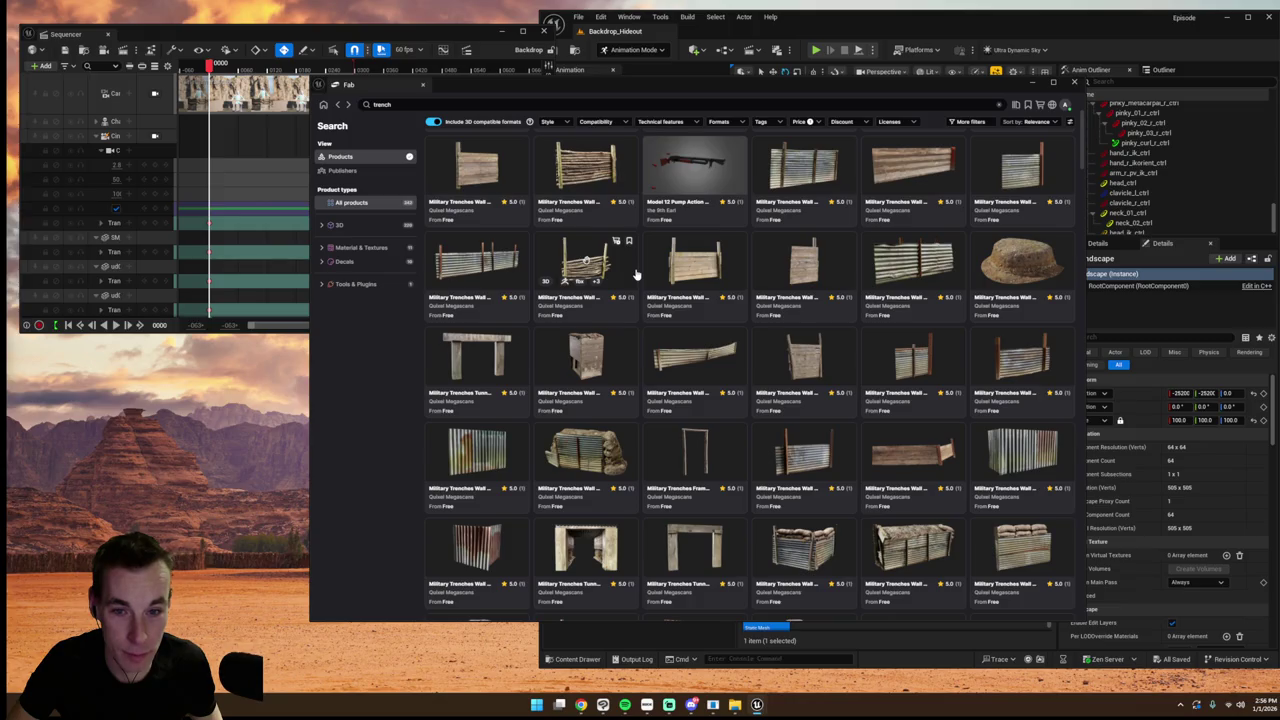
scroll(636, 273, "down", 10)
scroll(636, 273, "down", 4)
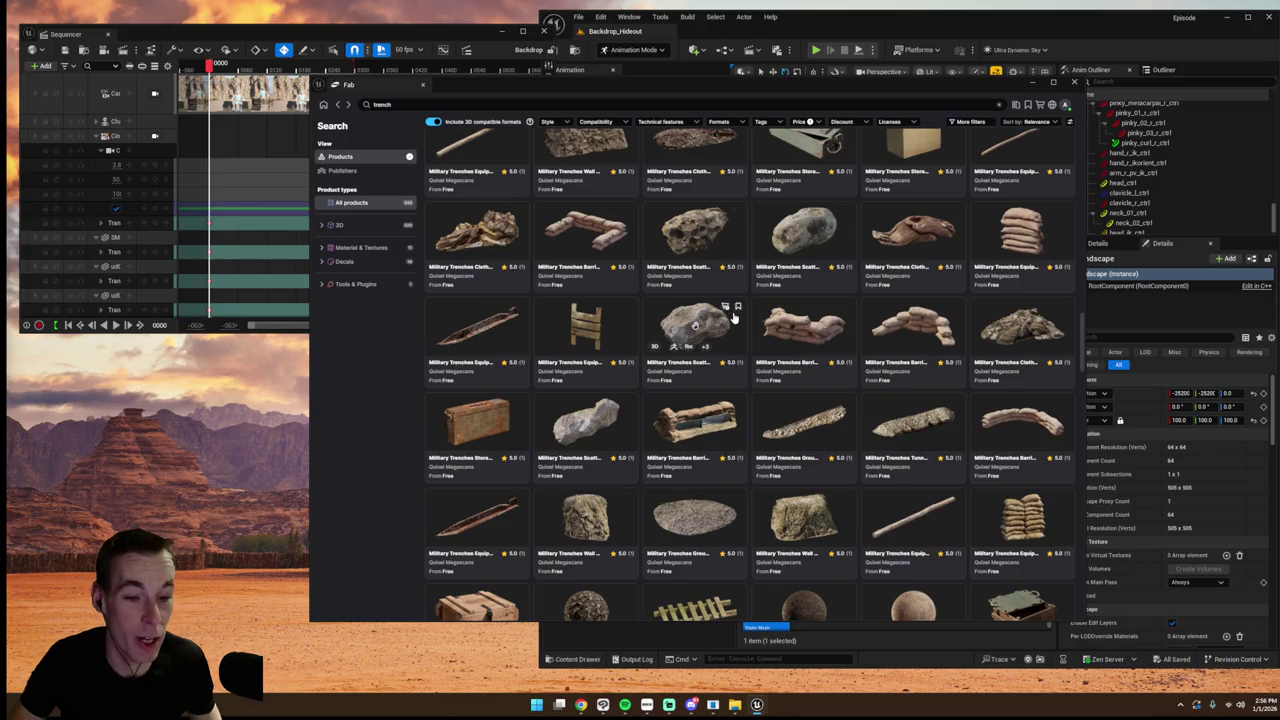
scroll(733, 316, "down", 1)
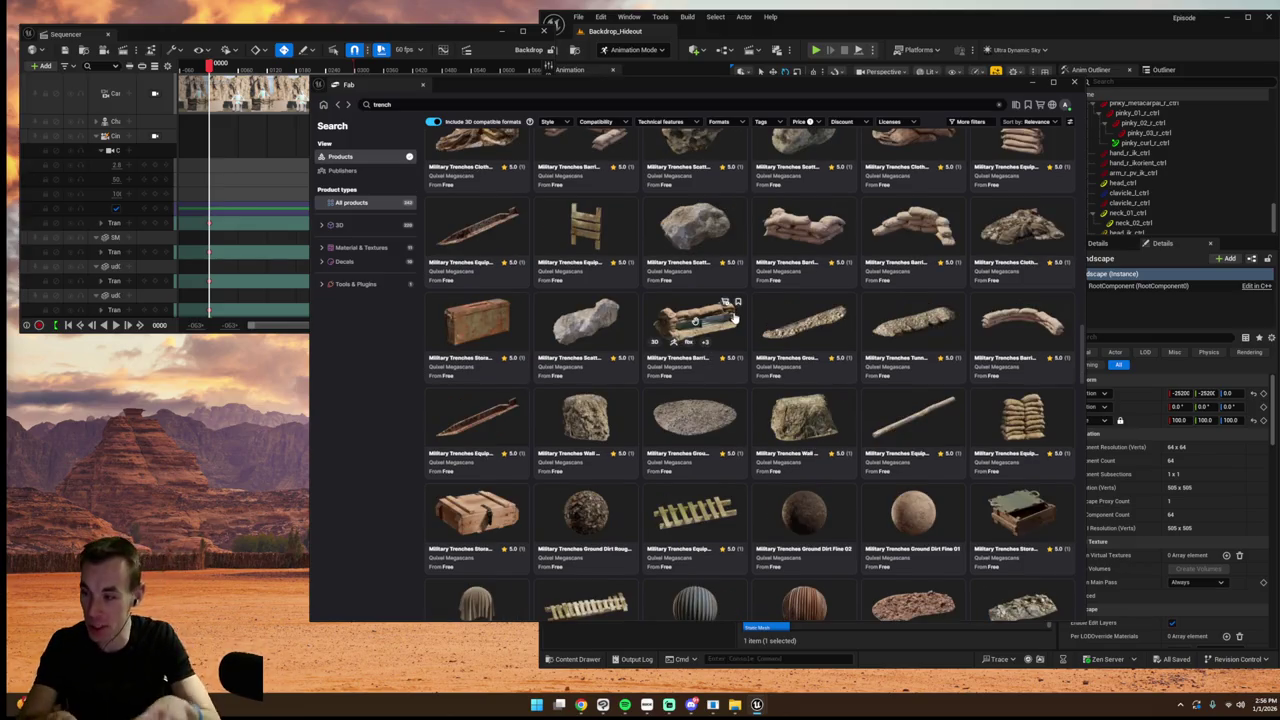
scroll(700, 315, "down", 5)
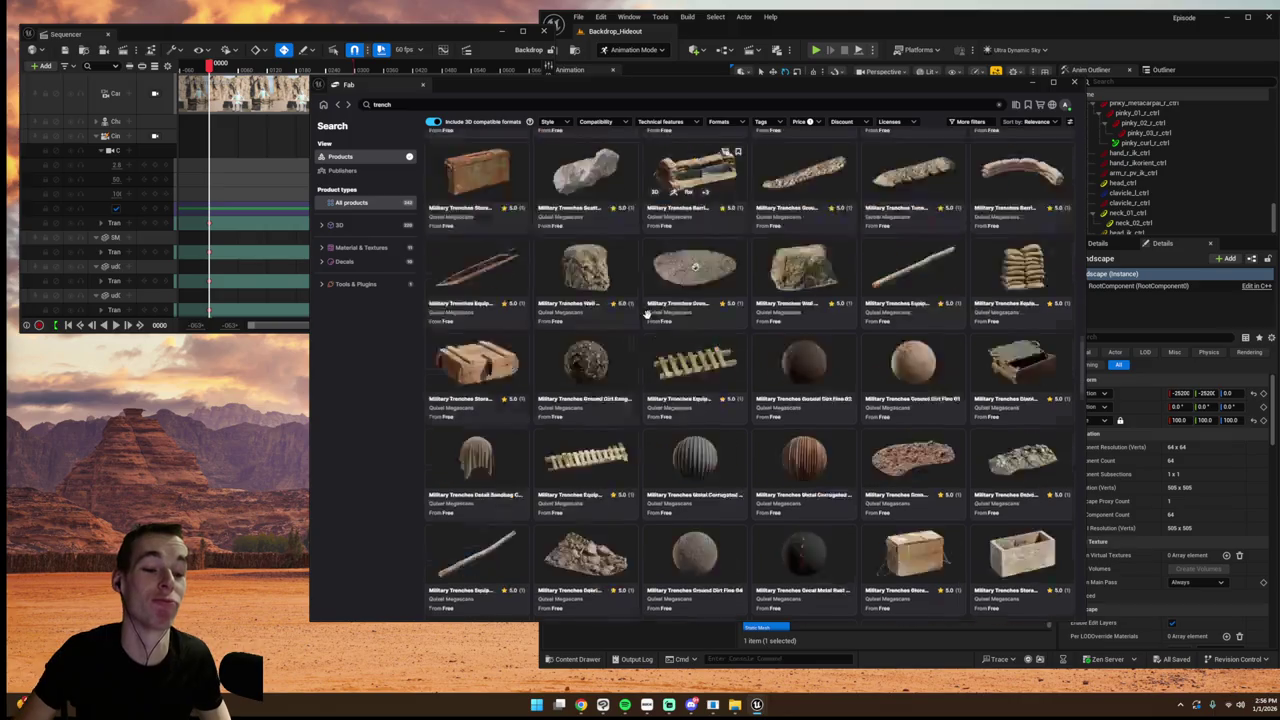
scroll(663, 312, "up", 5)
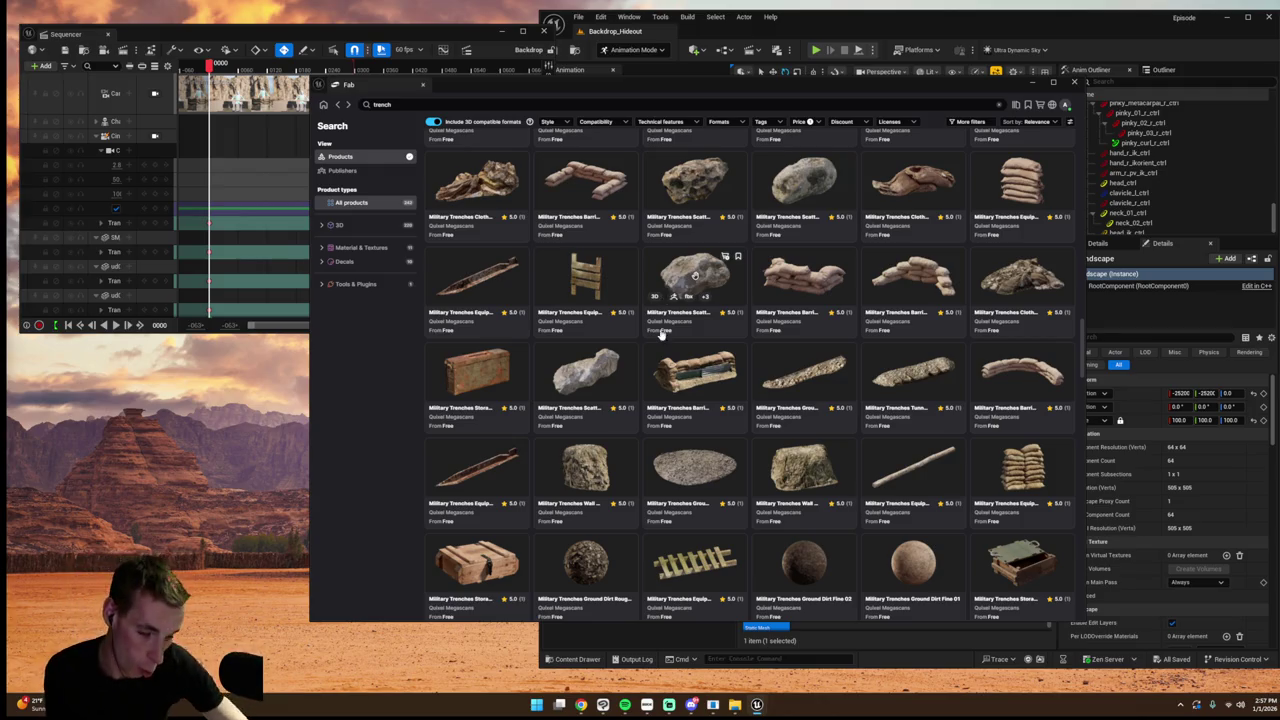
- Scroll through the Military Trenches results grid to compare the trench props and ground materials
scroll(660, 430, "down", 3)
scroll(660, 430, "down", 4)
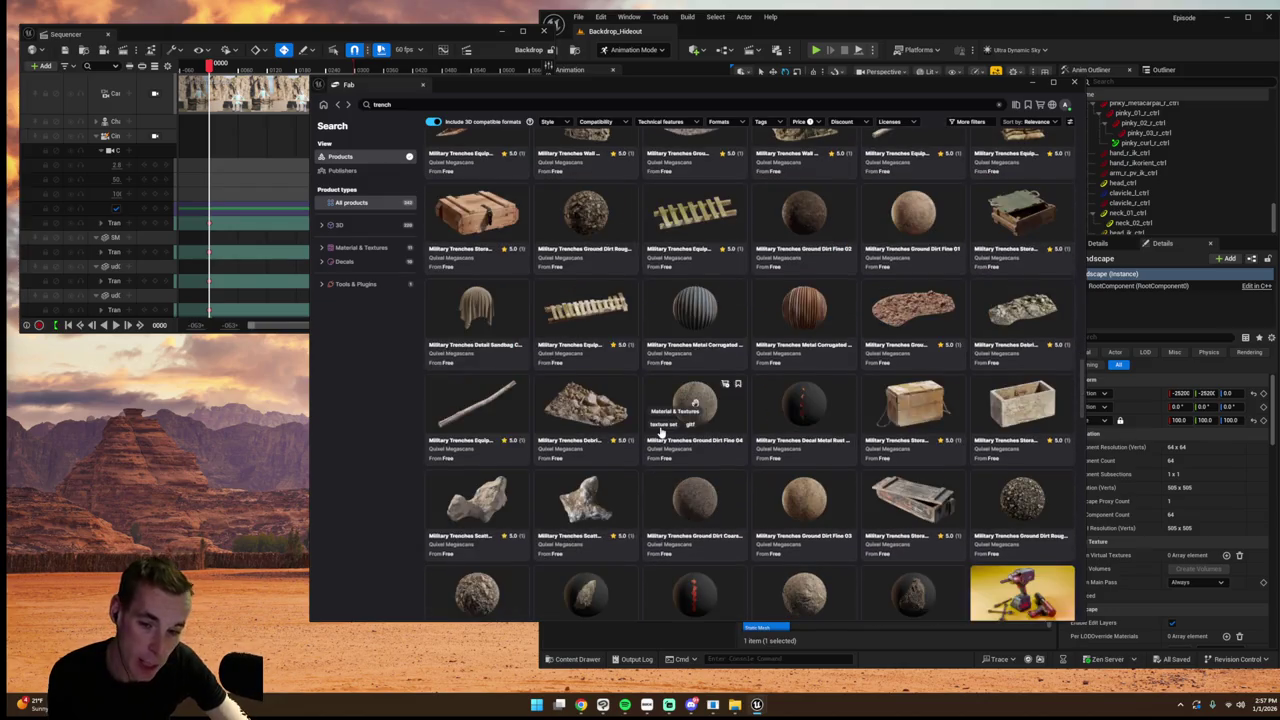
scroll(658, 425, "up", 7)
scroll(658, 425, "up", 4)
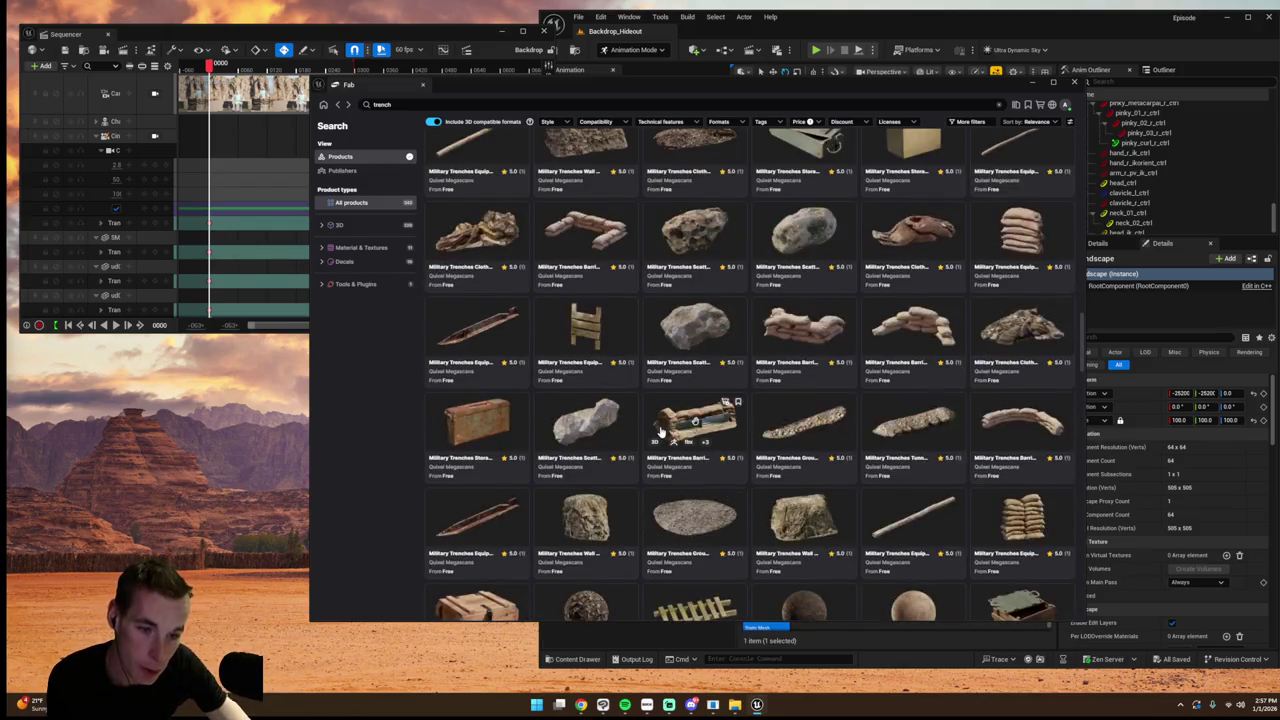
scroll(660, 430, "down", 10)
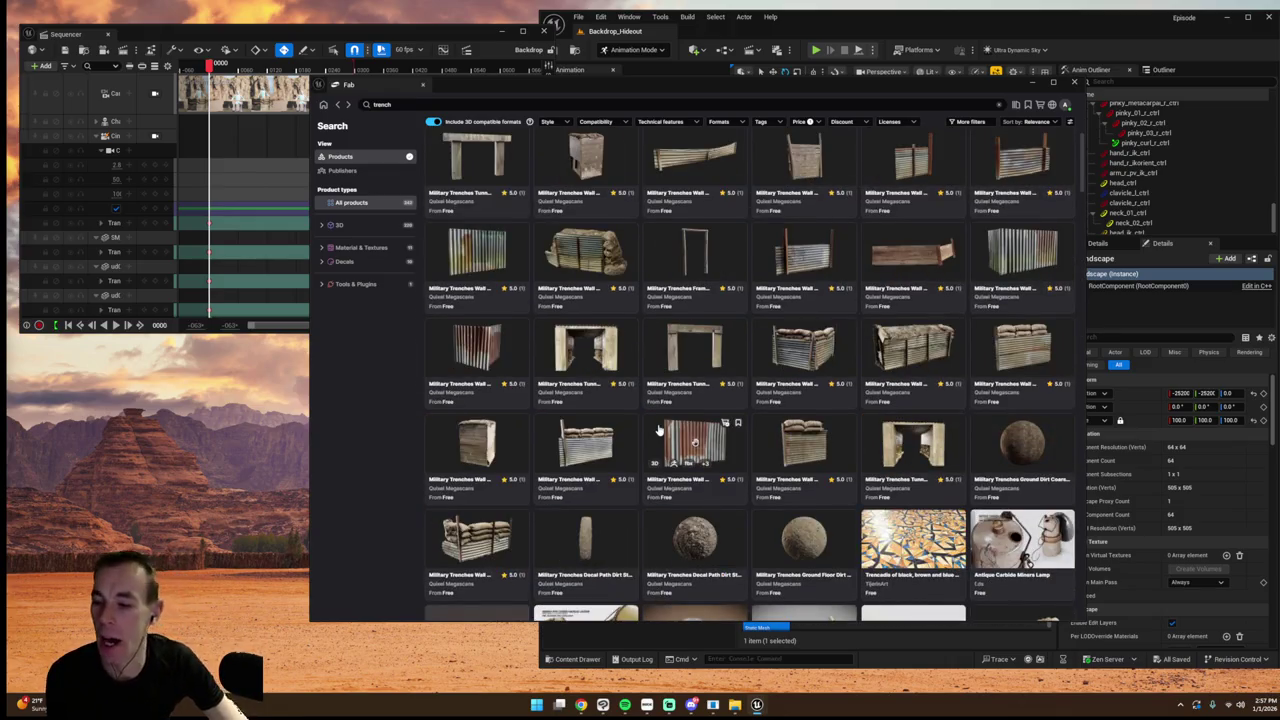
scroll(653, 437, "up", 2)
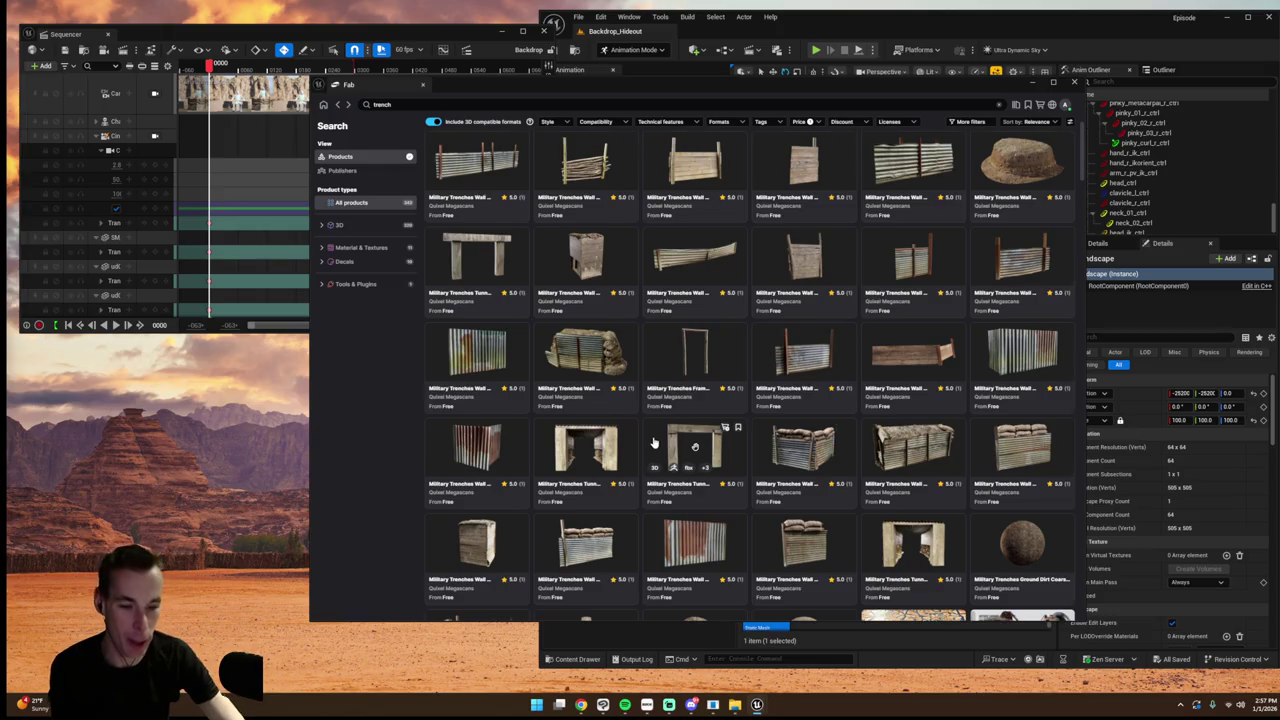
scroll(652, 440, "down", 5)
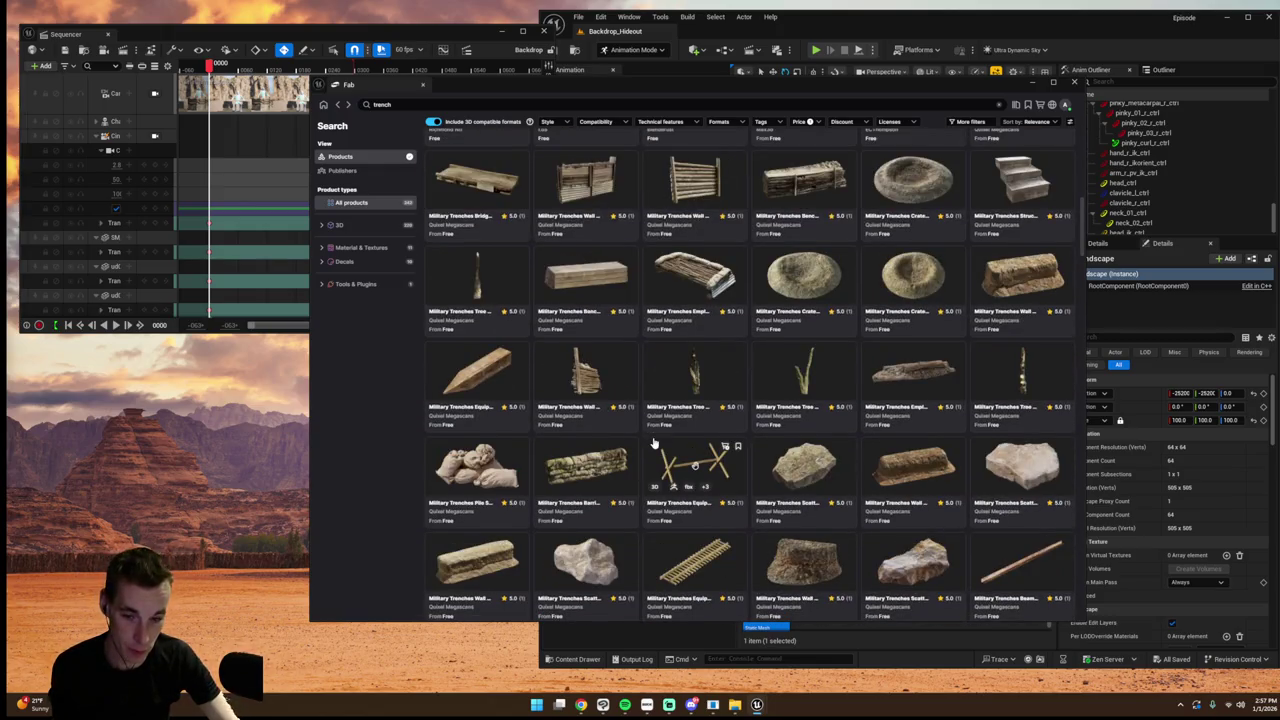
scroll(652, 443, "down", 3)
scroll(652, 443, "down", 3)
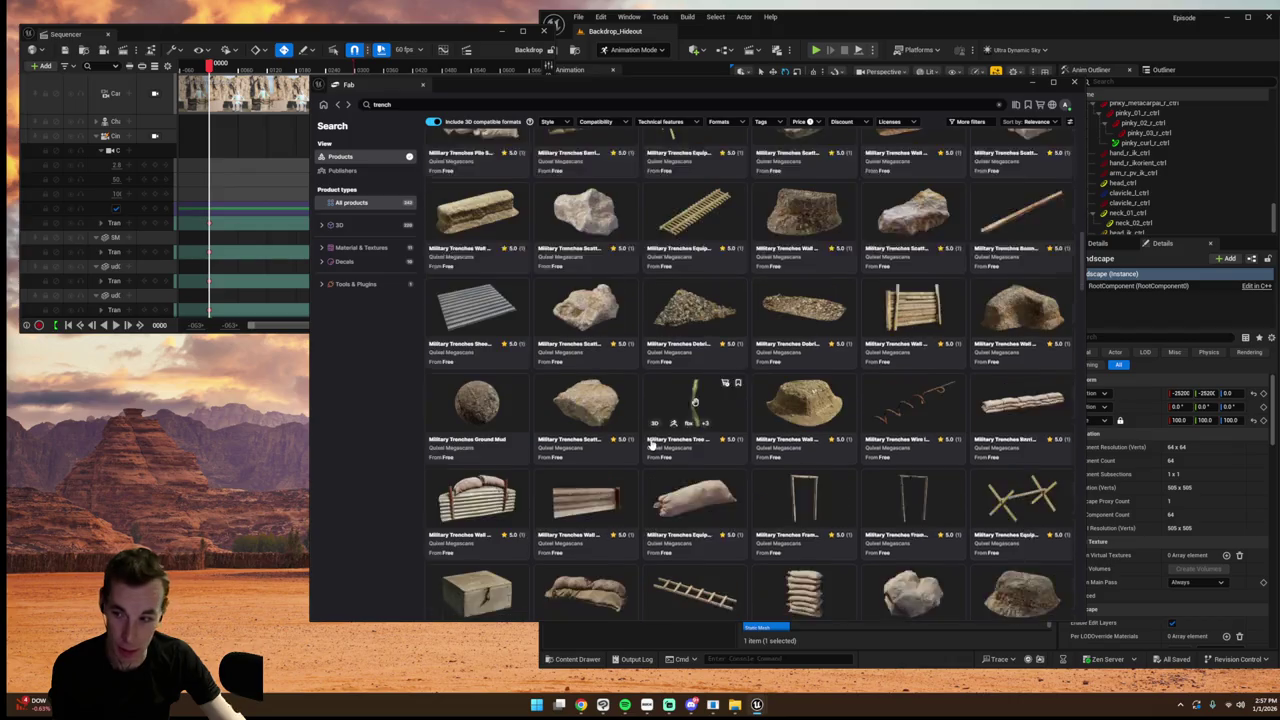
scroll(651, 444, "down", 4)
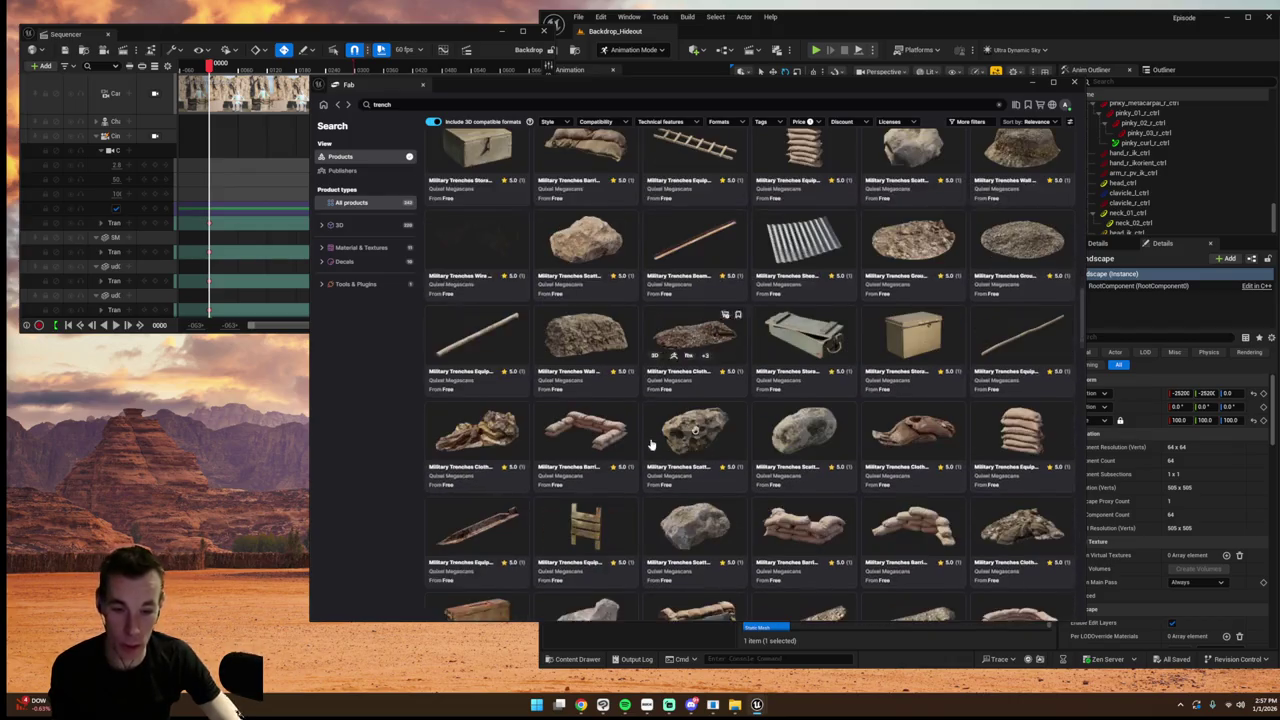
scroll(651, 444, "down", 3)
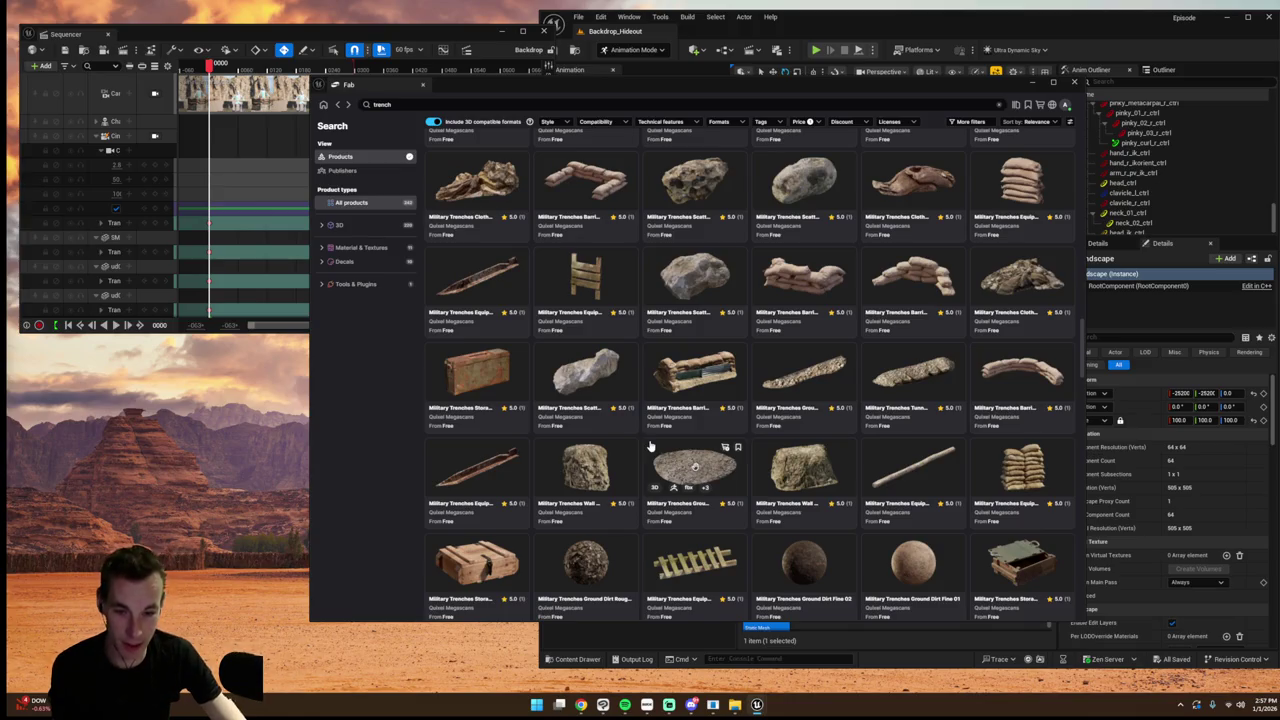
scroll(650, 446, "down", 3)
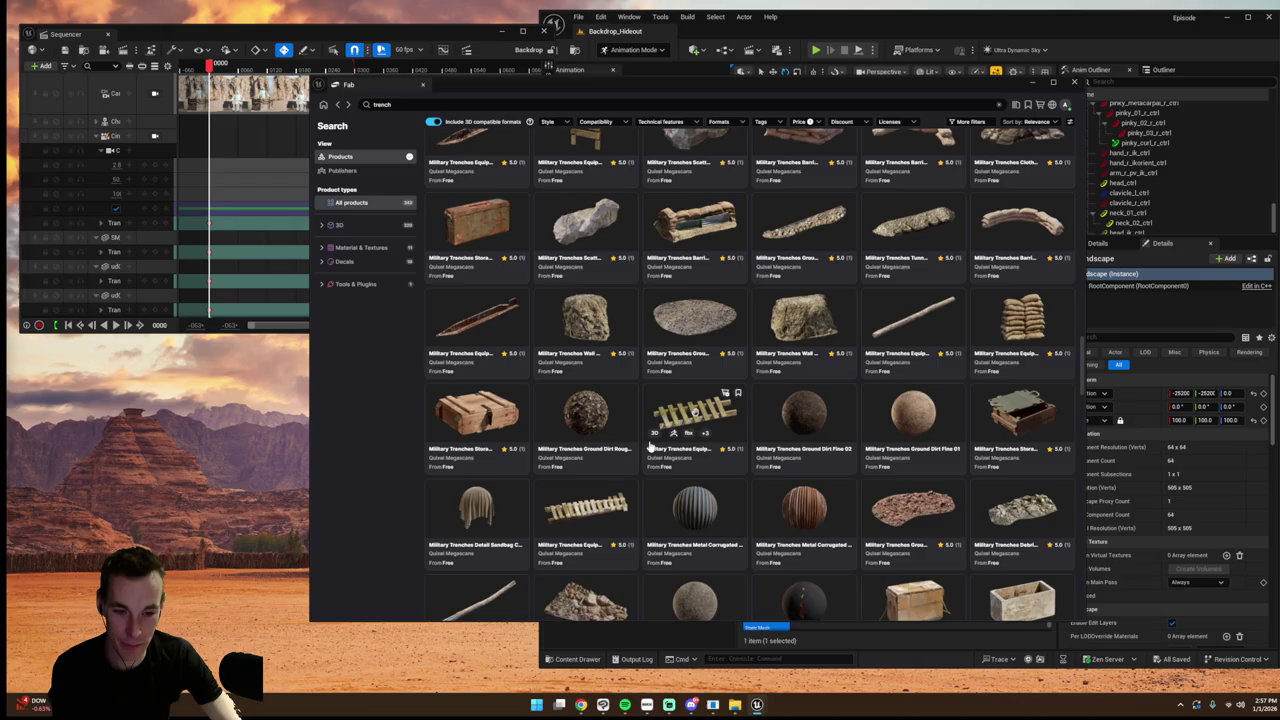
scroll(650, 447, "down", 6)
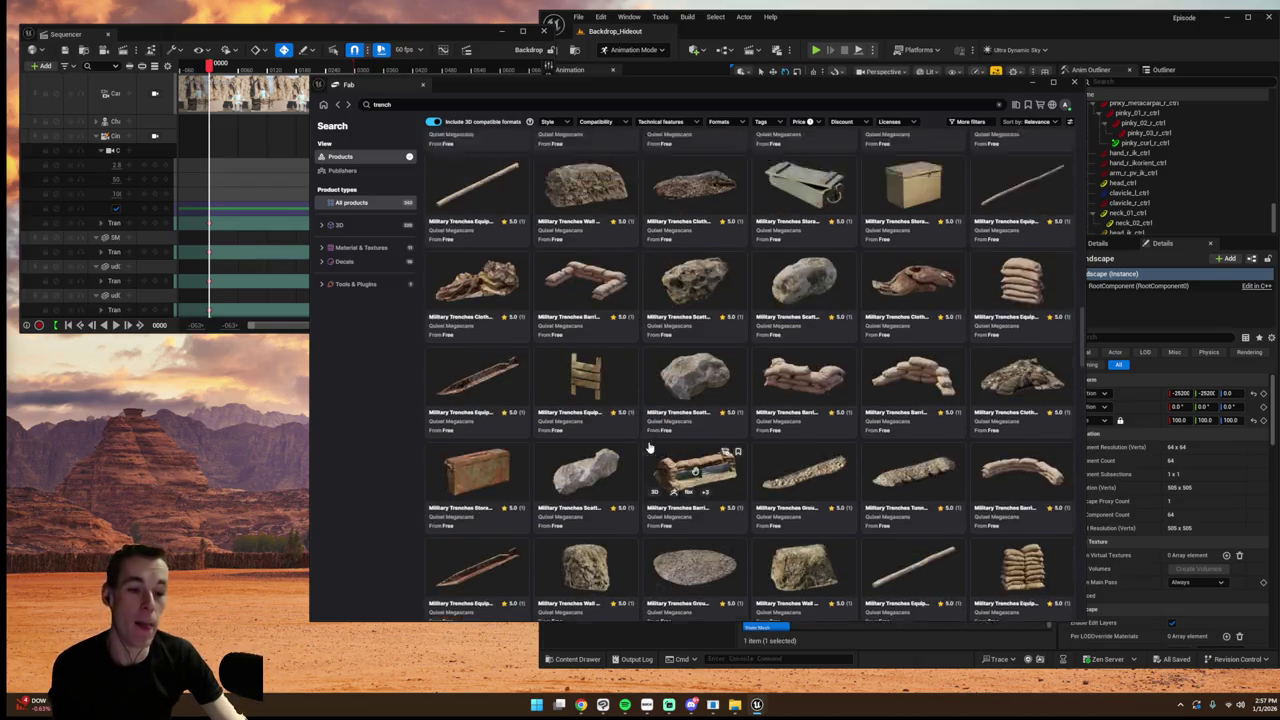
scroll(647, 447, "down", 10)
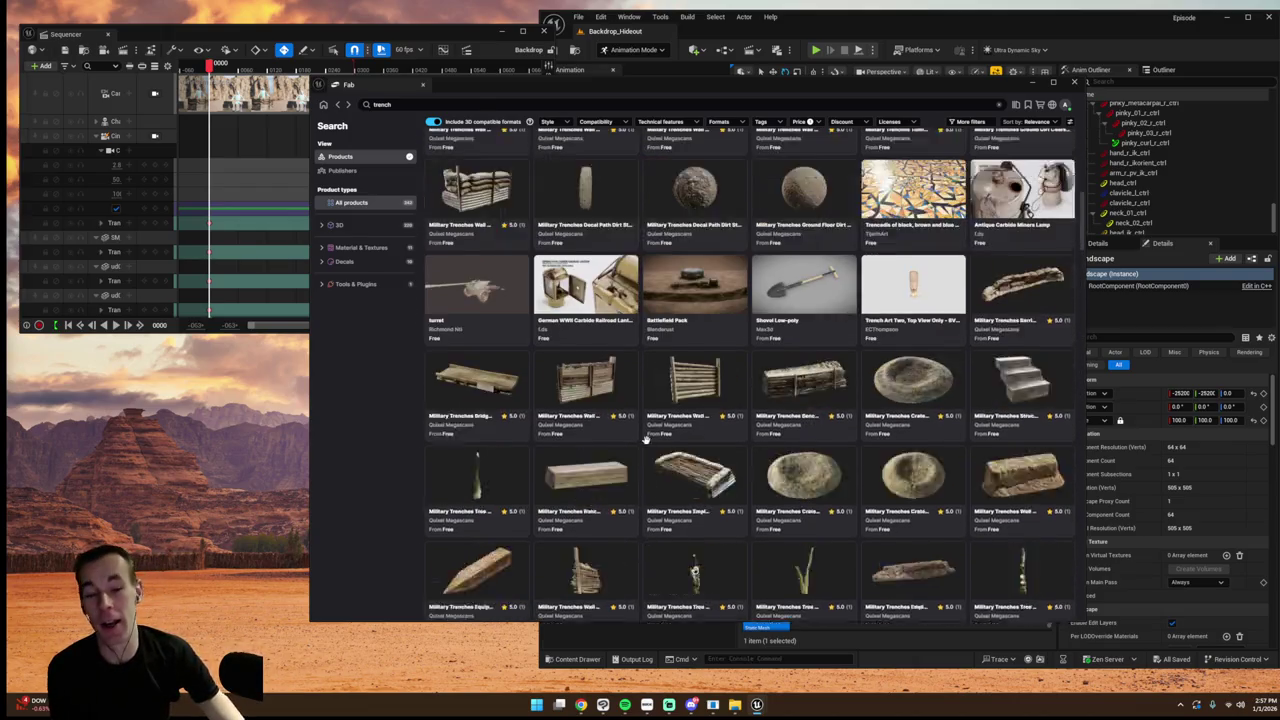
scroll(647, 447, "up", 15)
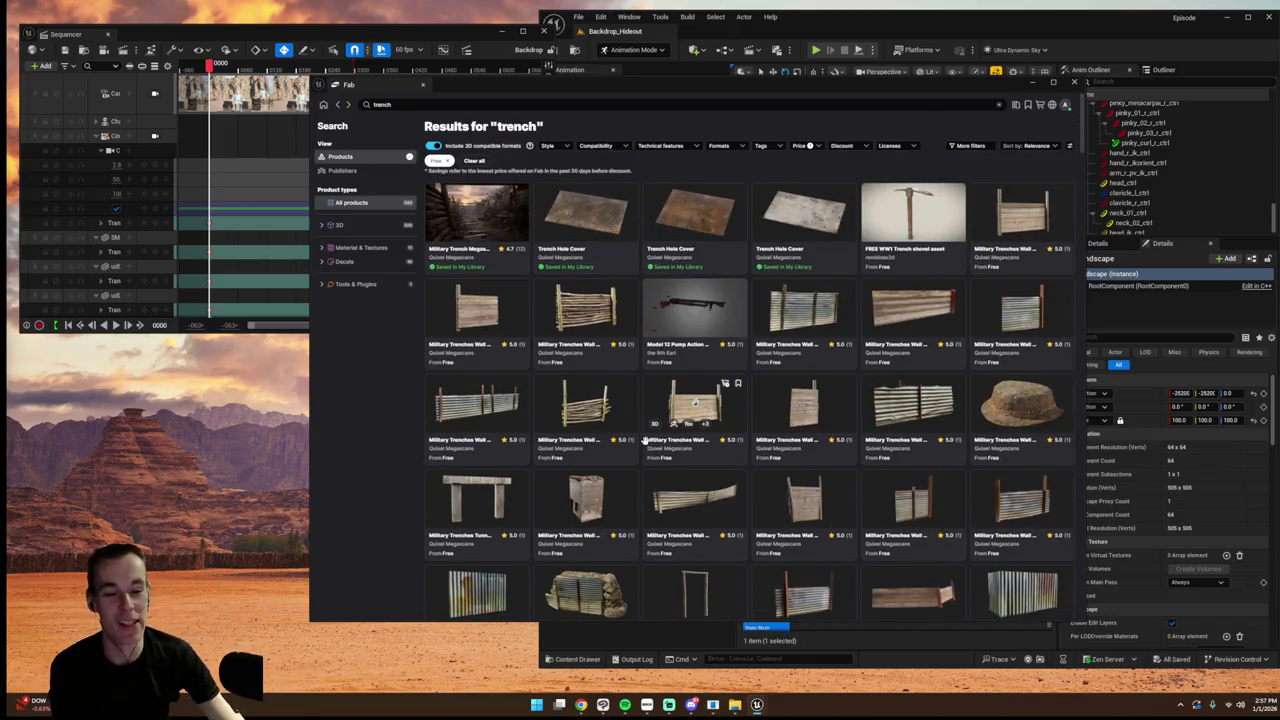
scroll(646, 445, "down", 15)
scroll(645, 447, "down", 15)
scroll(645, 448, "down", 5)
scroll(650, 450, "up", 3)
scroll(650, 458, "up", 10)
scroll(638, 466, "up", 5)
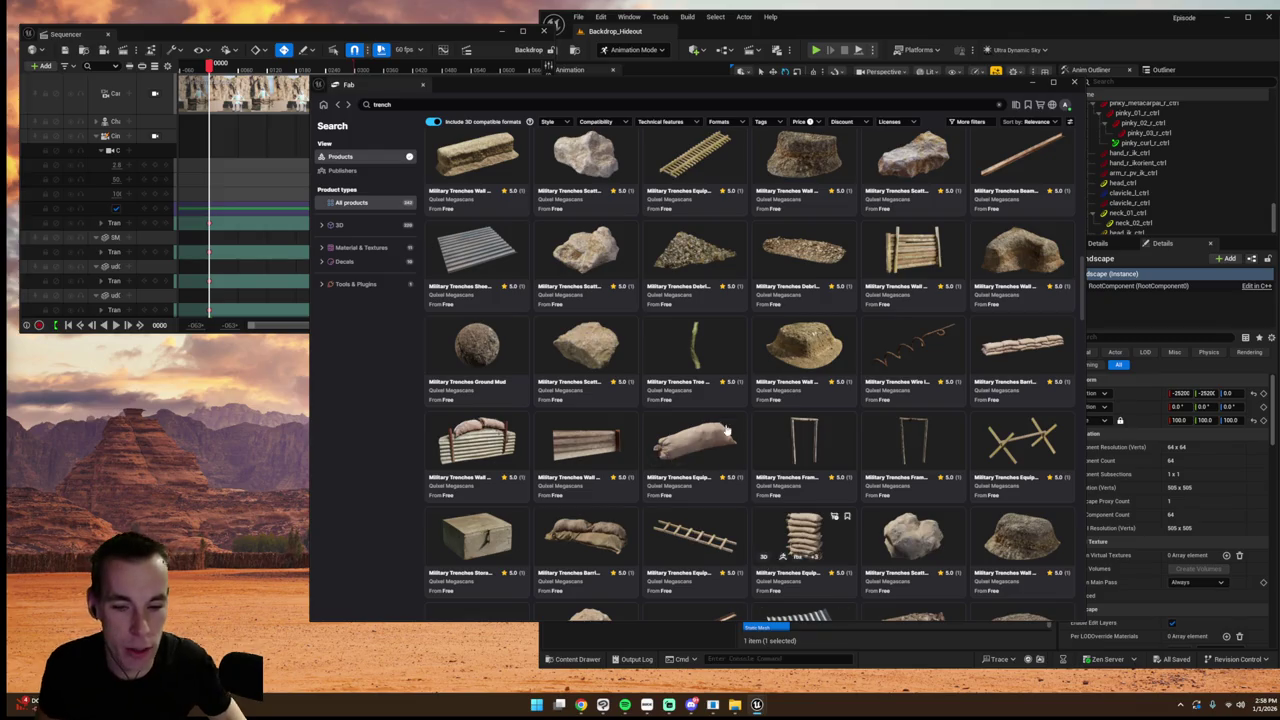
- Scroll back up and open the Military Trenches Debris Patch Rock S 02 product page
scroll(546, 390, "up", 3)
scroll(546, 390, "up", 10)
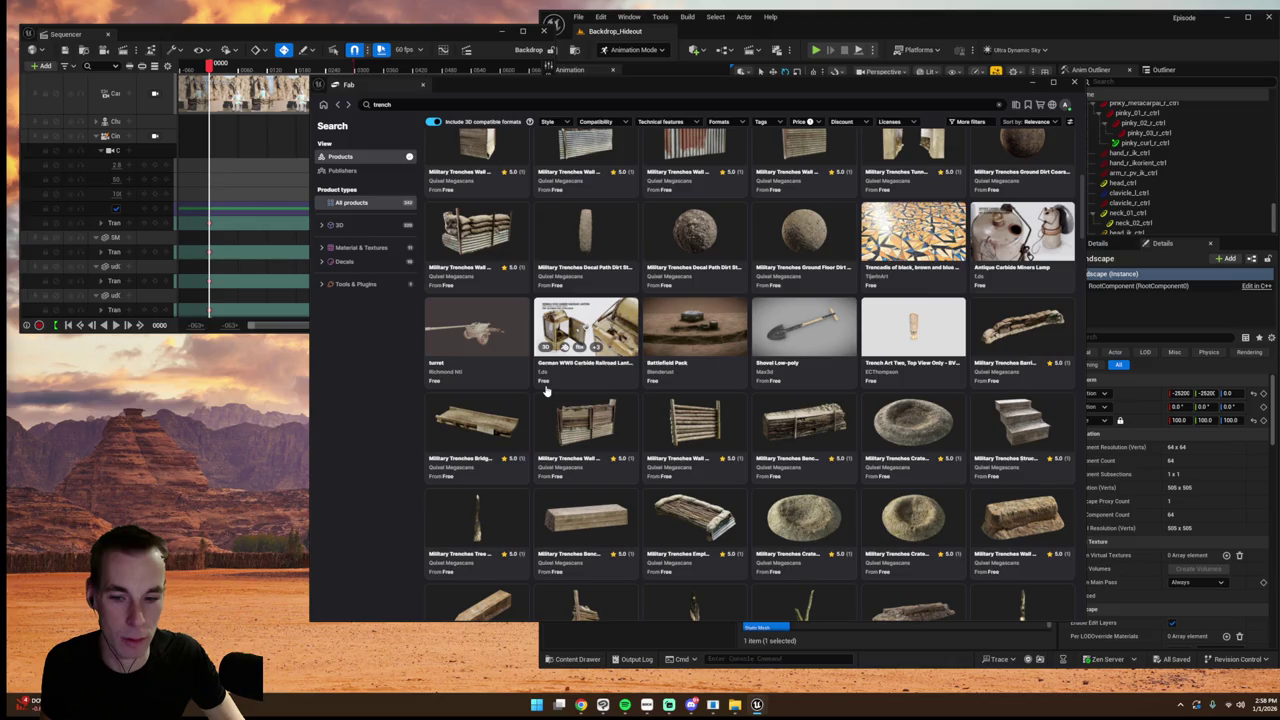
scroll(546, 390, "up", 2)
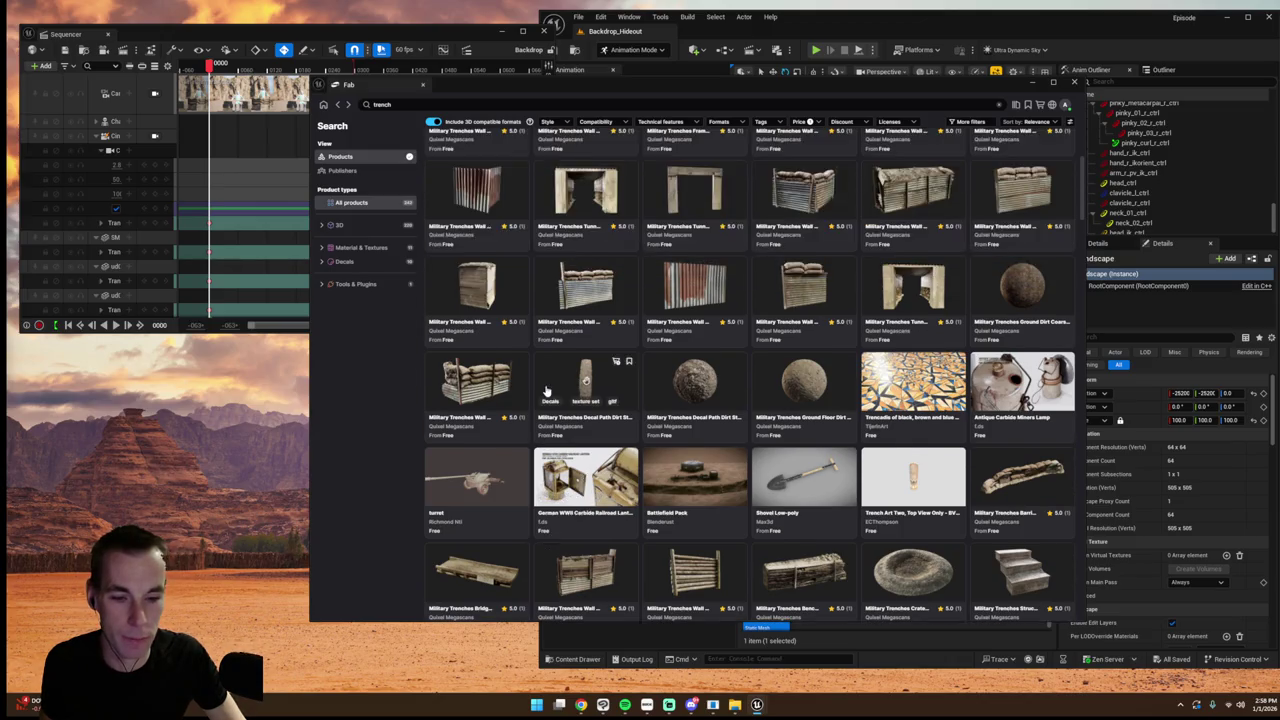
scroll(546, 390, "up", 6)
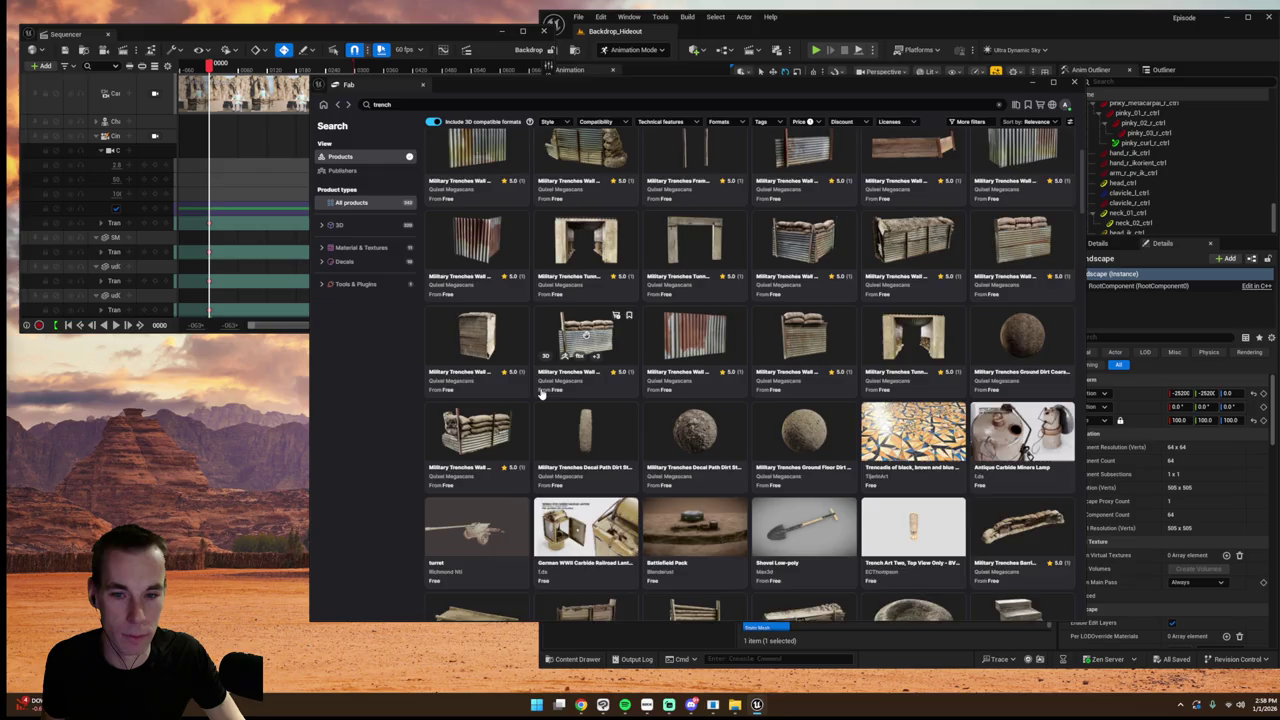
scroll(540, 395, "up", 1)
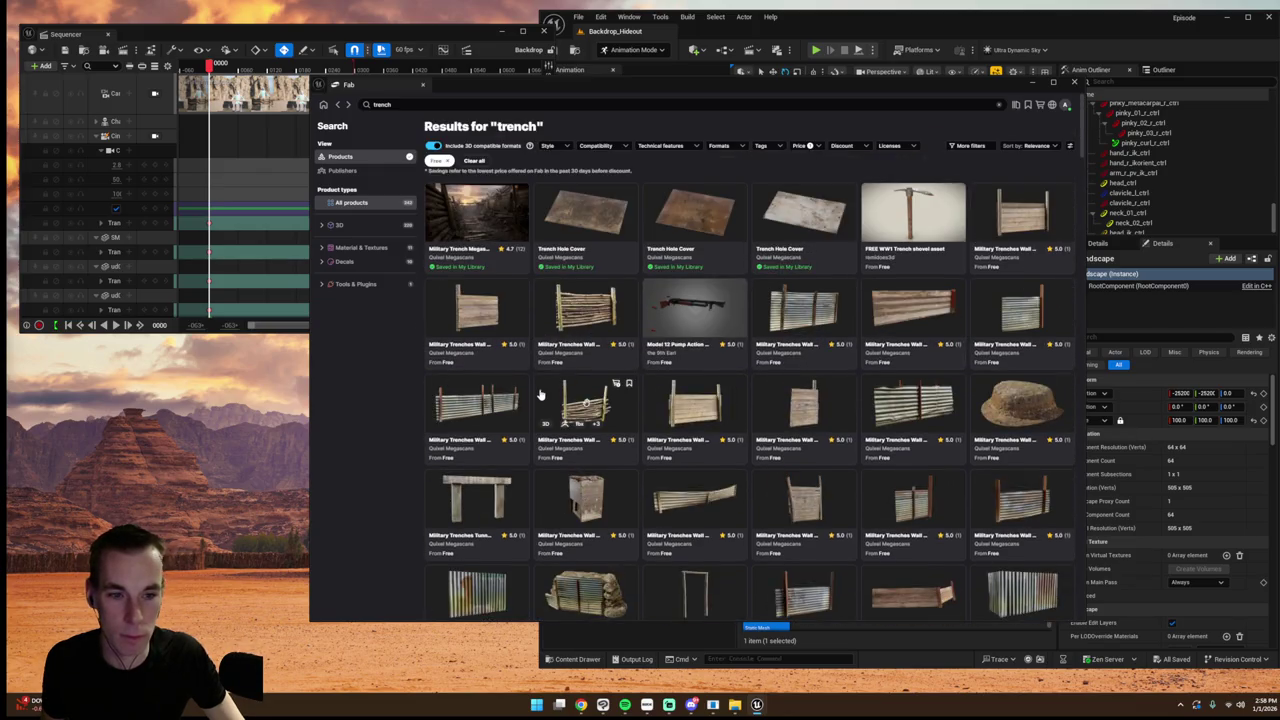
scroll(540, 395, "down", 10)
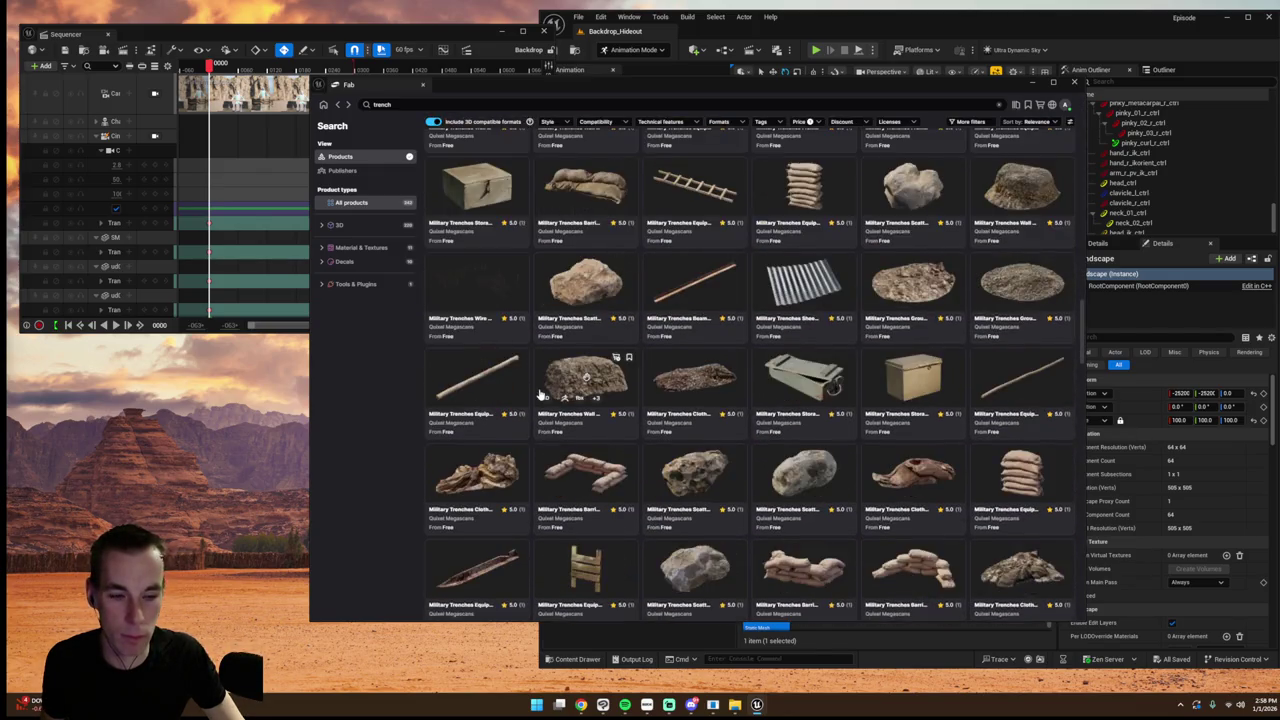
scroll(540, 395, "down", 5)
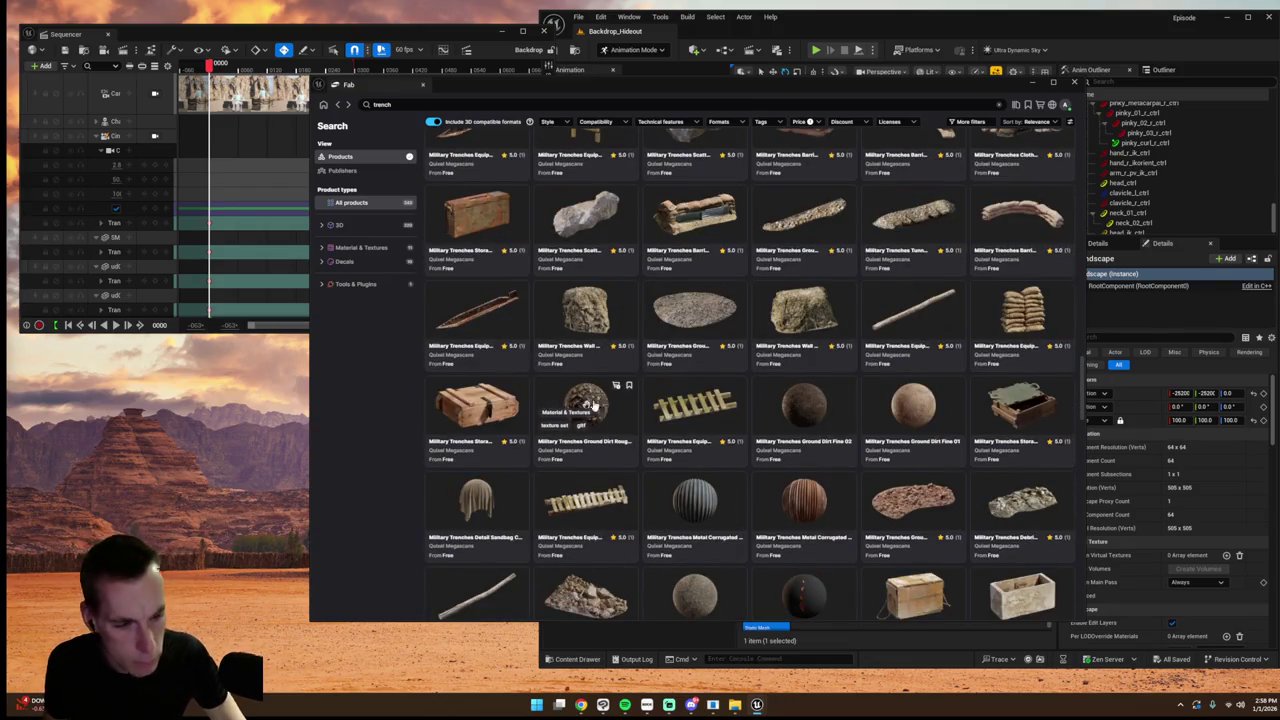
left_click(1008, 490)
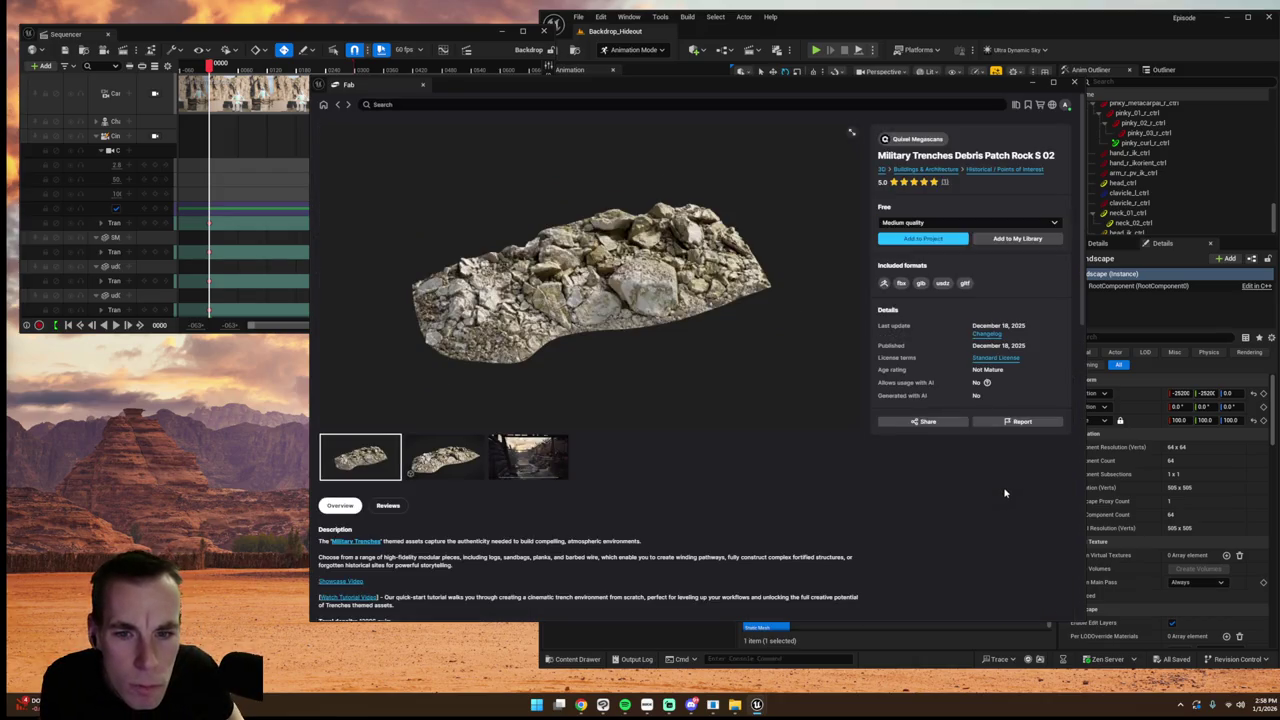
- Add Debris Patch Rock S 02, then search 'Dead tree' and add the Quixel Dead Tree too
left_click(907, 240)
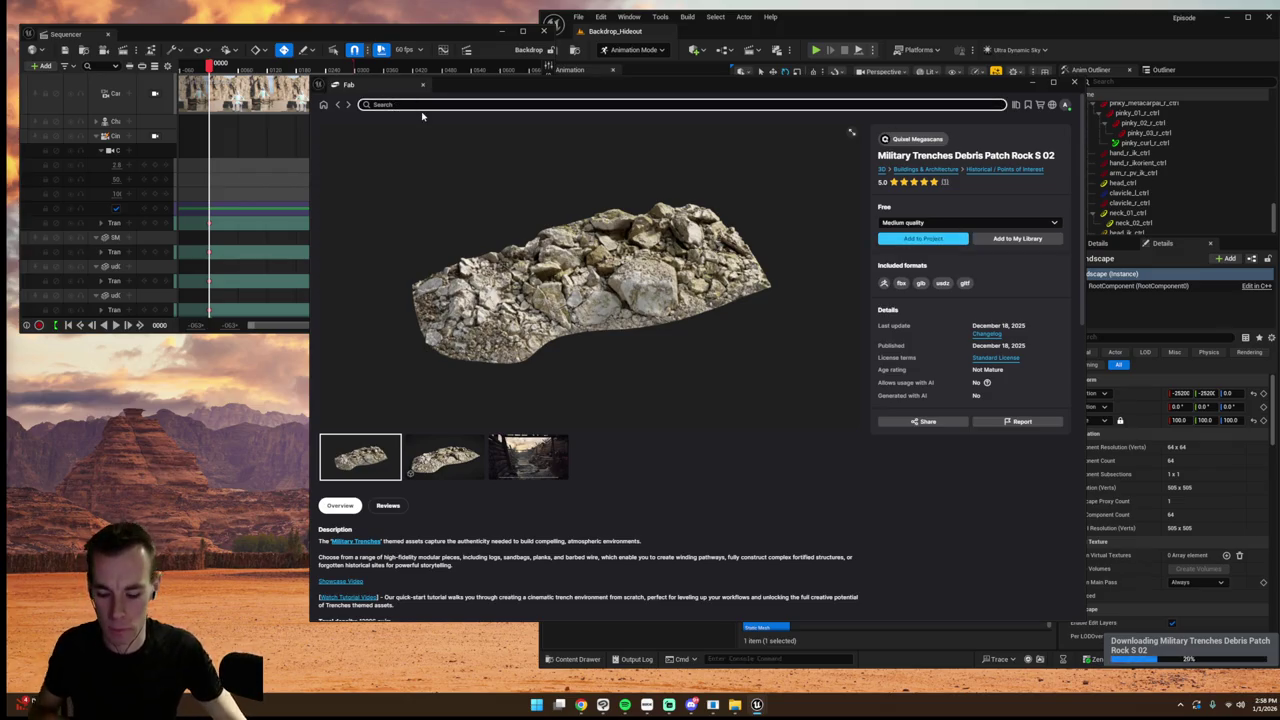
type("Dead tree")
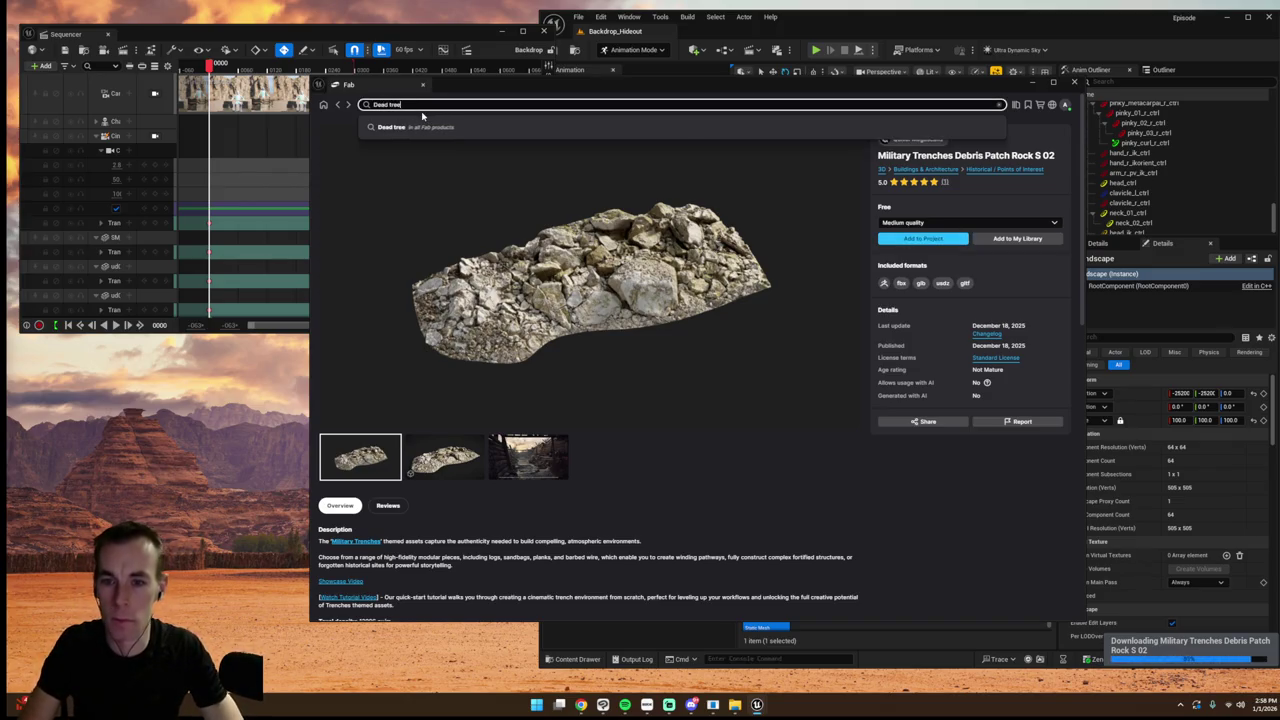
key("Return")
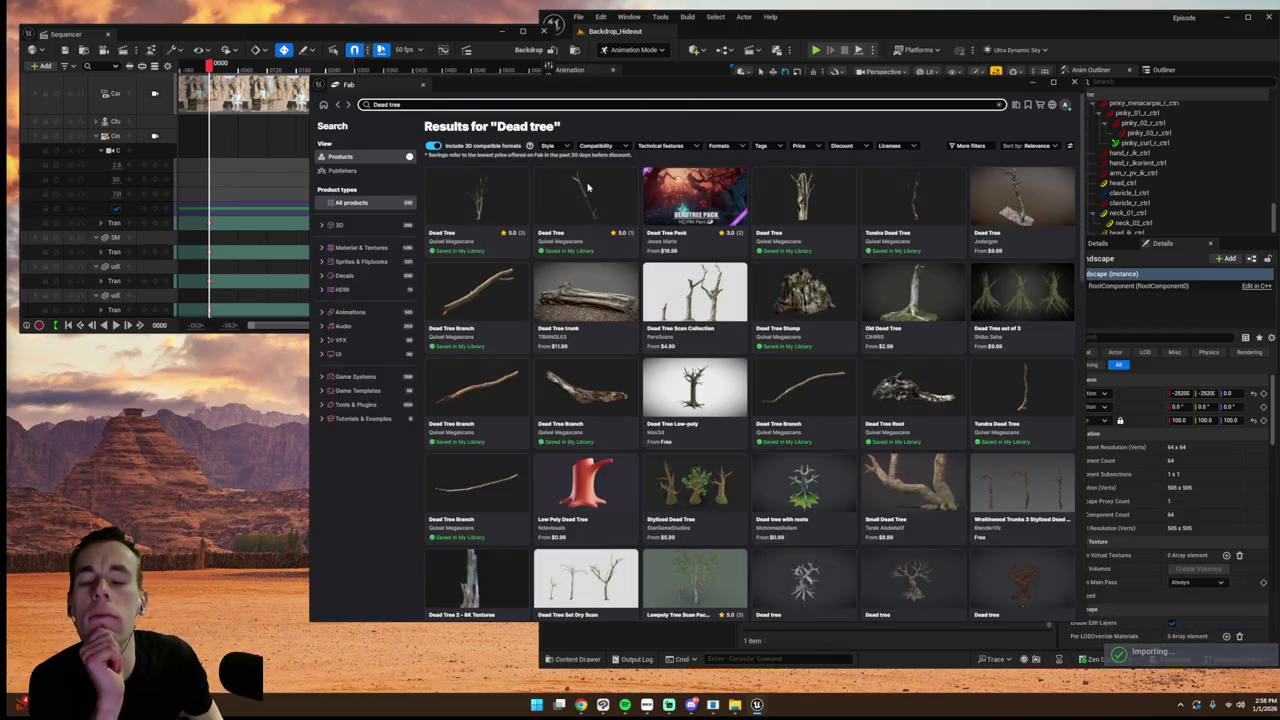
left_click(478, 200)
left_click(900, 243)
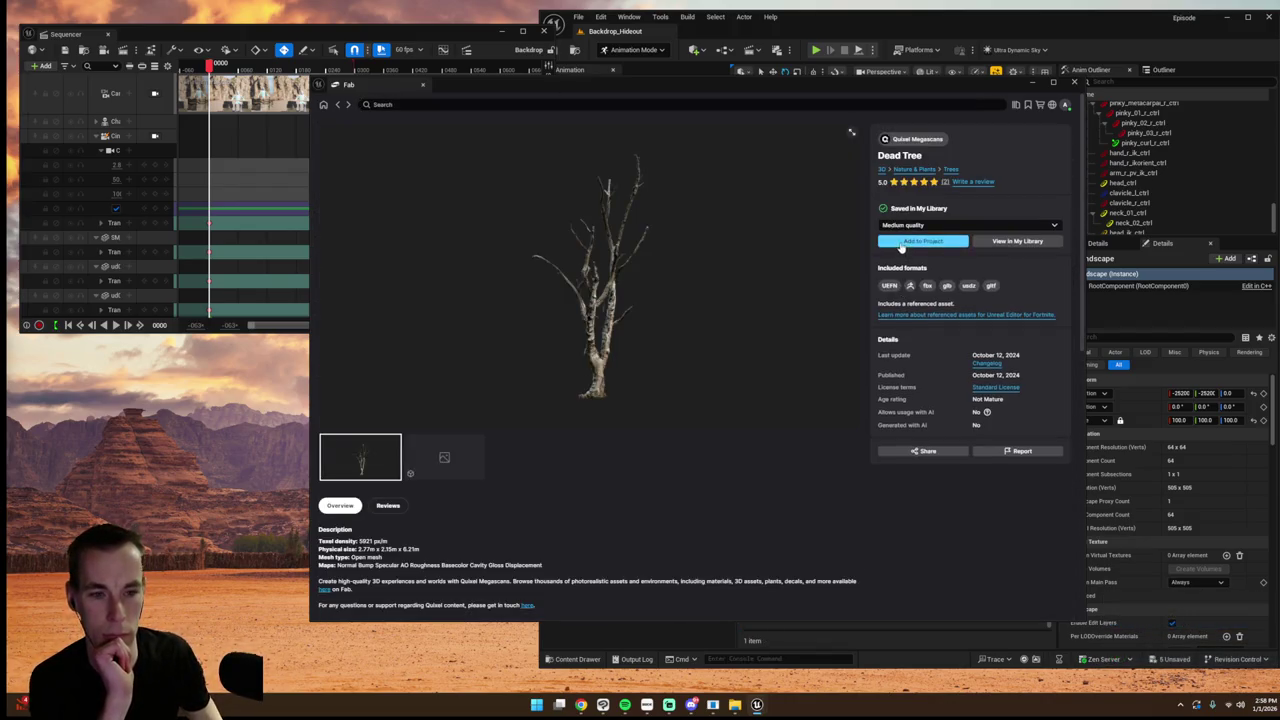
left_click(1034, 82)
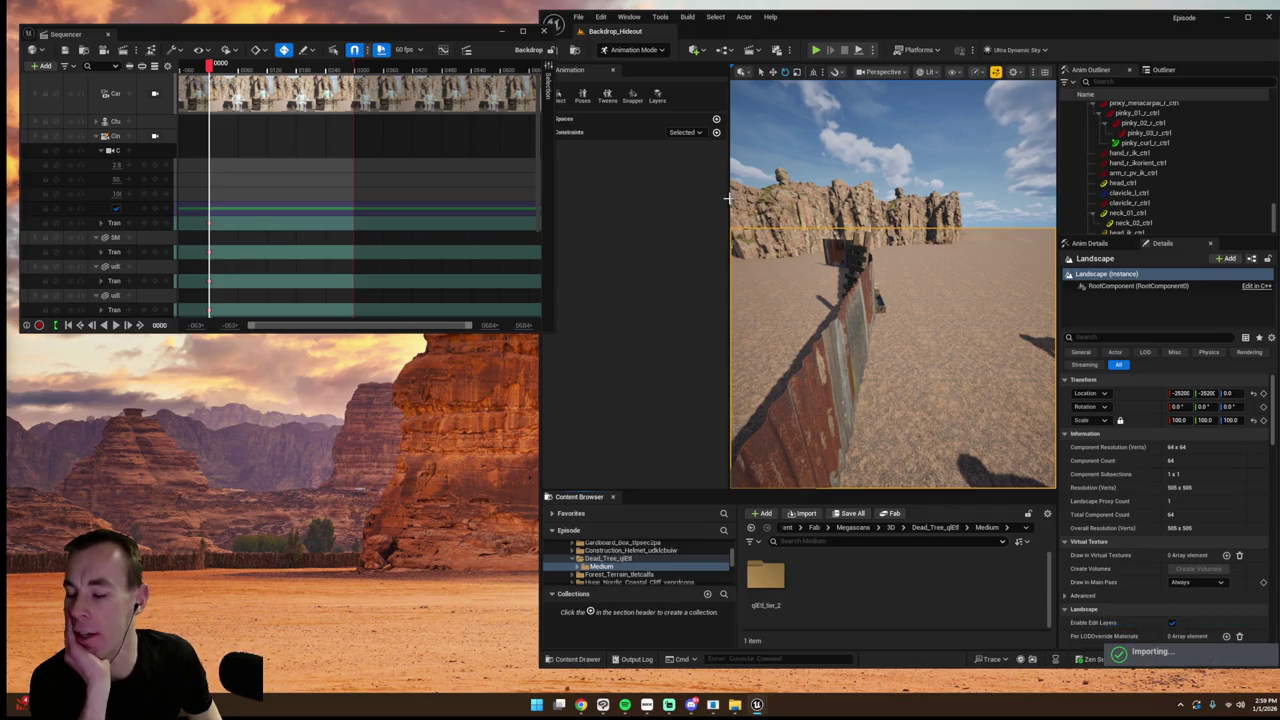
- Drag the dead tree mesh from Dead_Tree > StaticMeshes into the viewport
double_click(765, 575)
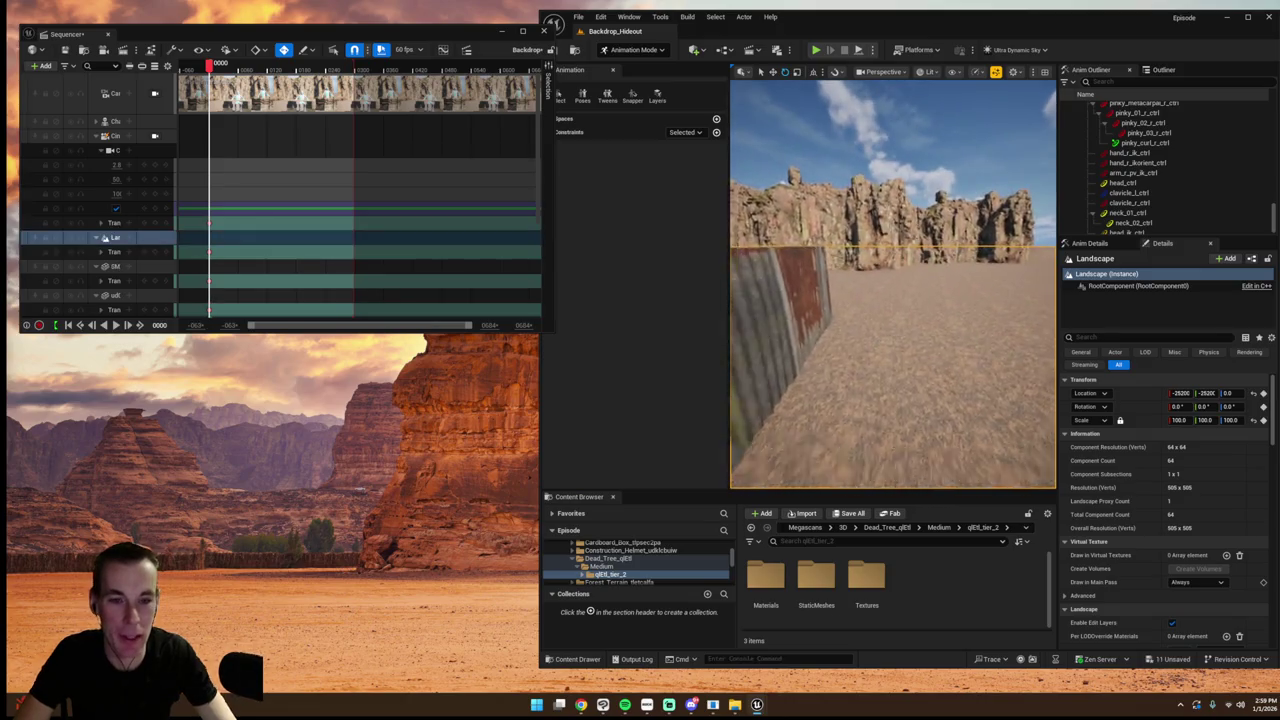
left_click(100, 135)
left_click_drag(890, 280, 890, 280)
double_click(816, 577)
left_click(775, 600)
mouse_move(772, 594)
left_mouse_down()
mouse_move(880, 225)
mouse_move(818, 186)
mouse_move(859, 197)
left_mouse_up()
- Drop the dead tree onto the ground with End and move it beside the rock ridge
key("f")
key("ctrl+z")
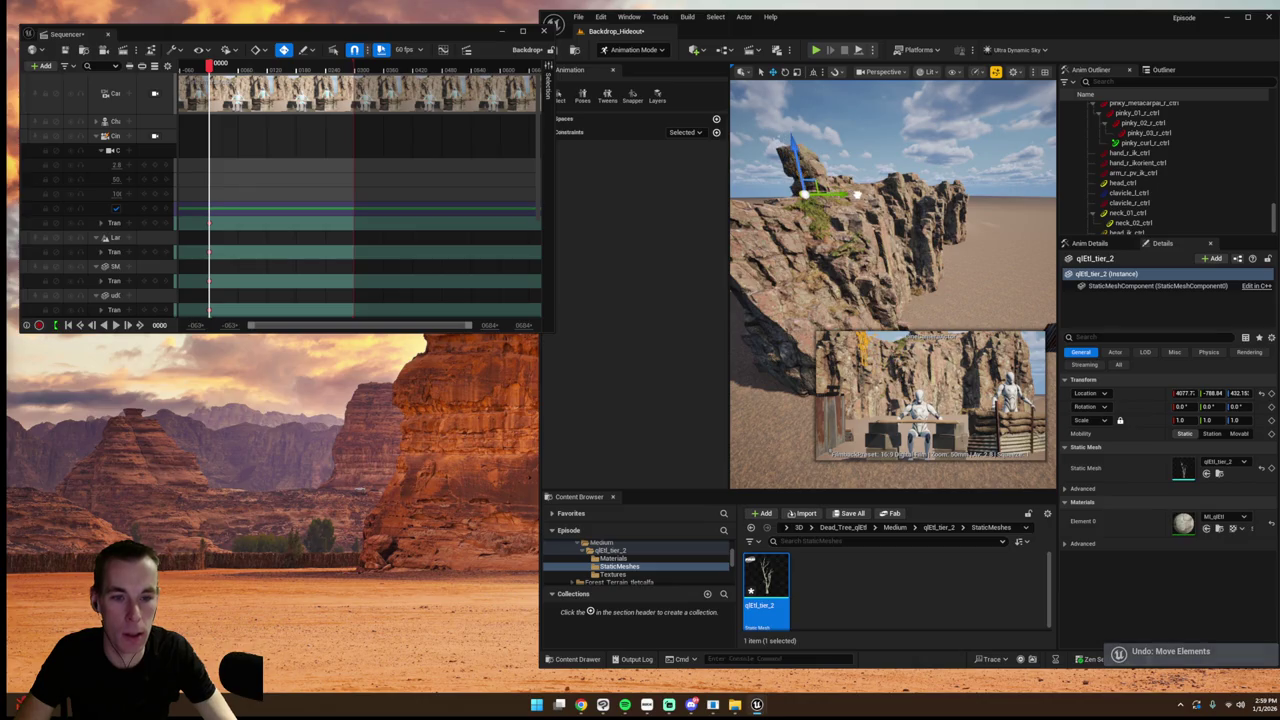
key("f")
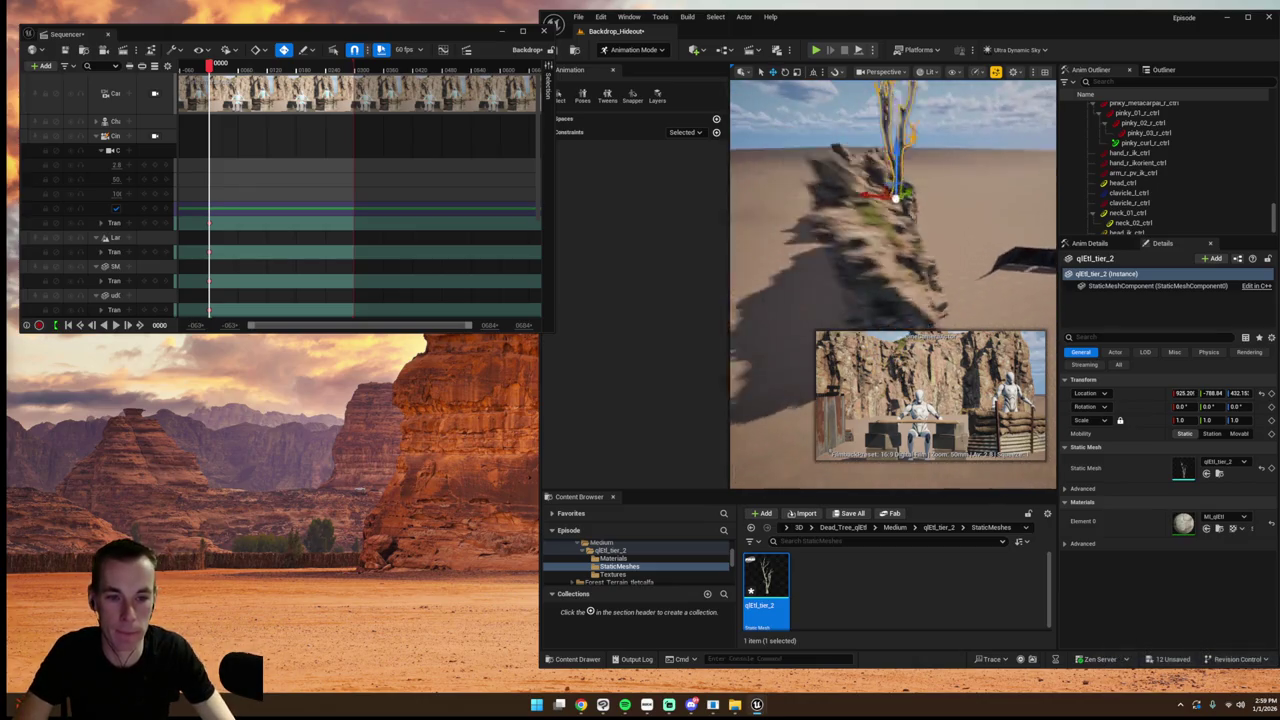
left_click_drag(876, 211, 843, 190)
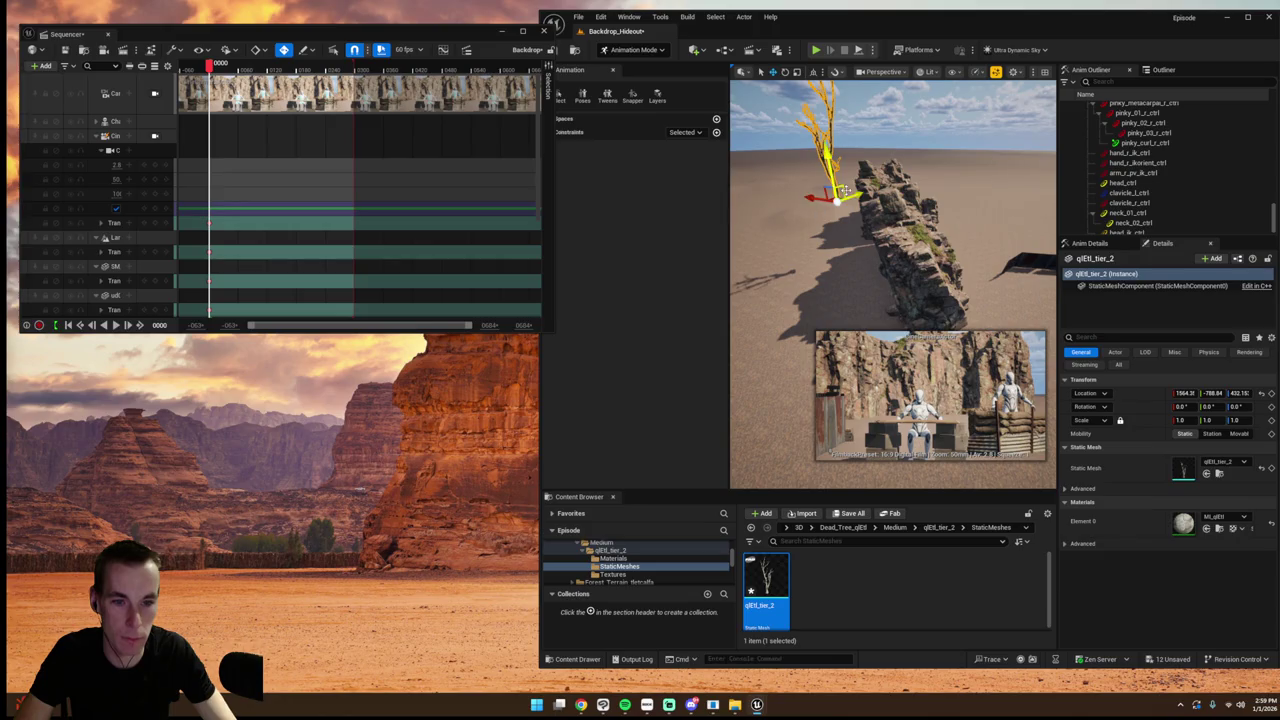
key("End")
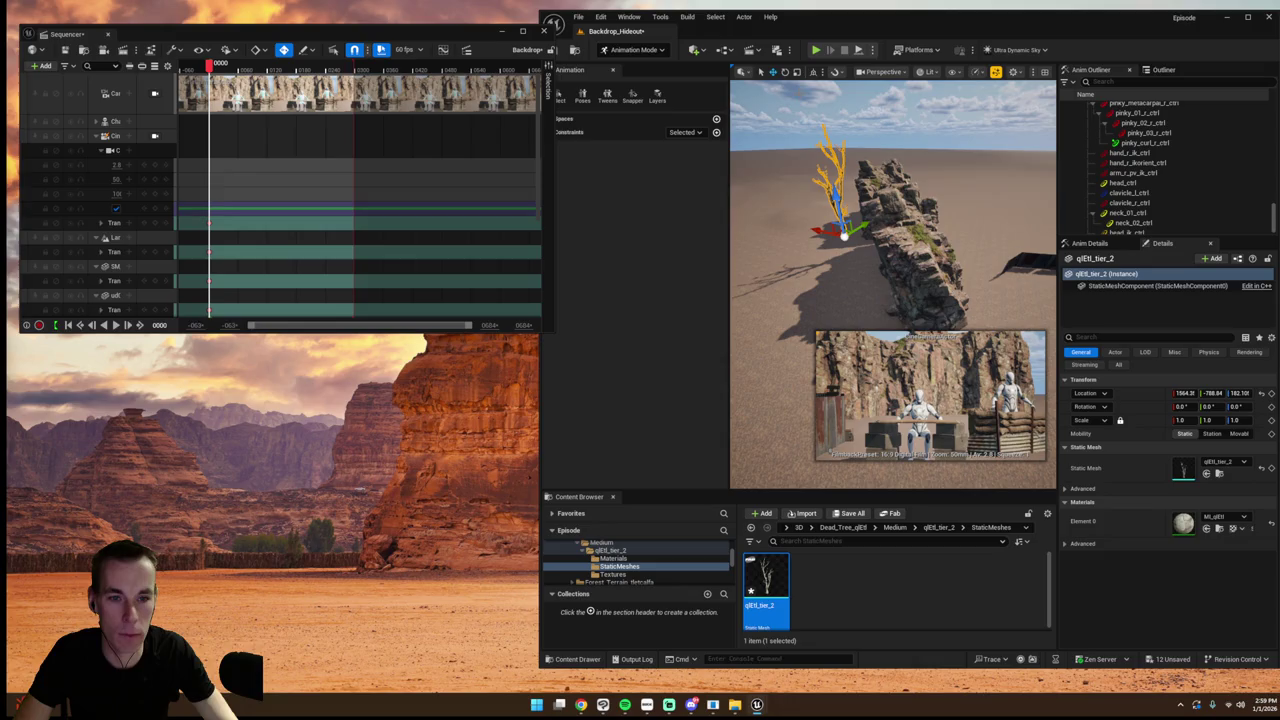
mouse_move(828, 235)
left_mouse_down()
mouse_move(752, 226)
mouse_move(812, 194)
mouse_move(866, 196)
mouse_move(737, 177)
mouse_move(777, 172)
left_mouse_up()
left_click(860, 137)
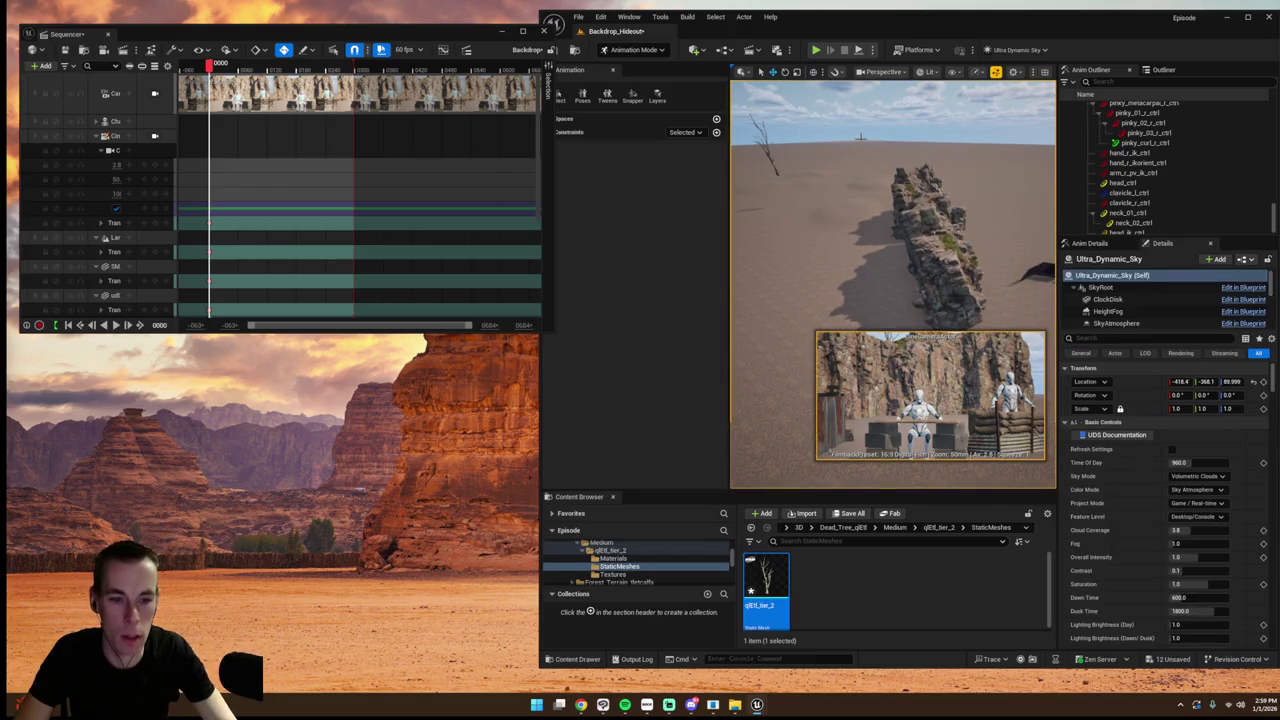
- Move the dead tree out onto open sand and tilt it slightly
key("ctrl+z")
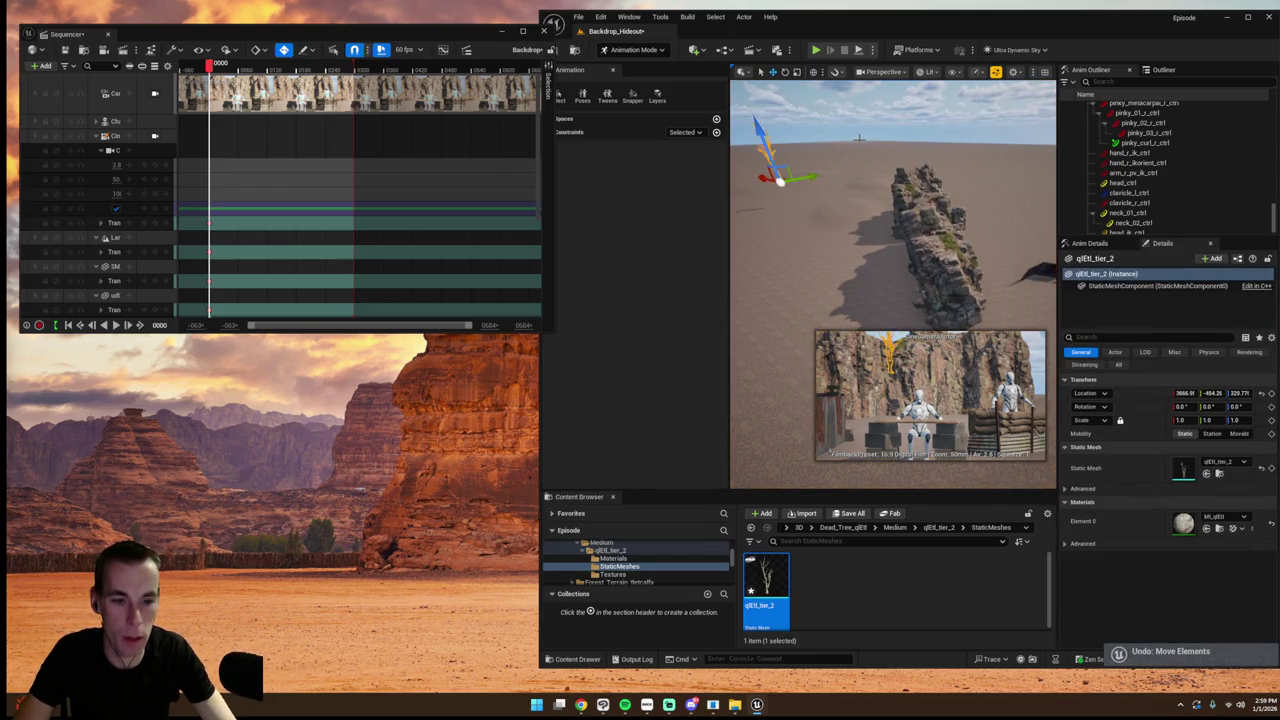
mouse_move(800, 178)
left_mouse_down()
mouse_move(881, 167)
mouse_move(892, 192)
left_mouse_up()
key("e")
left_click(922, 118)
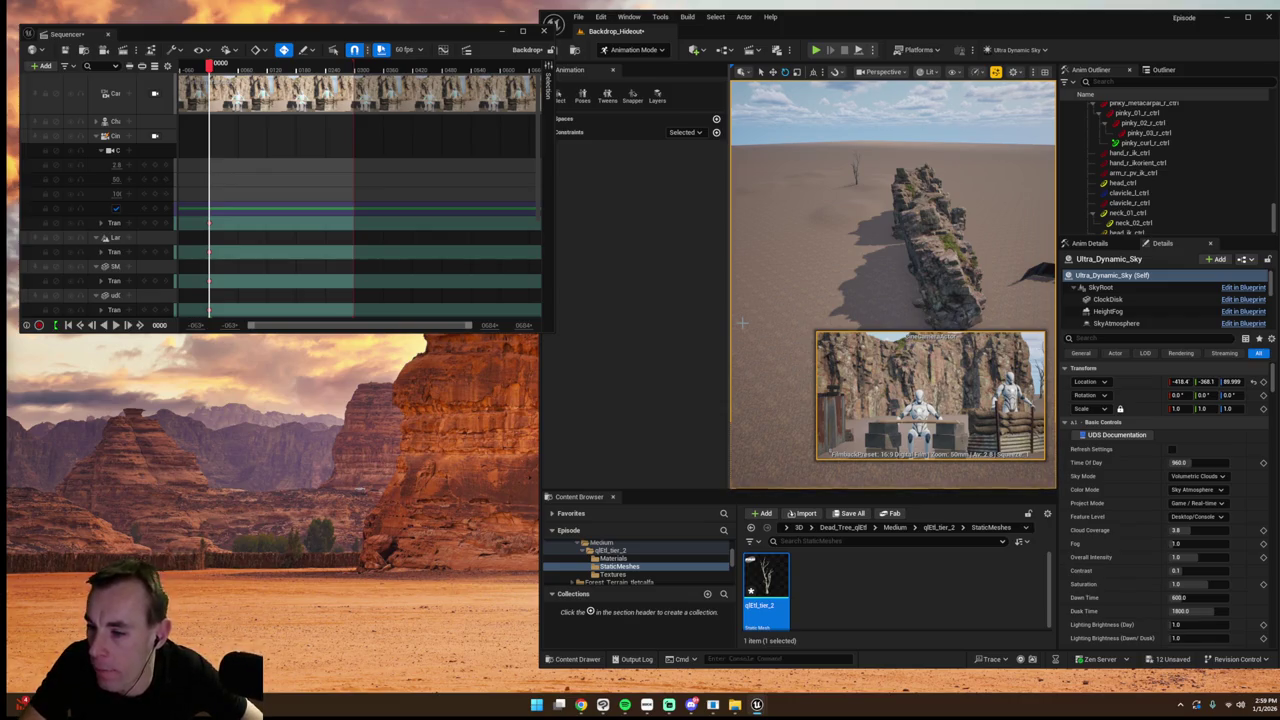
- Alt-drag to duplicate the dead tree and move the copies further into the scene
left_click_drag(742, 322, 742, 322)
left_click(958, 218)
key("f")
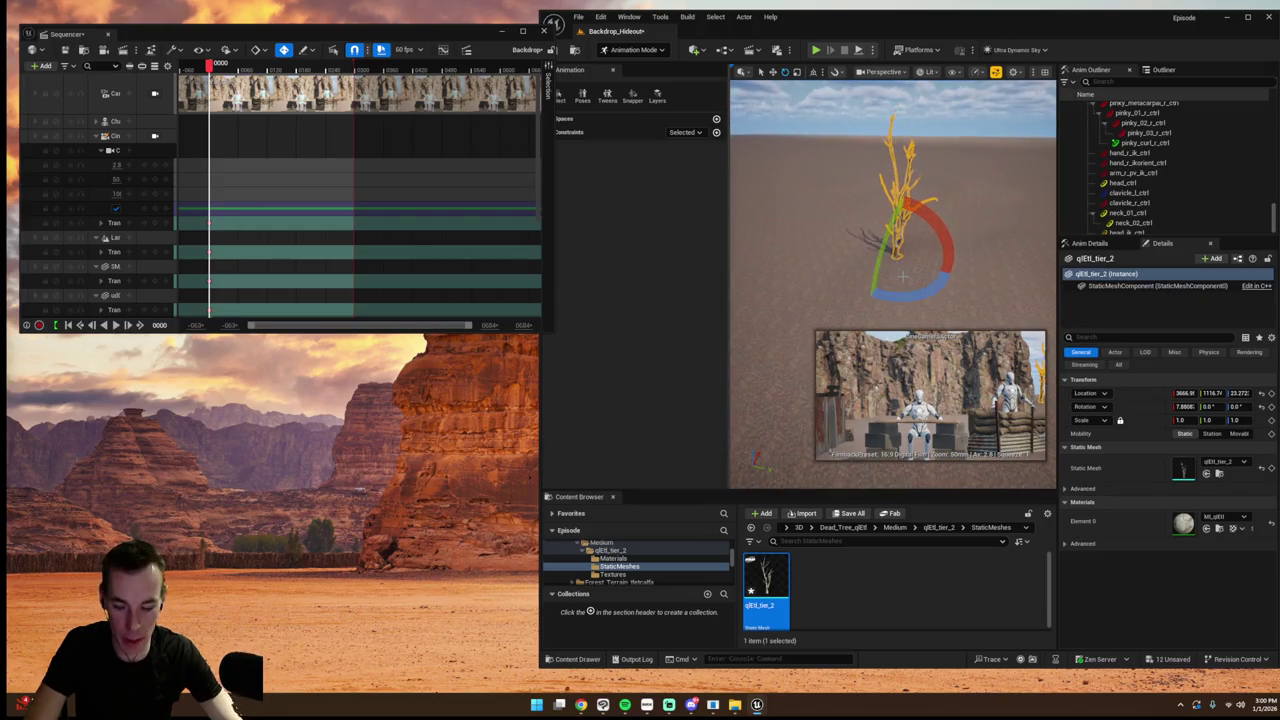
key("w")
mouse_move(905, 276)
left_mouse_down()
mouse_move(945, 262)
mouse_move(950, 220)
mouse_move(975, 195)
left_mouse_up()
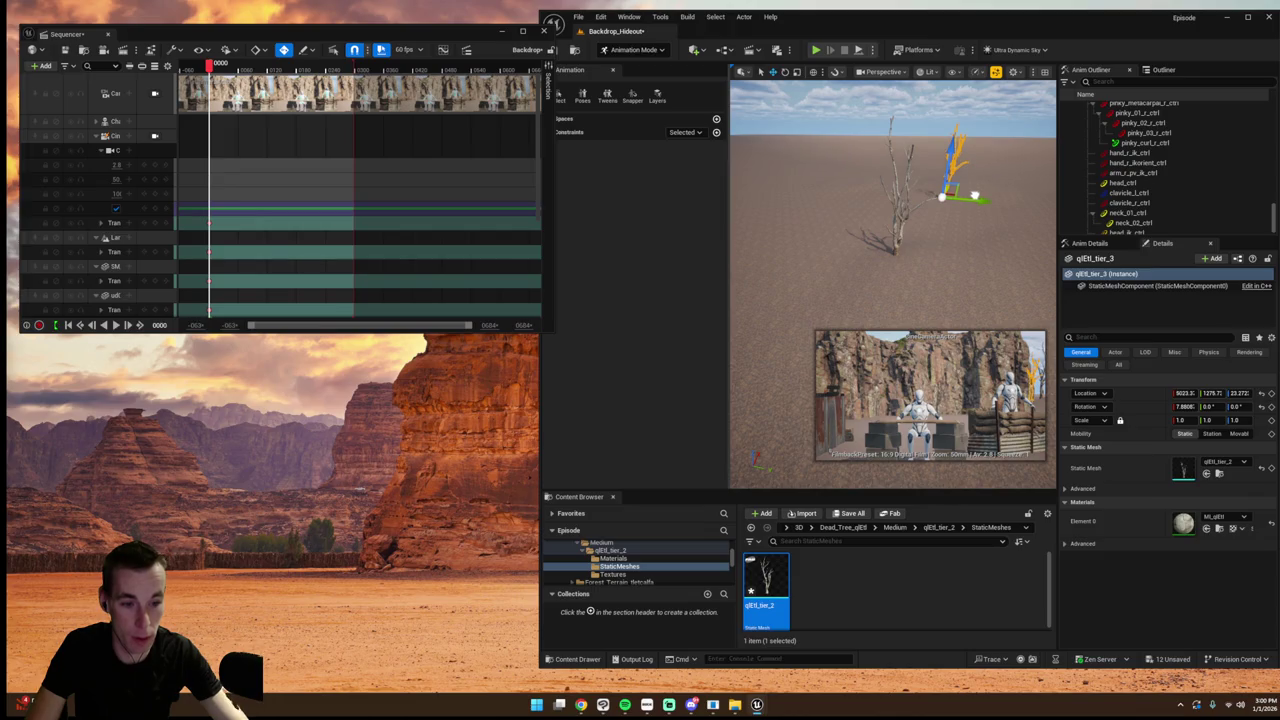
left_click(1008, 182)
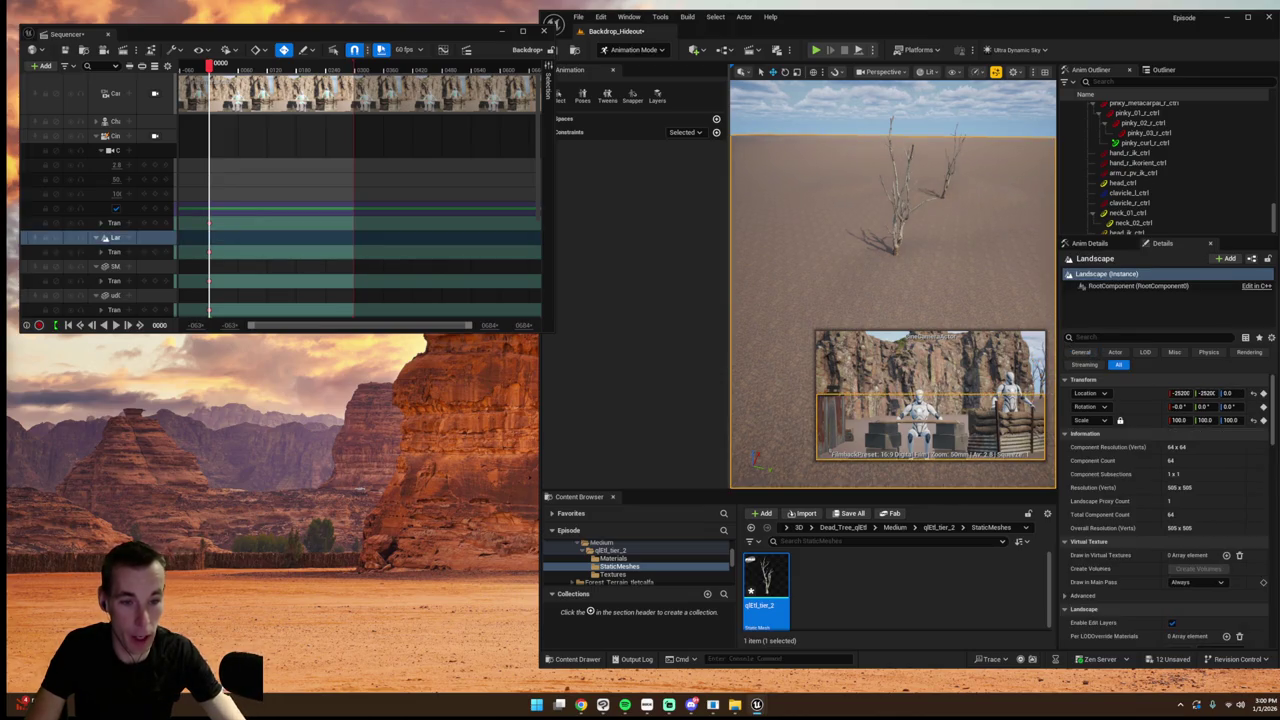
left_click(897, 233)
left_click_drag(942, 186, 1005, 193)
left_click(1005, 183)
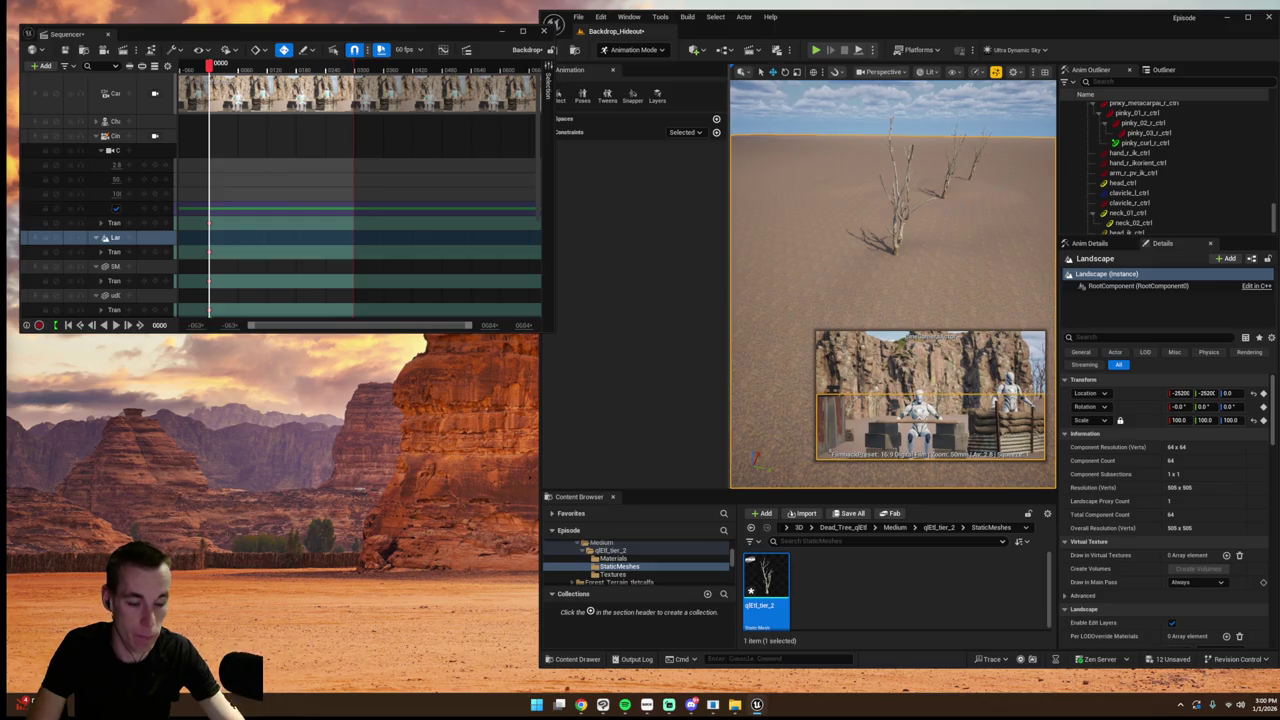
- Browse the Content Browser to Fab > Megascans > 3D and scroll through the imported asset folders
left_click(928, 528)
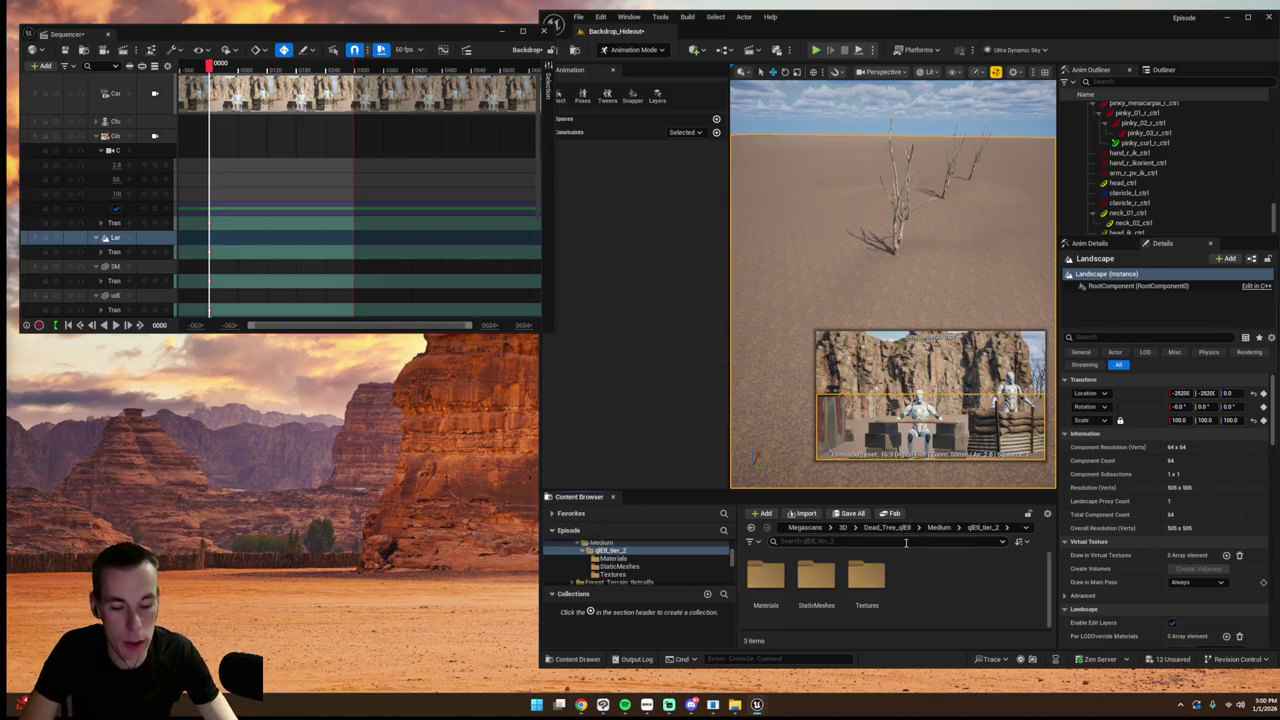
double_click(819, 585)
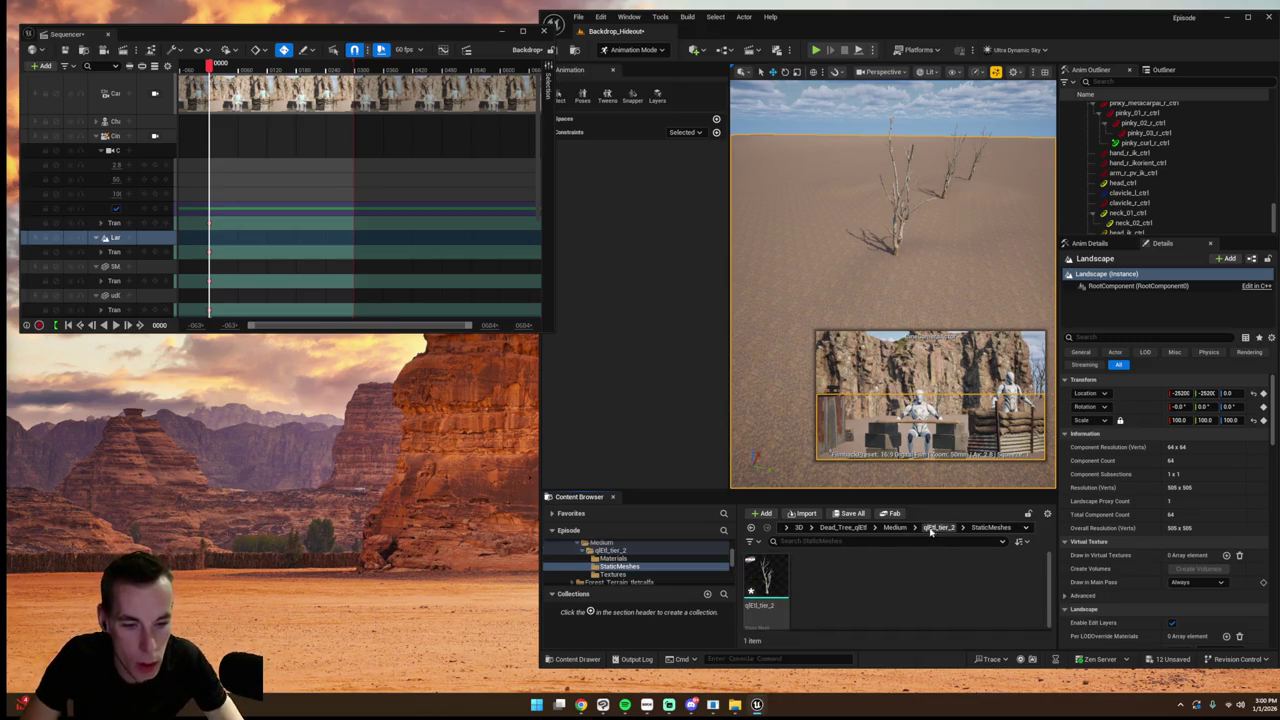
left_click(900, 527)
left_click(860, 528)
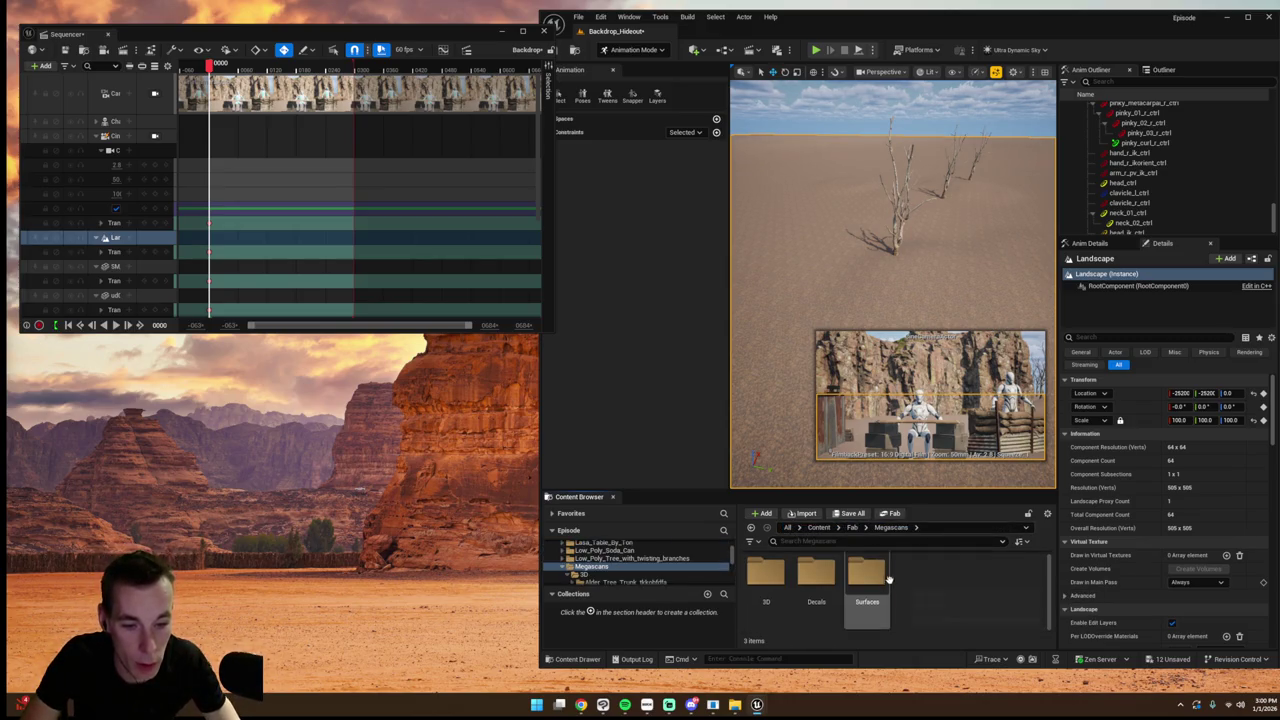
double_click(766, 575)
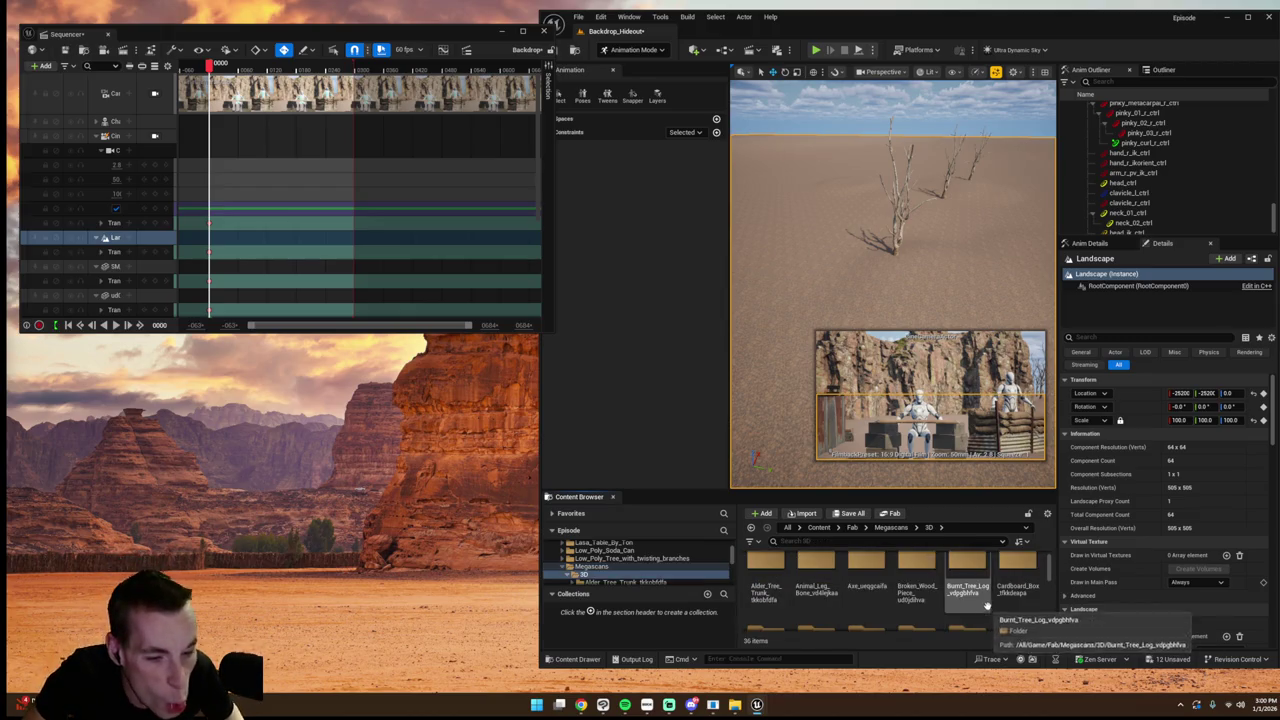
scroll(940, 595, "down", 2)
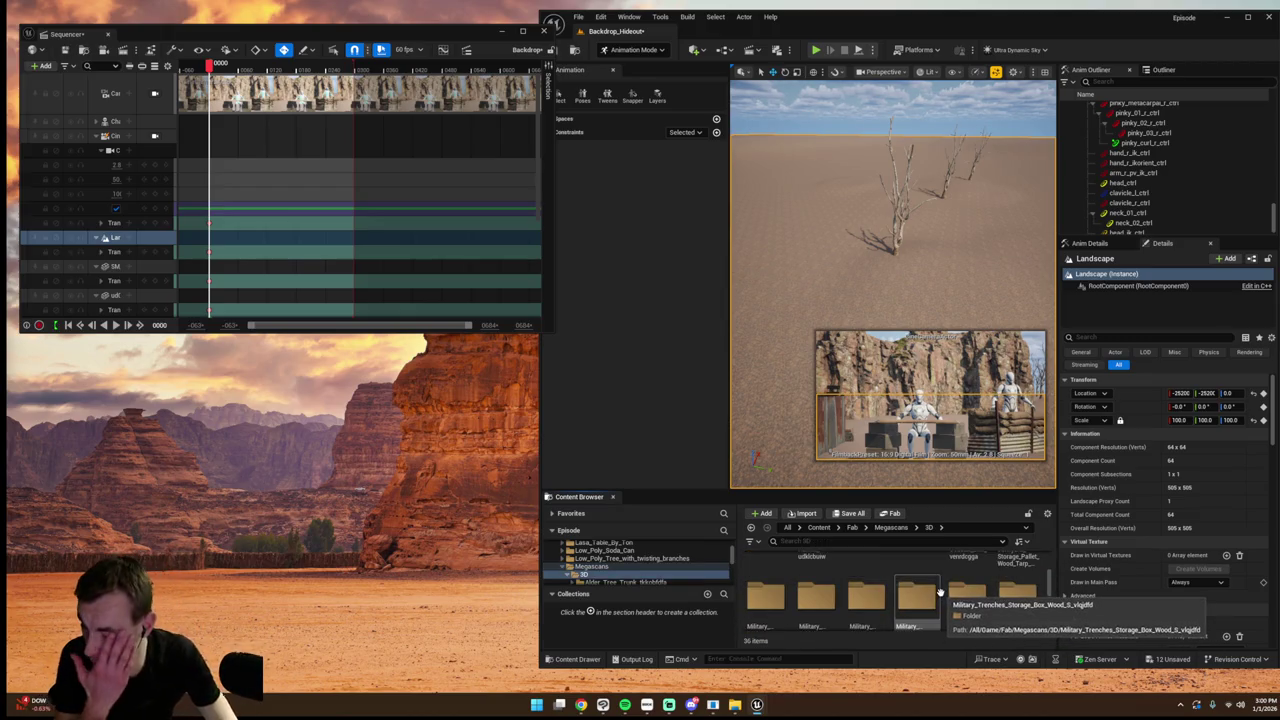
scroll(938, 592, "down", 2)
scroll(932, 595, "down", 1)
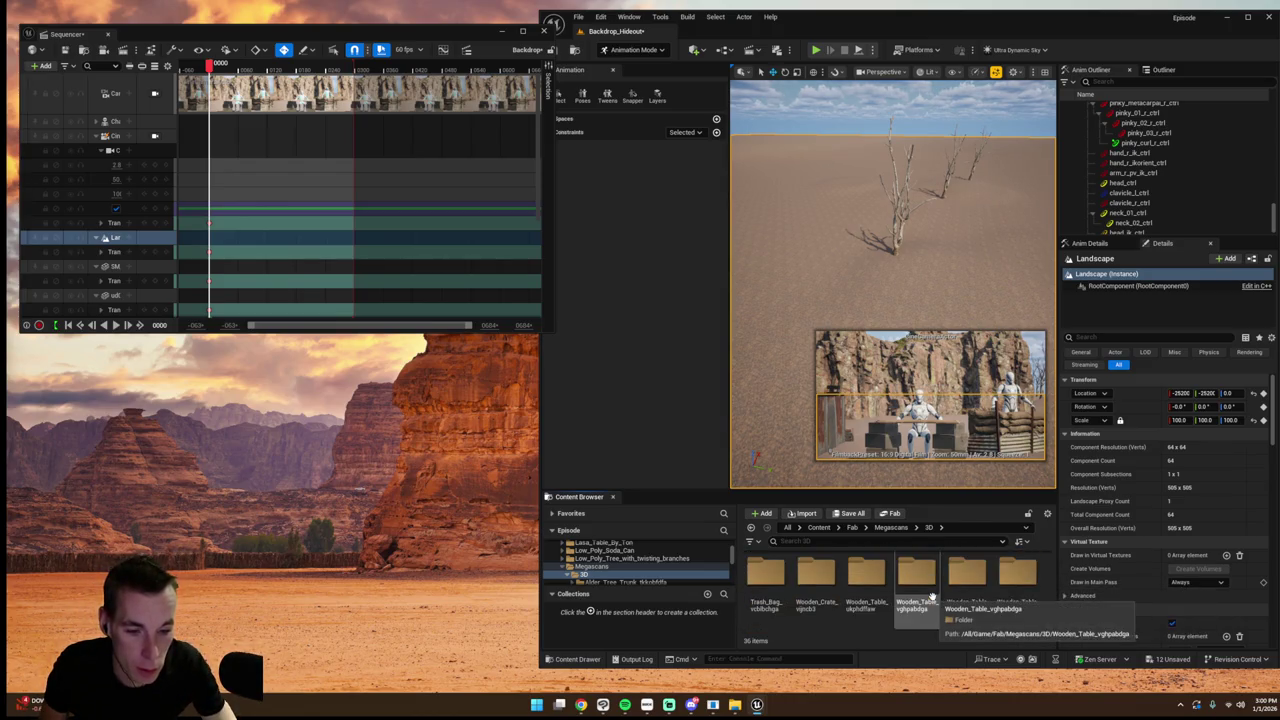
scroll(932, 597, "up", 3)
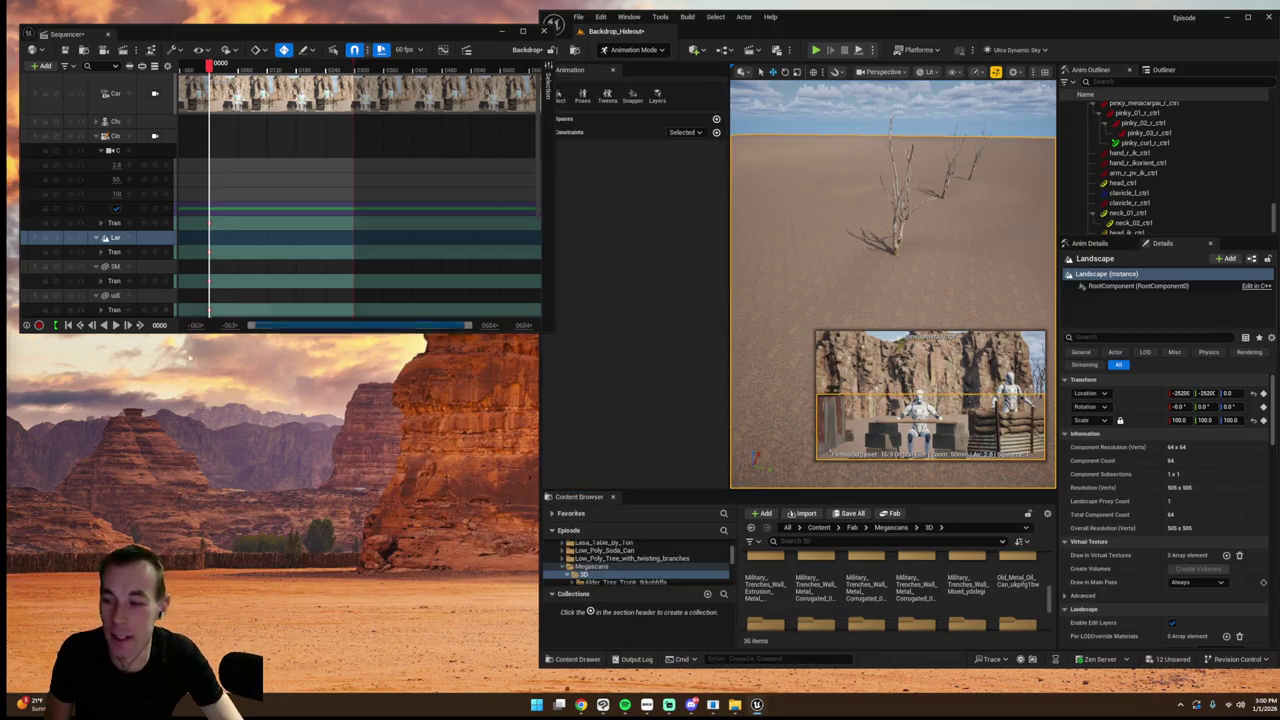
- In Fab, go back to the Debris Patch Rock S 02 page and add it to the project again
mouse_move(757, 705)
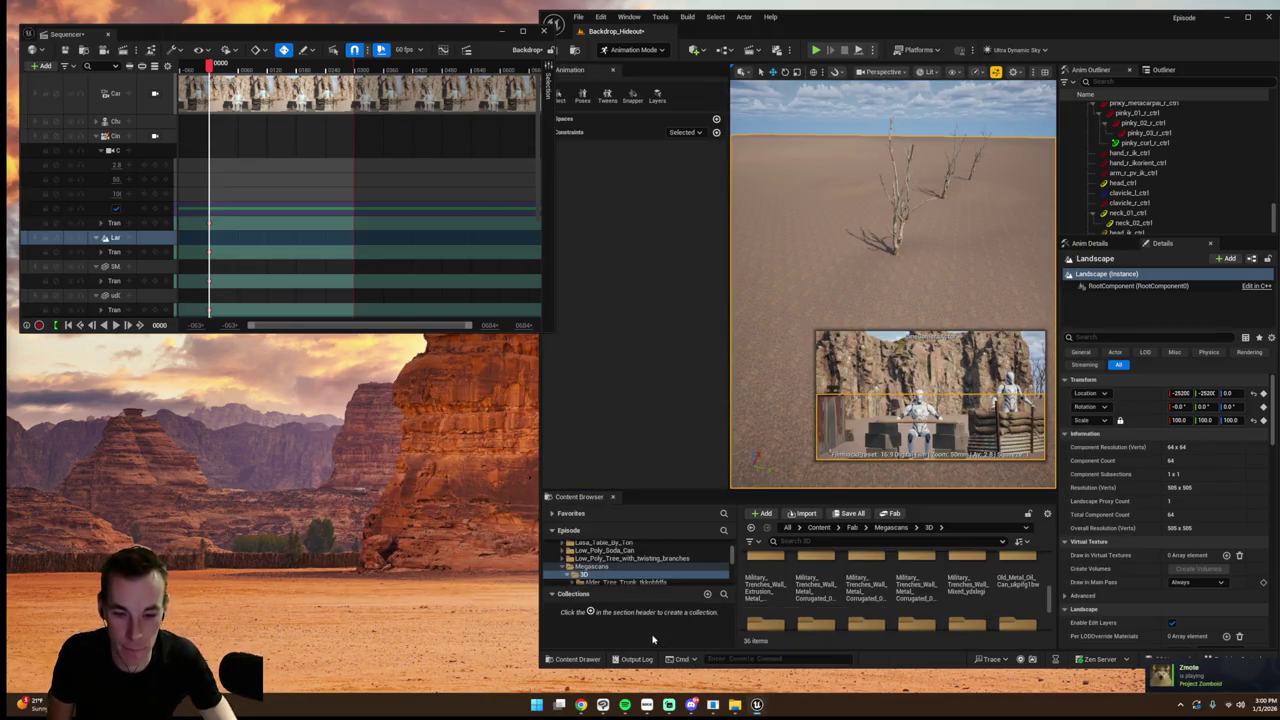
left_click(670, 650)
left_click(340, 105)
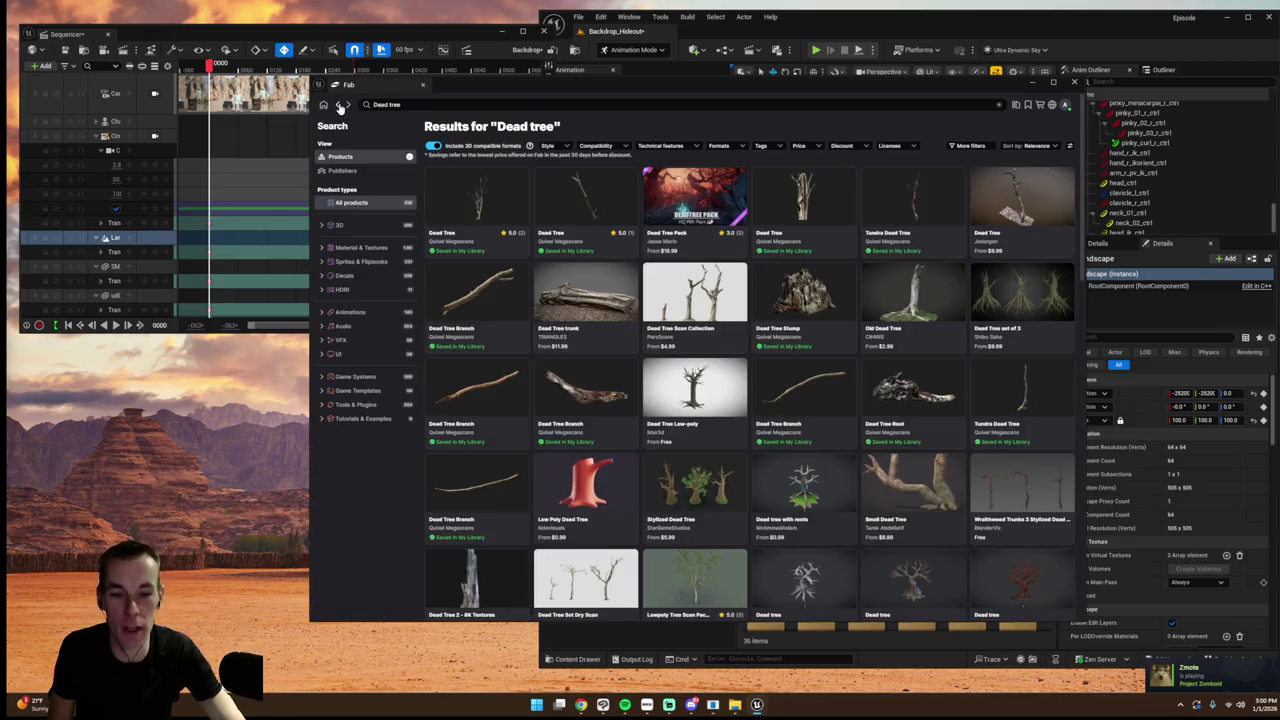
left_click(337, 105)
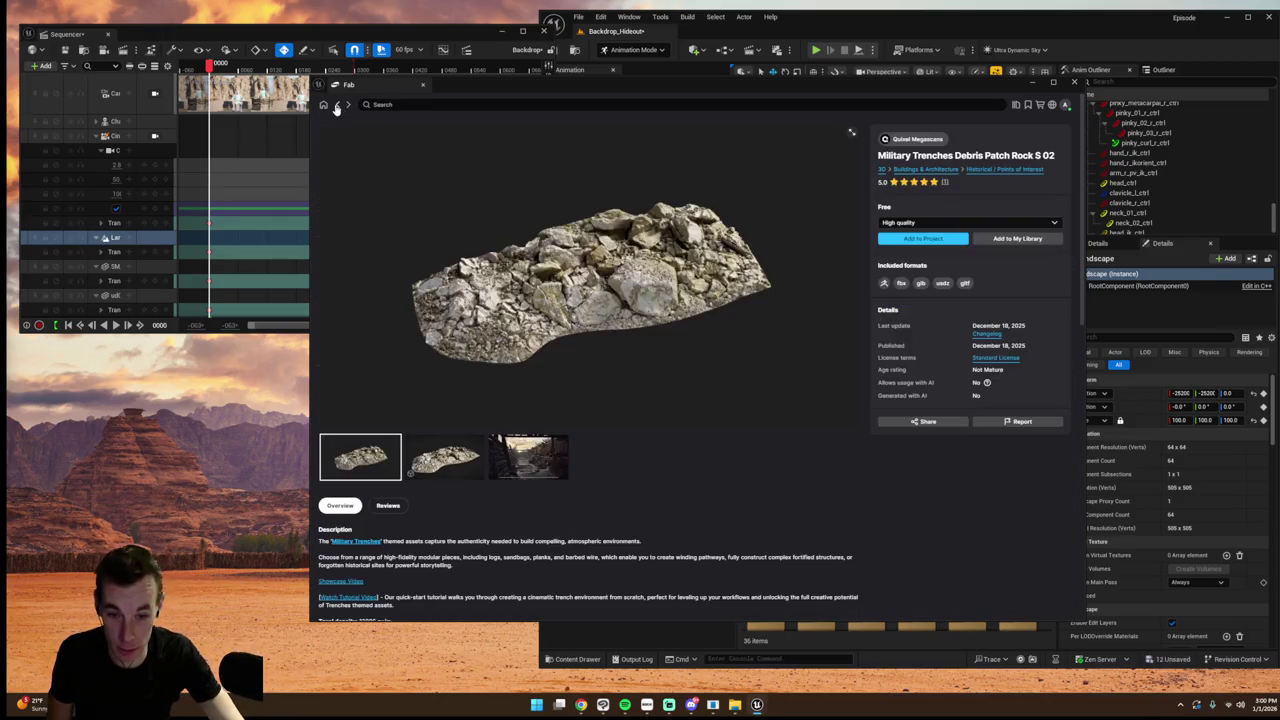
left_click(923, 238)
left_click(1033, 84)
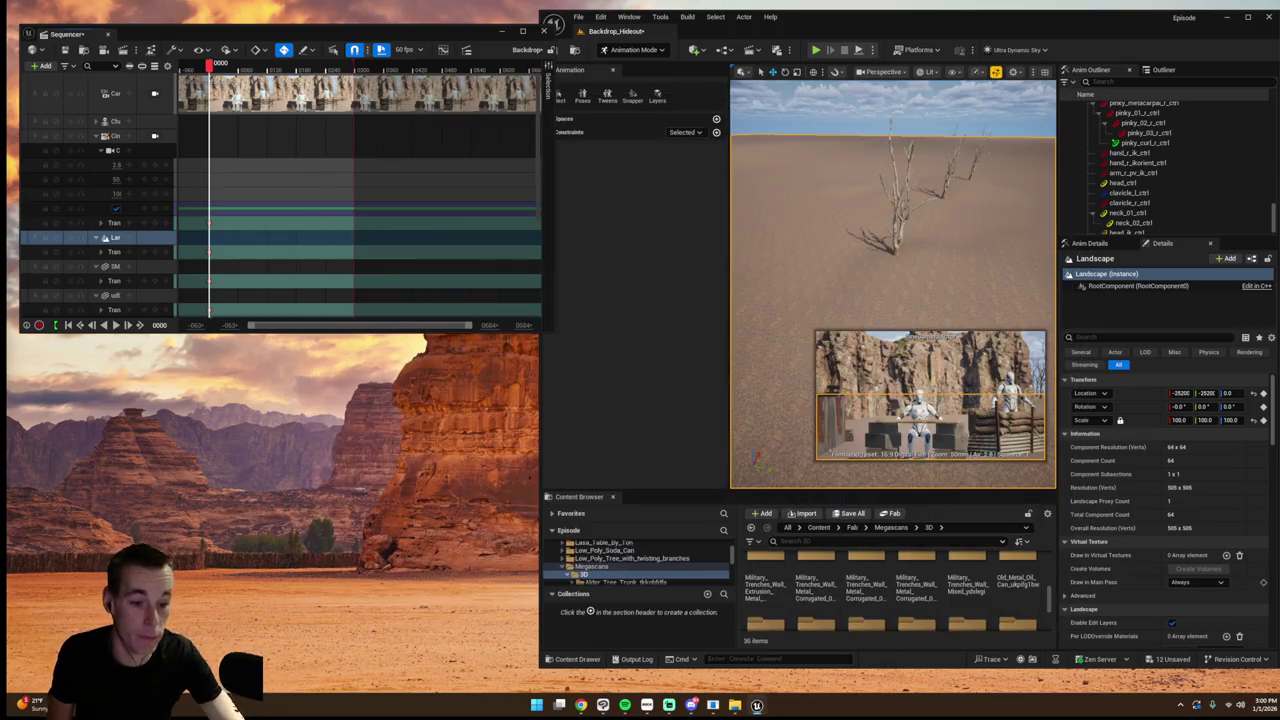
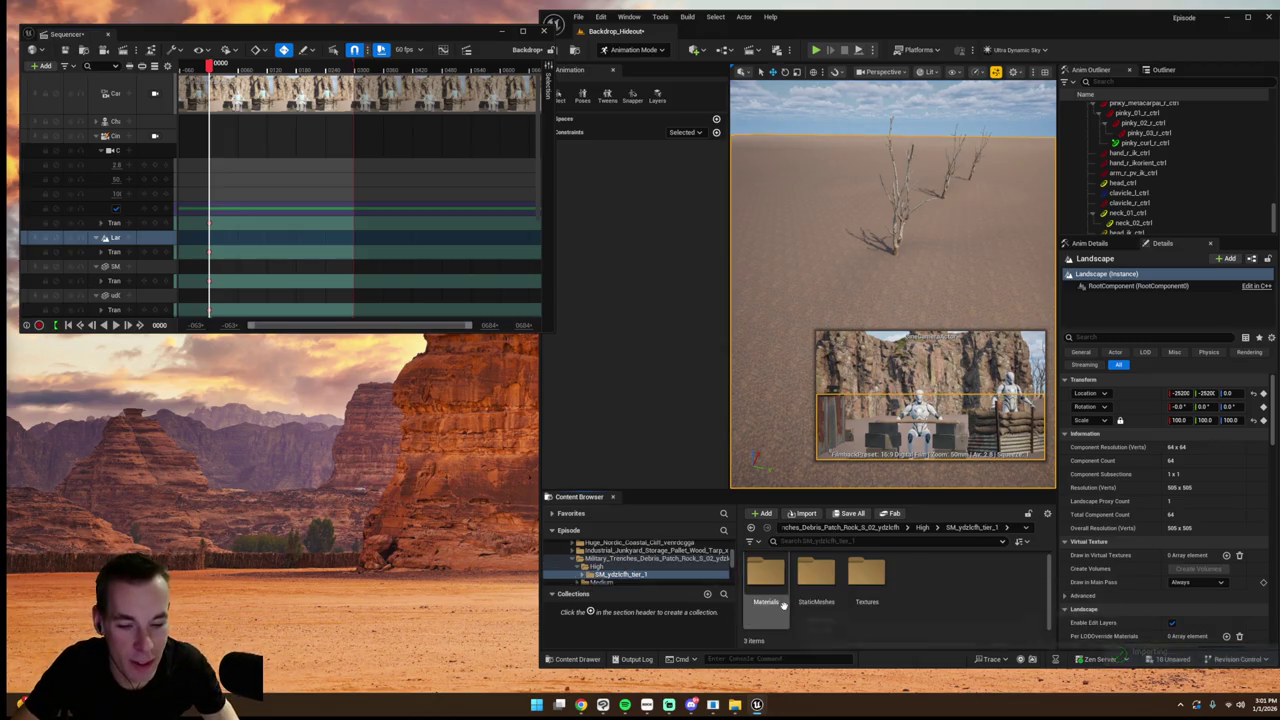
- Copy the rock mesh into StaticMeshes, place it against the cliff and rotate it about 76 degrees
left_click_drag(772, 598, 767, 601)
left_click(784, 615)
mouse_move(811, 372)
left_mouse_down()
mouse_move(790, 365)
mouse_move(811, 372)
left_mouse_up()
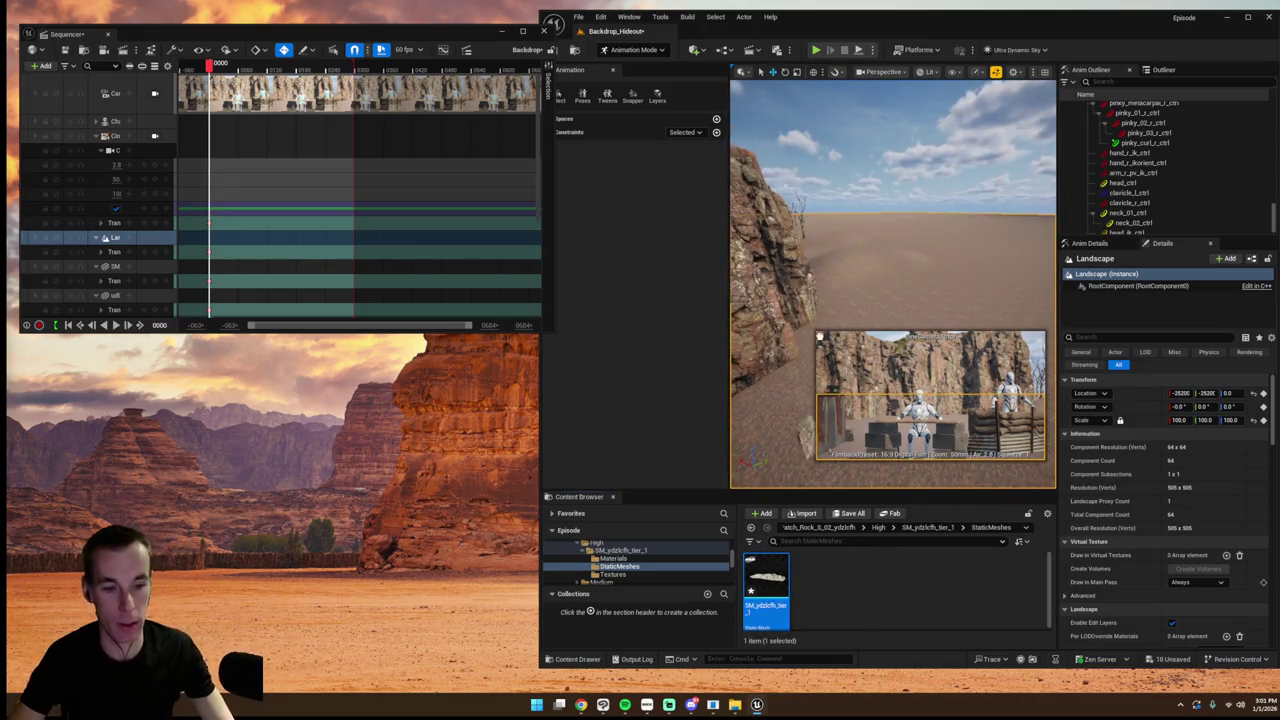
left_click_drag(861, 299, 845, 285)
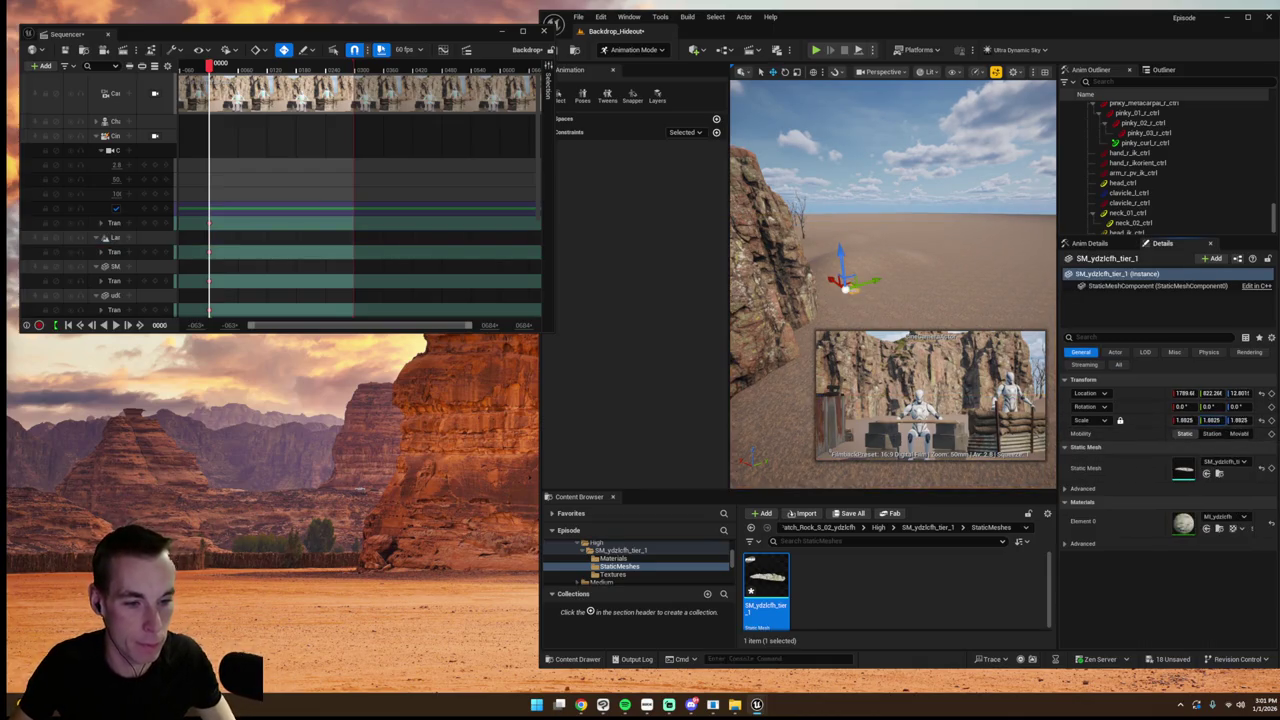
key("e")
mouse_move(845, 285)
left_mouse_down()
mouse_move(830, 255)
mouse_move(880, 290)
mouse_move(841, 258)
mouse_move(820, 275)
mouse_move(826, 266)
left_mouse_up()
- Scale the rock up to 9.59 and tilt it by about 7 degrees
key("r")
key("w")
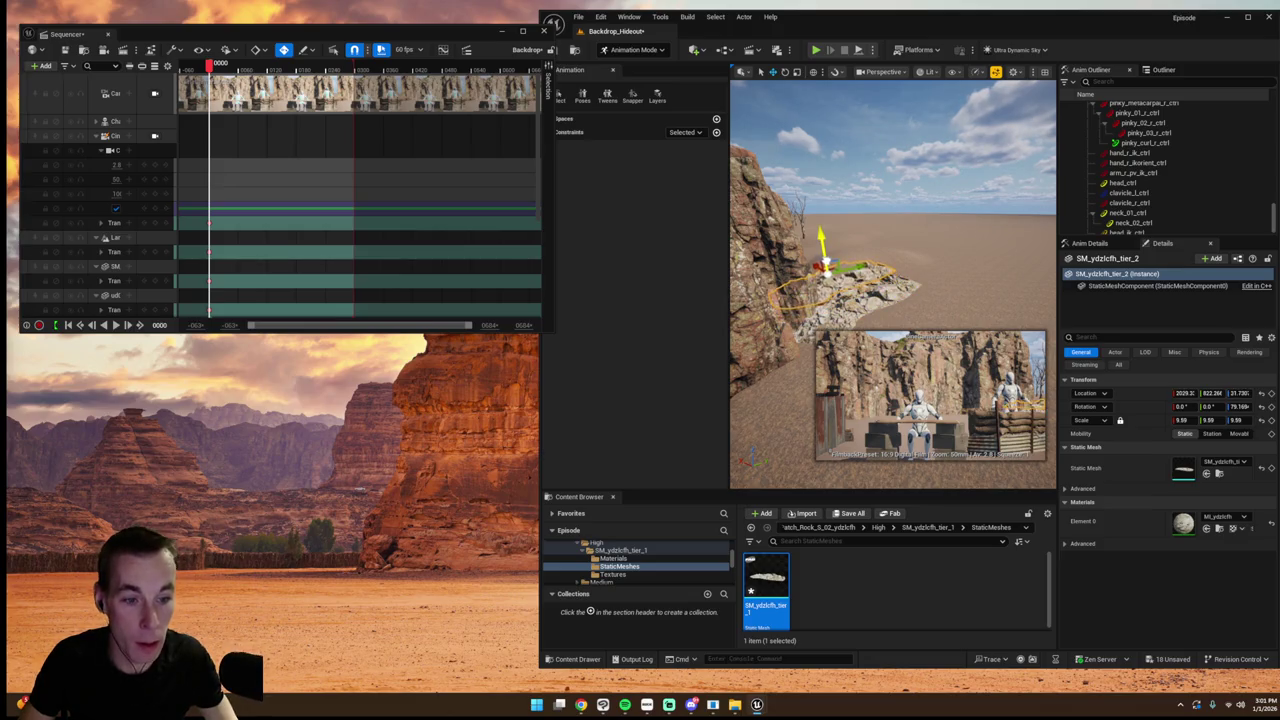
key("e")
left_click_drag(816, 214, 818, 212)
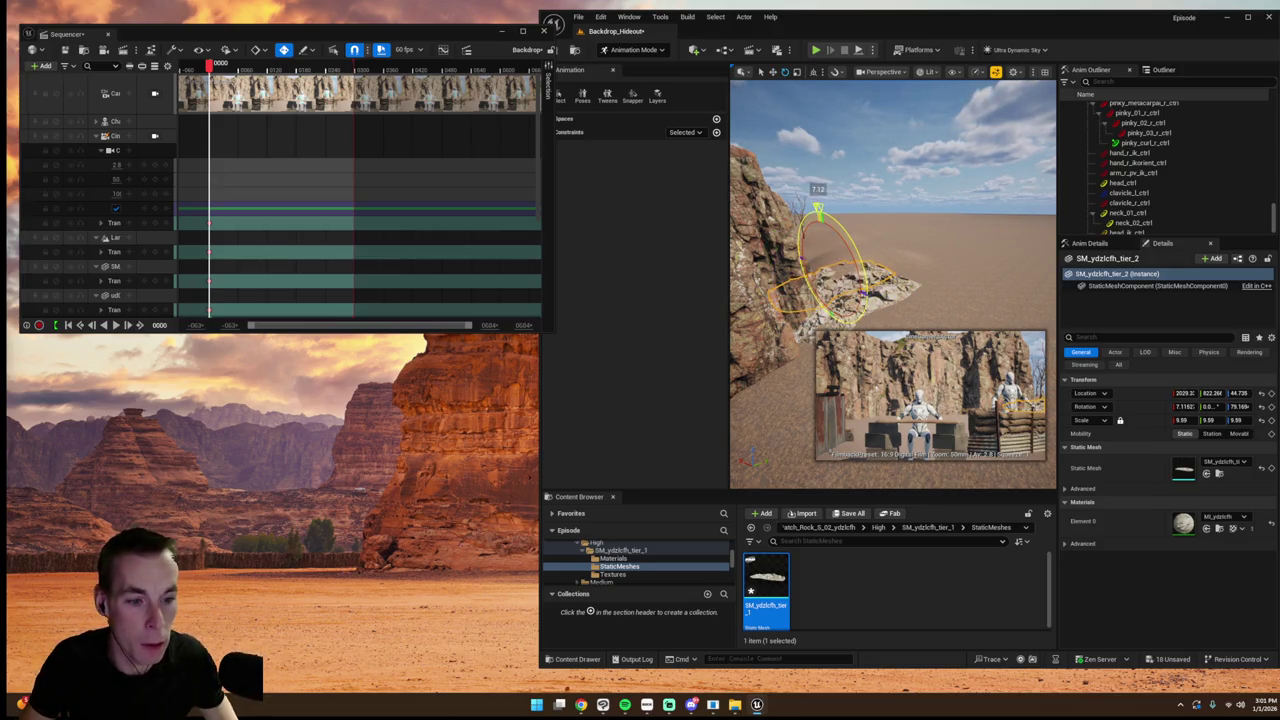
key("w")
- Alt-duplicate the rock, raise and rotate the copy, then view through the cine camera
left_click_drag(826, 265, 822, 262)
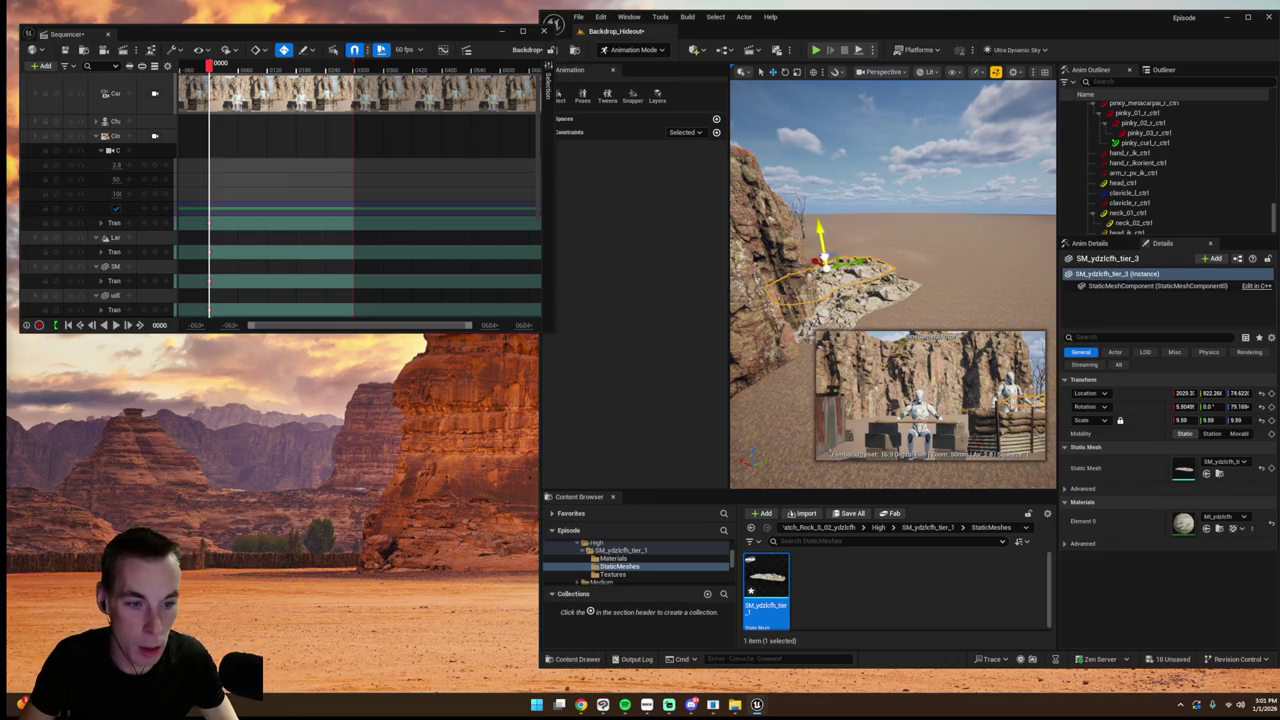
key("e")
mouse_move(800, 268)
left_mouse_down()
mouse_move(775, 272)
mouse_move(792, 295)
mouse_move(816, 258)
left_mouse_up()
key("w")
left_click(891, 228)
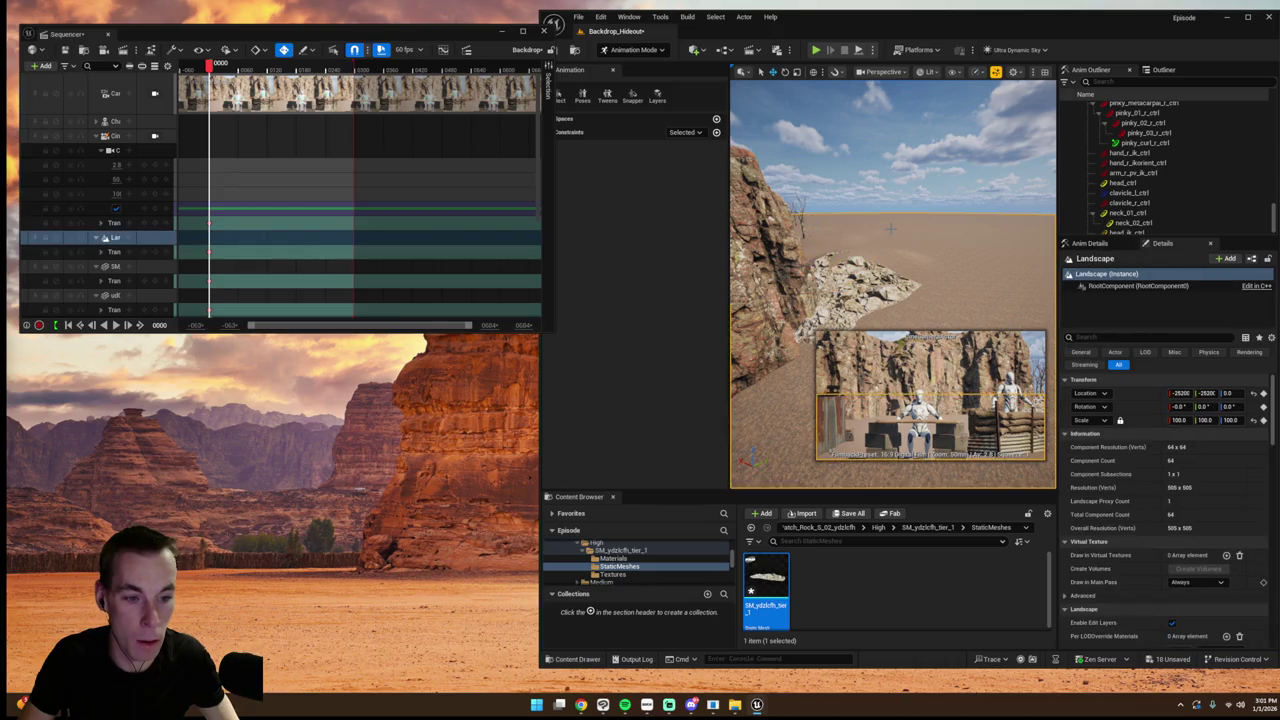
left_click(154, 136)
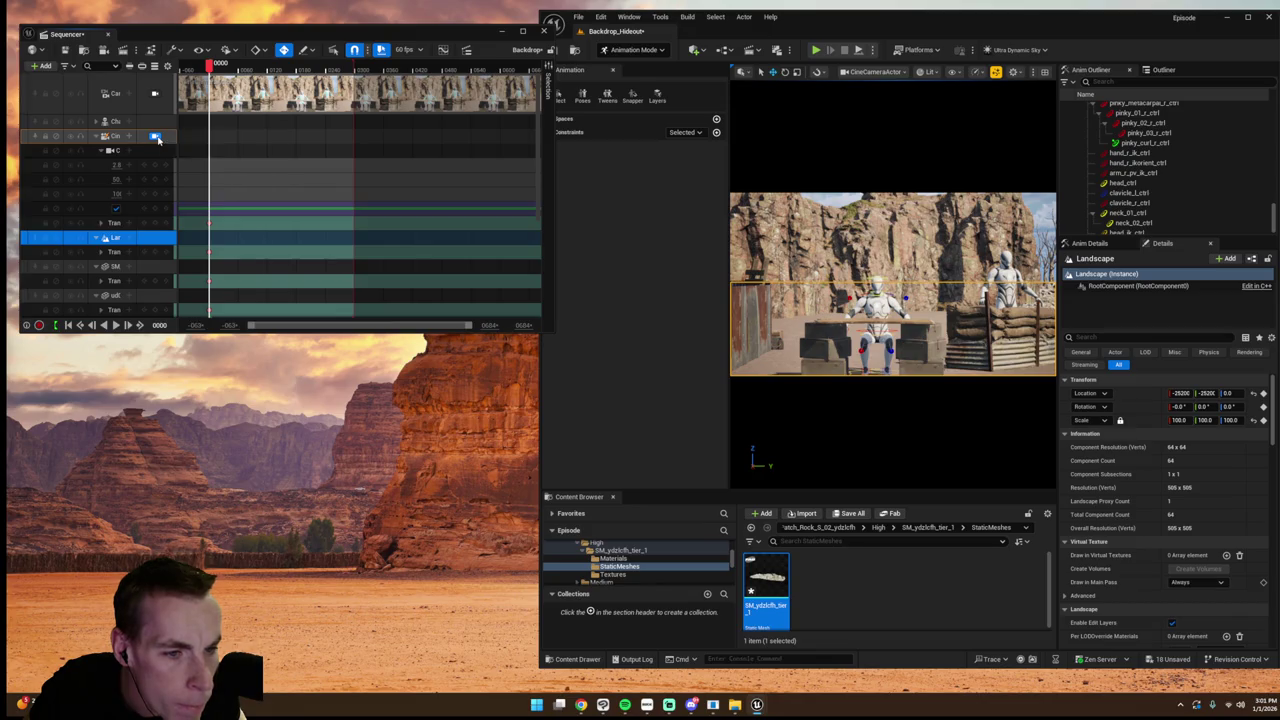
- Frame the rock copy SM_ydzlcfh_tier_4 by the fence and scale it to about 5.39
left_click(154, 136)
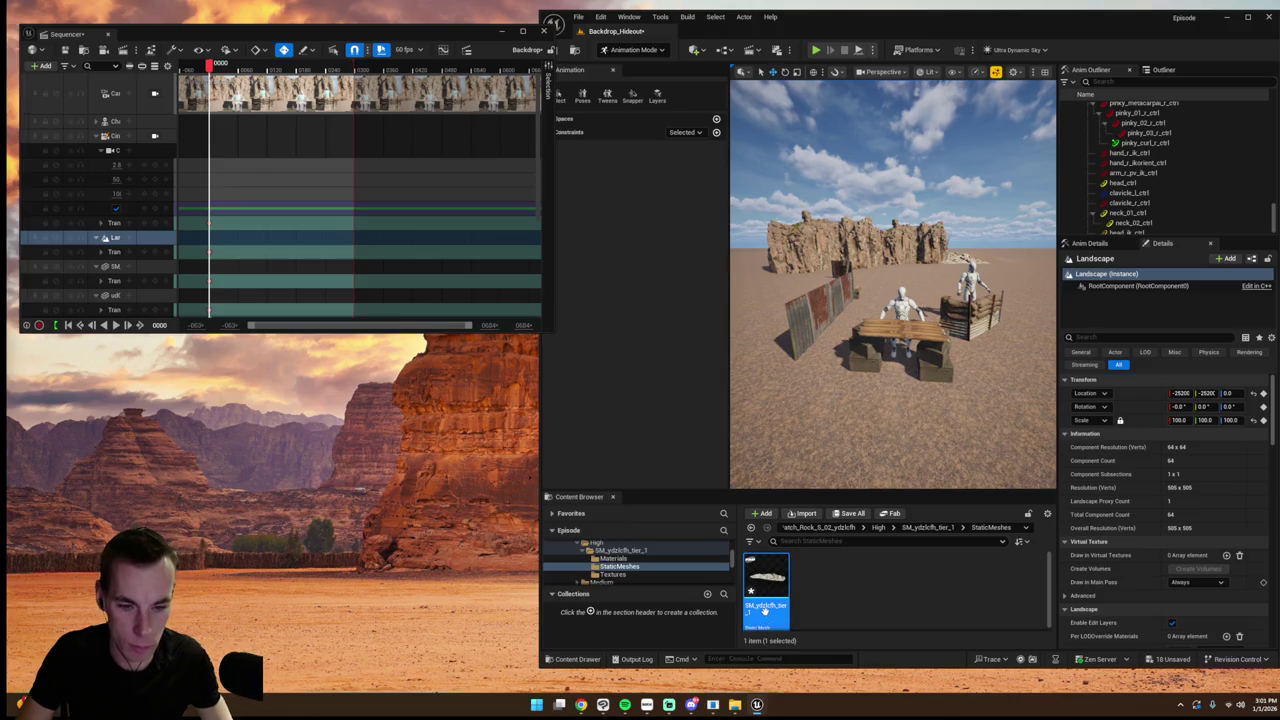
left_click(901, 266)
key("f")
mouse_move(1207, 420)
left_mouse_down()
mouse_move(1250, 420)
mouse_move(1235, 393)
mouse_move(1260, 406)
mouse_move(1183, 393)
left_mouse_up()
- Rotate the fence rock copy about 9.6 degrees into place, then deselect it
left_click(120, 136)
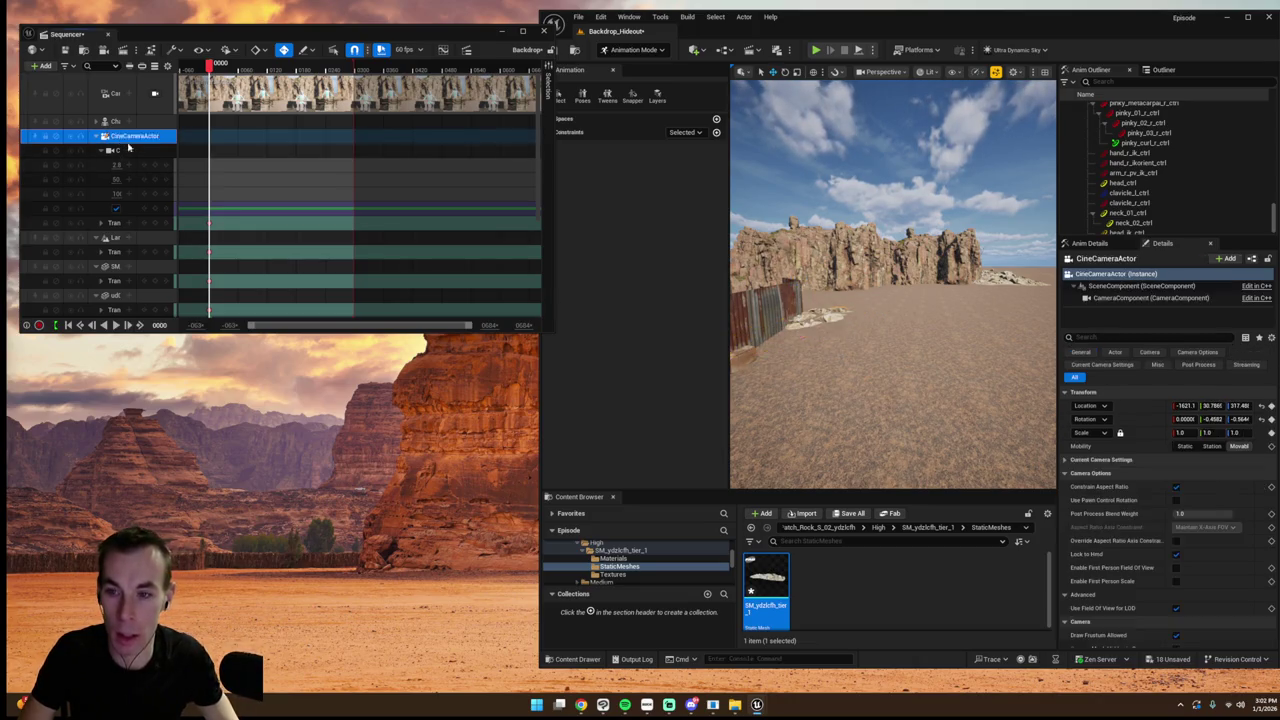
left_click_drag(890, 280, 878, 252)
left_click(775, 258)
key("e")
mouse_move(800, 245)
left_mouse_down()
mouse_move(845, 242)
mouse_move(812, 280)
left_mouse_up()
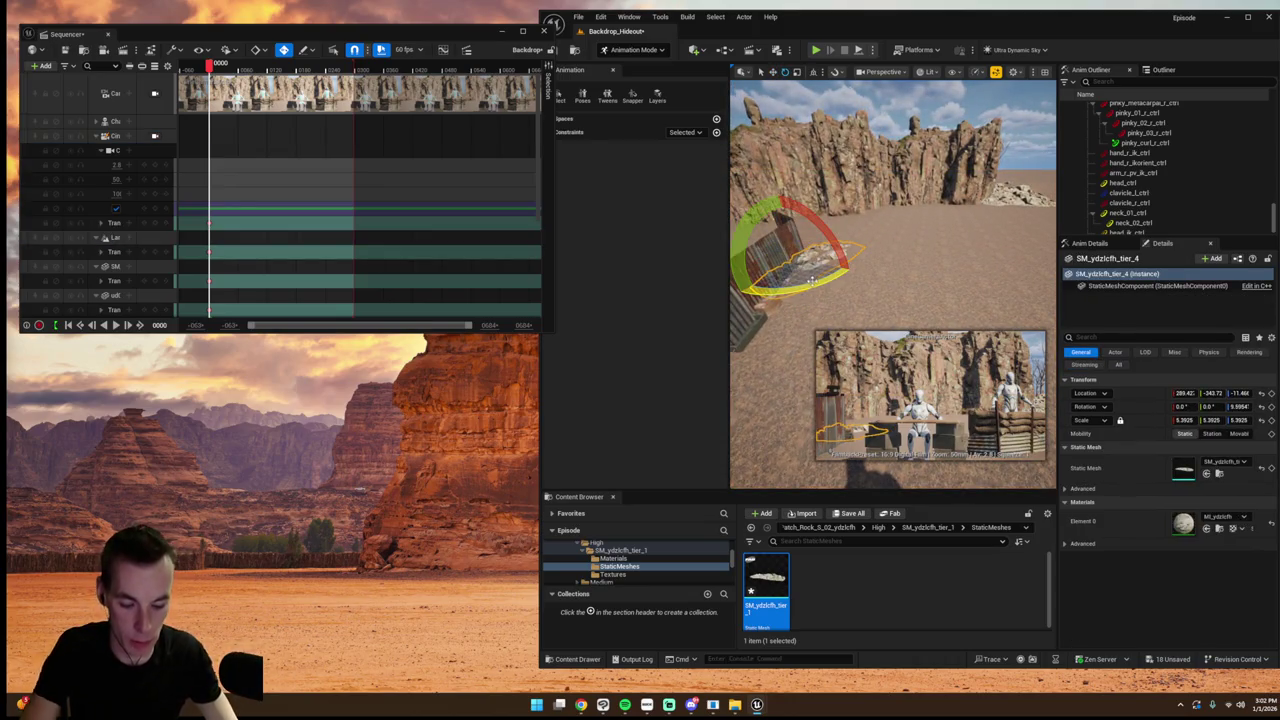
key("Escape")
left_click(633, 49)
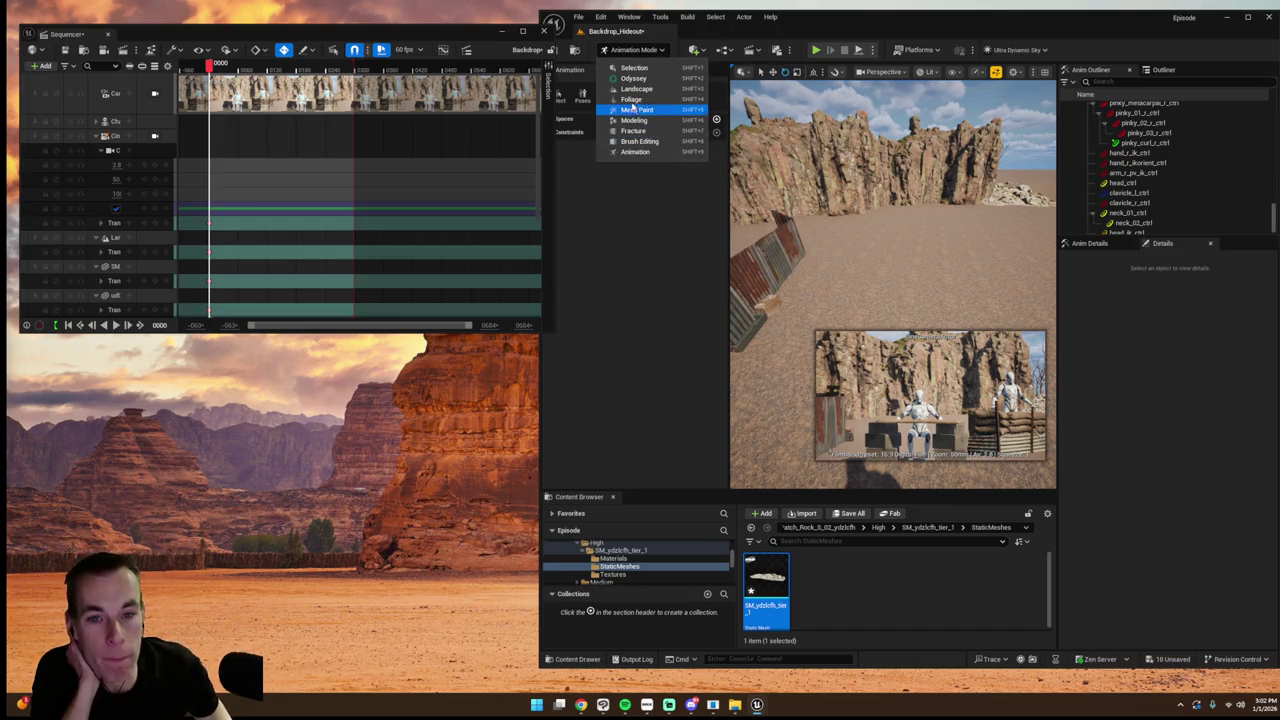
- Switch to Landscape Mode and open the Fab 'trench' search results
left_click(635, 152)
left_click(633, 49)
left_click(701, 178)
key("shift+2")
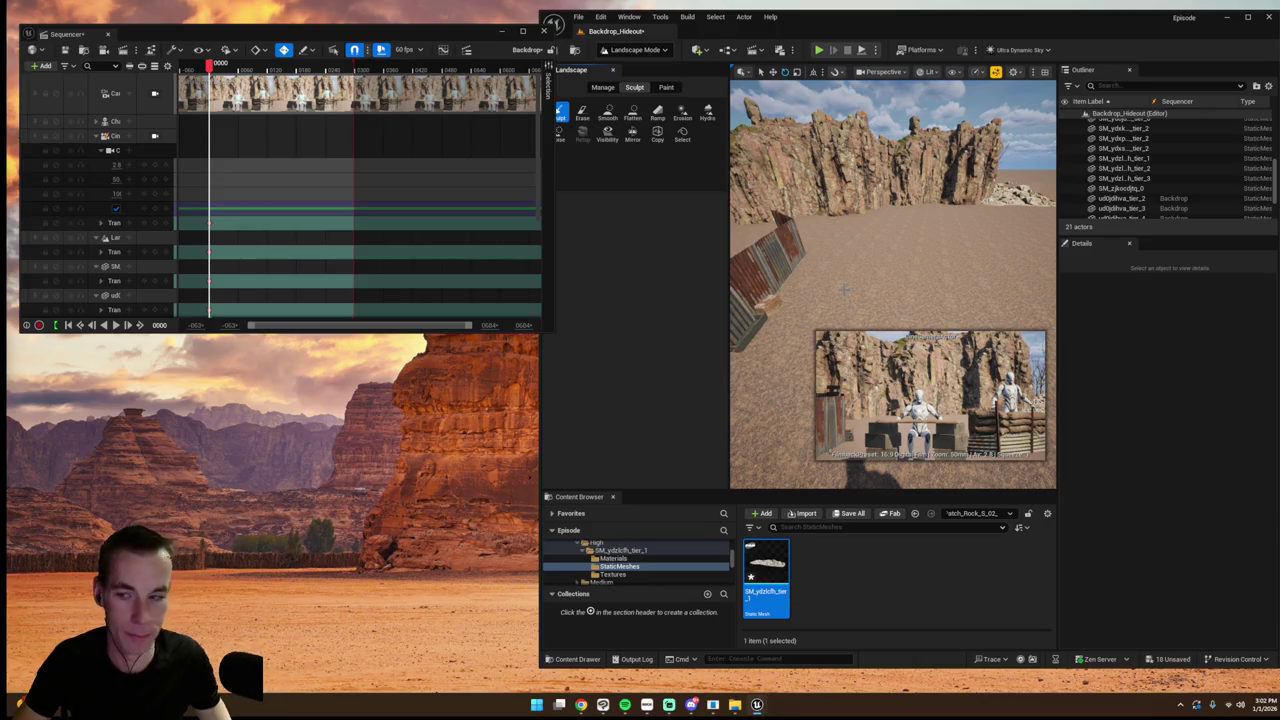
left_click(889, 513)
scroll(710, 383, "down", 2)
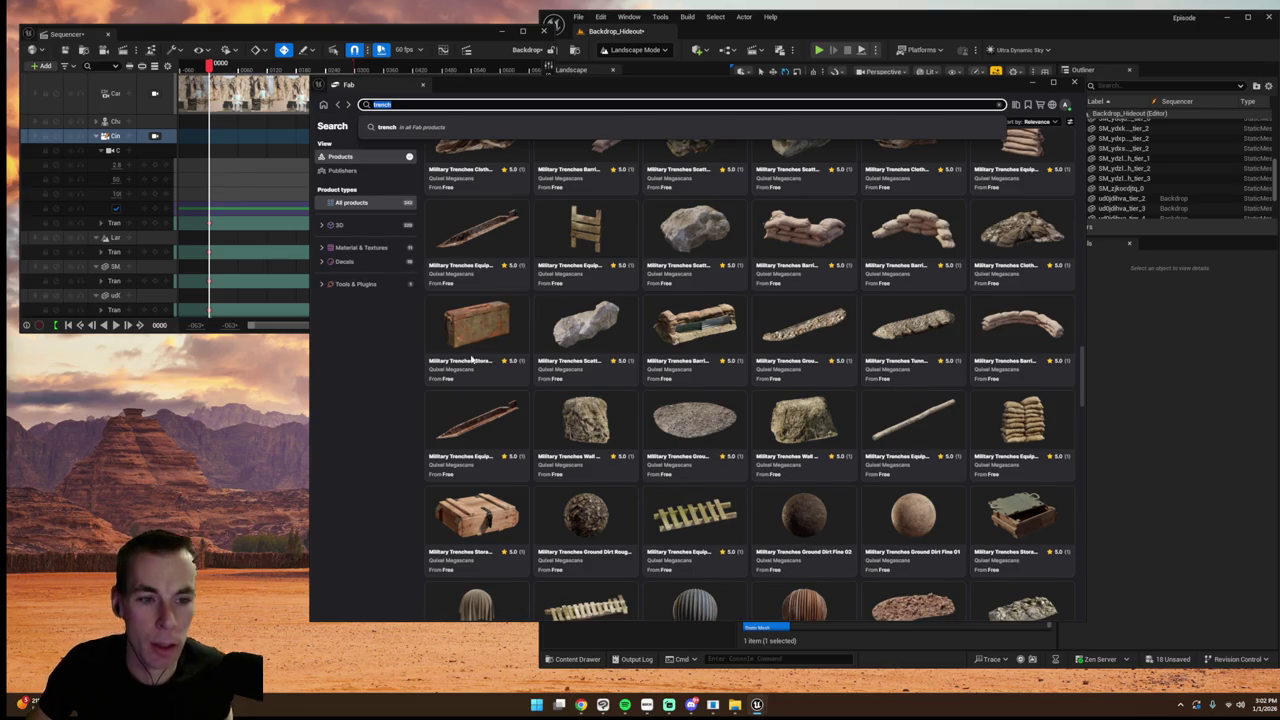
- Add Cloth Sandbag Canvas Torn 04 to the project, open Ground Patch Rock S 03, close Fab
left_click(1005, 215)
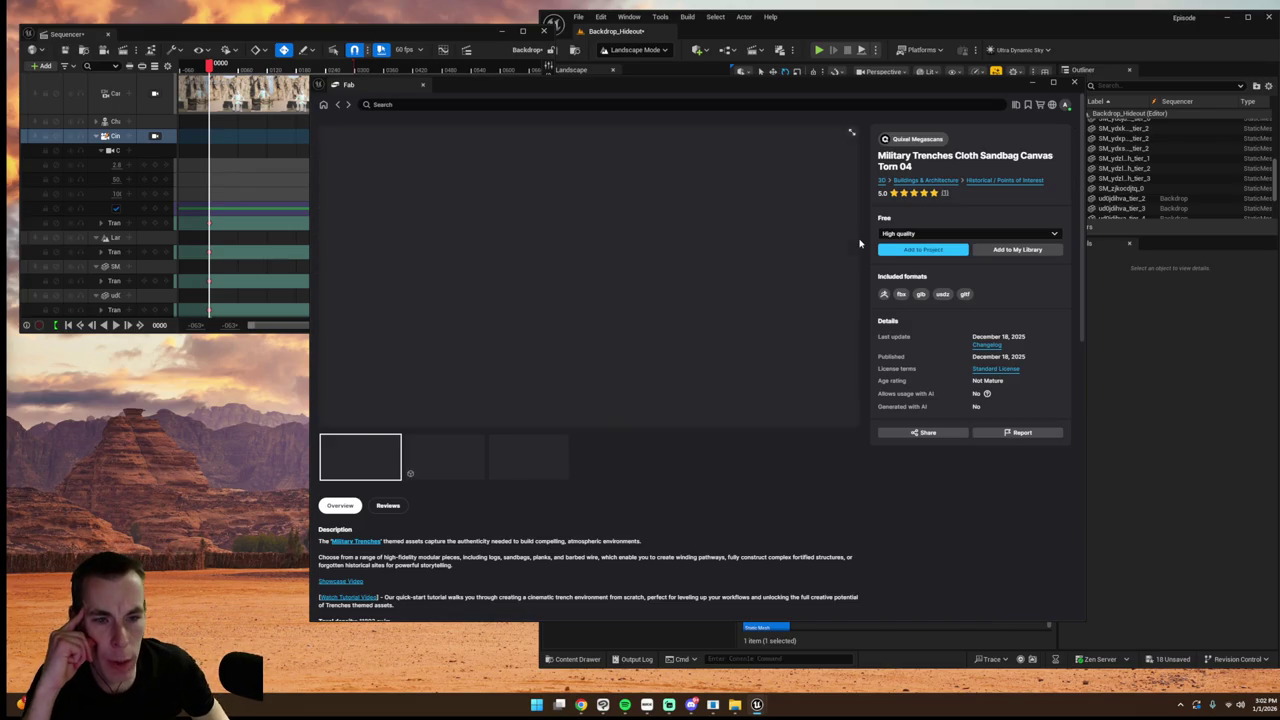
left_click(895, 250)
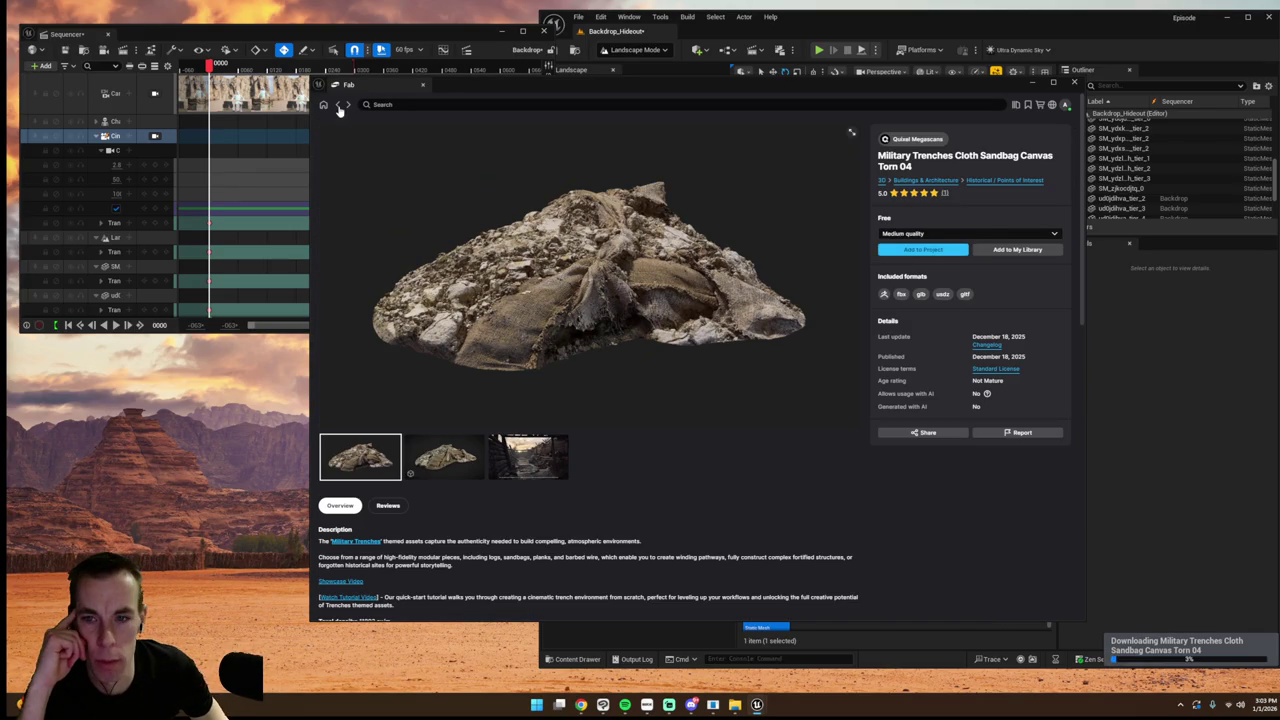
left_click(337, 104)
scroll(722, 402, "down", 1)
left_click(677, 366)
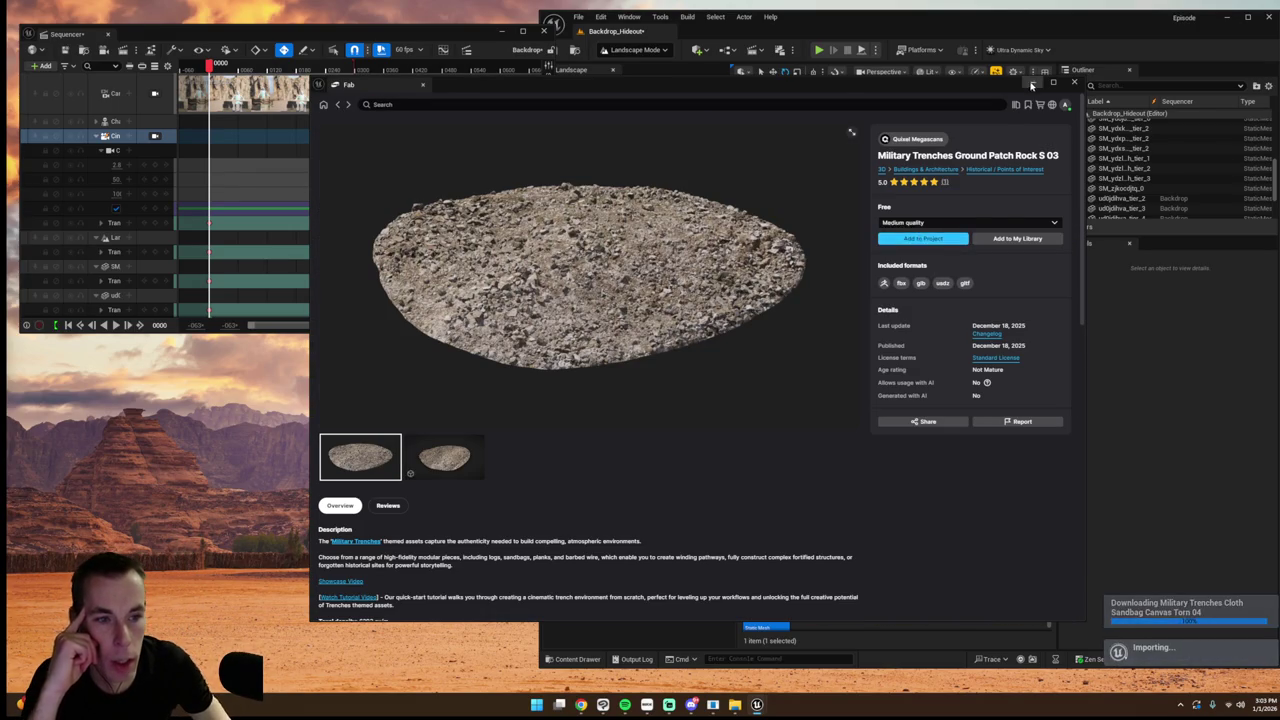
left_click(1032, 85)
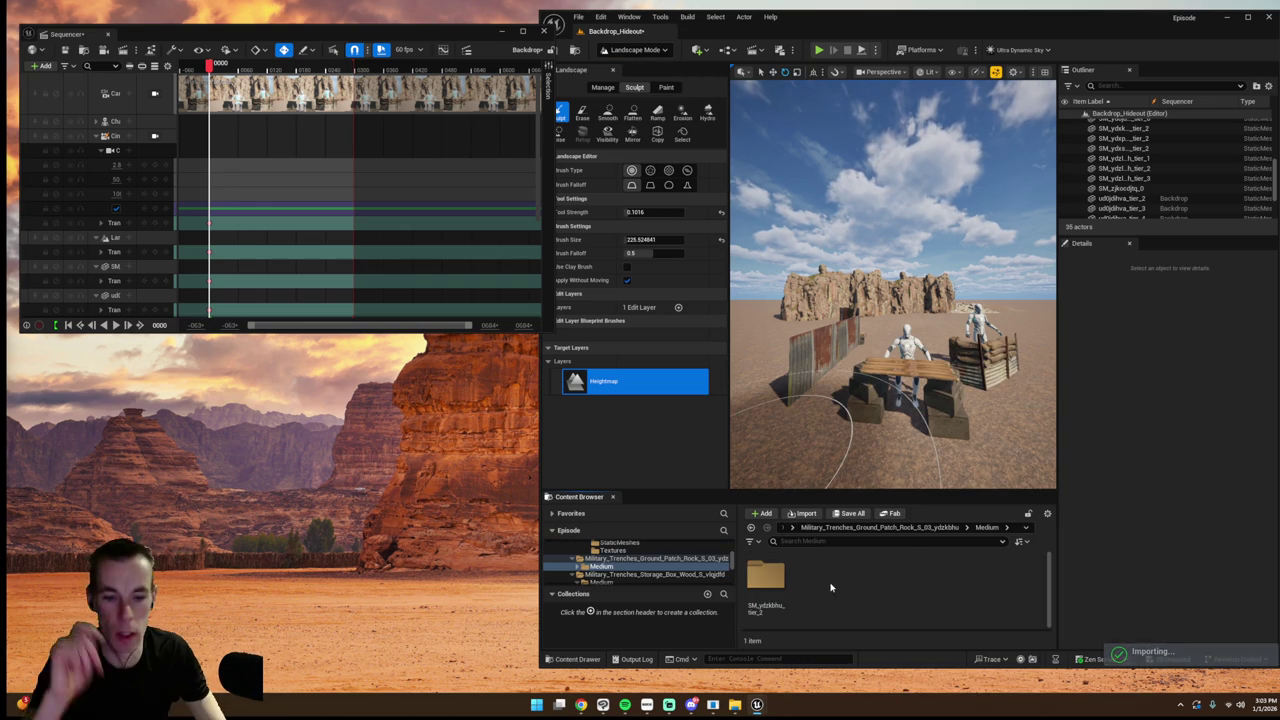
- Place the ground patch mesh from its StaticMeshes folder under the table
double_click(765, 578)
left_click(802, 587)
left_click_drag(821, 540, 890, 420)
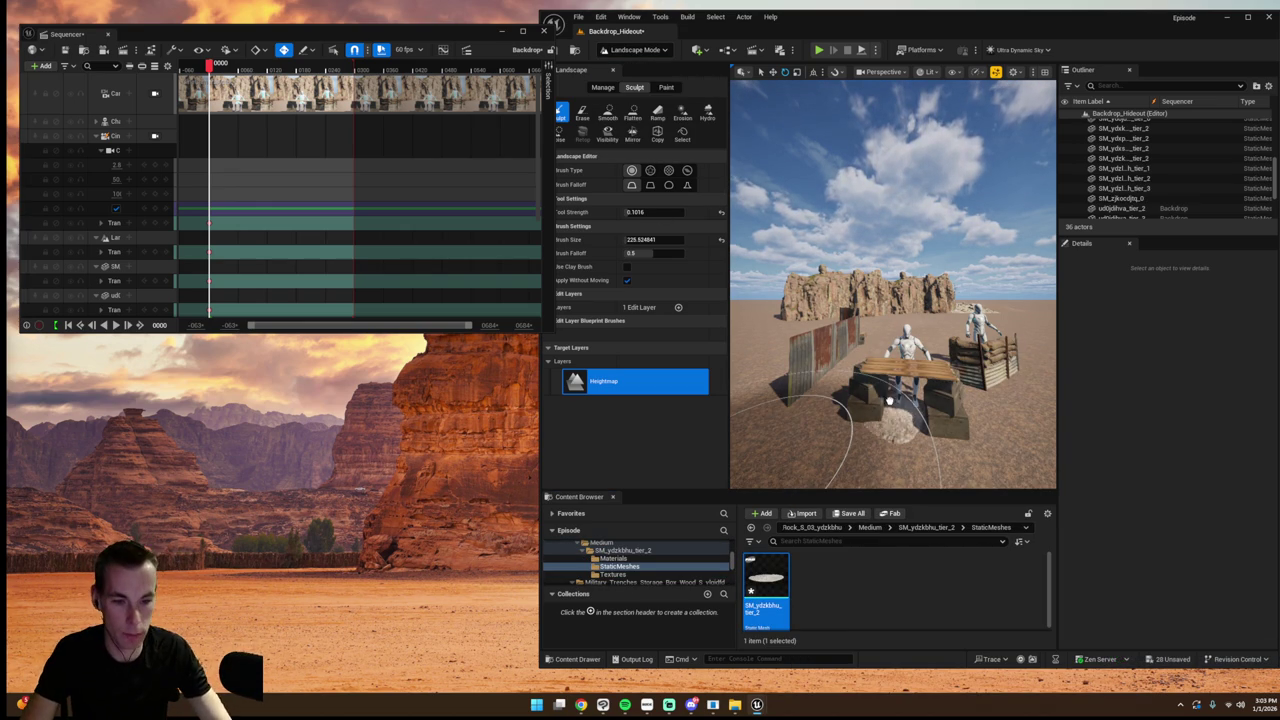
left_click(634, 49)
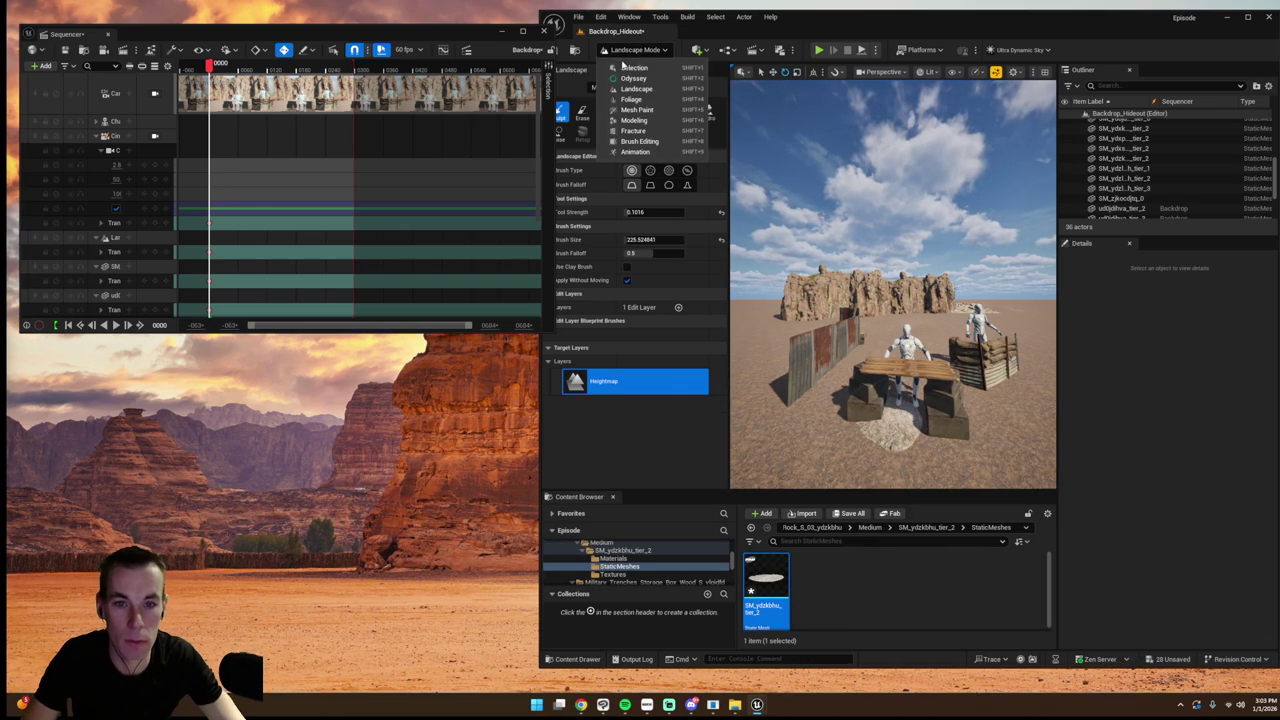
left_click(630, 70)
- Set the ground patch scale to 3 and sink it slightly into the ground
left_click(820, 400)
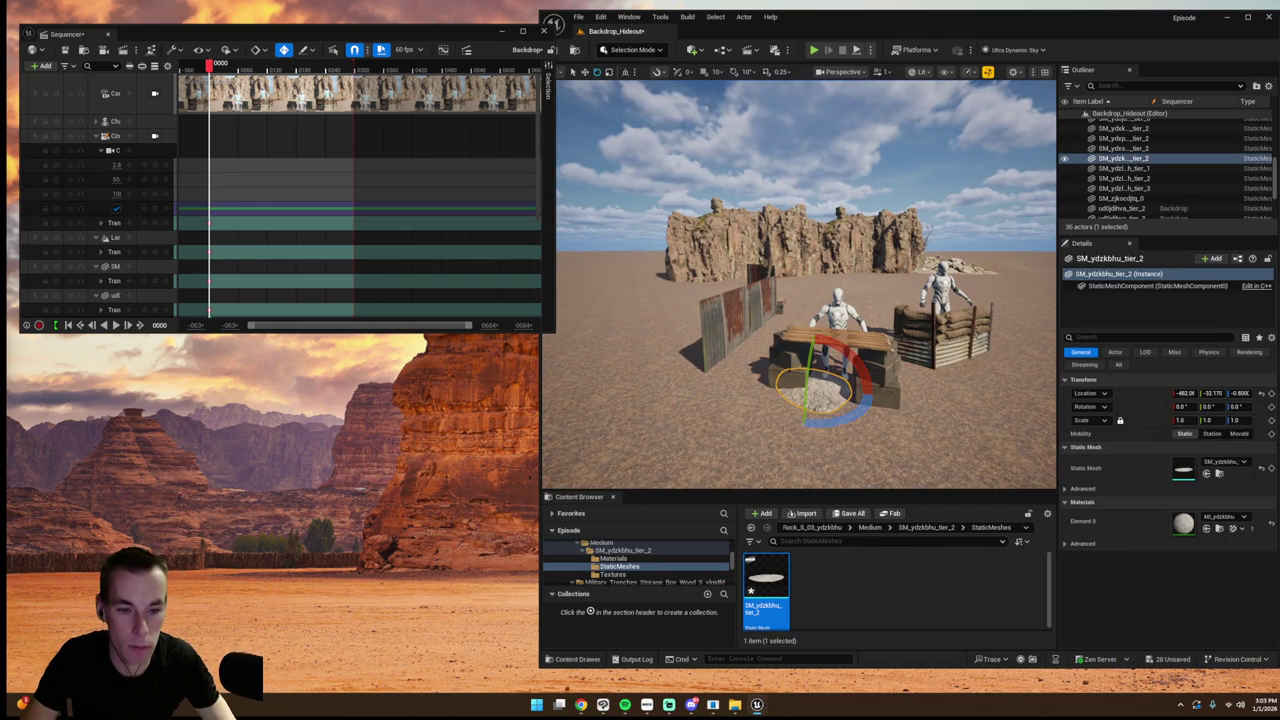
left_click_drag(1205, 420, 1230, 420)
type("3")
key("Return")
key("w")
left_click_drag(814, 350, 814, 364)
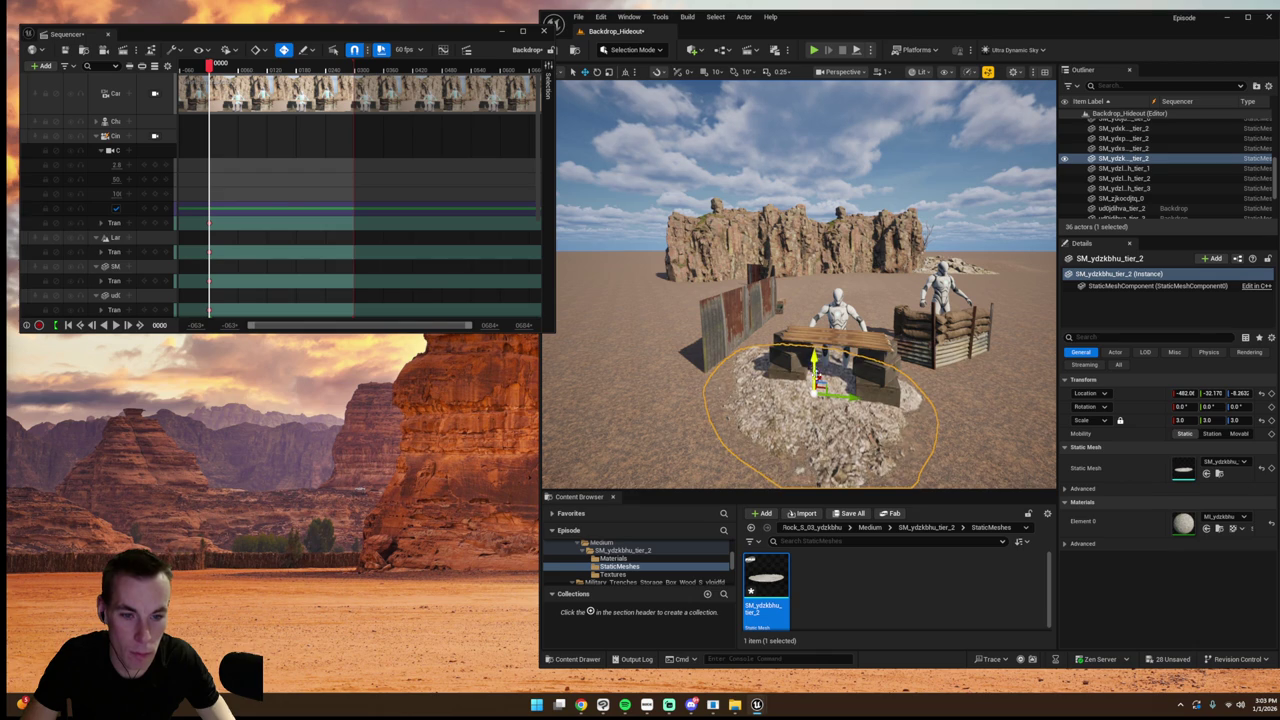
- Select the rubble patch and rotate it
left_click(134, 136)
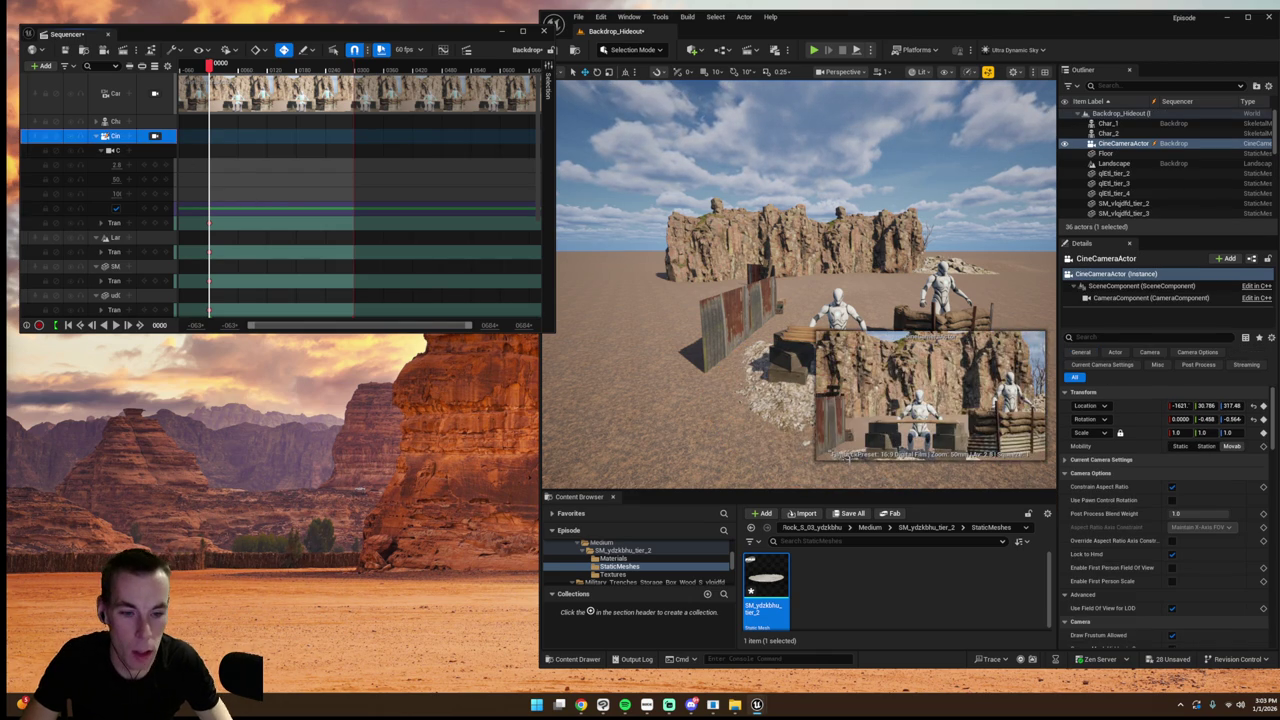
mouse_move(772, 380)
left_mouse_down()
mouse_move(775, 355)
mouse_move(826, 334)
mouse_move(730, 290)
left_mouse_up()
left_click(782, 336)
key("e")
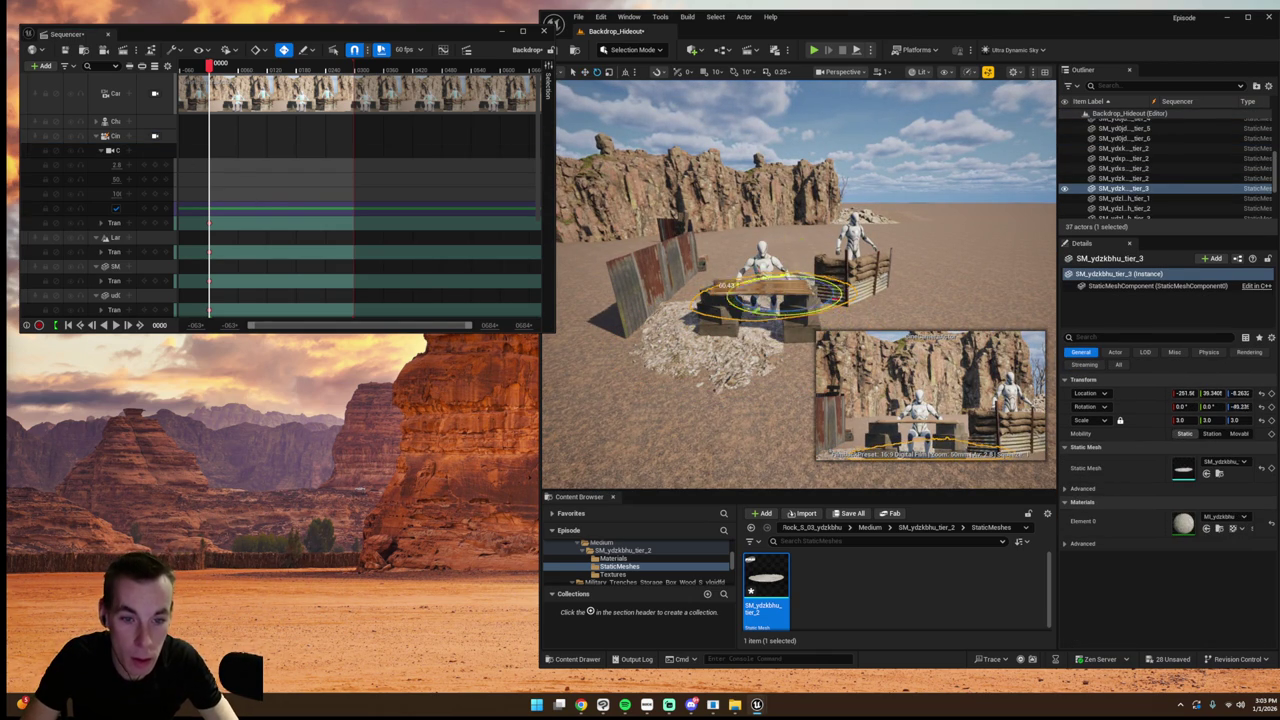
left_click(875, 305)
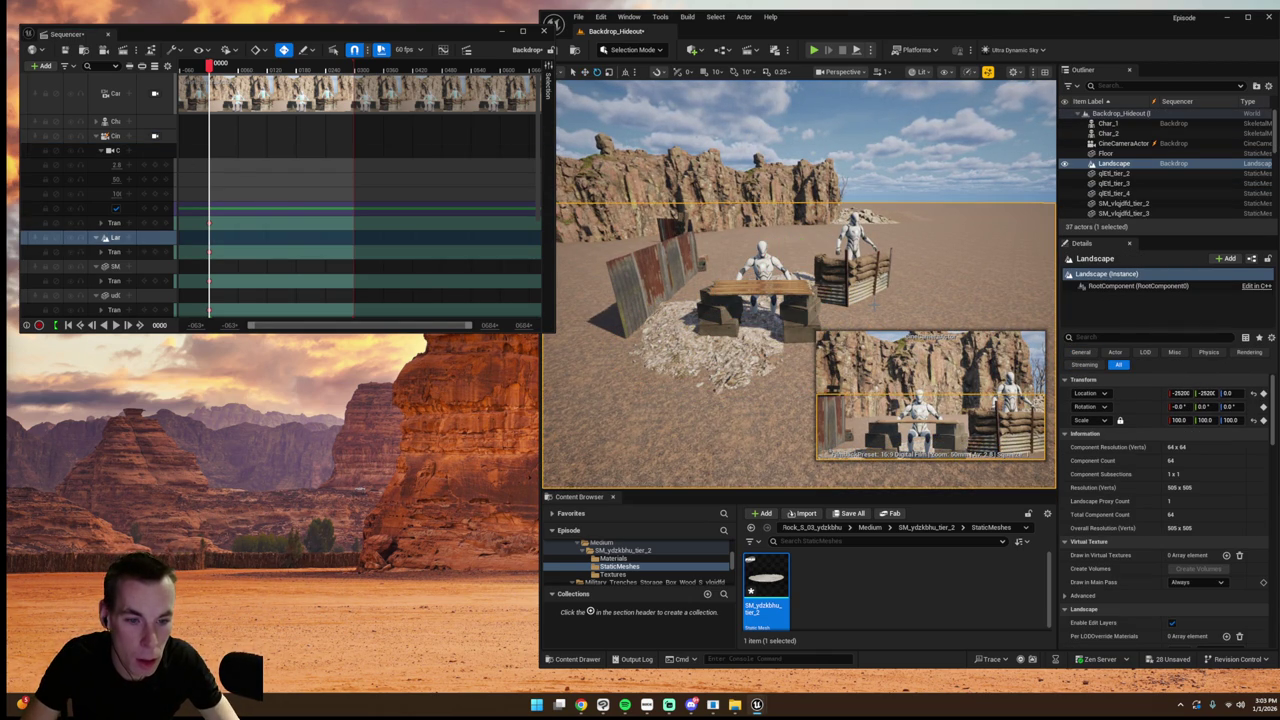
- Duplicate the second rubble patch, move the copy left beside the table, then view through the cine camera
left_click(811, 281)
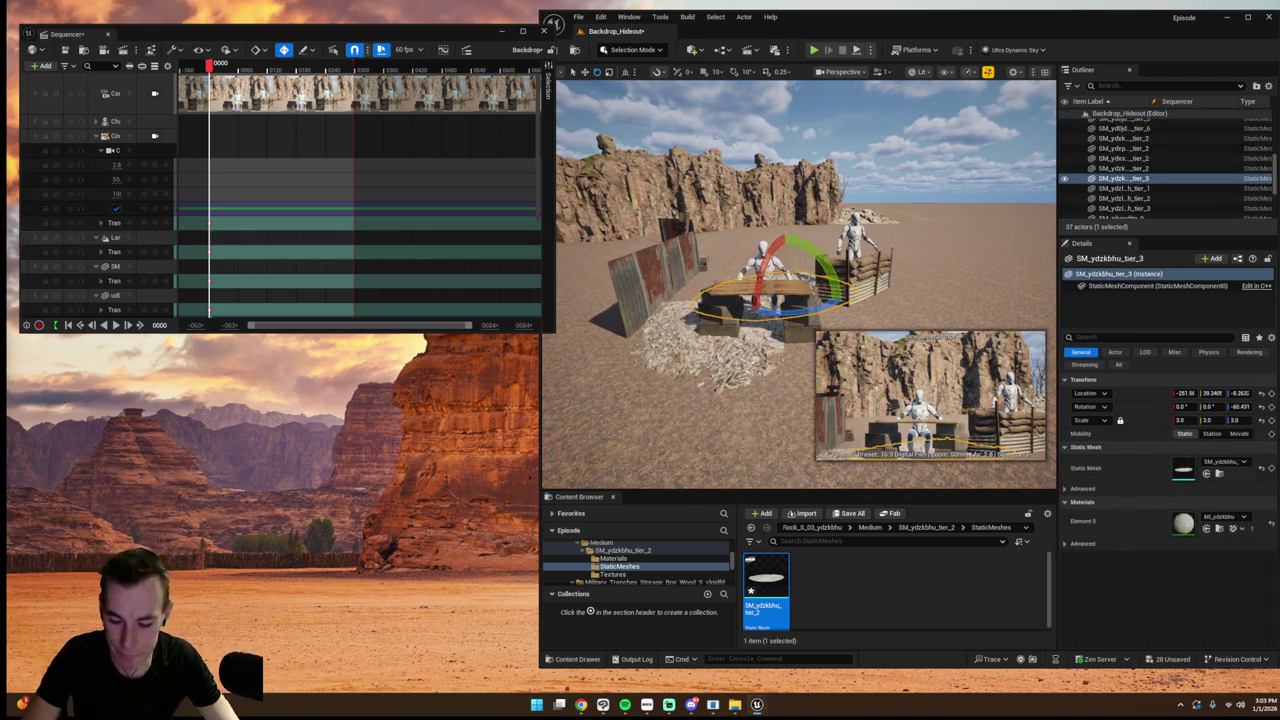
key("ctrl+d")
key("w")
left_click_drag(770, 285, 721, 284)
left_click(858, 282)
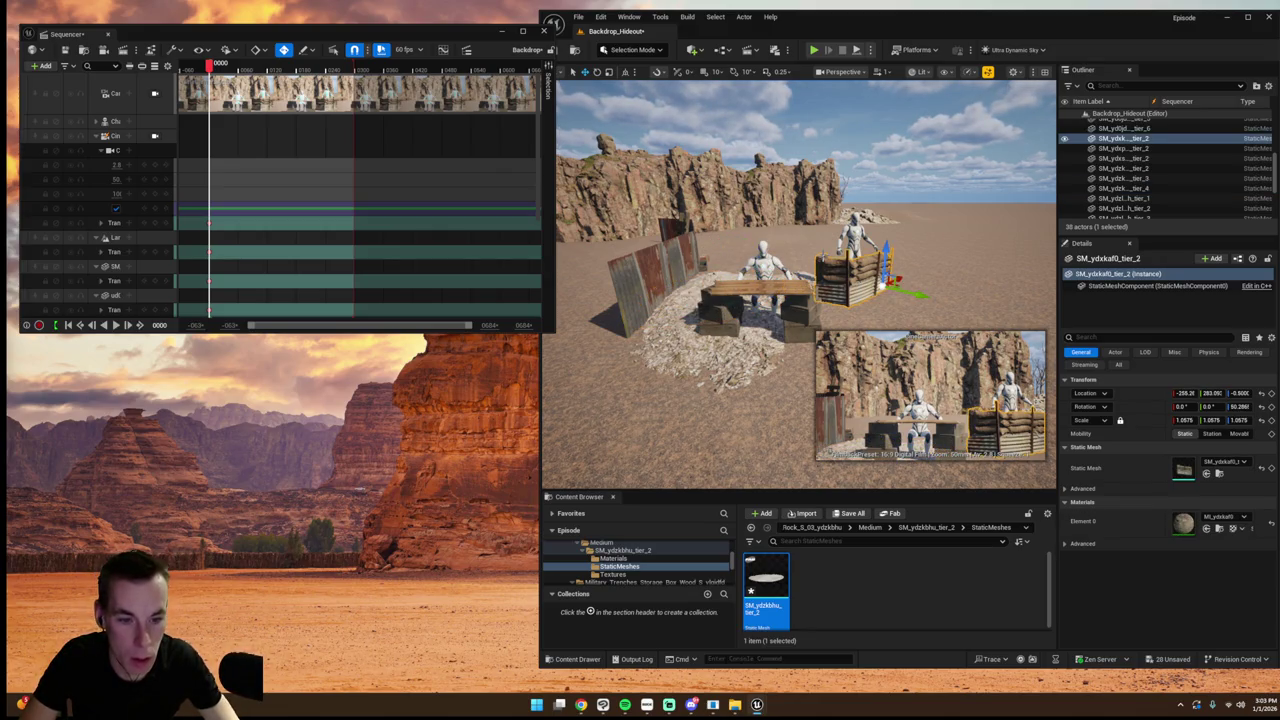
left_click(154, 135)
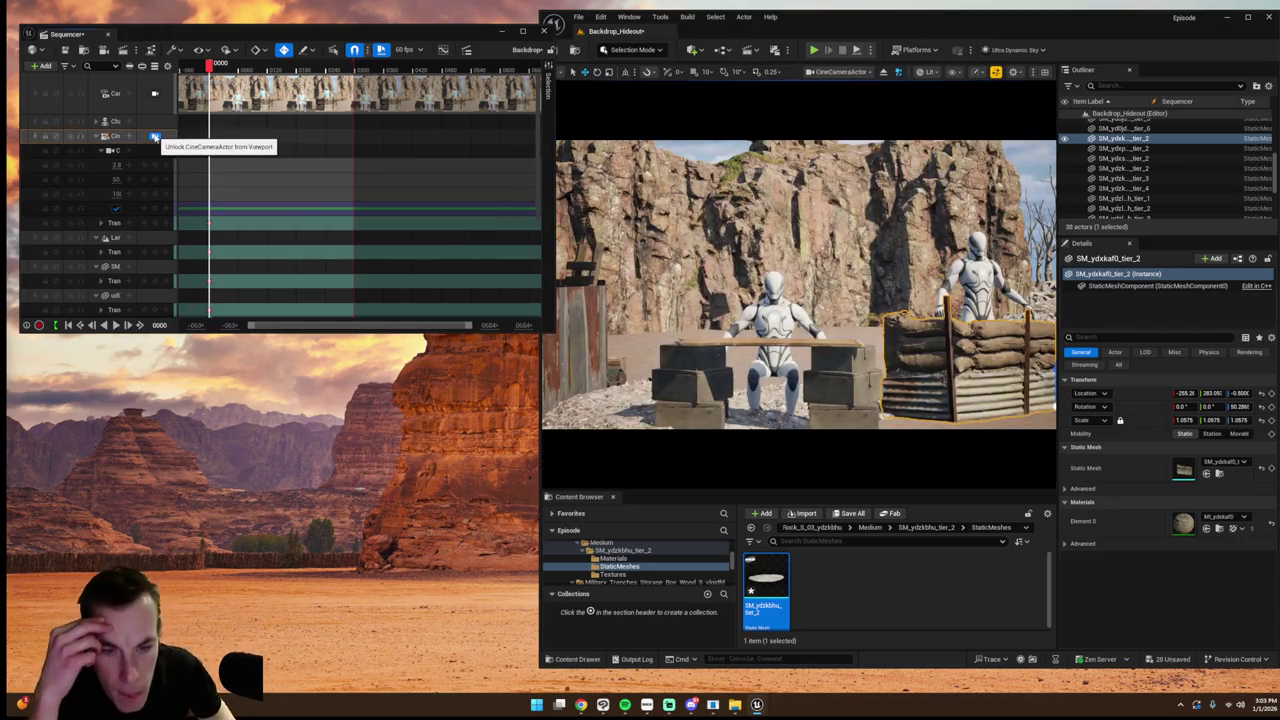
- Select the rubble patches and frame the cliff with the camera lock released
left_click(615, 393)
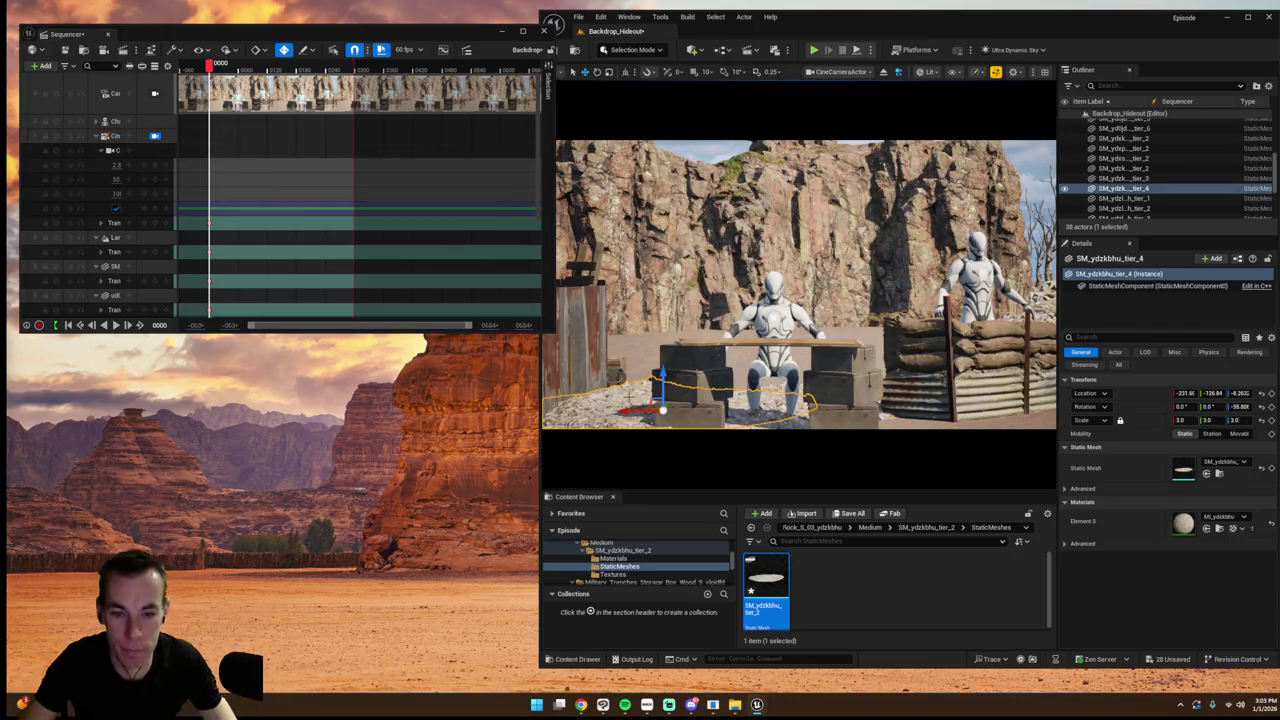
left_click(768, 390, "ctrl")
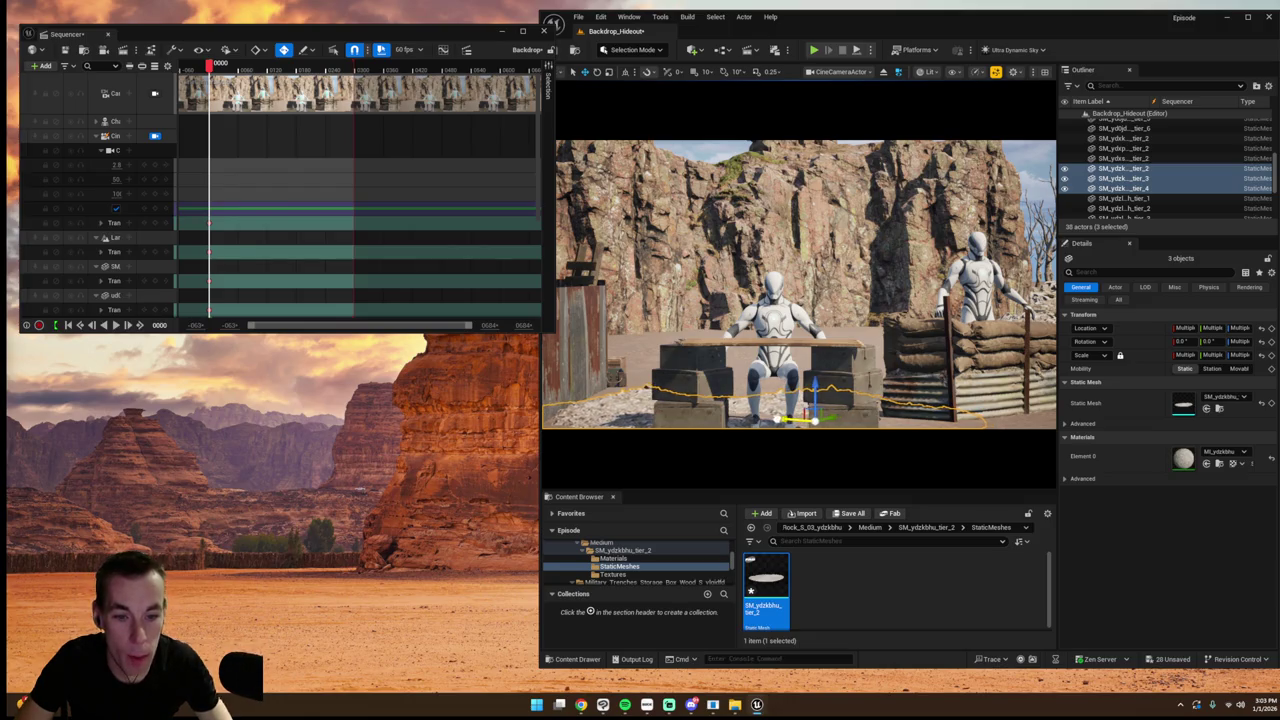
left_click(666, 310)
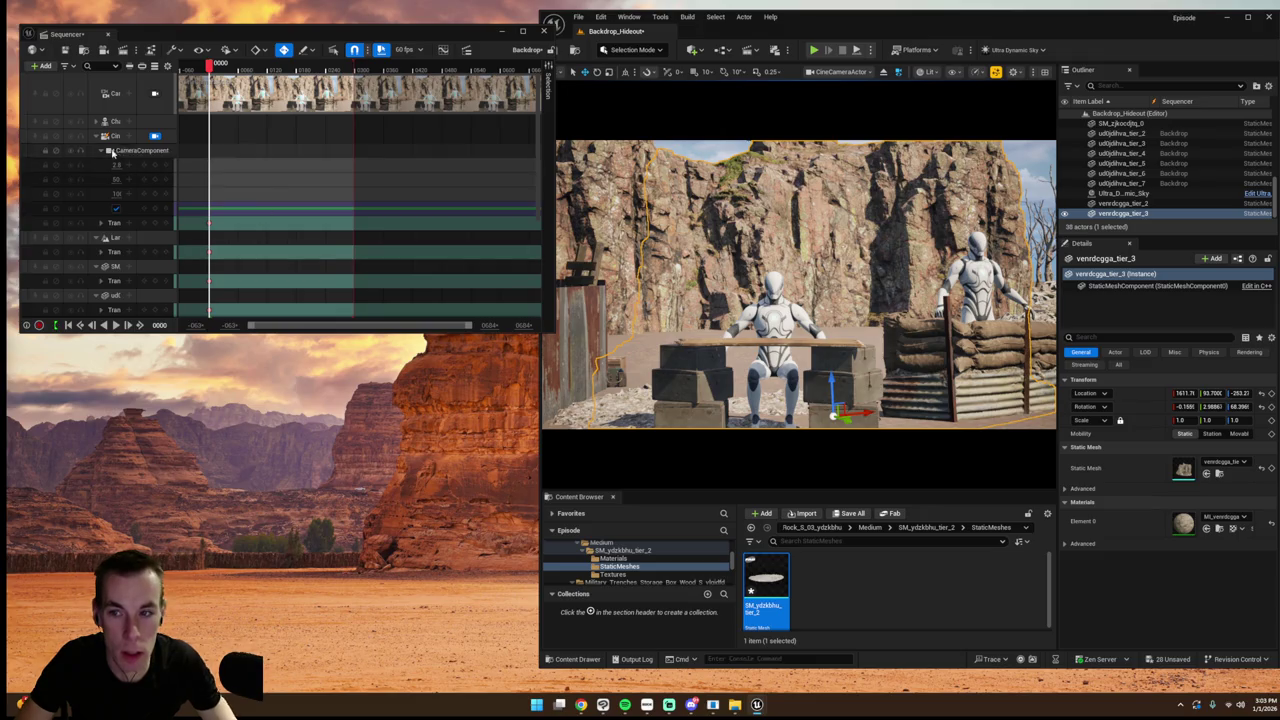
left_click(154, 135)
key("f")
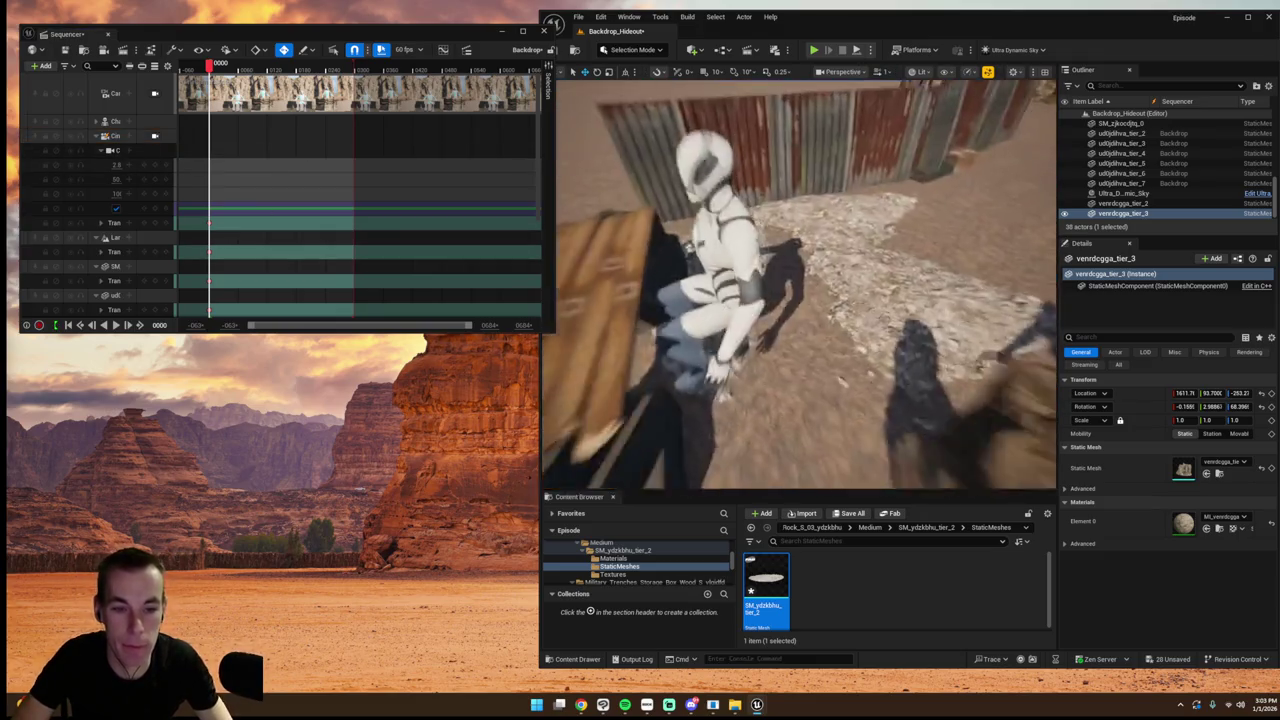
- Paste a copy of the three gravel patches and move it centre-right on the sand
left_click(669, 243)
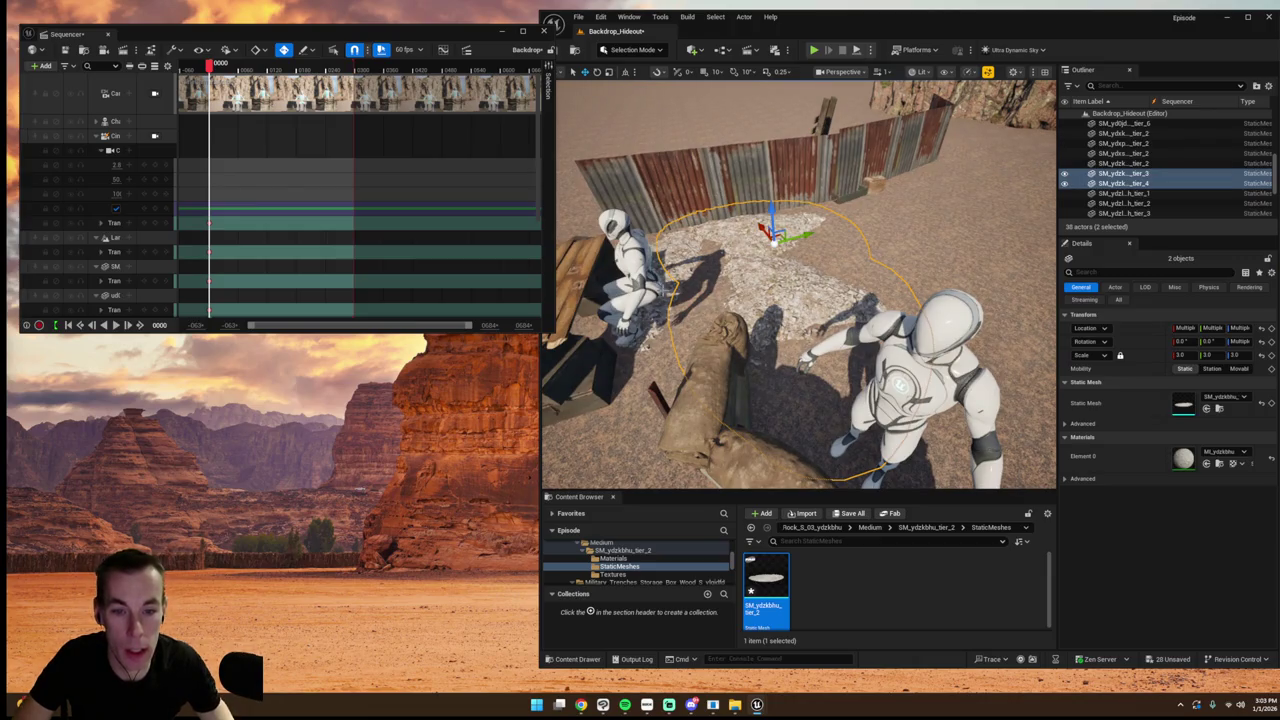
key("ctrl+v")
scroll(665, 290, "down", 5)
mouse_move(738, 313)
left_mouse_down()
mouse_move(851, 270)
mouse_move(872, 275)
mouse_move(895, 322)
mouse_move(850, 280)
left_mouse_up()
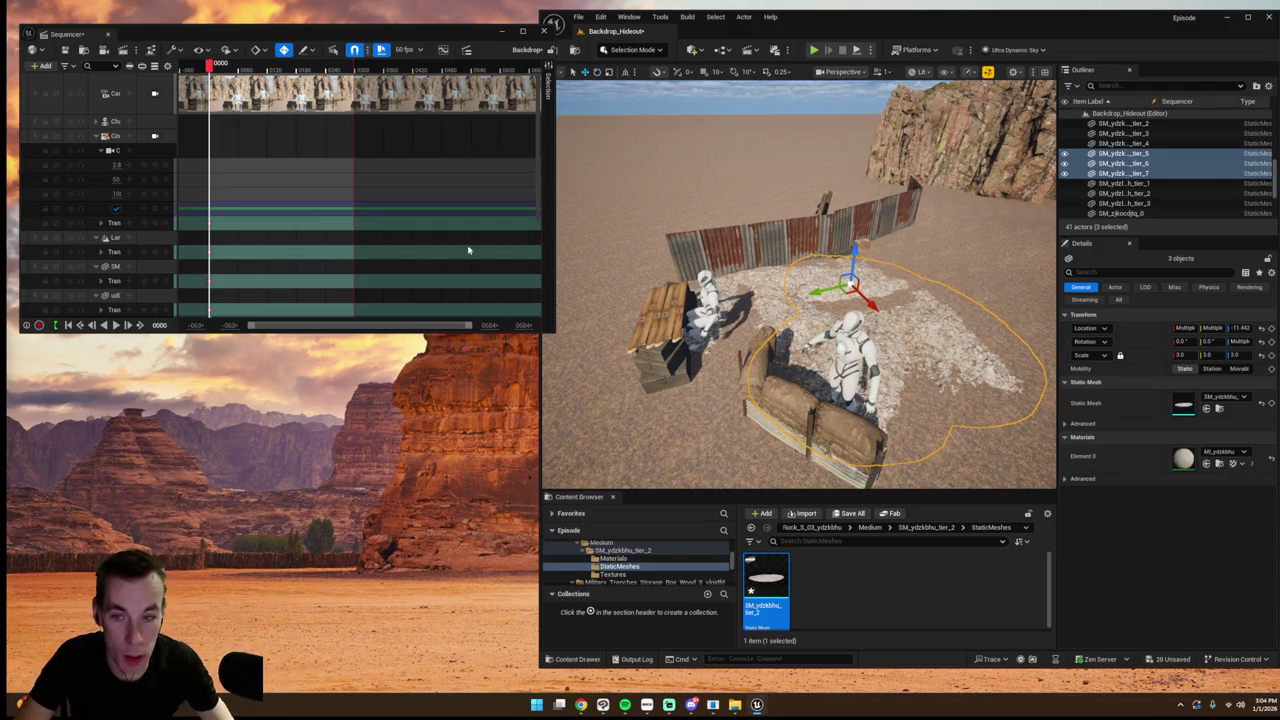
- Check the cine camera shot, then frame the pasted gravel patches
left_click(154, 136)
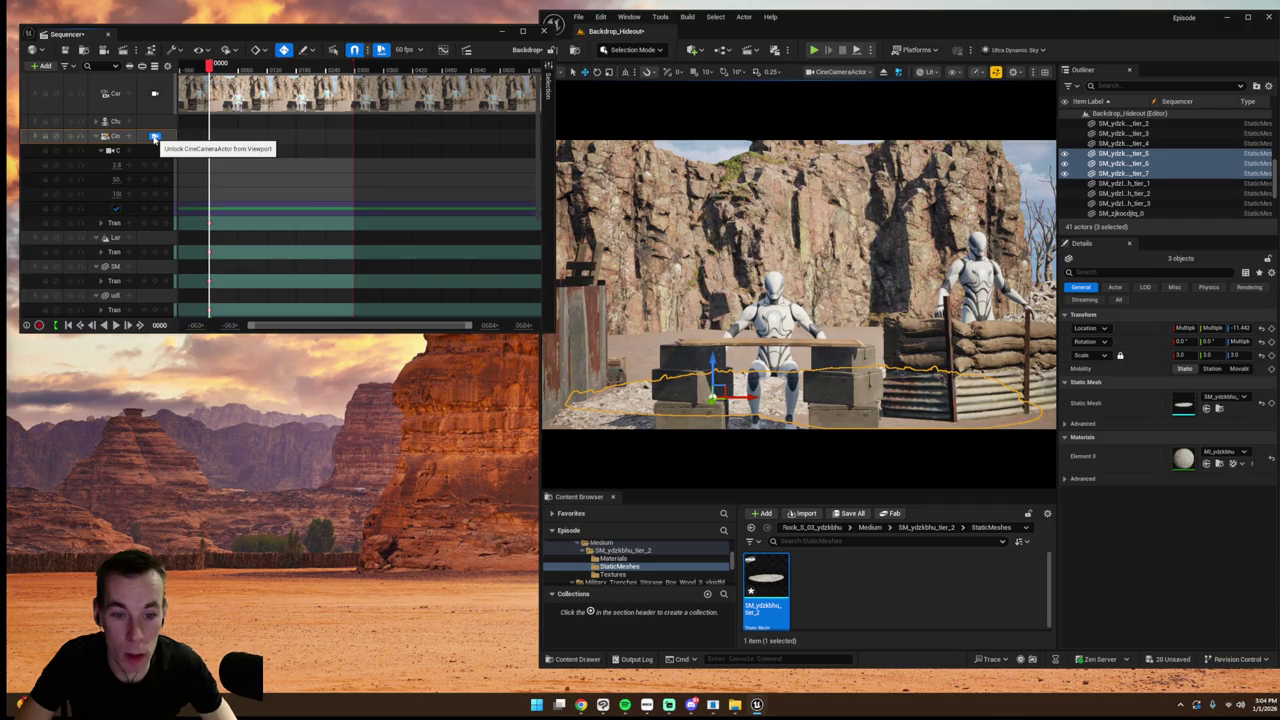
left_click(154, 136)
key("f")
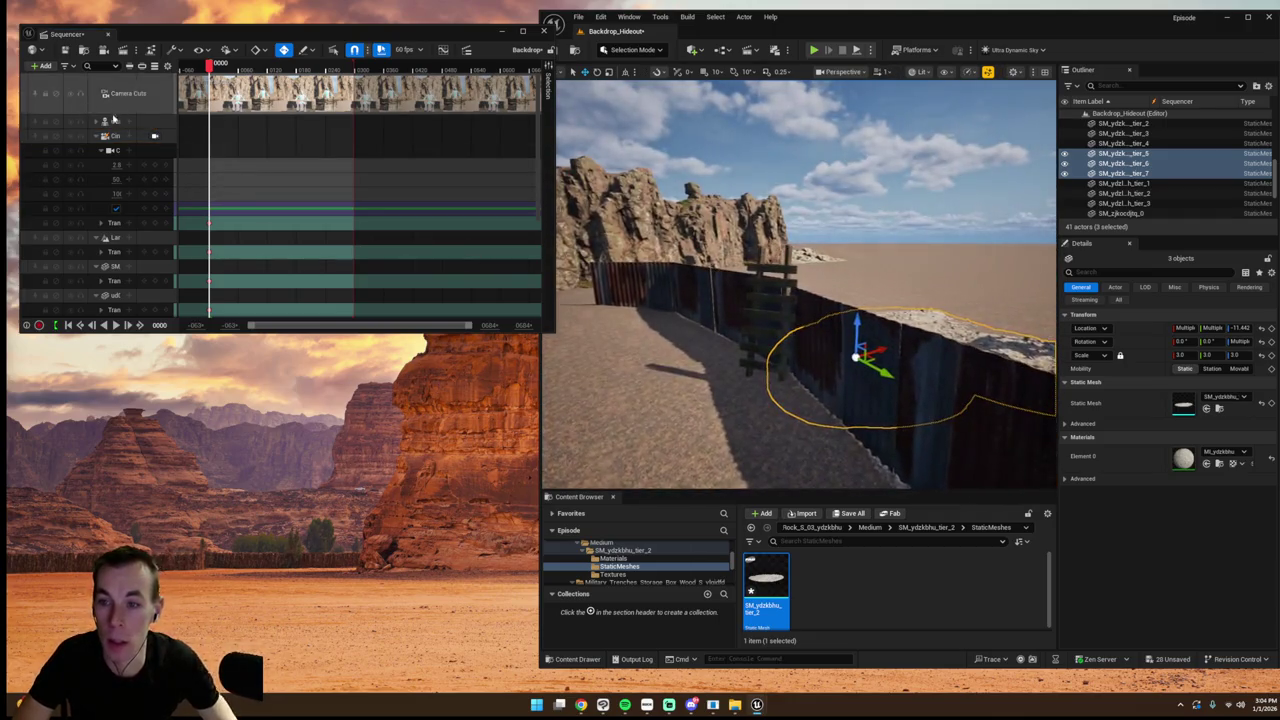
left_click(113, 136)
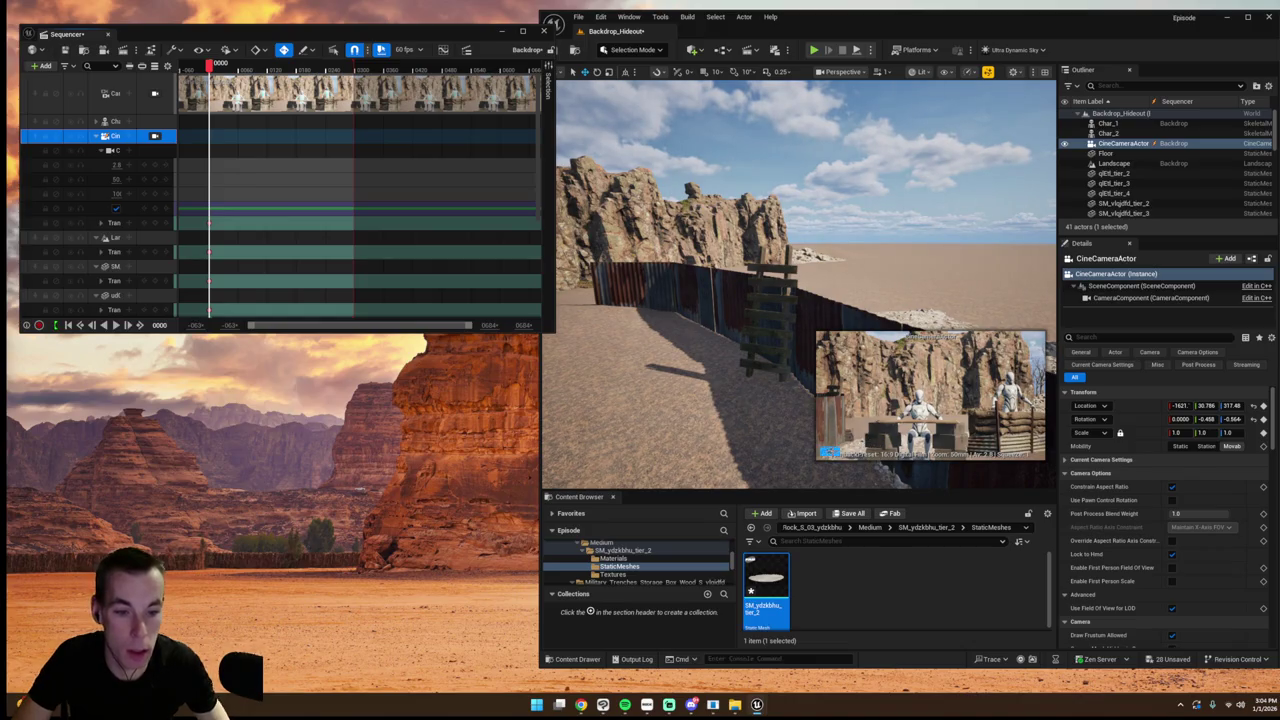
key("ctrl+z")
- Alt-duplicate the three gravel patches, rotate them, and select the tier_10 group
key("f")
mouse_move(741, 256)
left_mouse_down()
mouse_move(708, 222)
mouse_move(700, 262)
mouse_move(762, 240)
mouse_move(780, 300)
mouse_move(820, 295)
left_mouse_up()
key("e")
left_click(769, 285)
left_click(825, 292)
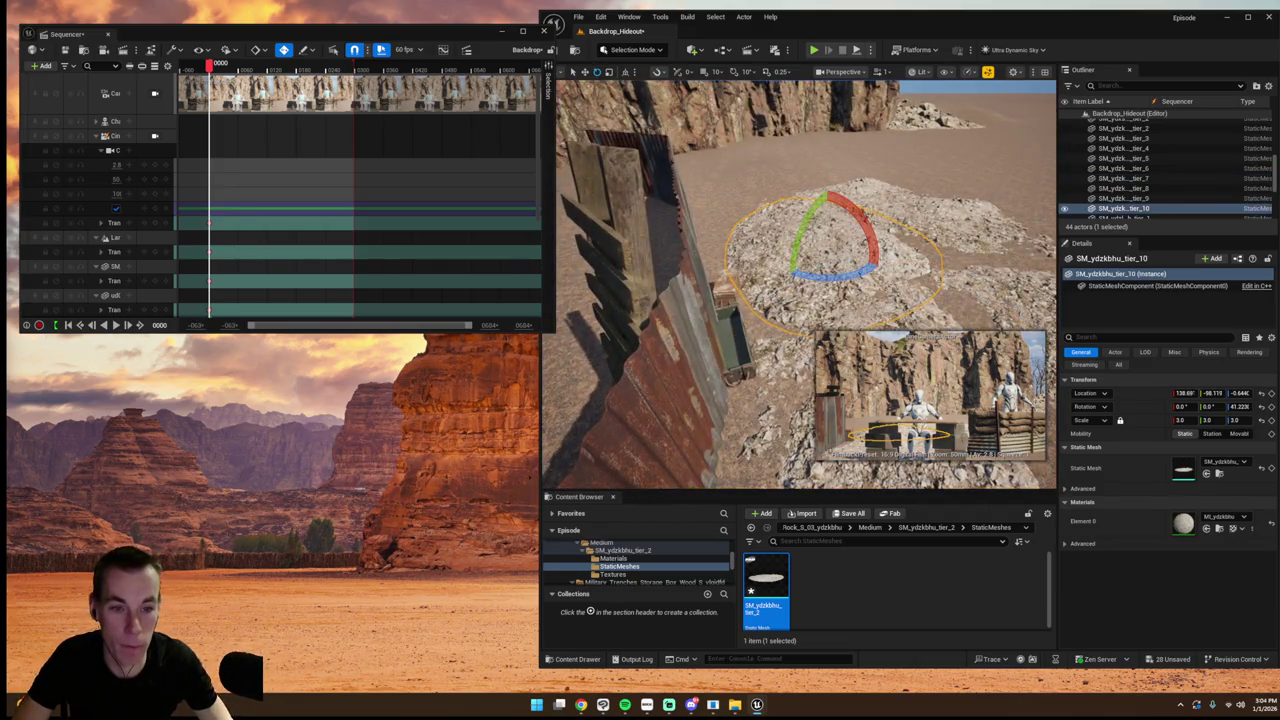
left_click(902, 286, "ctrl")
key("f")
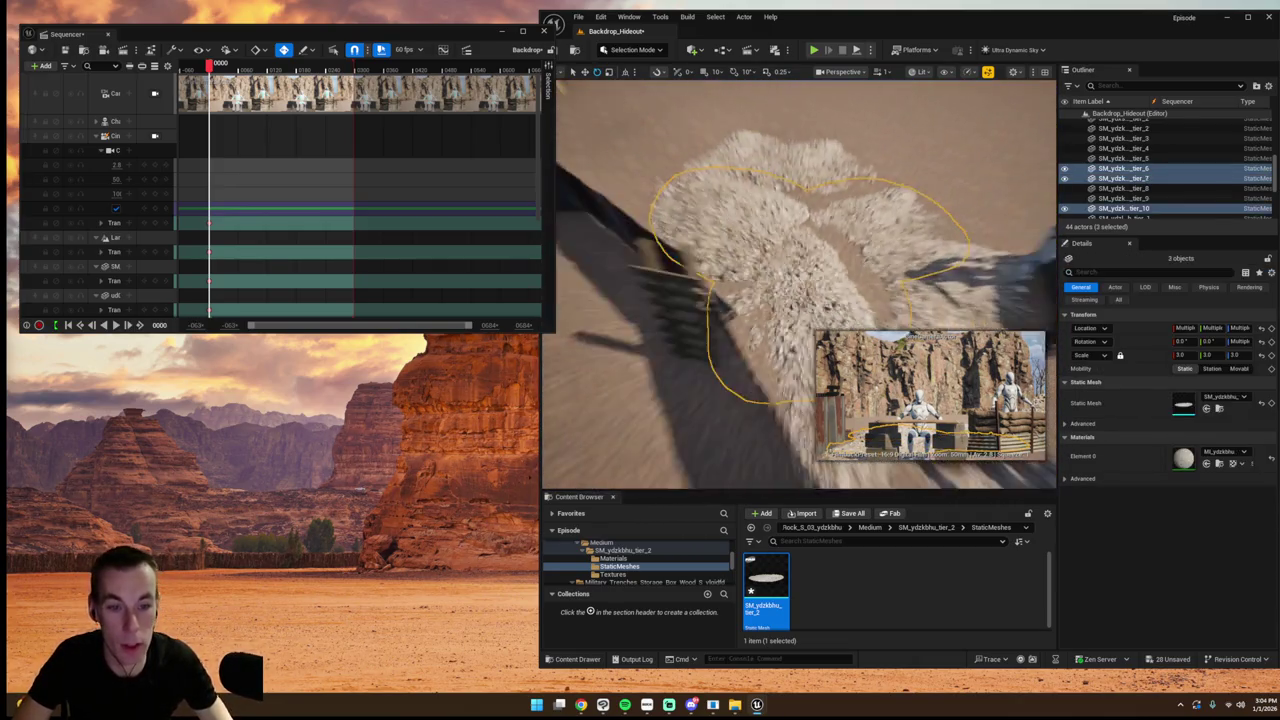
- Duplicate the gravel patches up and to the left, and check the cine camera shot
key("ctrl+d")
key("w")
mouse_move(814, 272)
left_mouse_down()
mouse_move(757, 228)
mouse_move(694, 212)
mouse_move(692, 155)
mouse_move(732, 174)
mouse_move(708, 181)
left_mouse_up()
left_click(708, 181)
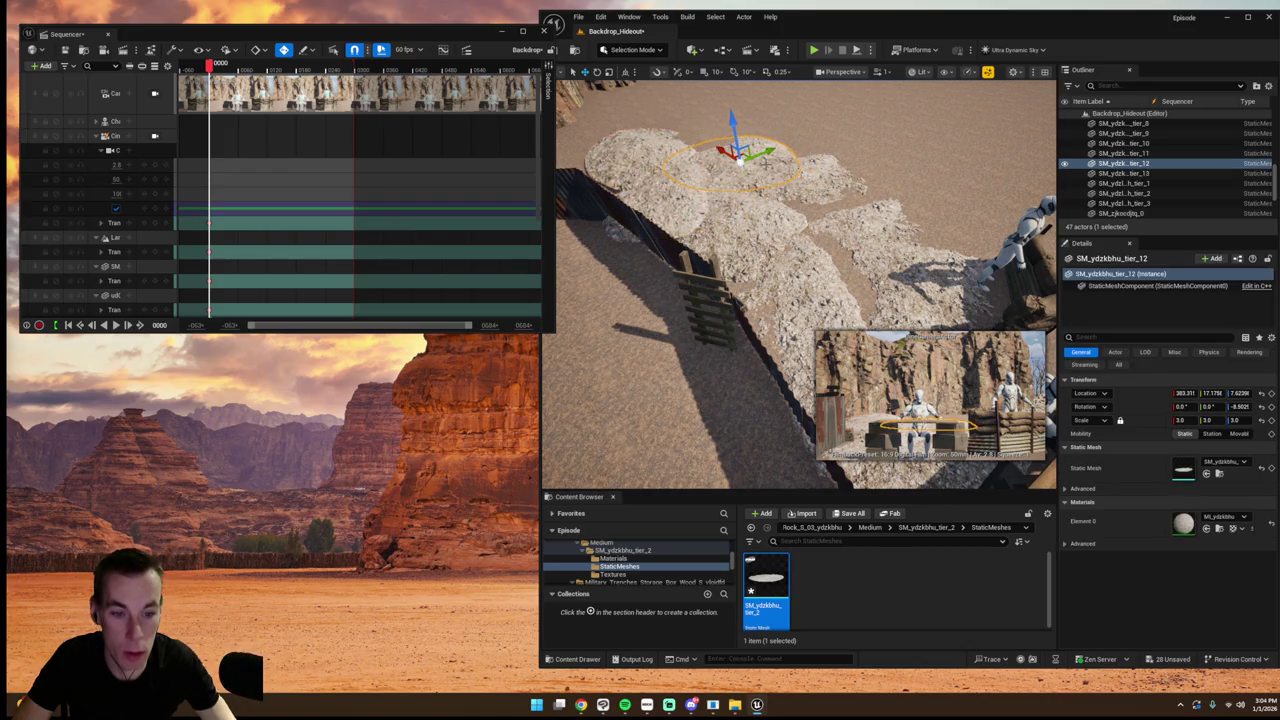
left_click(154, 136)
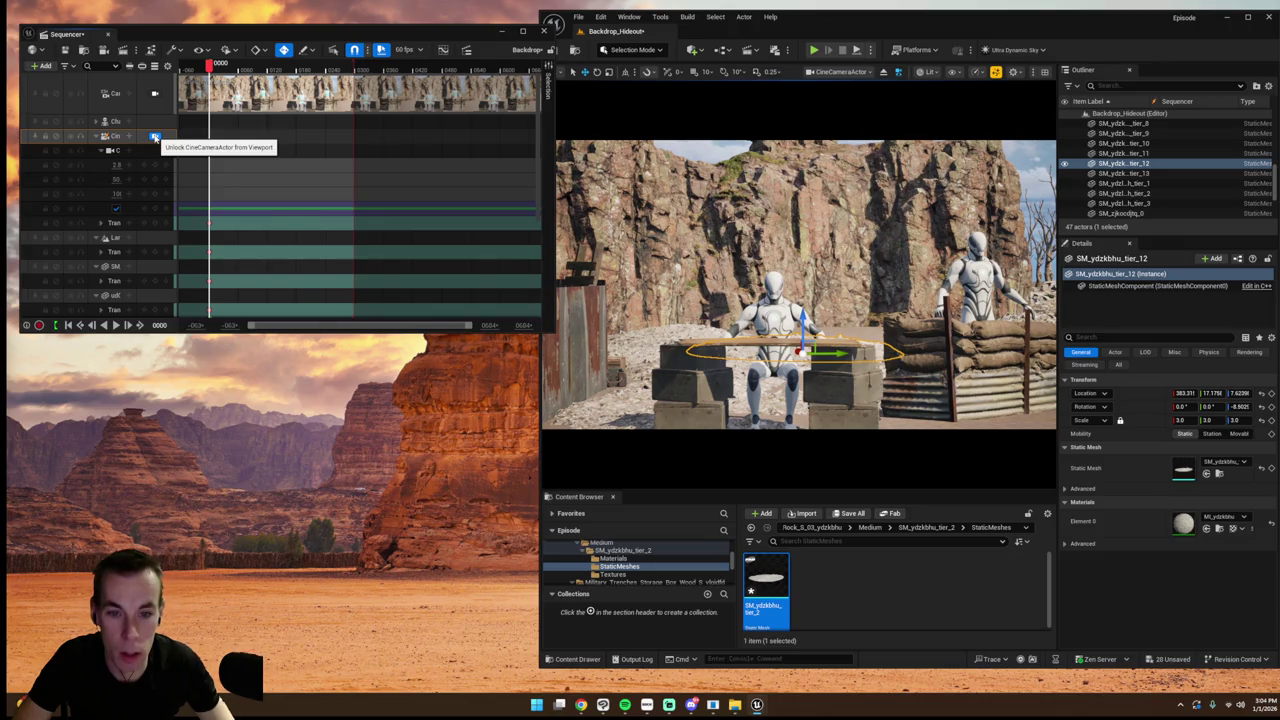
left_click(154, 136)
key("f")
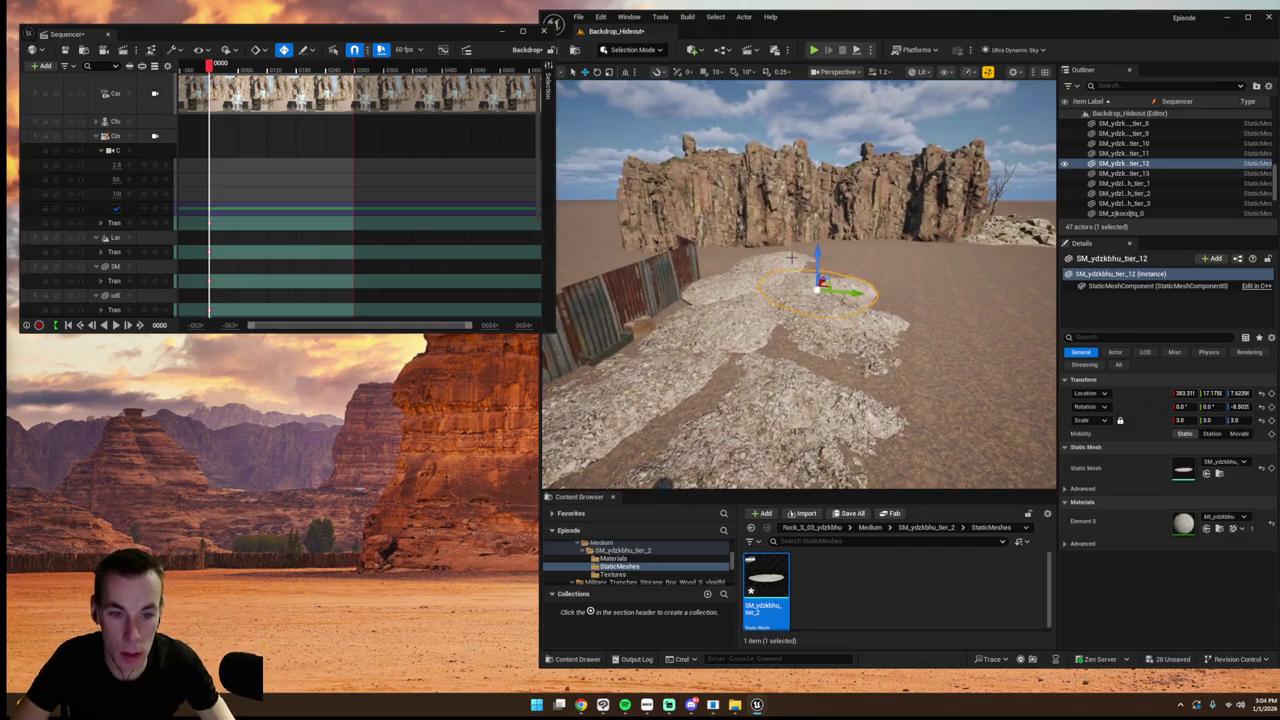
- Duplicate and rotate three more gravel patches, check the shot, then open Window > Fab
key("ctrl+z")
key("ctrl+d")
key("e")
mouse_move(870, 320)
left_mouse_down()
mouse_move(858, 338)
mouse_move(838, 268)
mouse_move(850, 272)
left_mouse_up()
key("w")
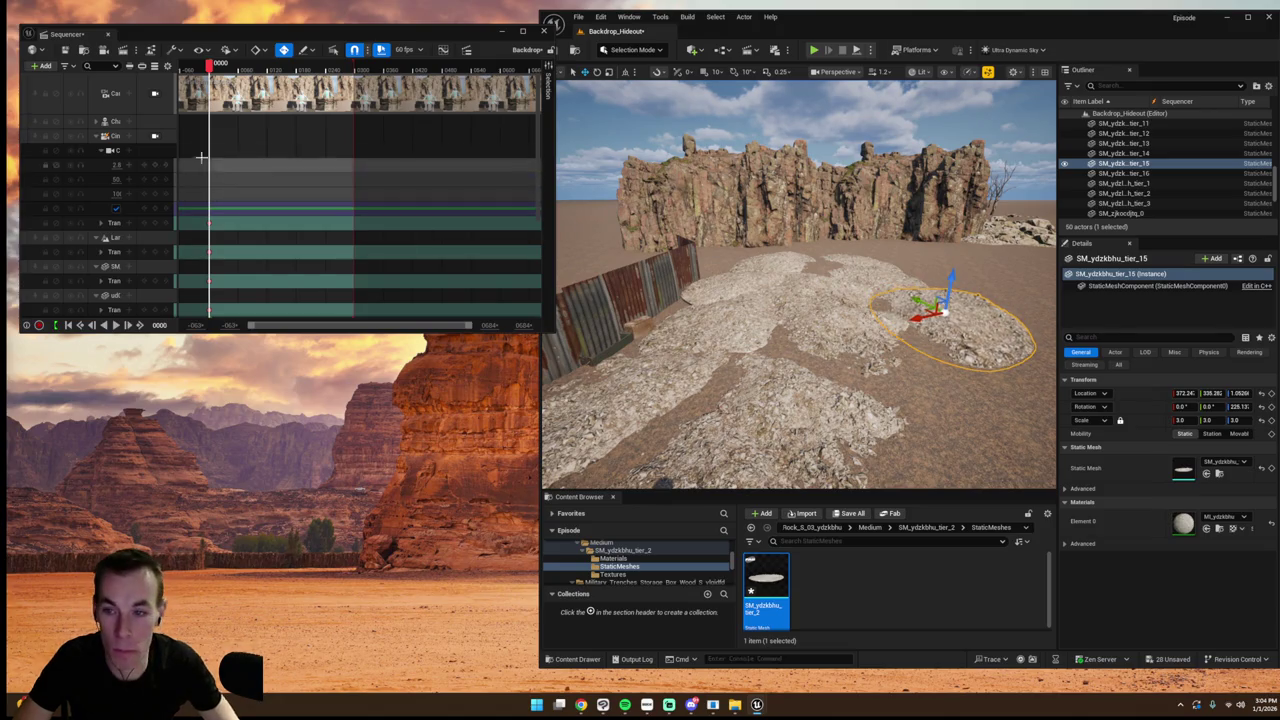
left_click(155, 136)
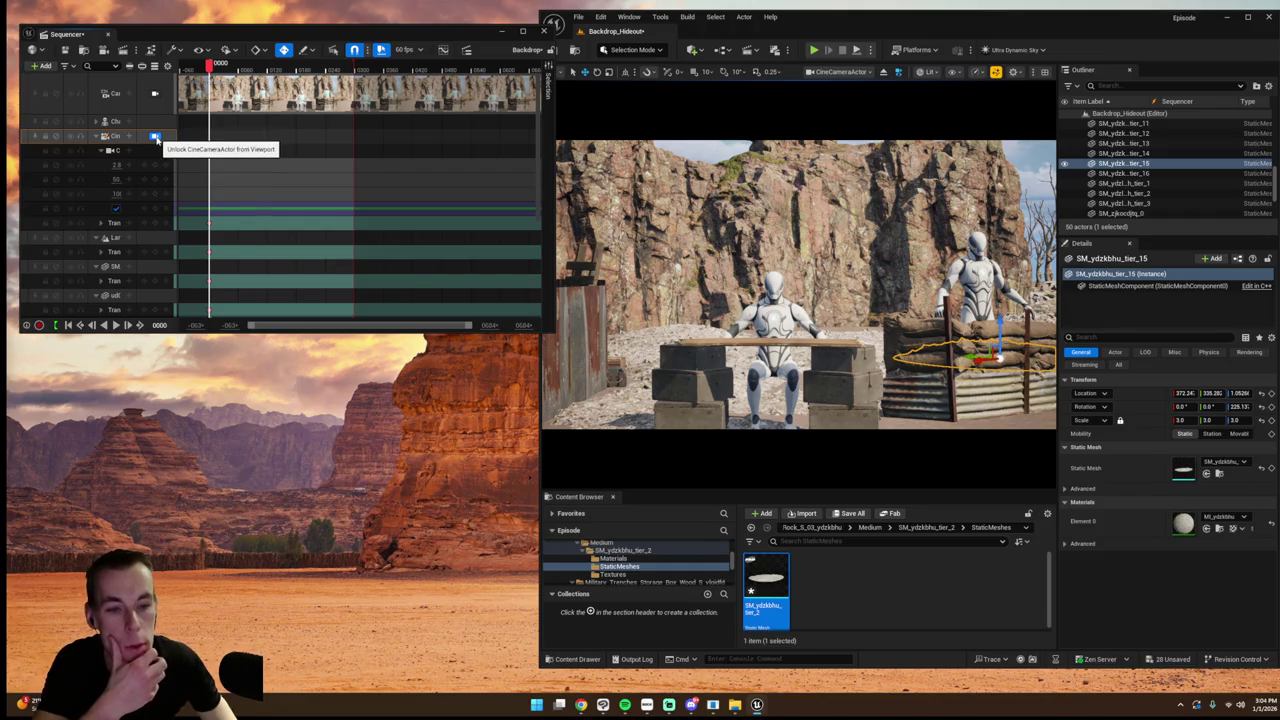
left_click(156, 142)
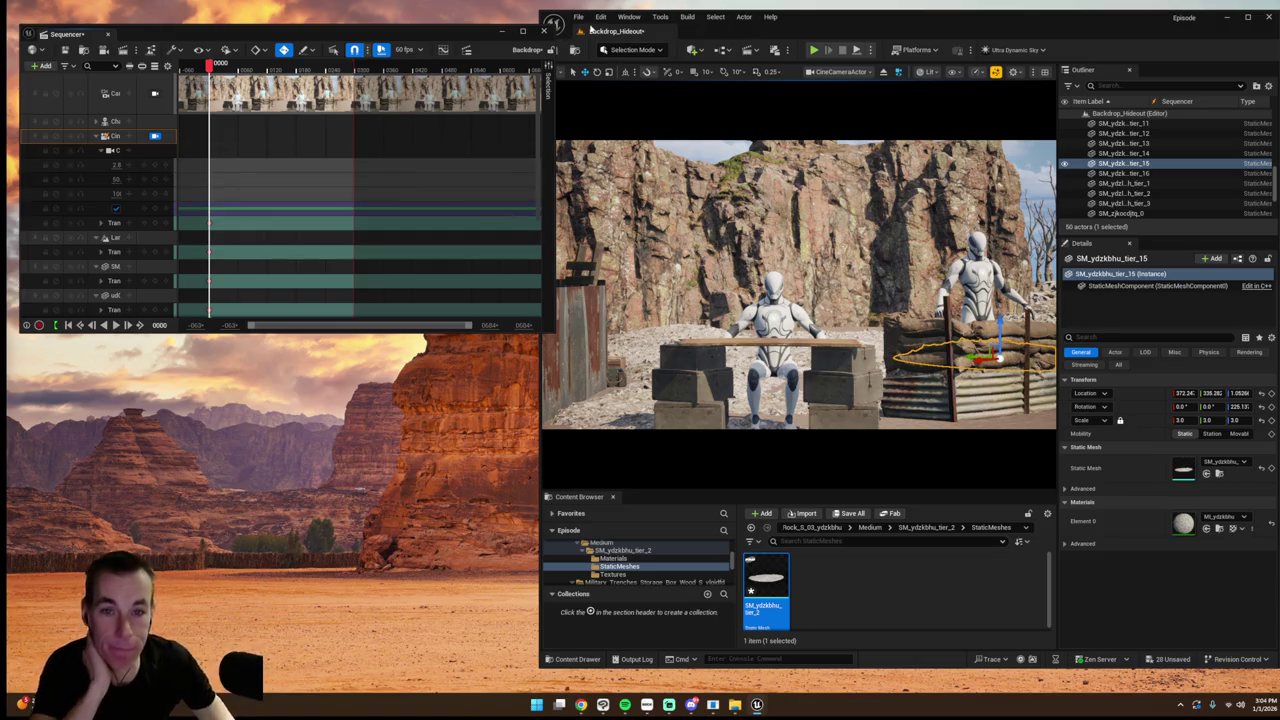
left_click(629, 17)
left_click(690, 366)
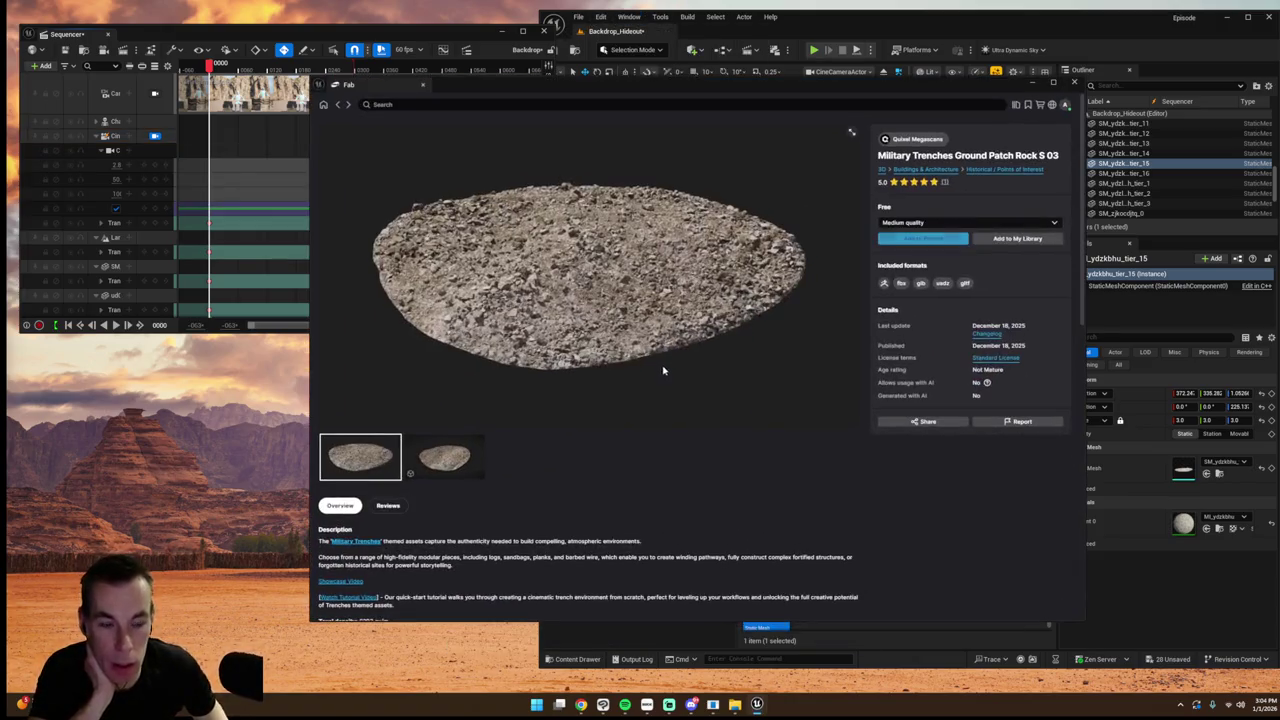
- Add Military Trenches Barrier Sandbag Canvas 02 from the 'trench' results to the project
left_click(337, 105)
scroll(695, 333, "down", 1)
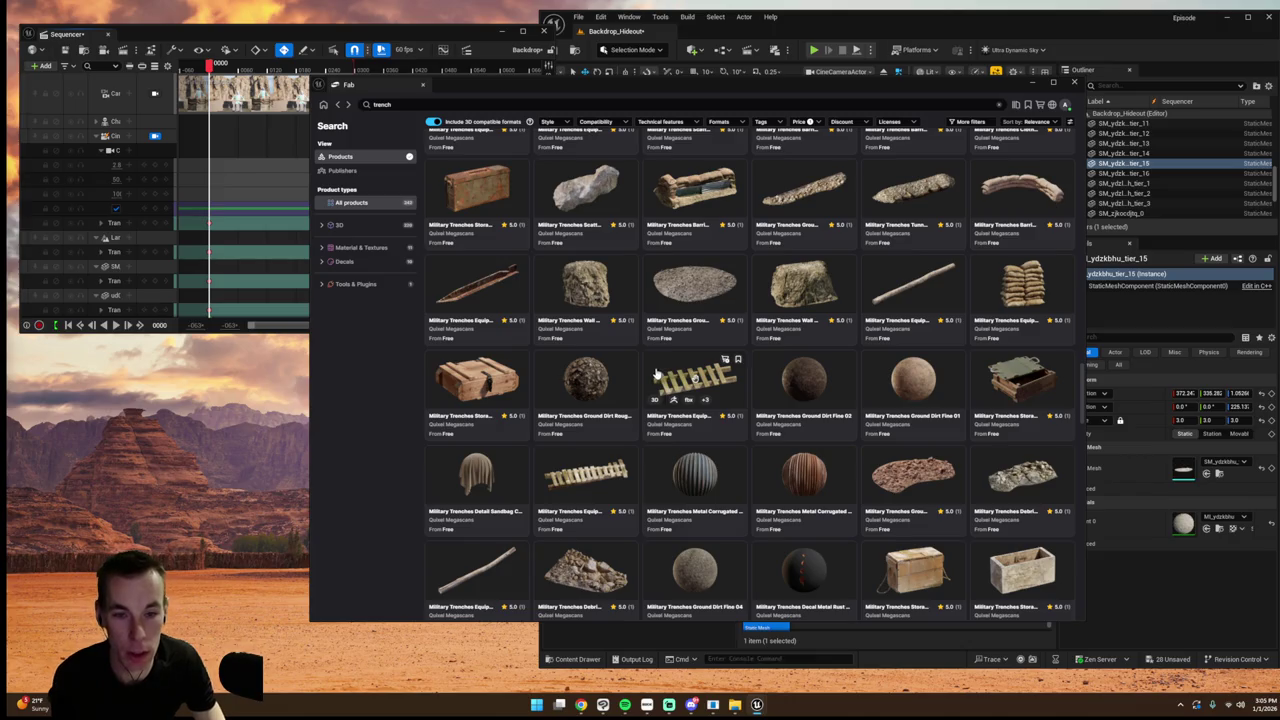
left_click(667, 195)
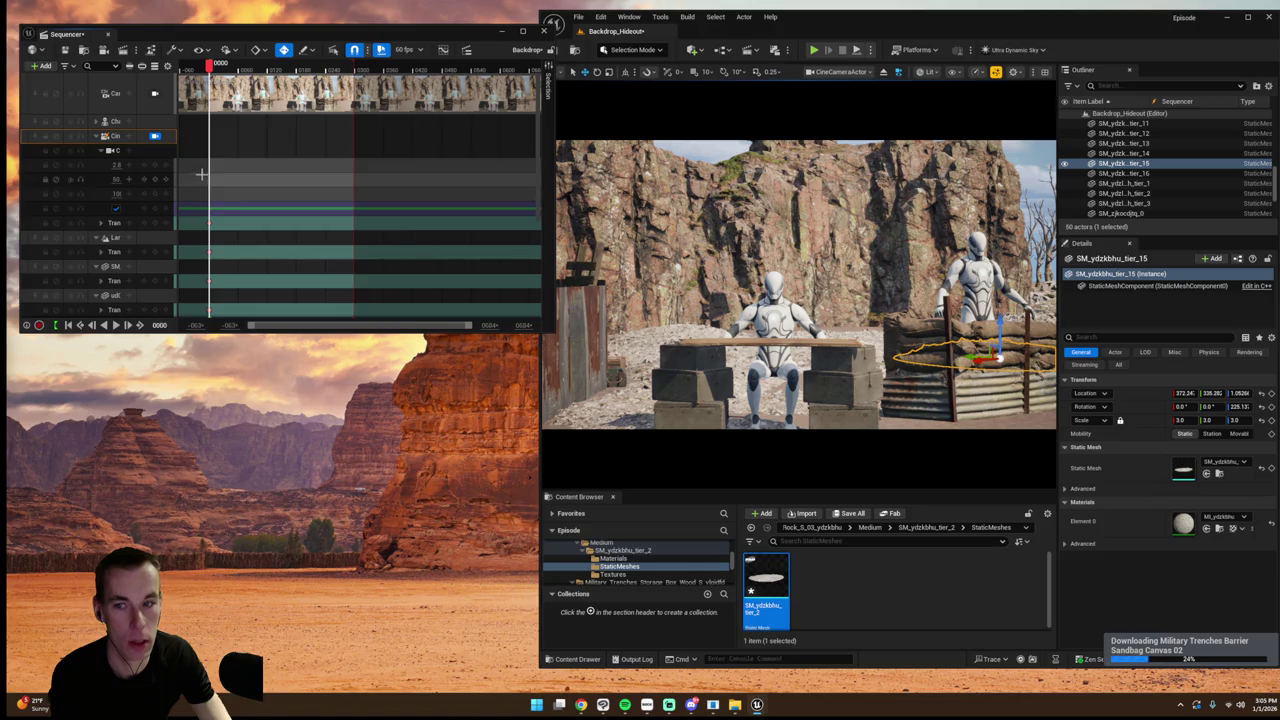
left_click(155, 135)
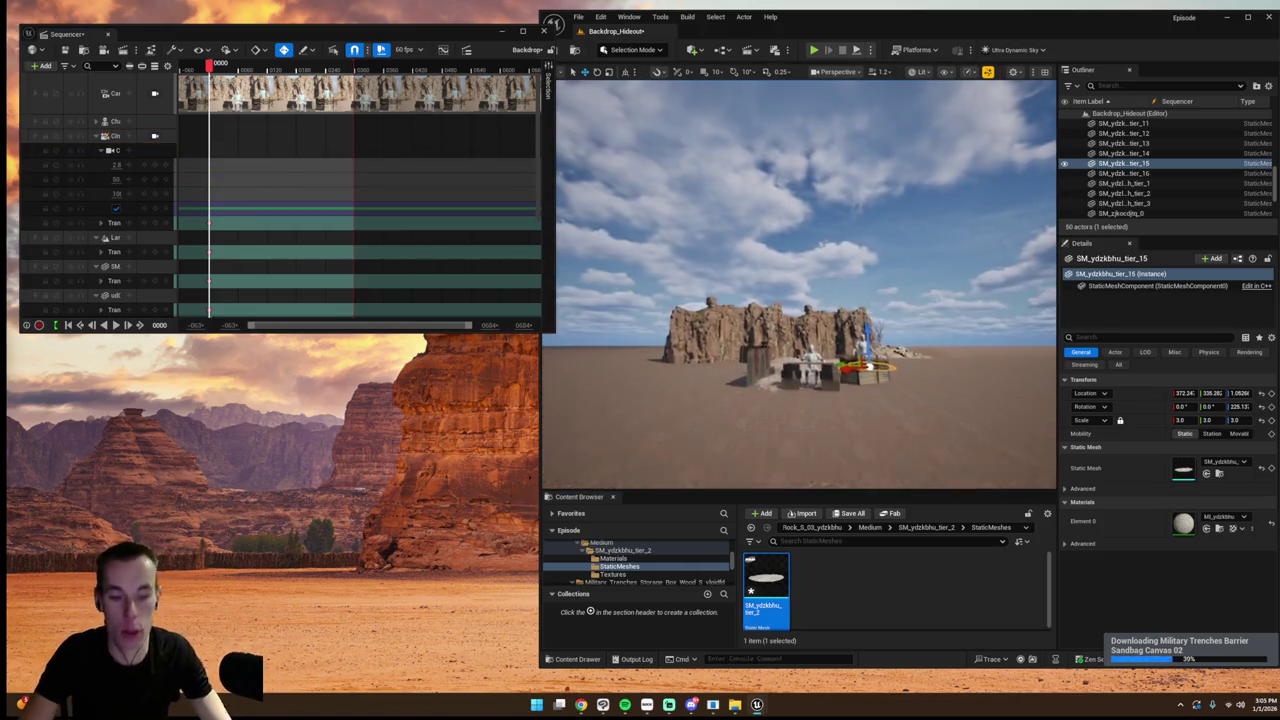
- Place the imported sandbag barrier mesh from High > StaticMeshes into the level
key("w")
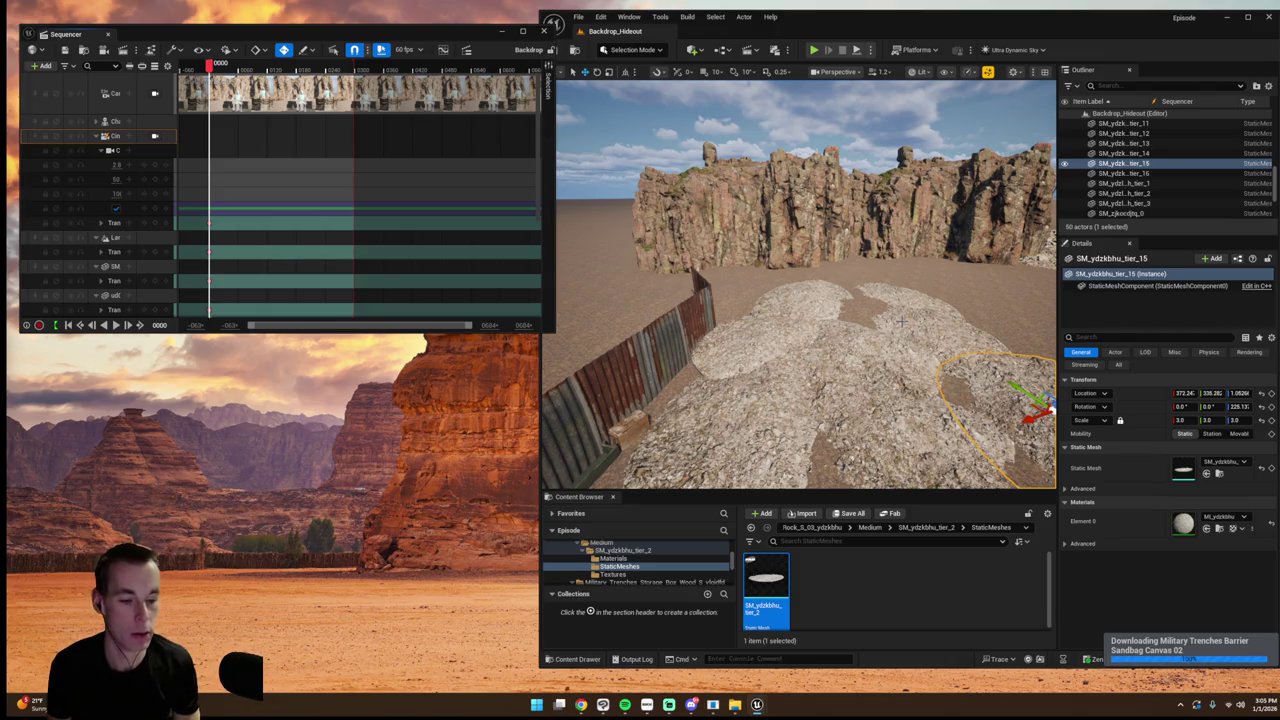
left_click(1123, 153)
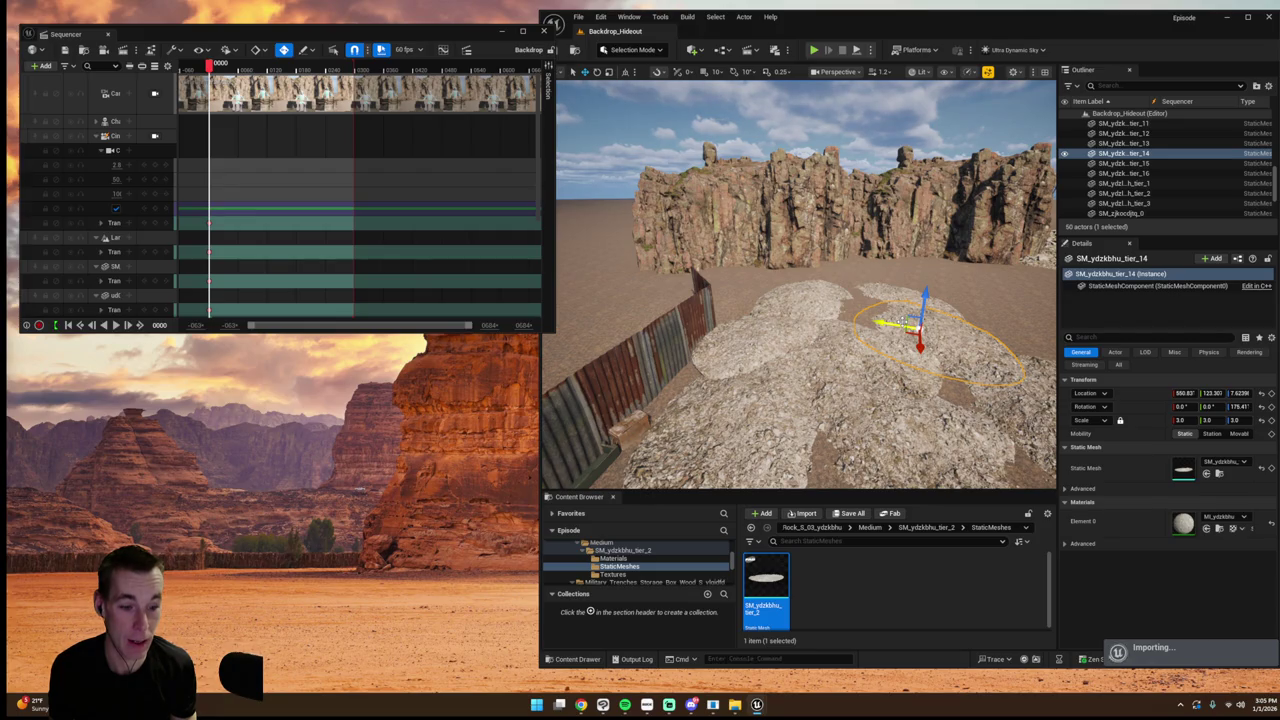
double_click(758, 606)
double_click(817, 600)
left_click_drag(766, 588, 940, 272)
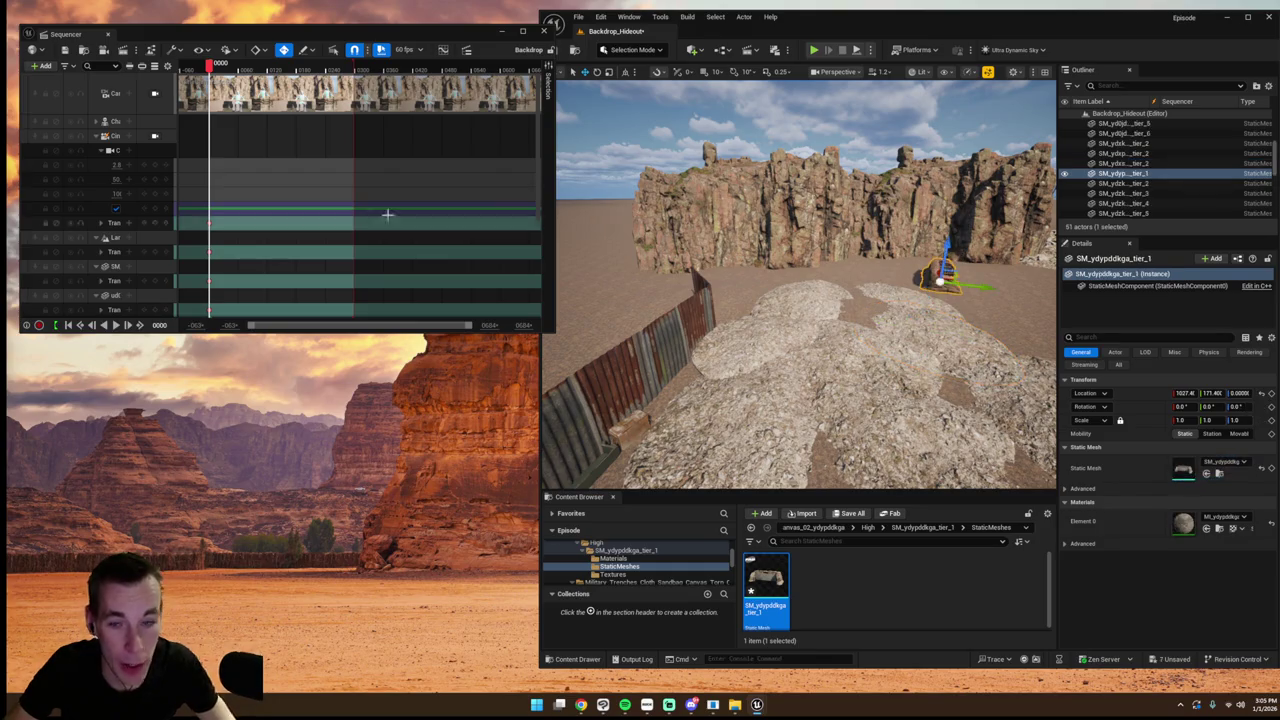
- Rotate the sandbag barrier about its vertical axis, then delete it
left_click(115, 135)
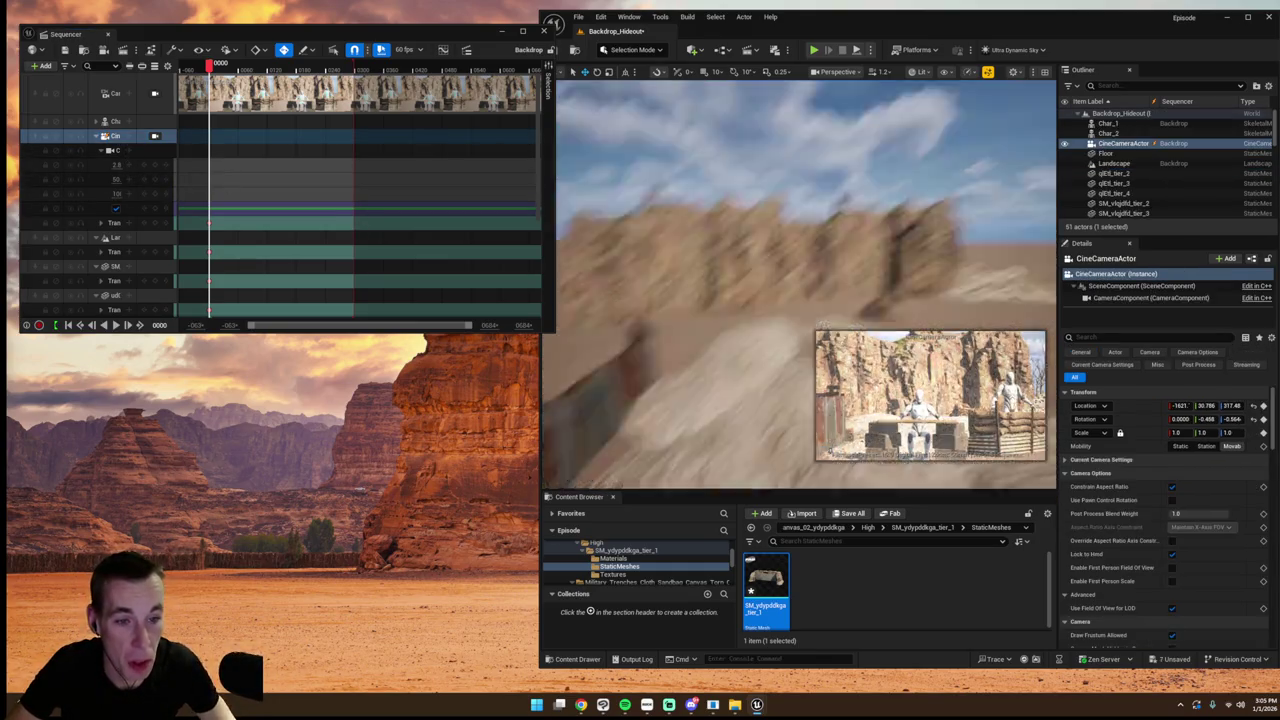
left_click(806, 292)
left_click_drag(806, 322, 806, 326)
key("Delete")
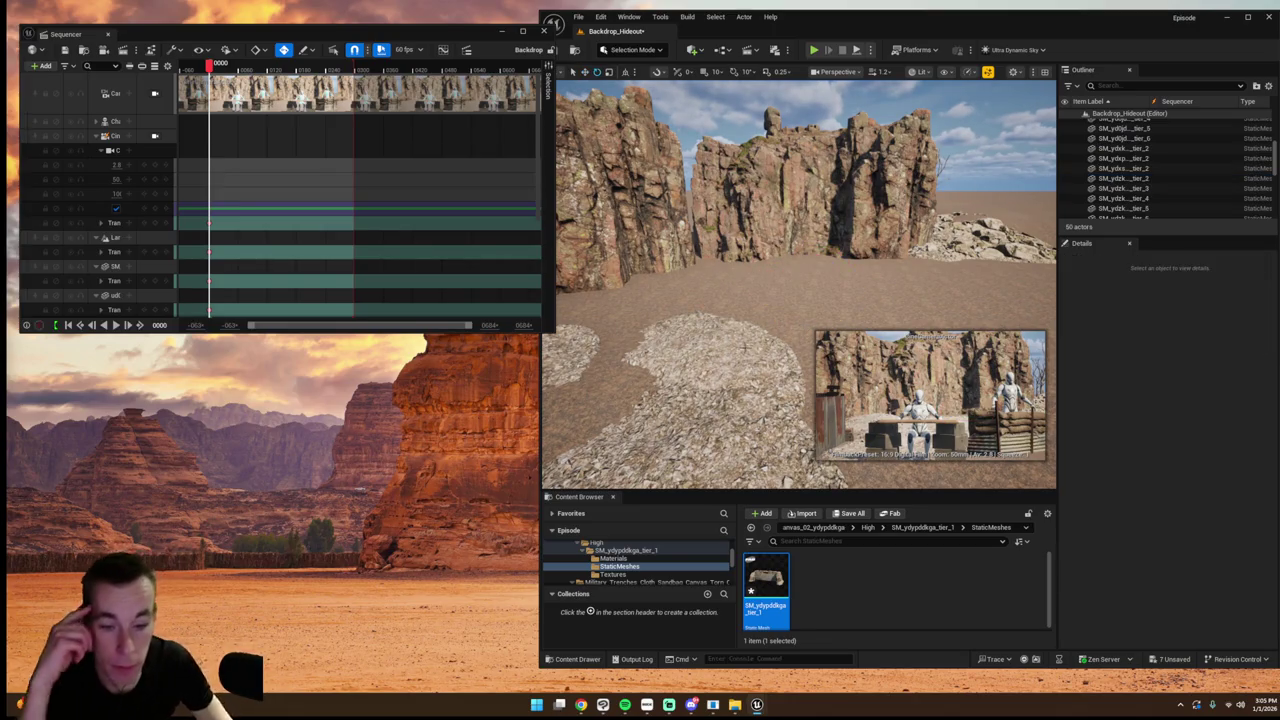
left_click(622, 17)
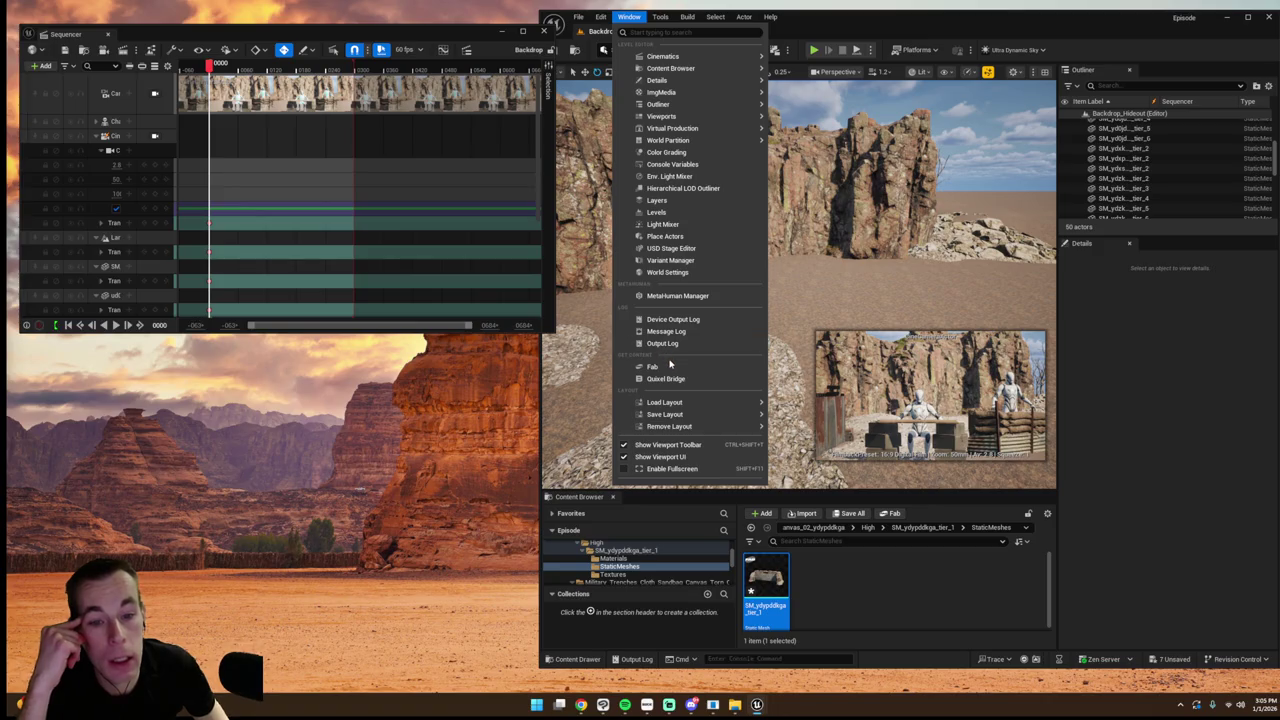
- Browse the Fab 'trench' results again and close Fab
left_click(672, 364)
left_click(341, 106)
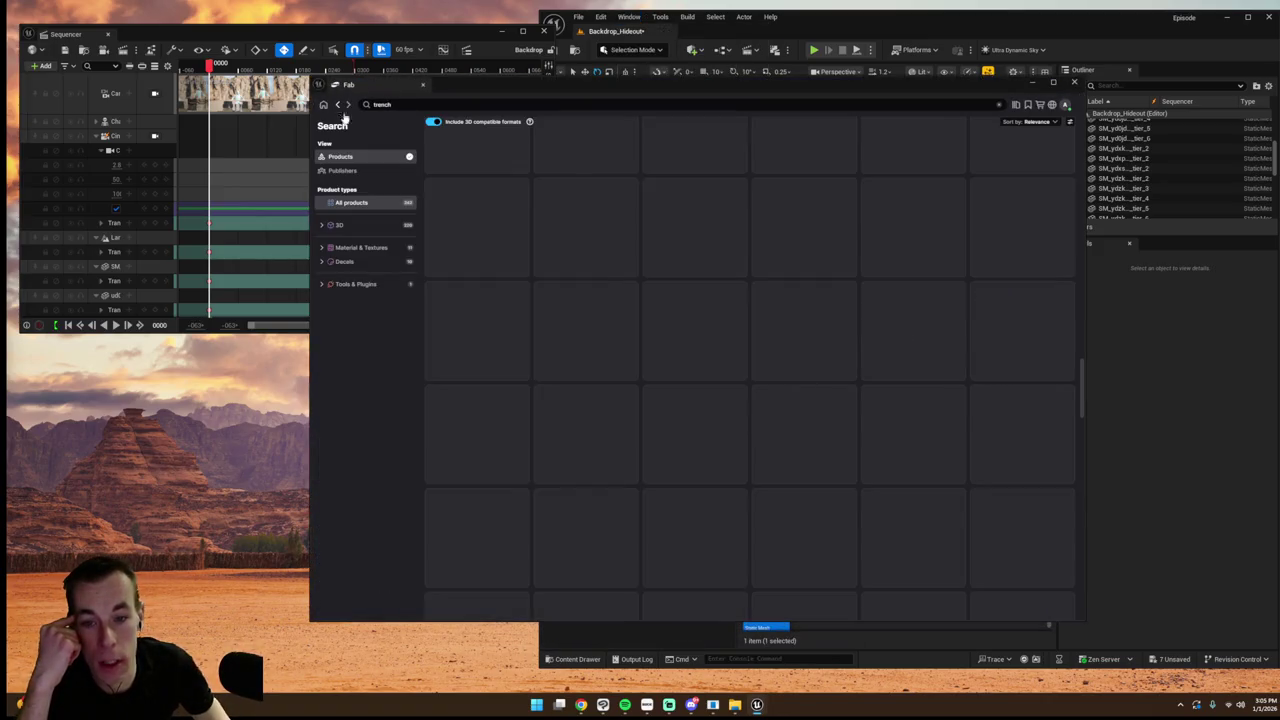
scroll(613, 343, "down", 1)
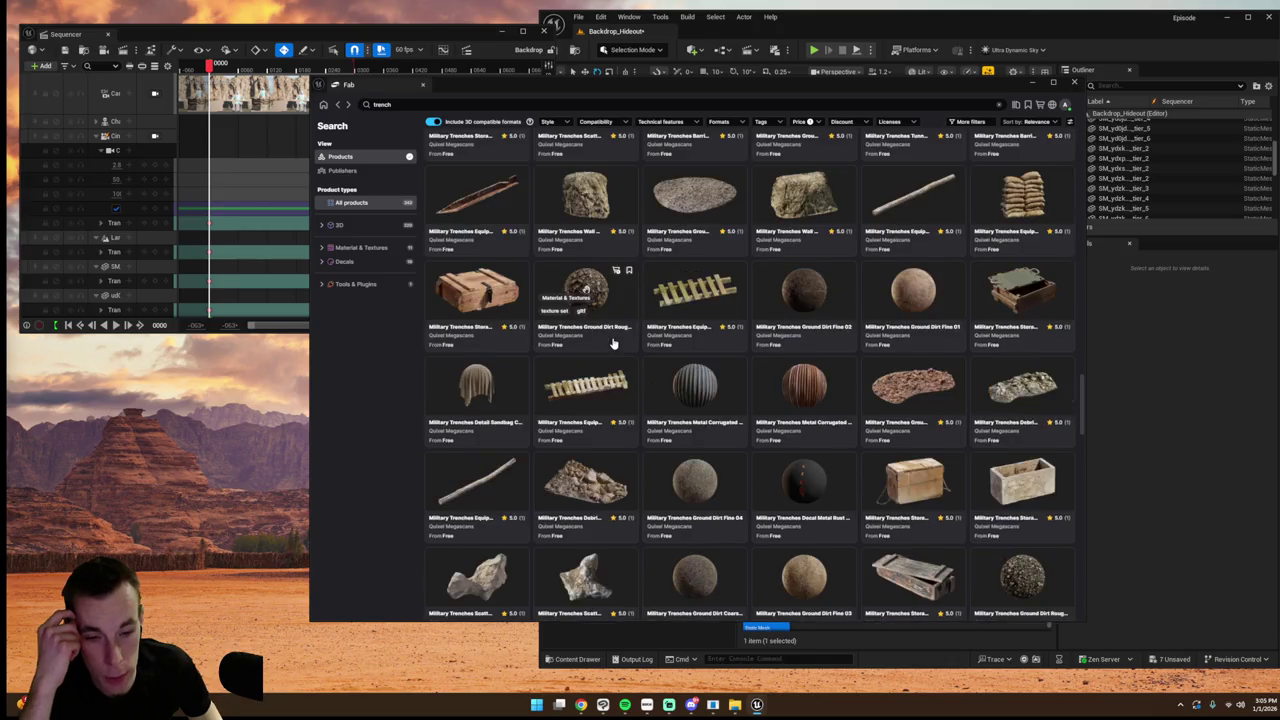
left_click(1073, 83)
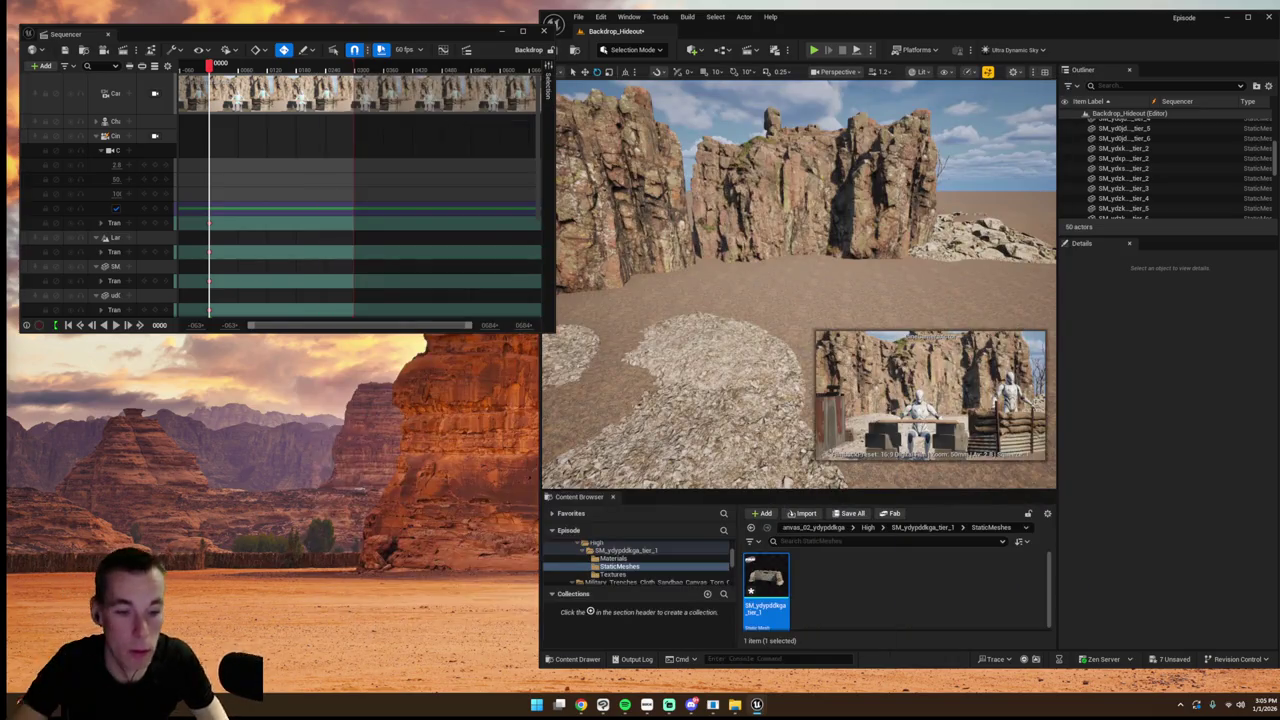
- Duplicate the tier_14 rock slab twice, moving and rotating the copies across the ground
left_click(800, 290)
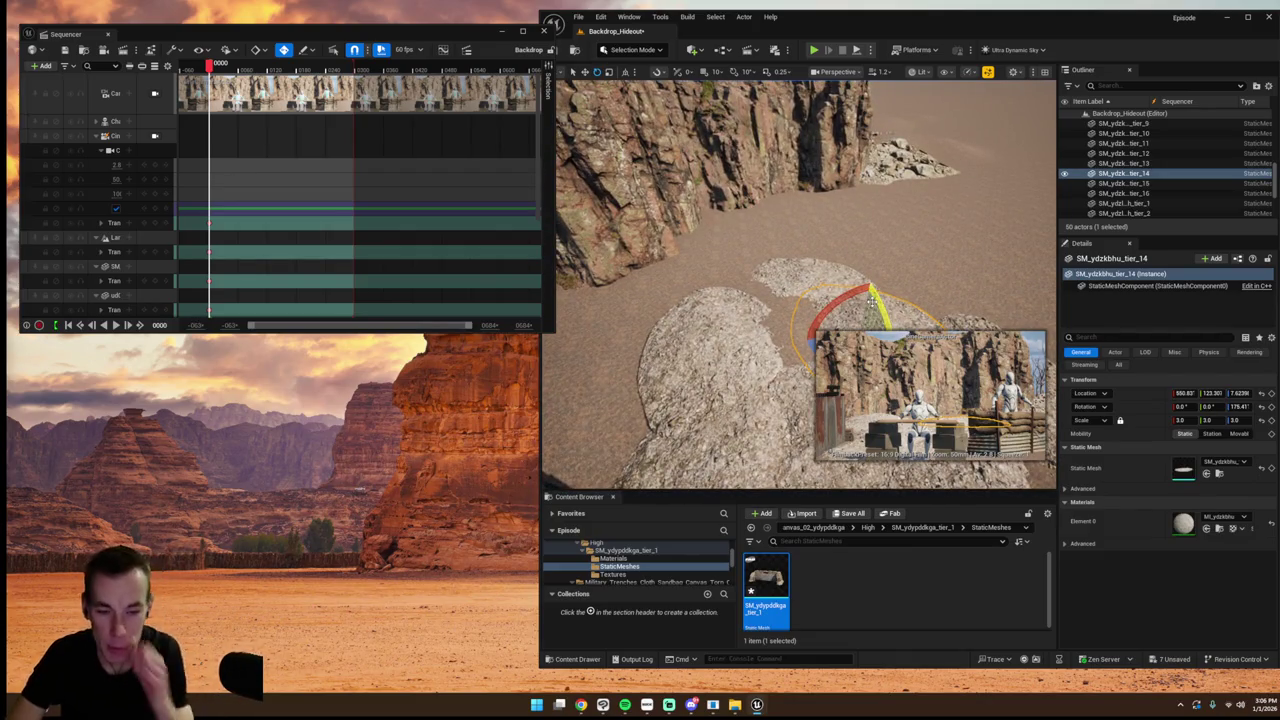
key("ctrl+d")
mouse_move(800, 290)
left_mouse_down()
mouse_move(740, 265)
mouse_move(790, 280)
mouse_move(800, 300)
left_mouse_up()
key("e")
key("ctrl+d")
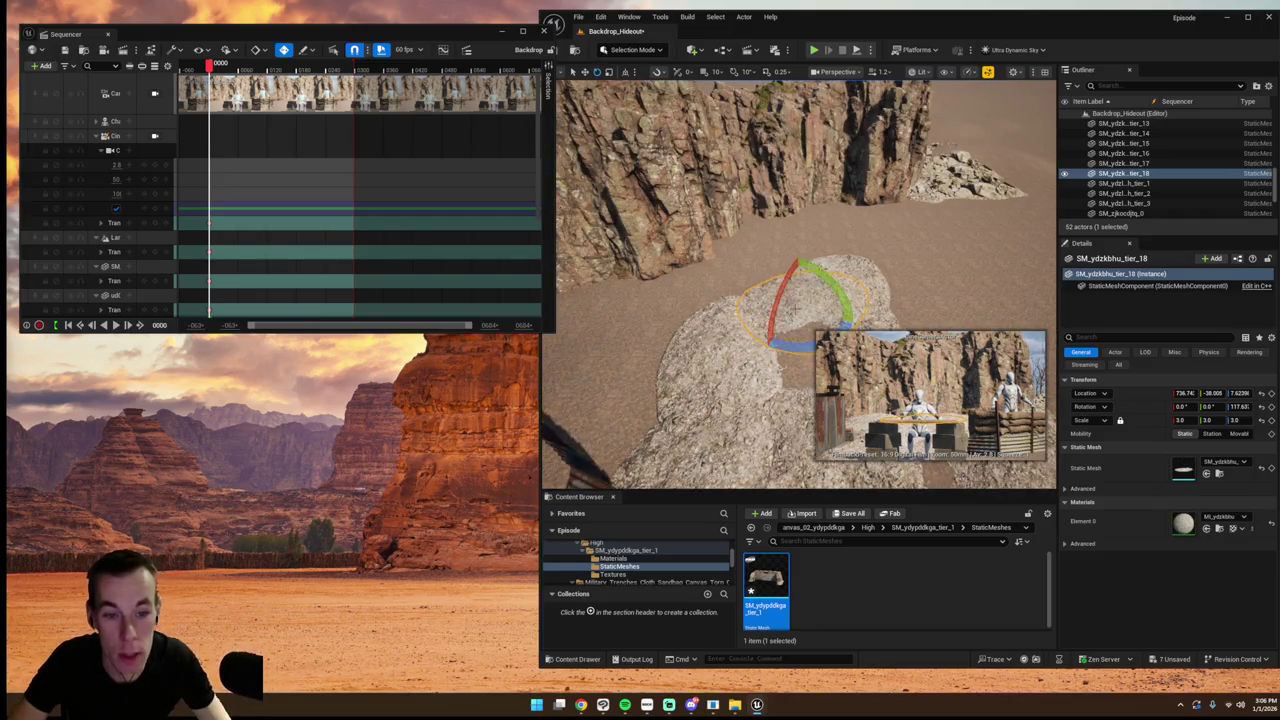
left_click(790, 310)
- Check the set through the cinematic camera, then fly around to inspect the terrain
left_click(154, 136)
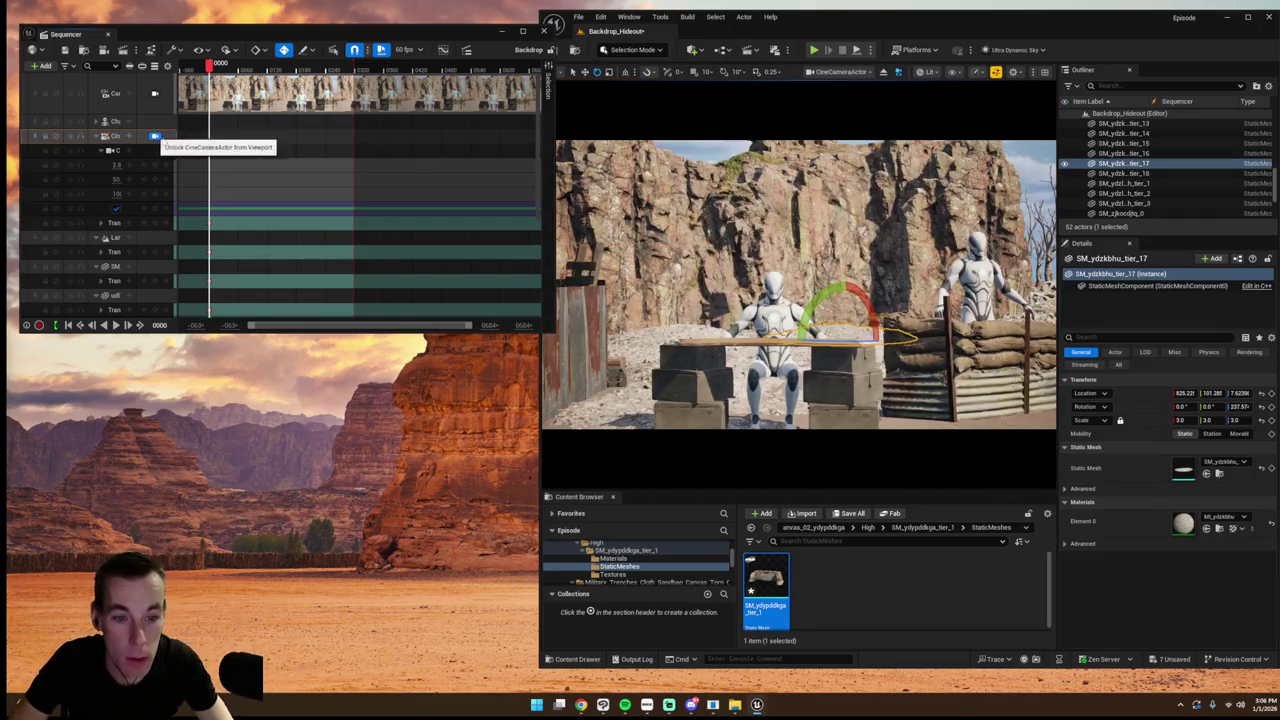
left_click(722, 196)
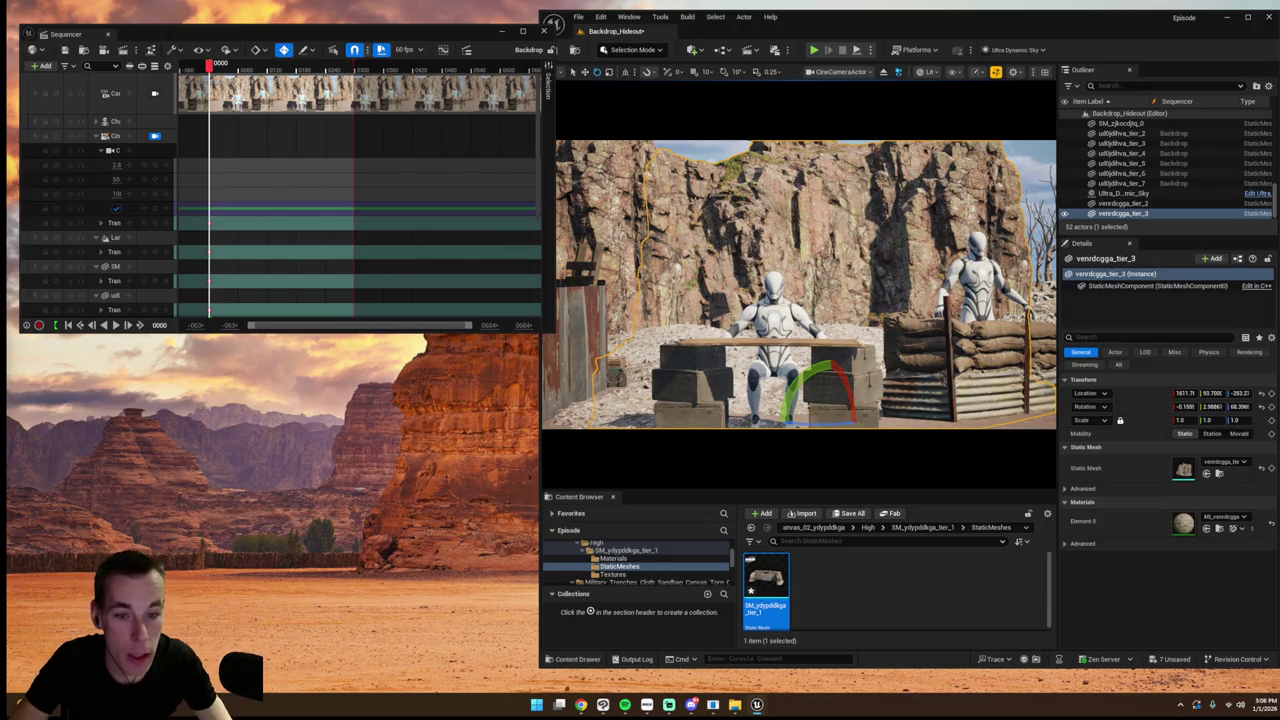
left_click(711, 143)
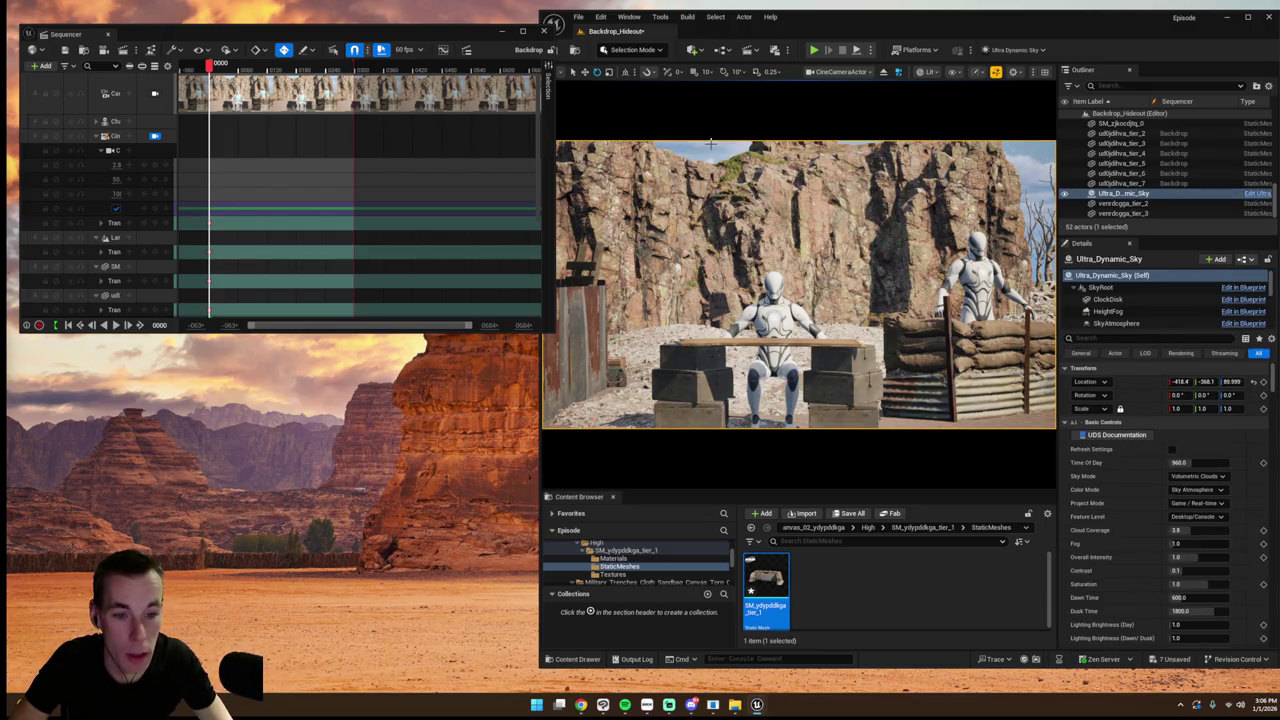
left_click(154, 136)
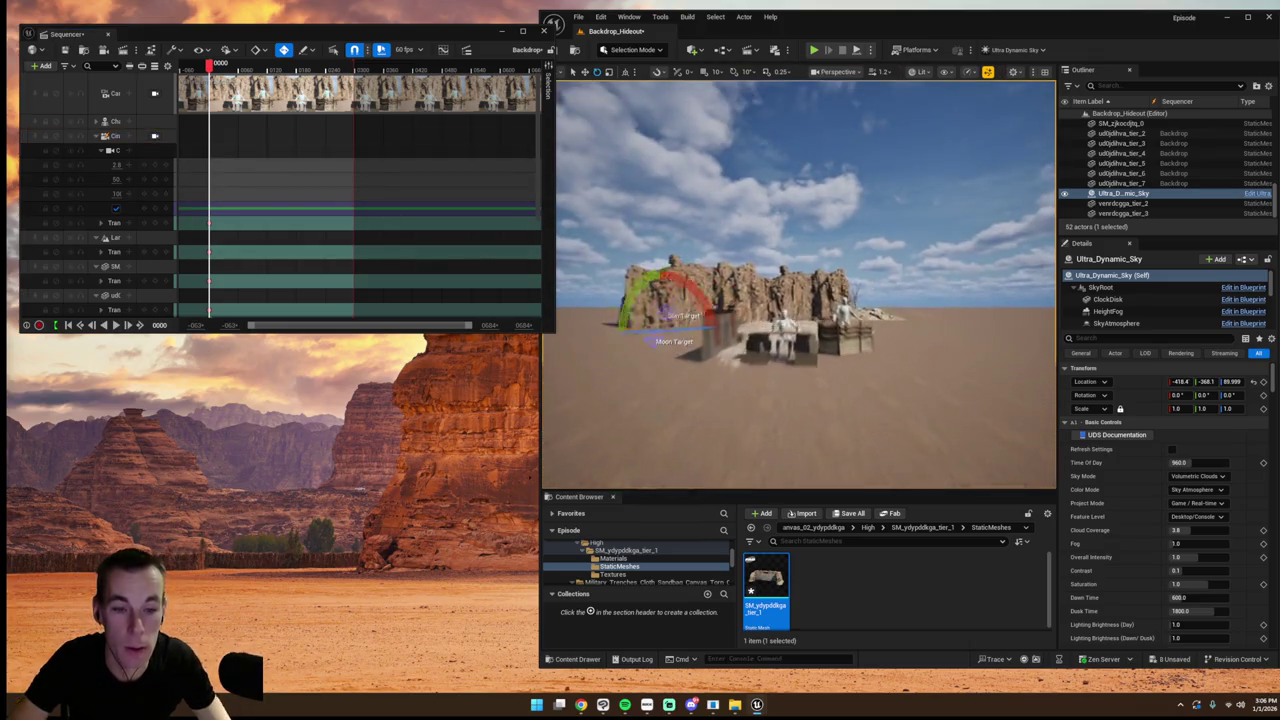
key("w")
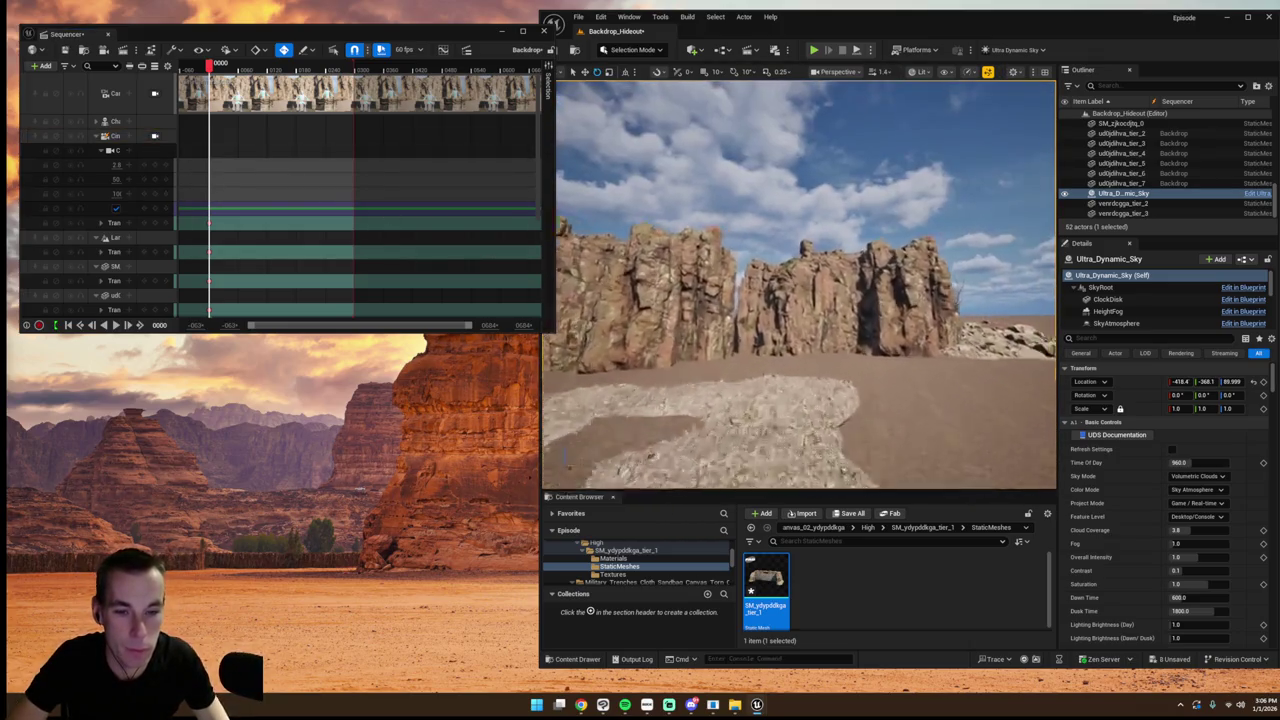
key("s")
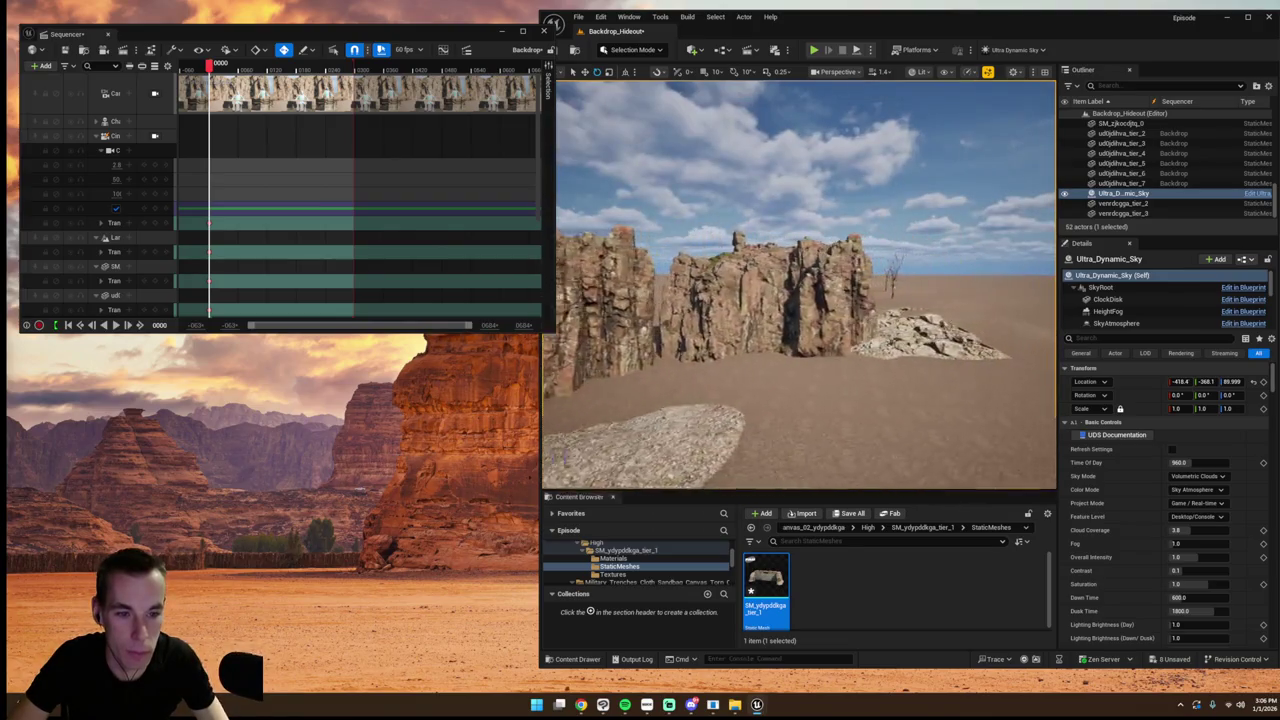
key("s")
scroll(1274, 178, "down", 3)
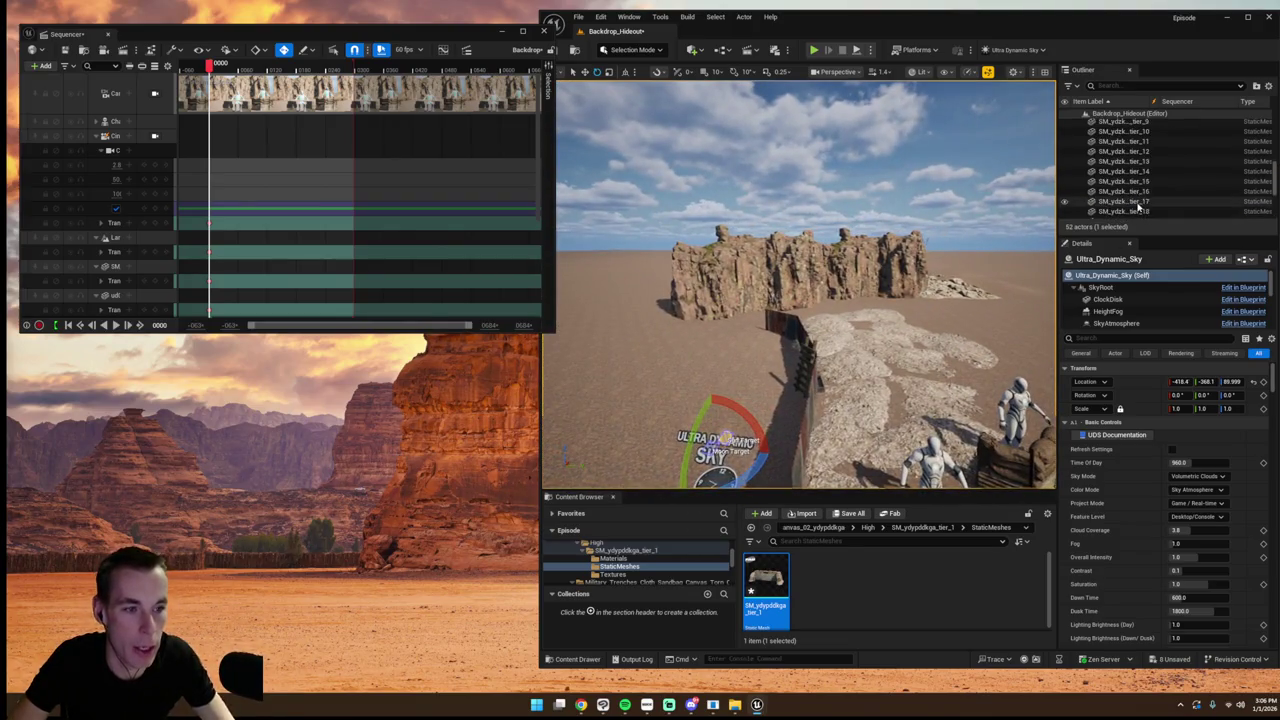
scroll(1140, 175, "up", 5)
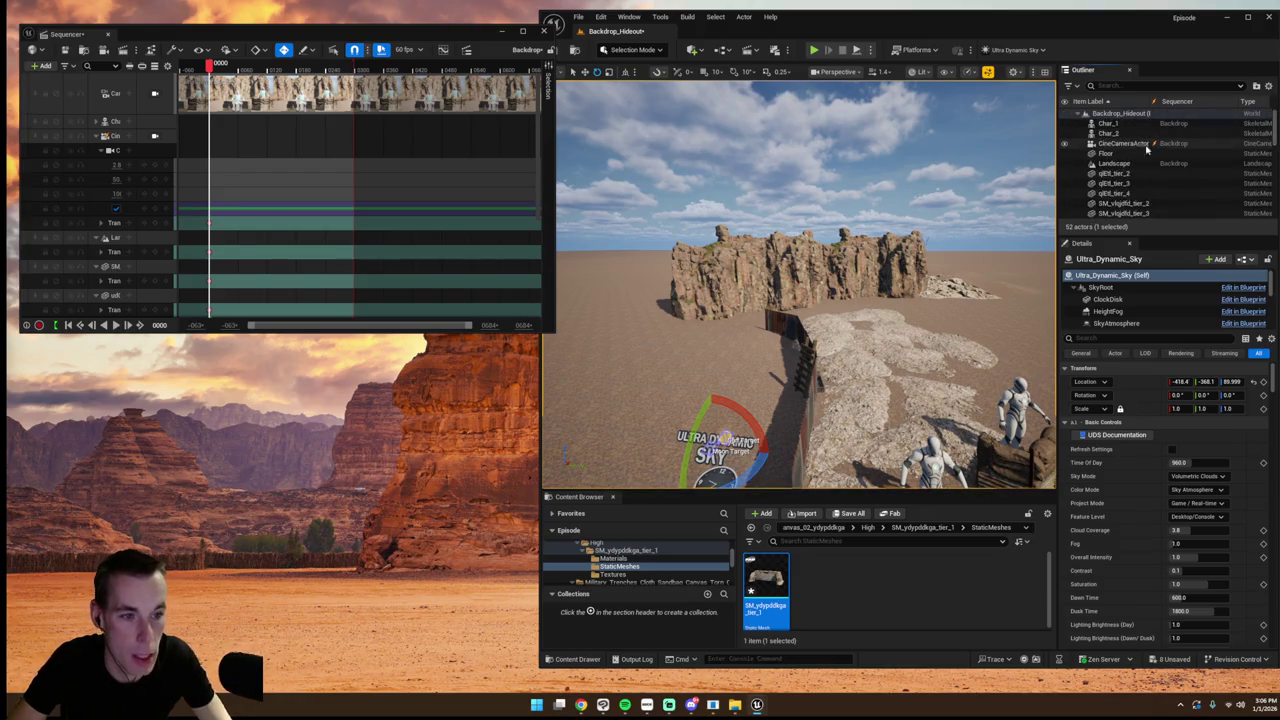
scroll(1133, 175, "down", 3)
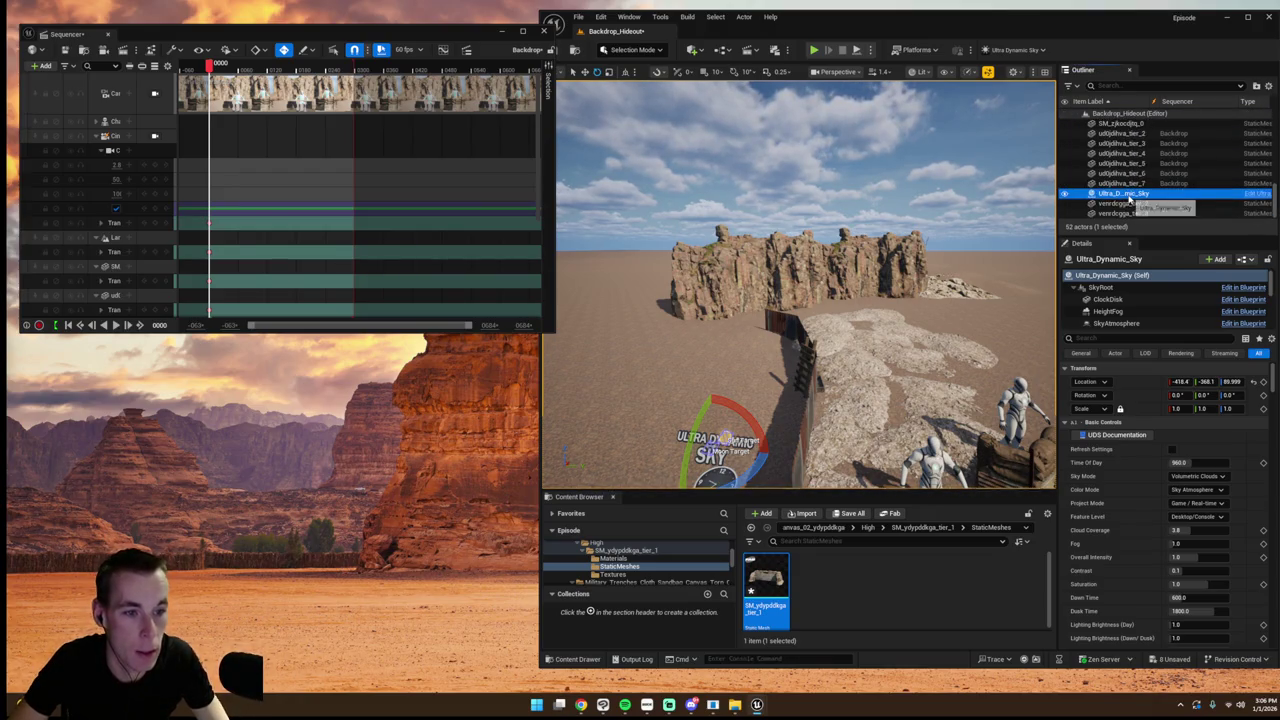
- Delete Ultra_Dynamic_Sky, then add a point light and raise it above the rocks
key("Delete")
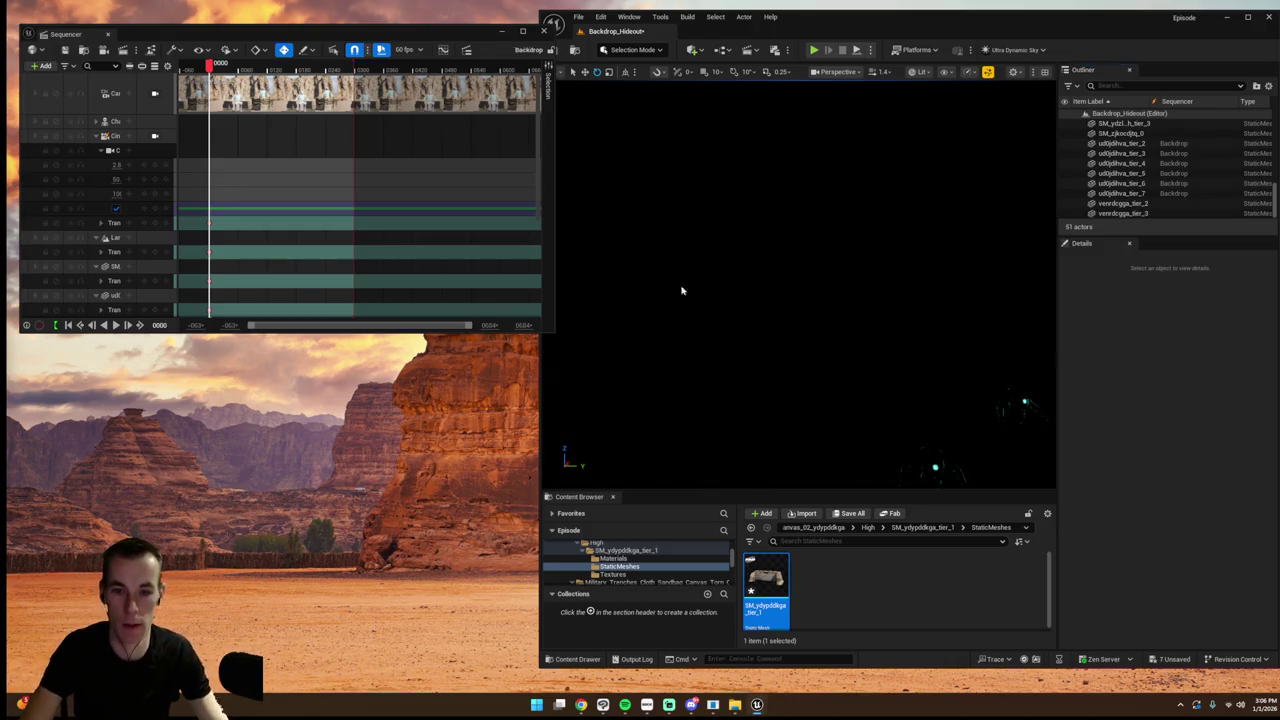
left_click(692, 49)
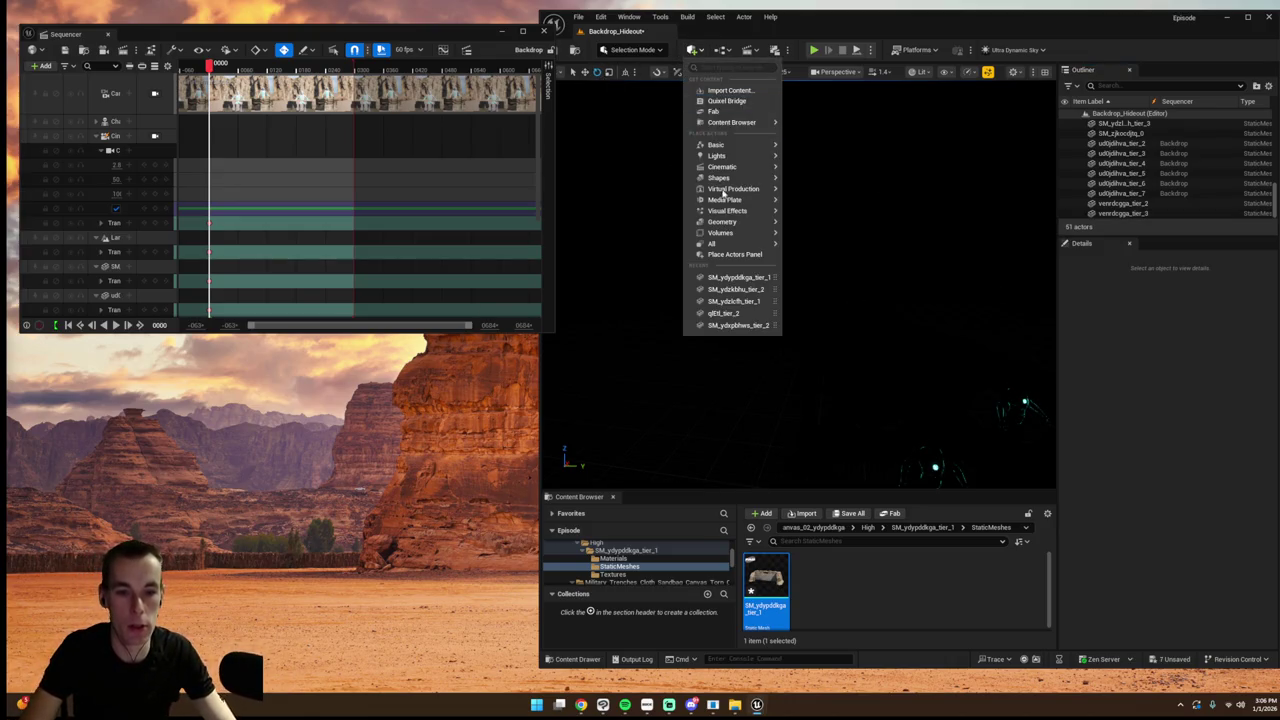
mouse_move(729, 158)
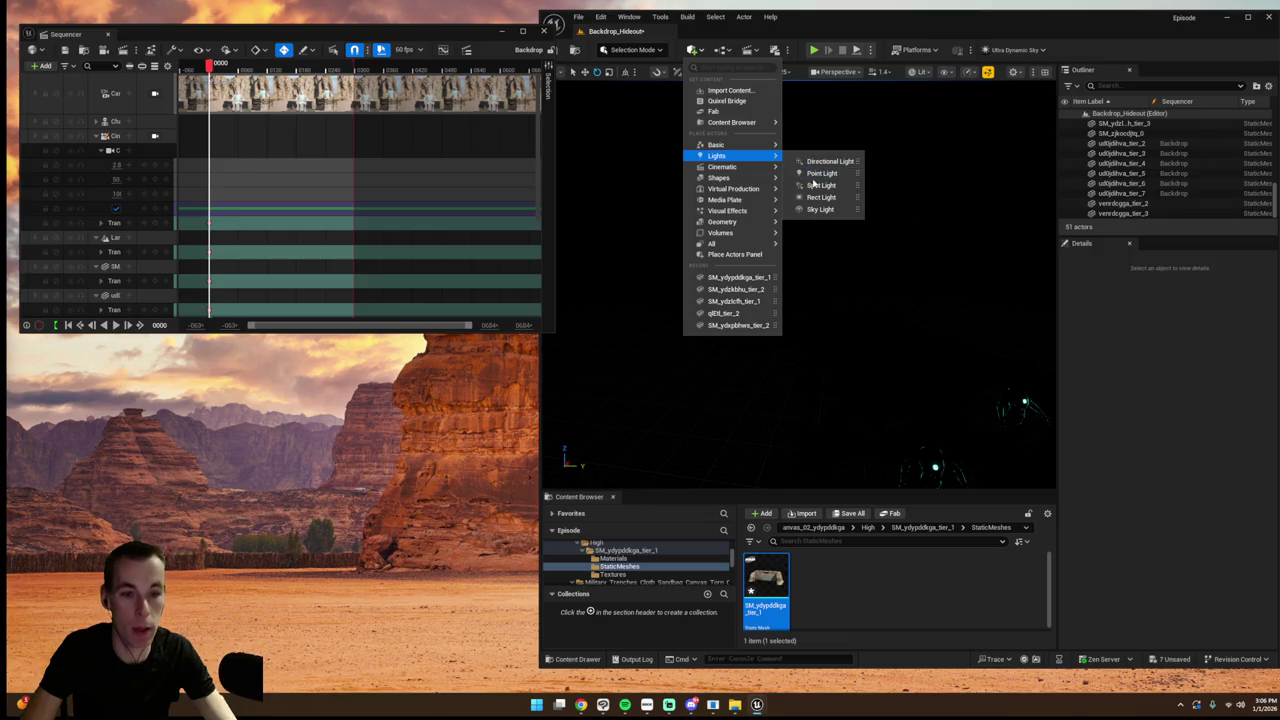
left_click(818, 174)
mouse_move(819, 270)
left_mouse_down()
mouse_move(822, 196)
mouse_move(820, 212)
mouse_move(775, 205)
left_mouse_up()
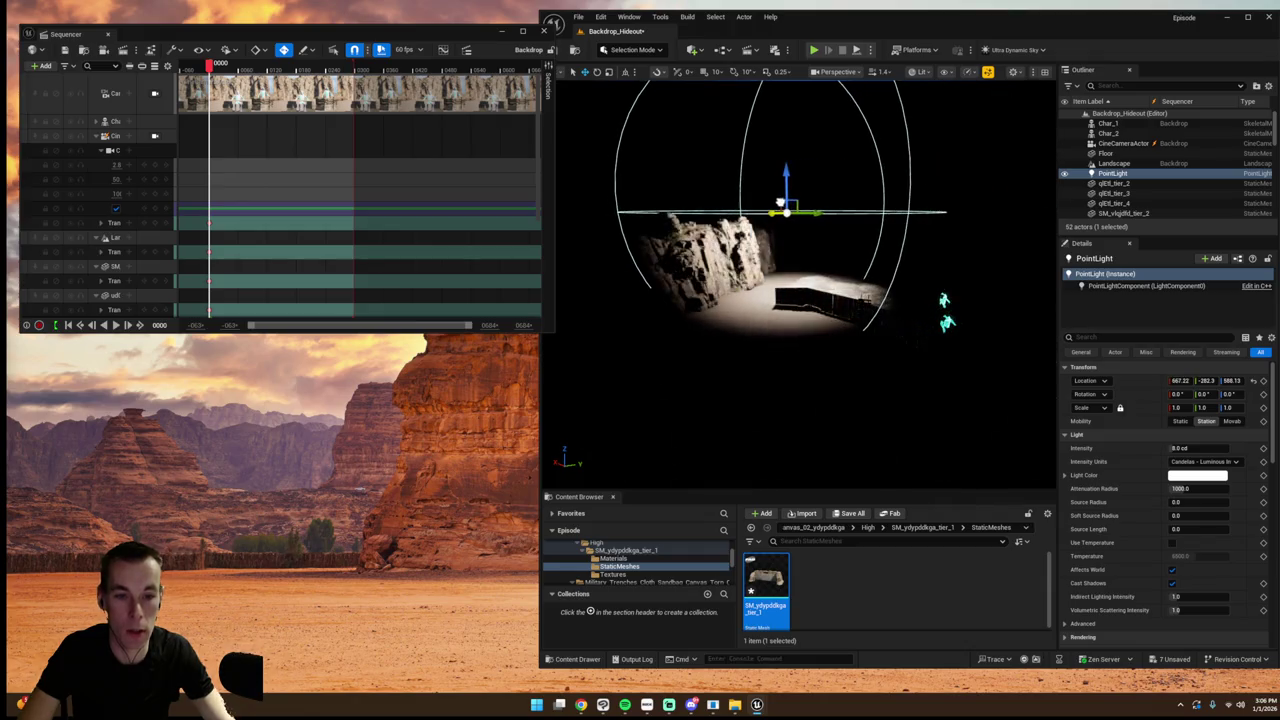
left_click(154, 136)
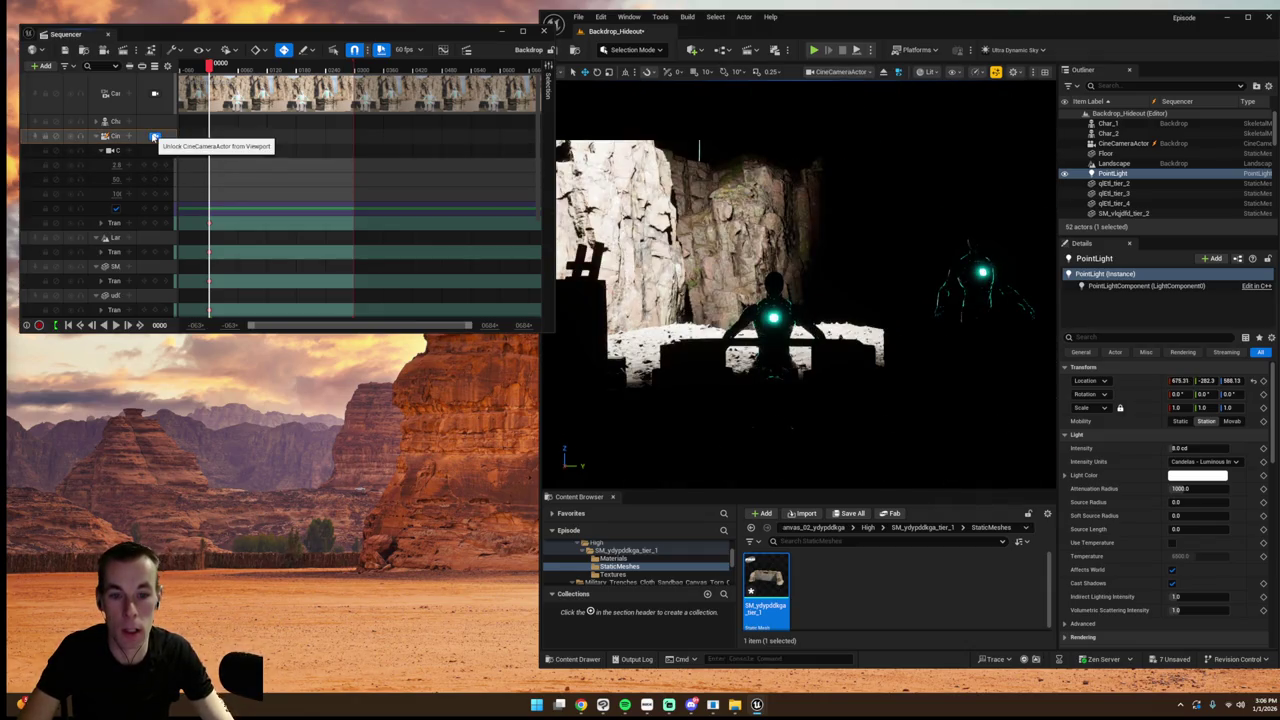
left_click(154, 136)
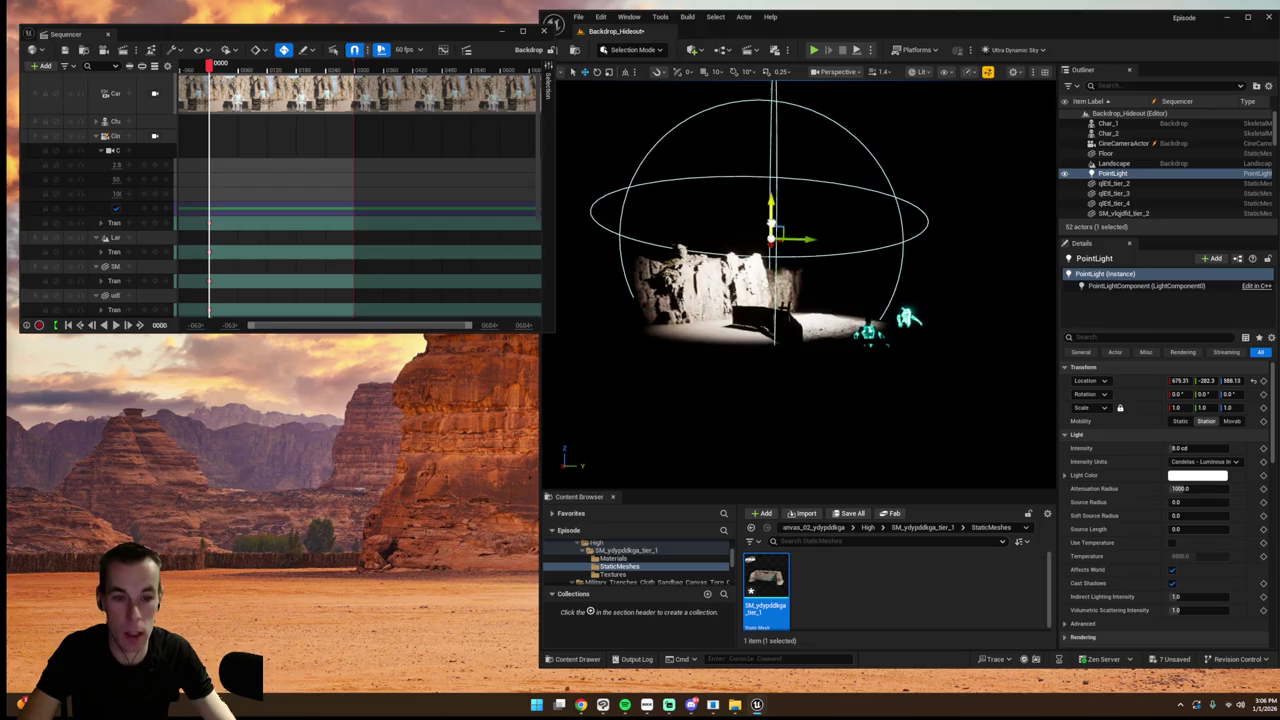
- Set the light to 2.0 cd with a pale yellow colour, and duplicate a copy to the right
left_click(1180, 448)
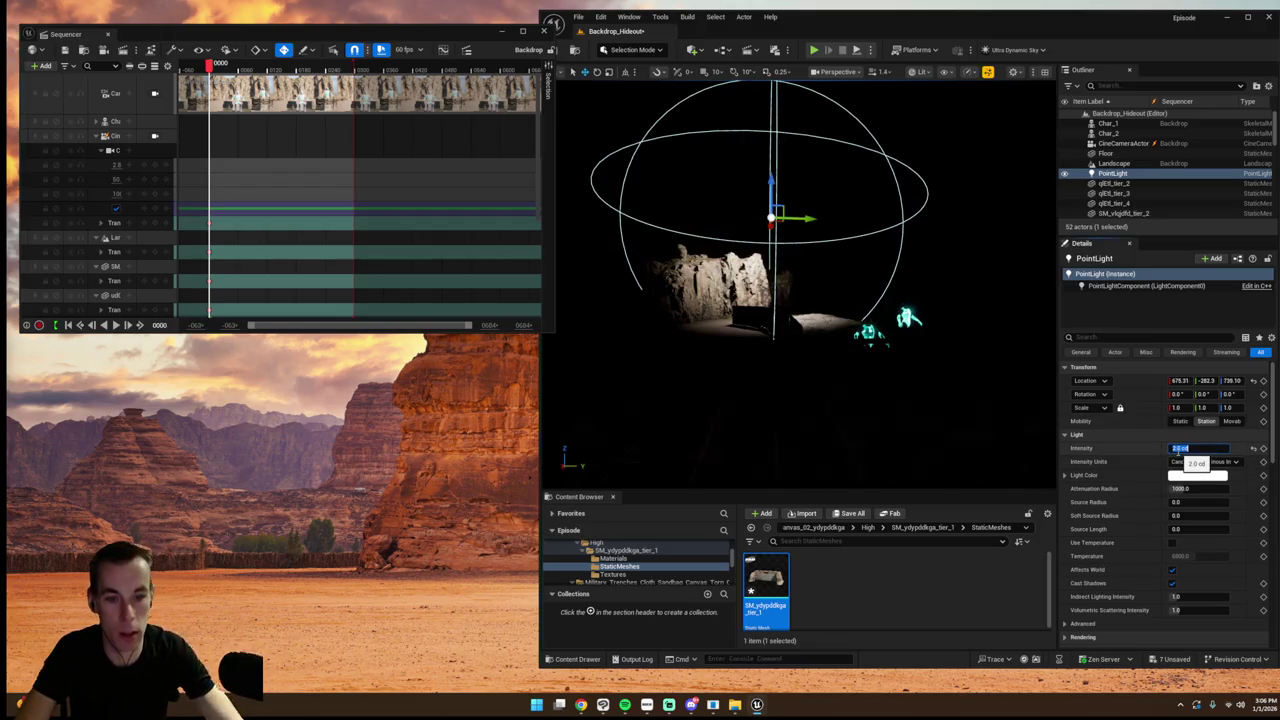
left_click(1188, 477)
left_click(1032, 511)
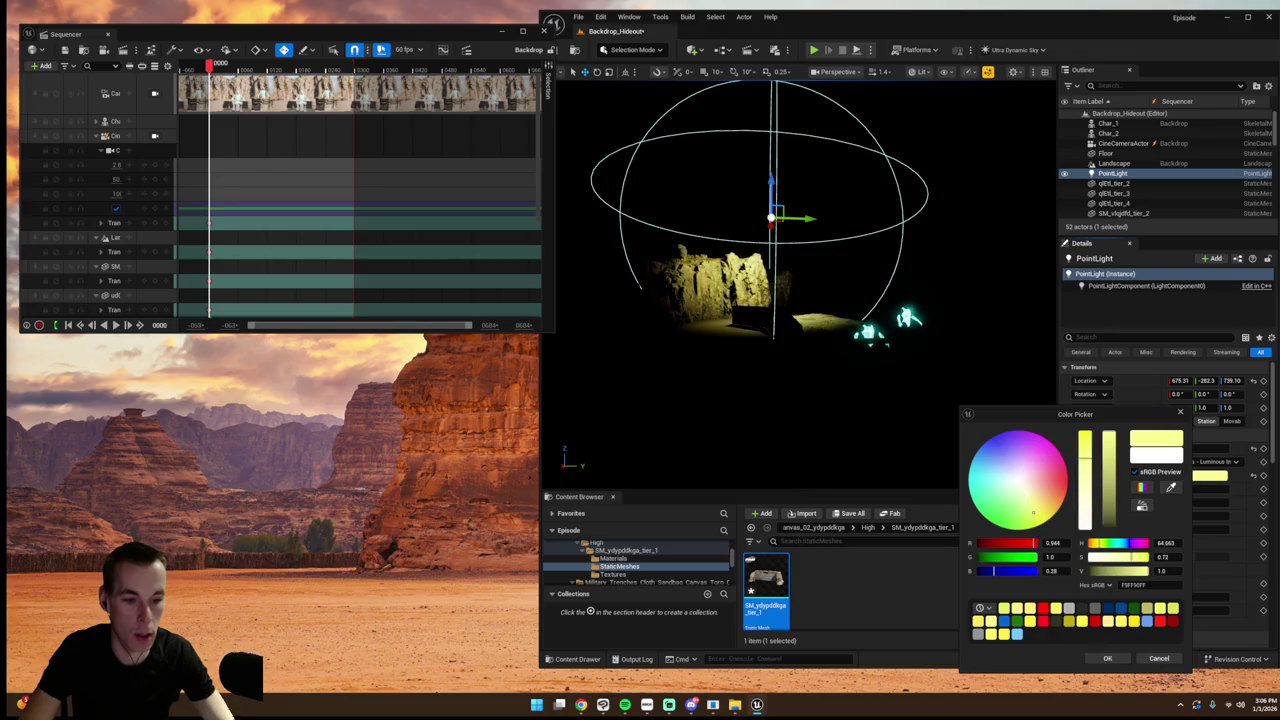
left_click_drag(1051, 515, 1035, 504)
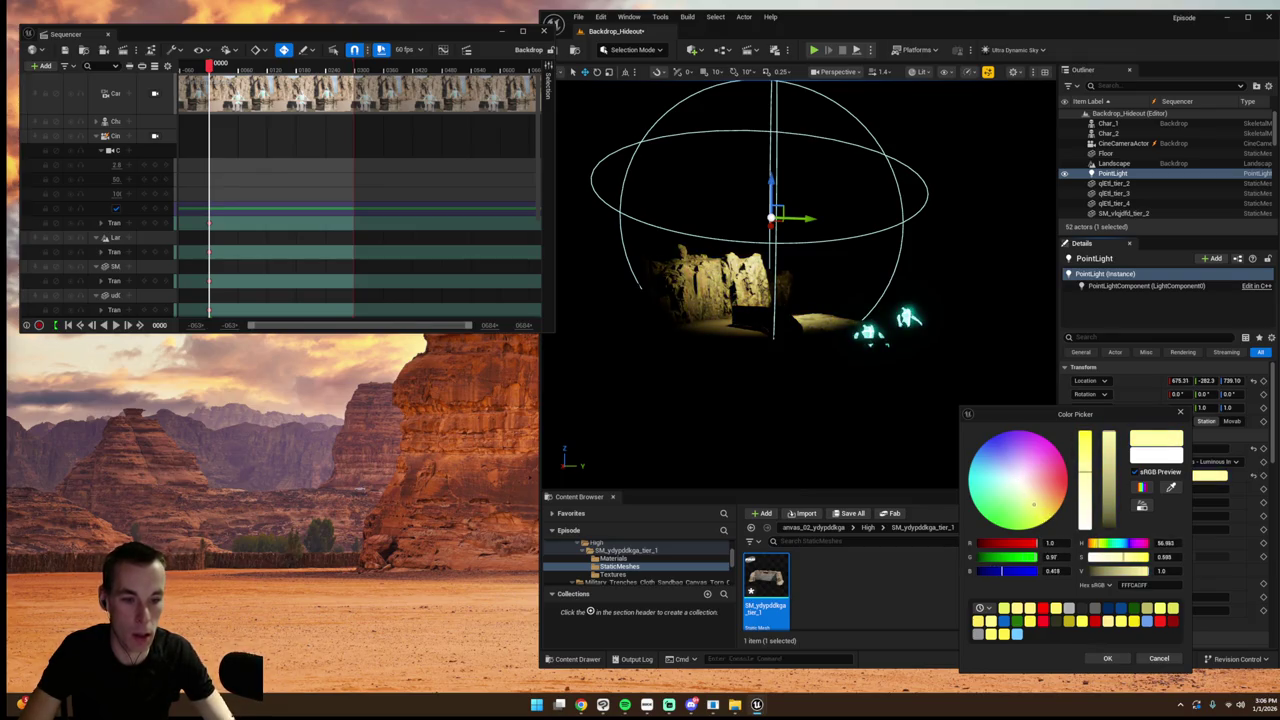
left_click(1105, 659)
mouse_move(773, 225)
left_mouse_down()
mouse_move(866, 230)
mouse_move(850, 250)
mouse_move(884, 250)
left_mouse_up()
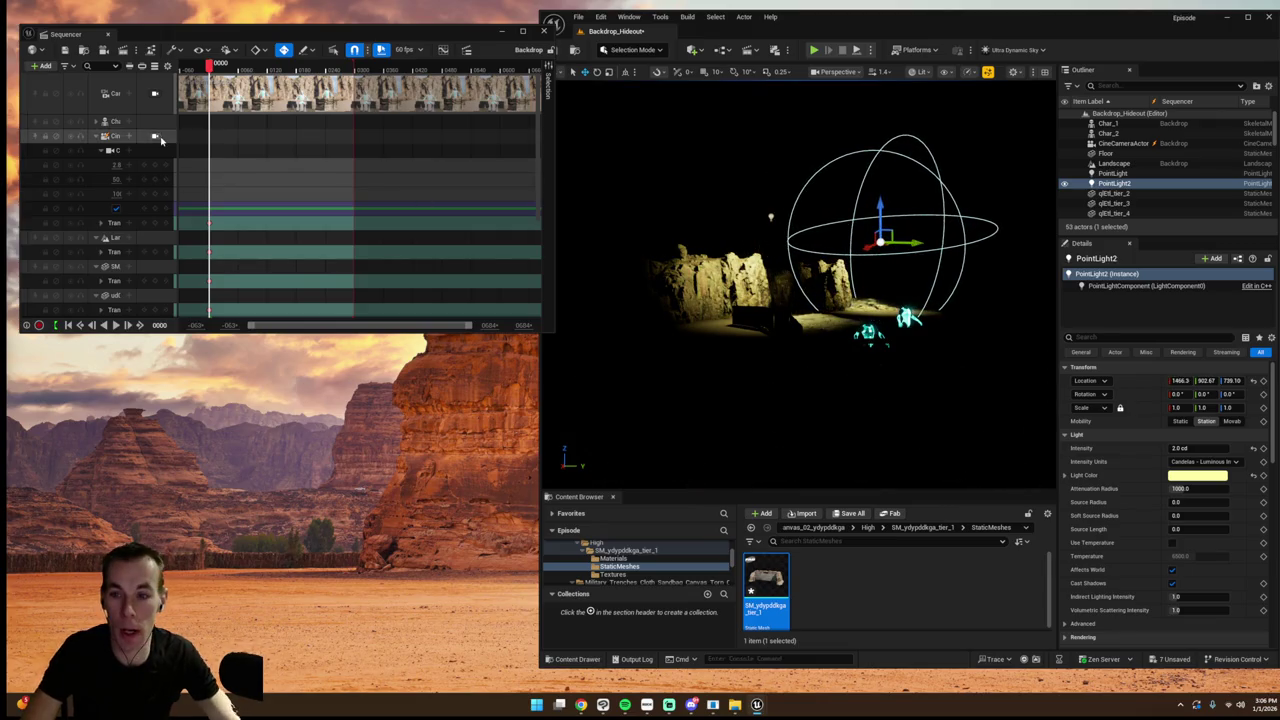
- Move PointLight2 closer to the rock and raise its intensity to about 74.76 cd
left_click(155, 136)
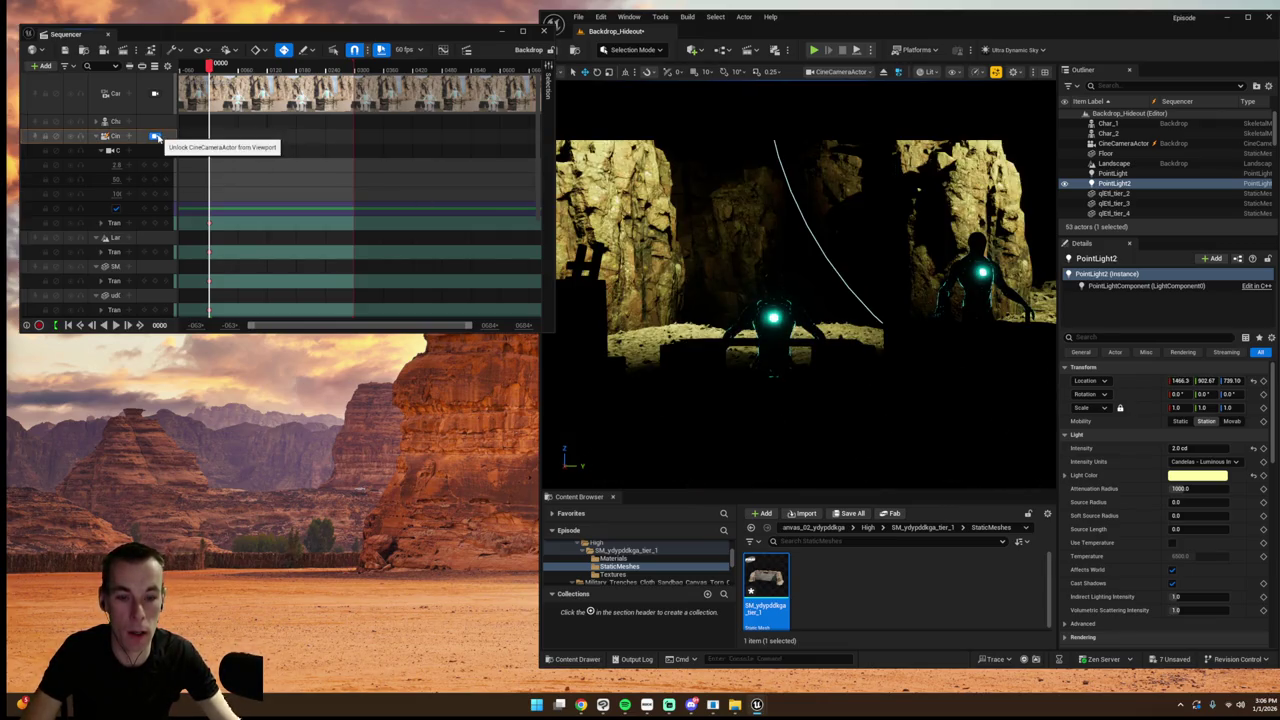
left_click(155, 136)
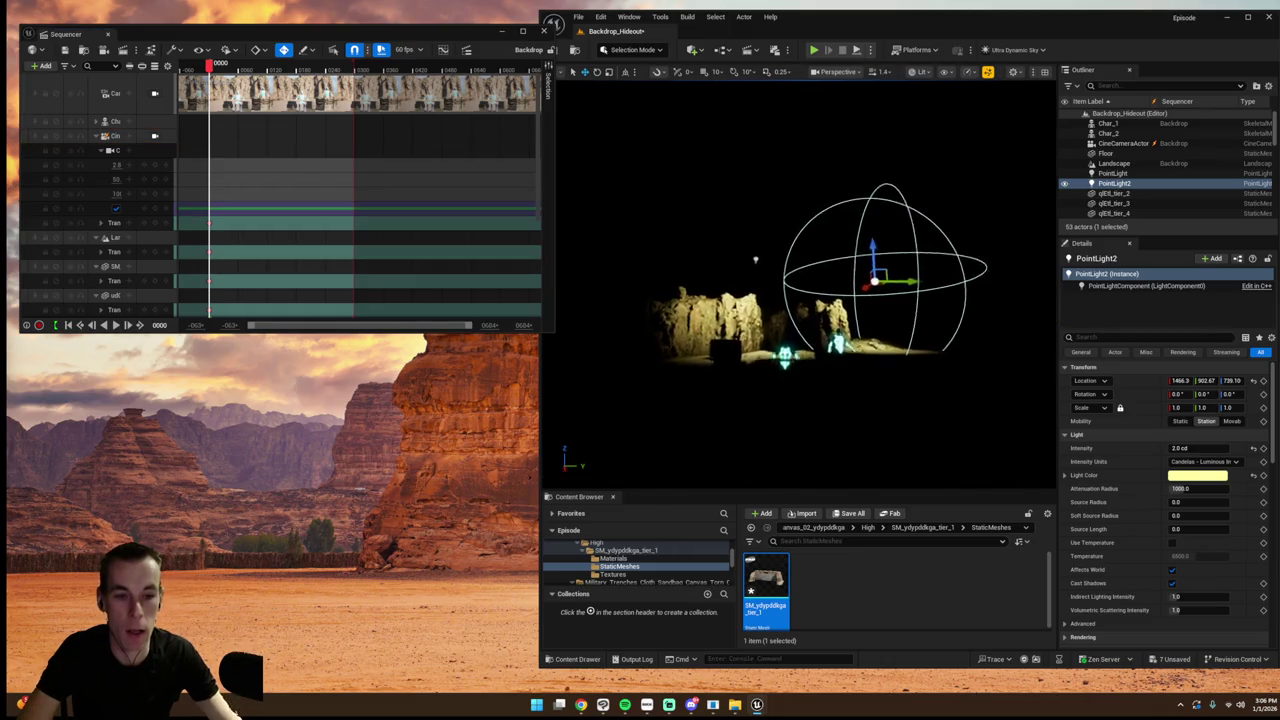
mouse_move(886, 262)
left_mouse_down()
mouse_move(830, 266)
mouse_move(899, 263)
mouse_move(839, 267)
left_mouse_up()
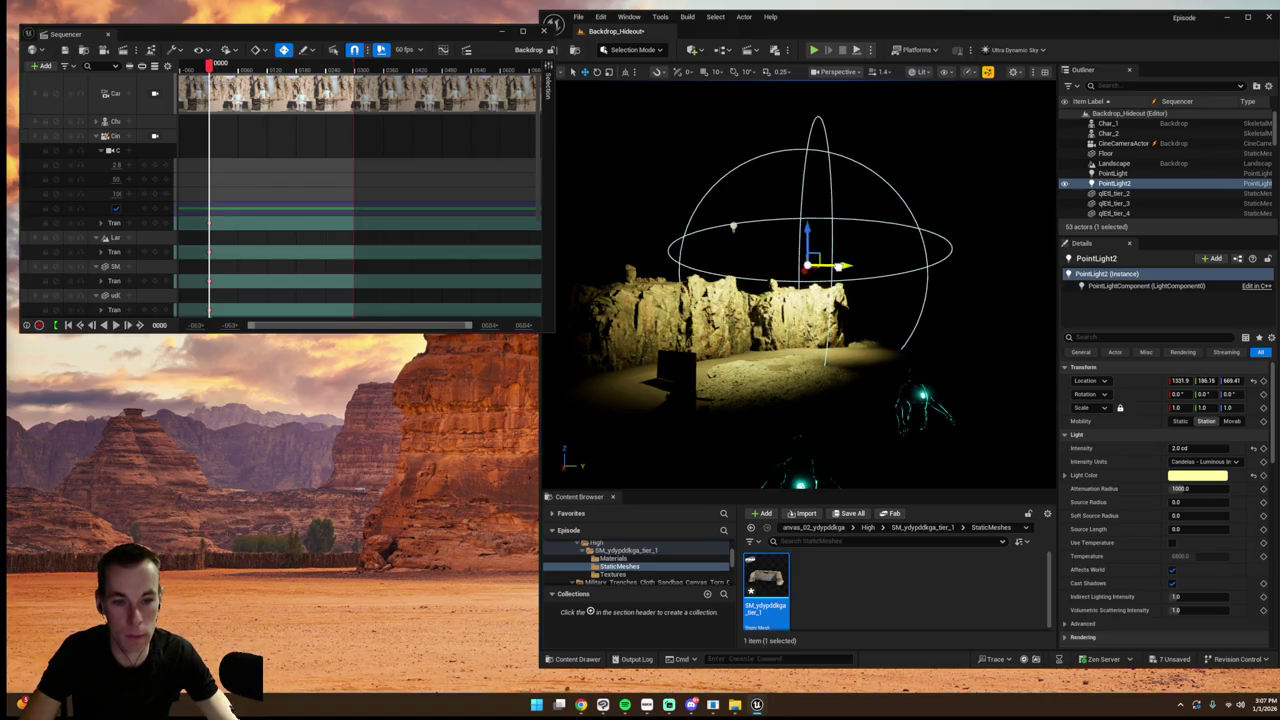
left_click_drag(1203, 453, 1218, 453)
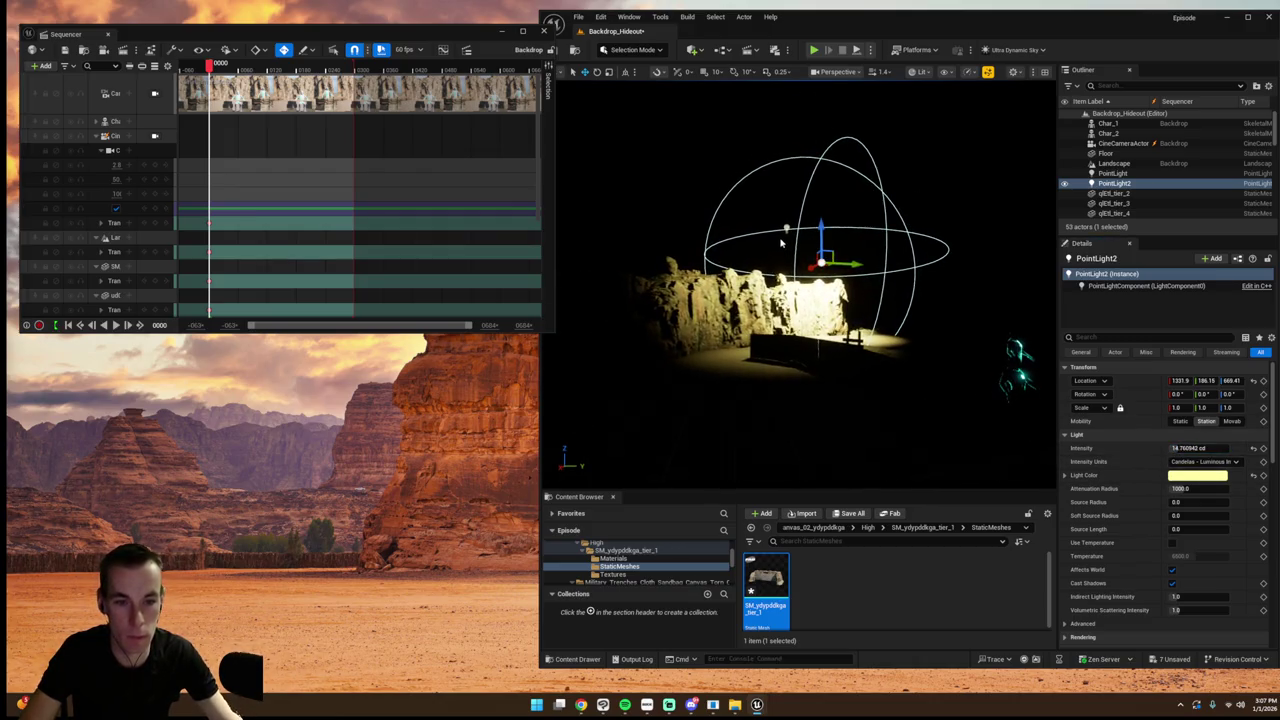
- Delete the first PointLight and raise PointLight2 to Z 931.41 above the cliff
left_click(787, 228)
key("Delete")
left_click(822, 260)
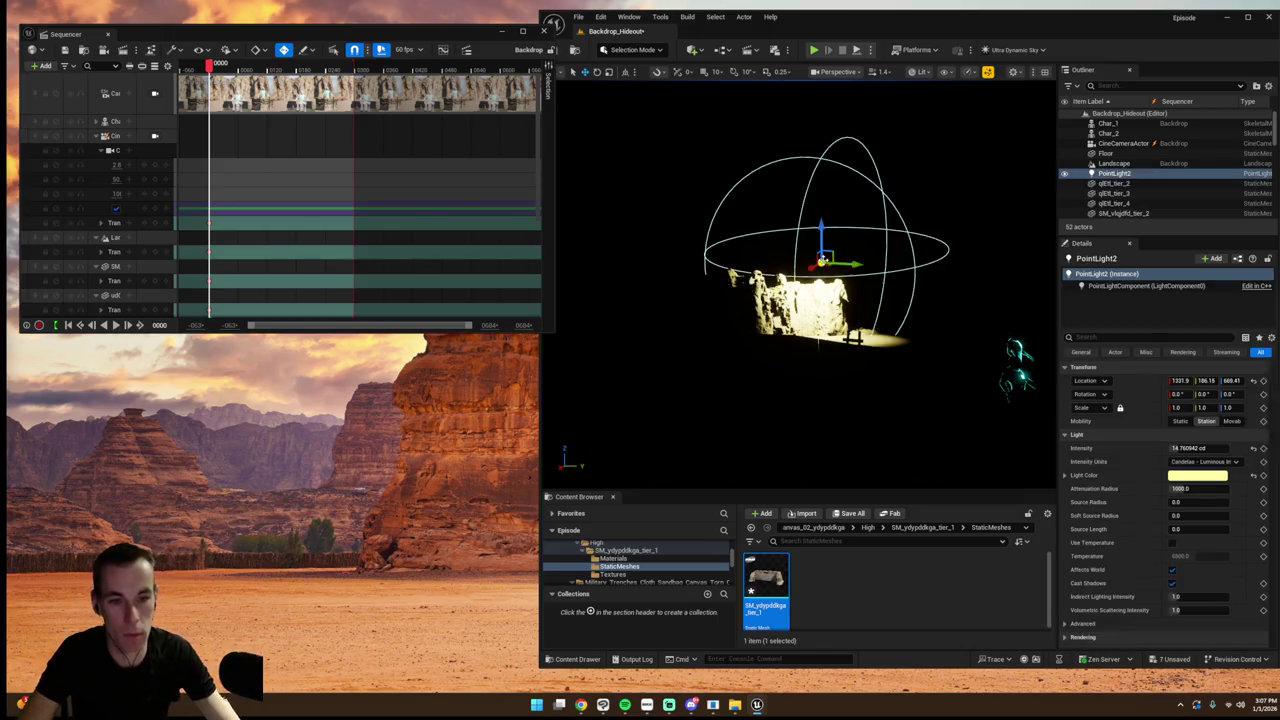
mouse_move(820, 258)
left_mouse_down()
mouse_move(903, 206)
mouse_move(849, 223)
mouse_move(857, 206)
mouse_move(810, 233)
left_mouse_up()
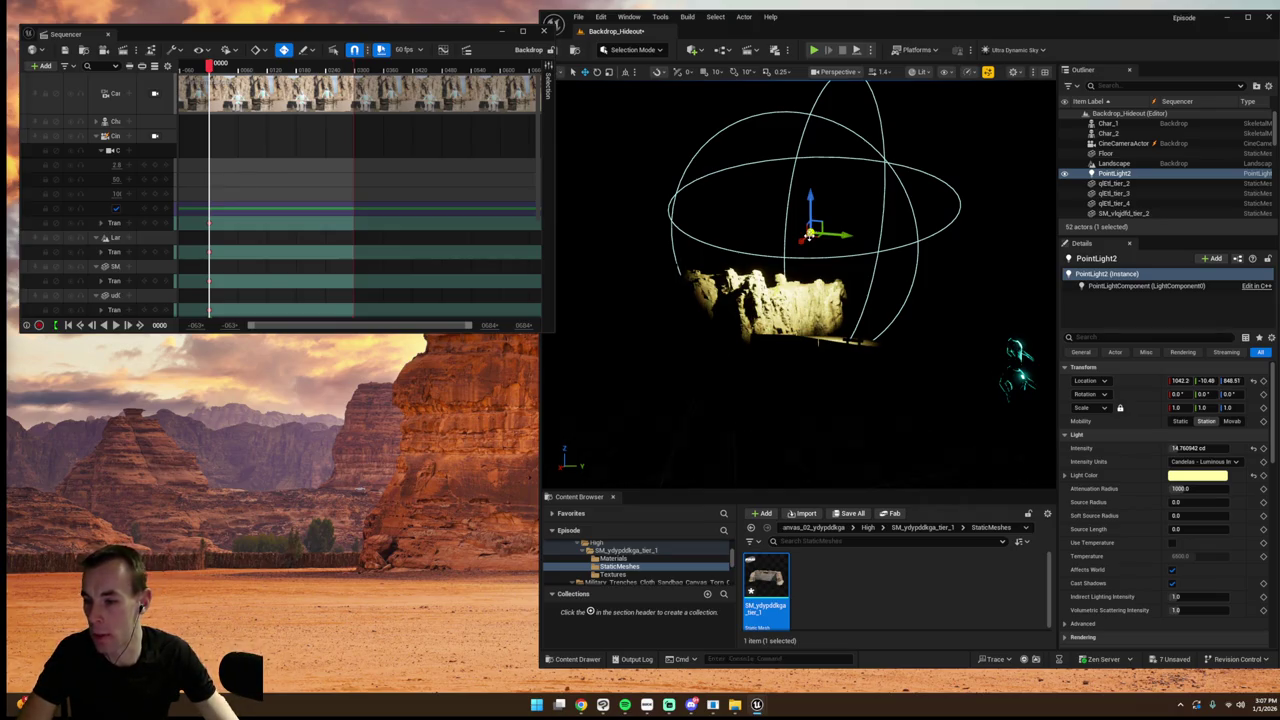
scroll(860, 270, "up", 5)
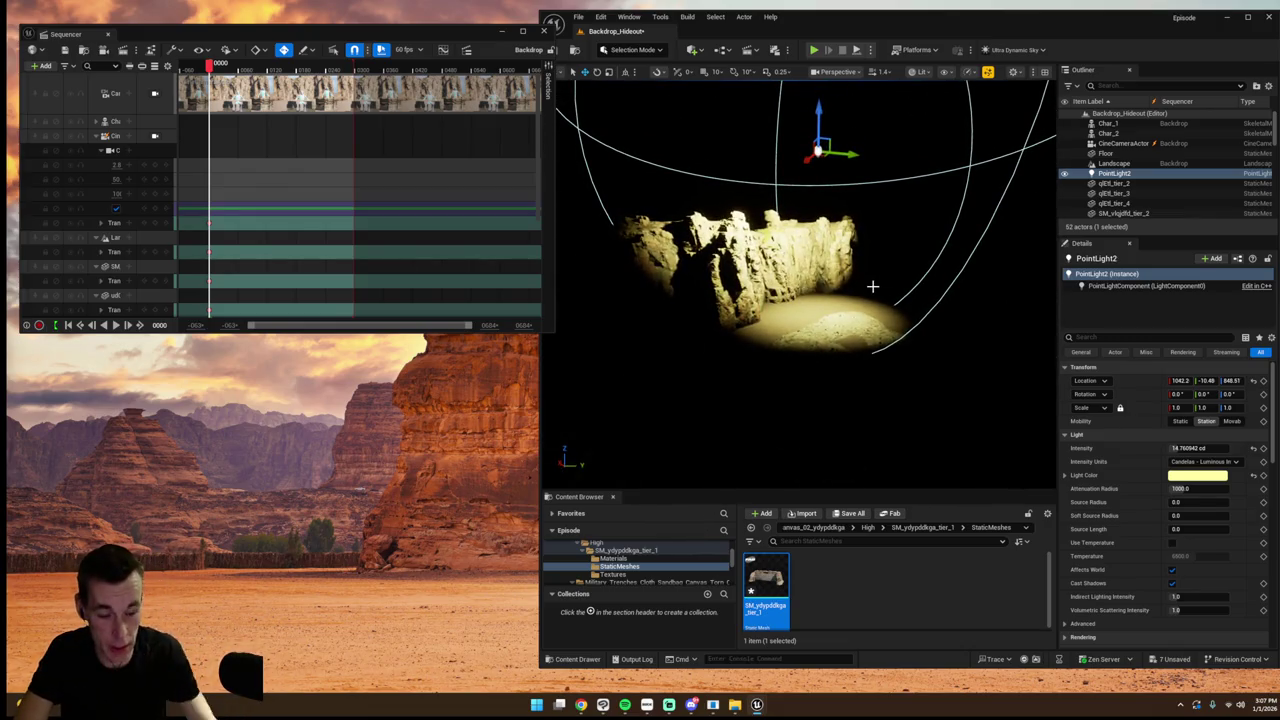
scroll(870, 285, "down", 5)
mouse_move(859, 284)
left_mouse_down()
mouse_move(890, 262)
mouse_move(842, 268)
left_mouse_up()
mouse_move(786, 188)
left_mouse_down()
mouse_move(775, 190)
mouse_move(772, 165)
mouse_move(700, 180)
left_mouse_up()
left_click(154, 136)
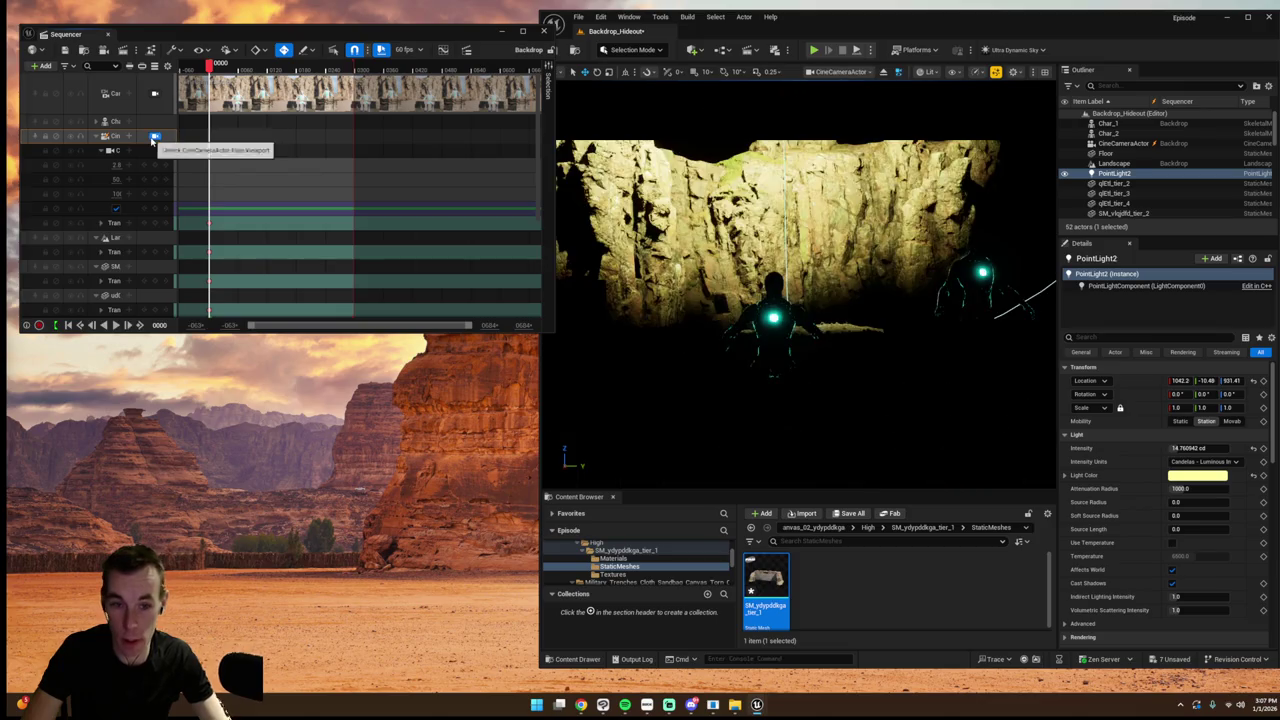
- Lower PointLight3 closer to the set at 2.0 cd, checking the result through the cine camera
left_click(152, 140)
mouse_move(790, 205)
left_mouse_down()
mouse_move(765, 224)
mouse_move(765, 200)
mouse_move(820, 130)
mouse_move(880, 95)
mouse_move(870, 92)
left_mouse_up()
left_click(154, 136)
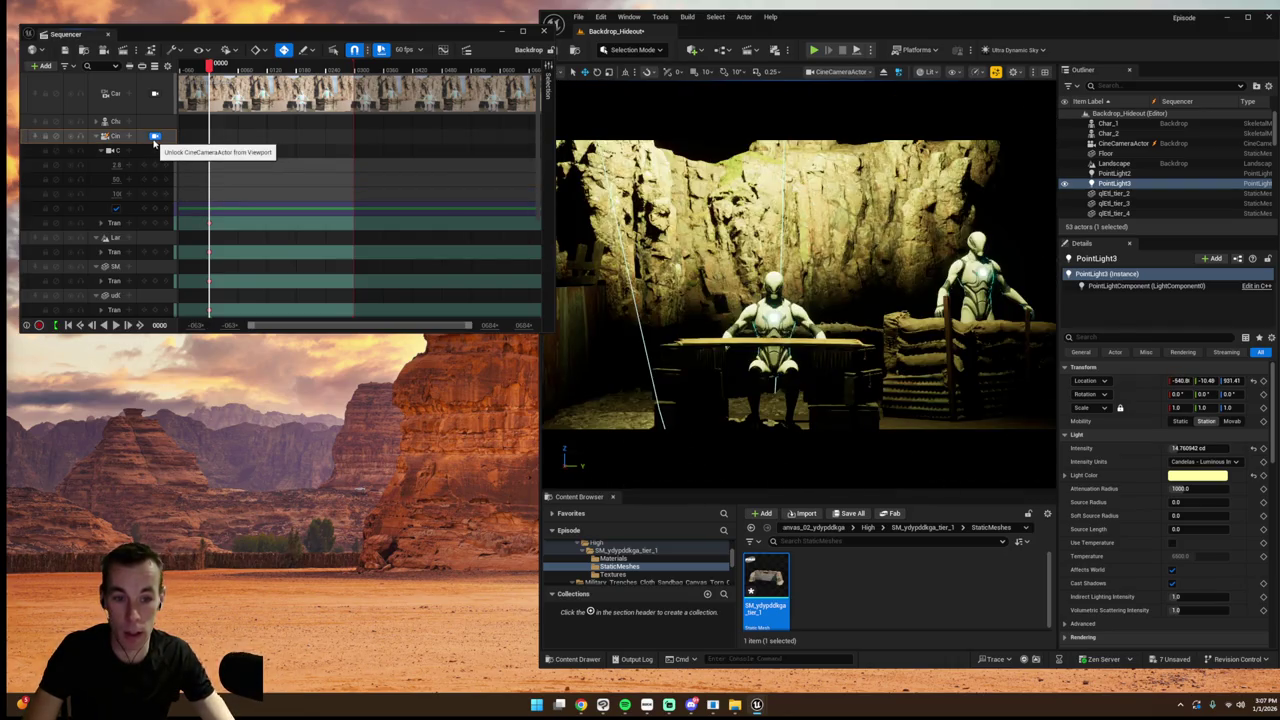
left_click(154, 137)
mouse_move(791, 118)
left_mouse_down()
mouse_move(792, 174)
mouse_move(792, 140)
left_mouse_up()
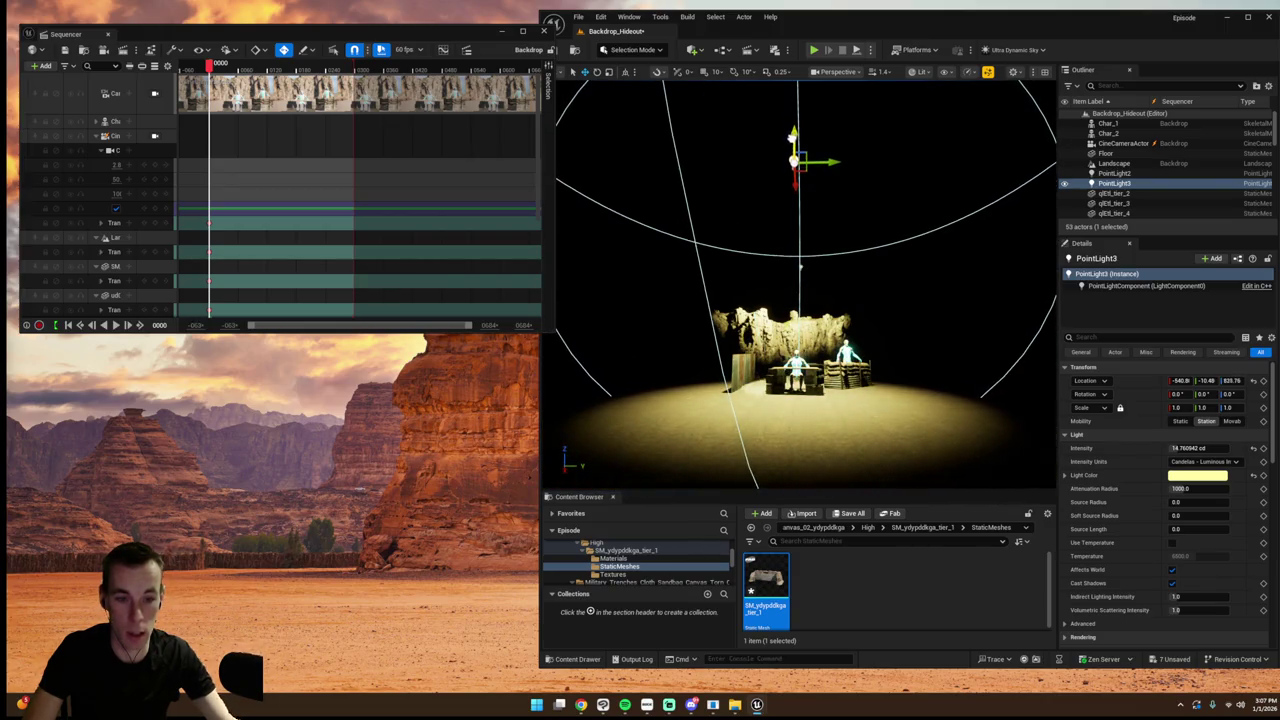
left_click(156, 138)
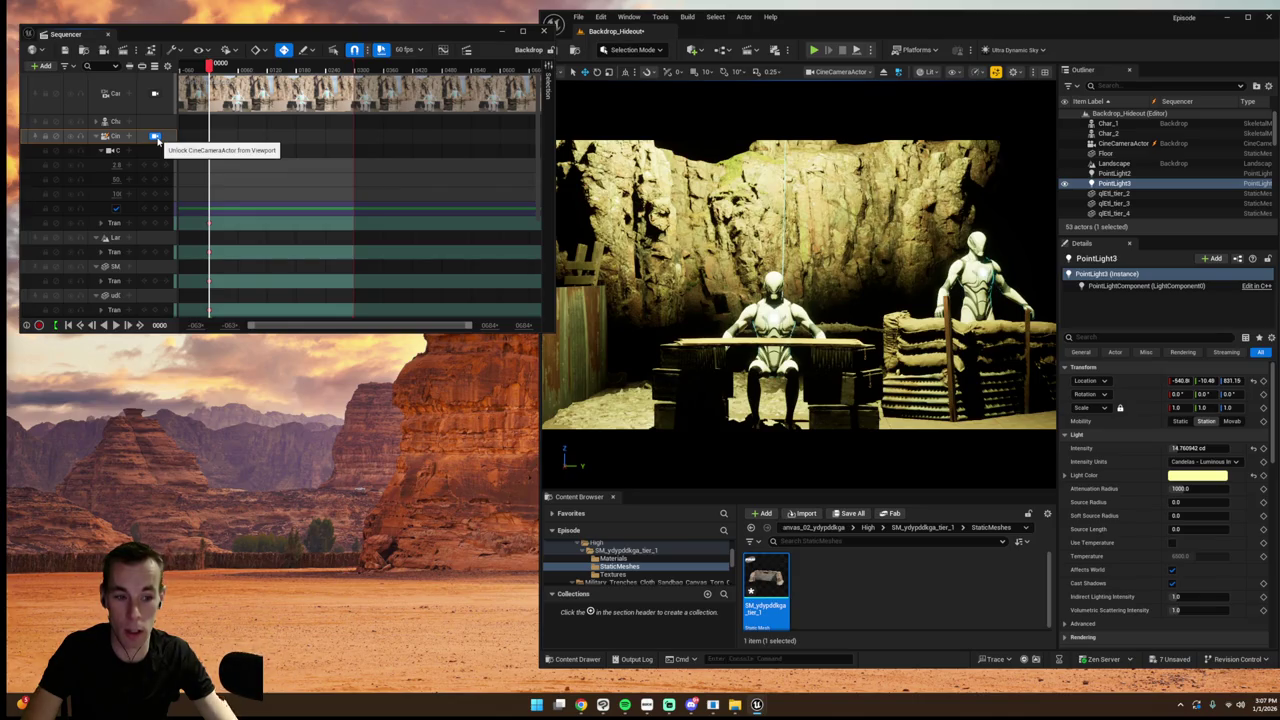
type("2.0")
key("Return")
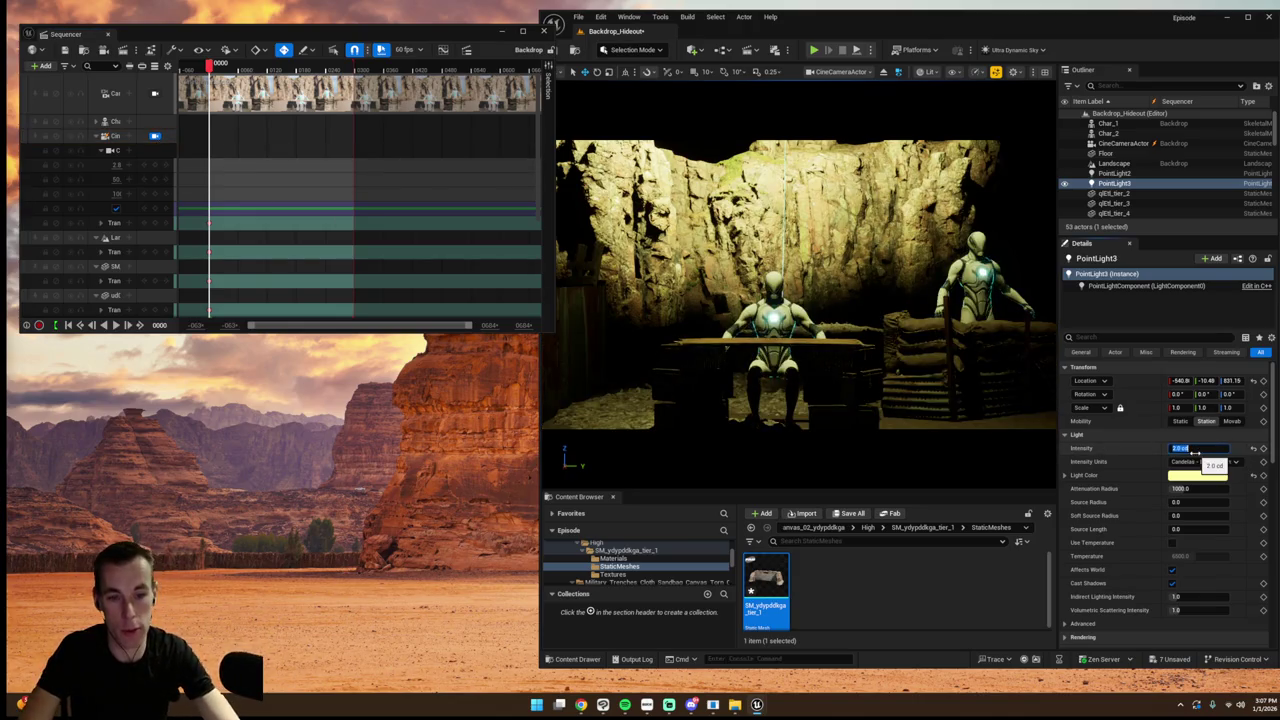
scroll(638, 383, "down", 5)
left_click_drag(638, 383, 860, 315)
mouse_move(818, 190)
left_mouse_down()
mouse_move(803, 228)
mouse_move(822, 213)
left_mouse_up()
left_click(155, 137)
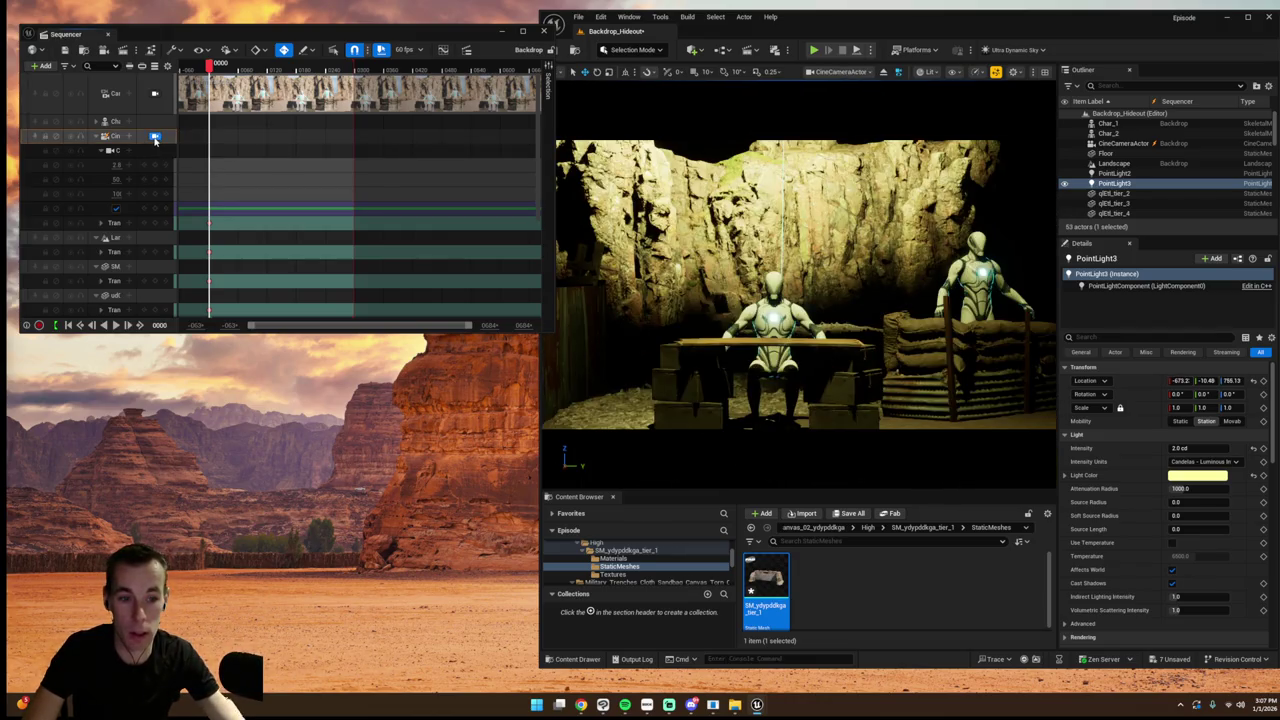
left_click(155, 137)
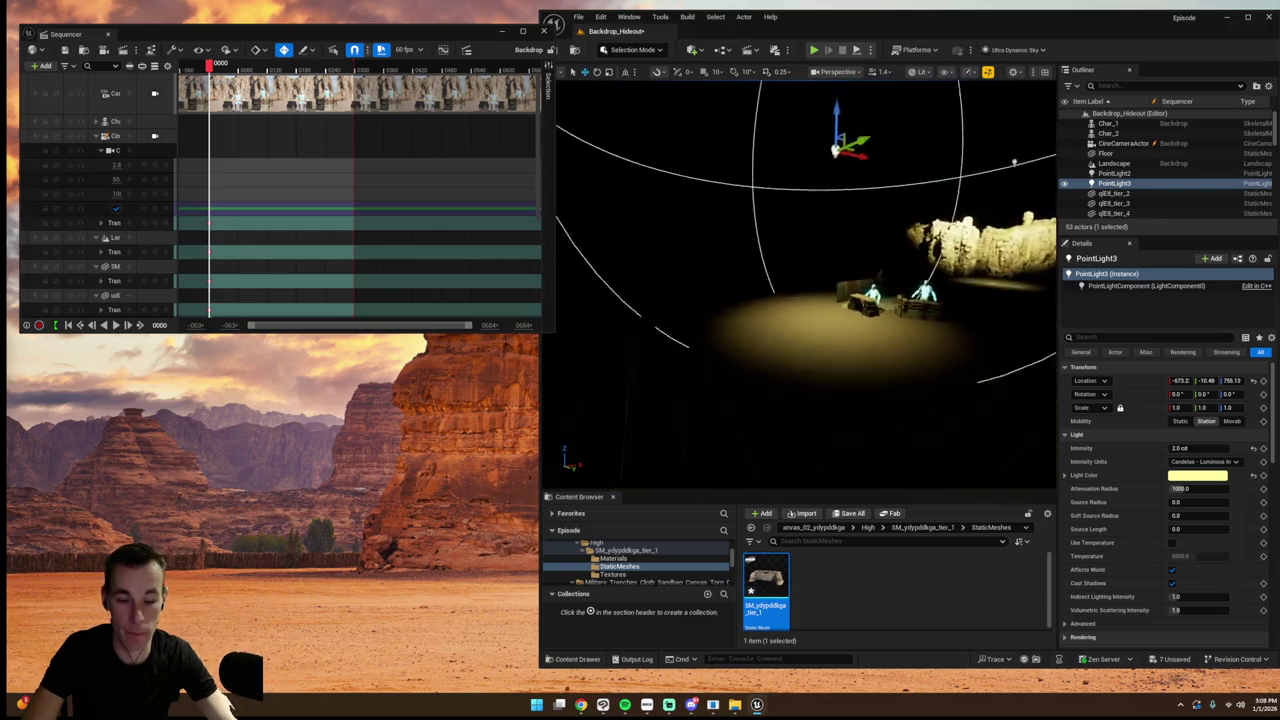
- Duplicate PointLight3 into PointLight4 placed to the right of the set
key("ctrl+d")
left_click_drag(790, 210, 885, 208)
left_click(155, 137)
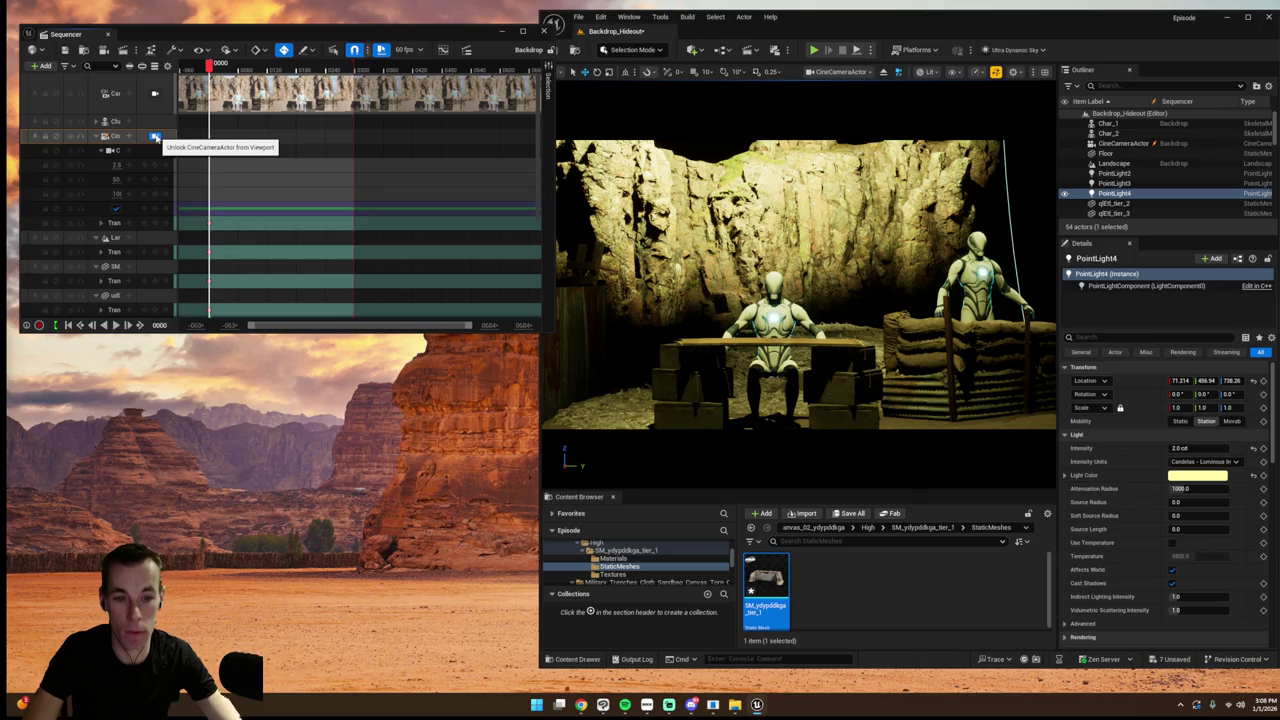
left_click(155, 137)
- Remove PointLight4, PointLight3 and PointLight2 from the level
key("ctrl+z")
key("ctrl+z")
key("ctrl+z")
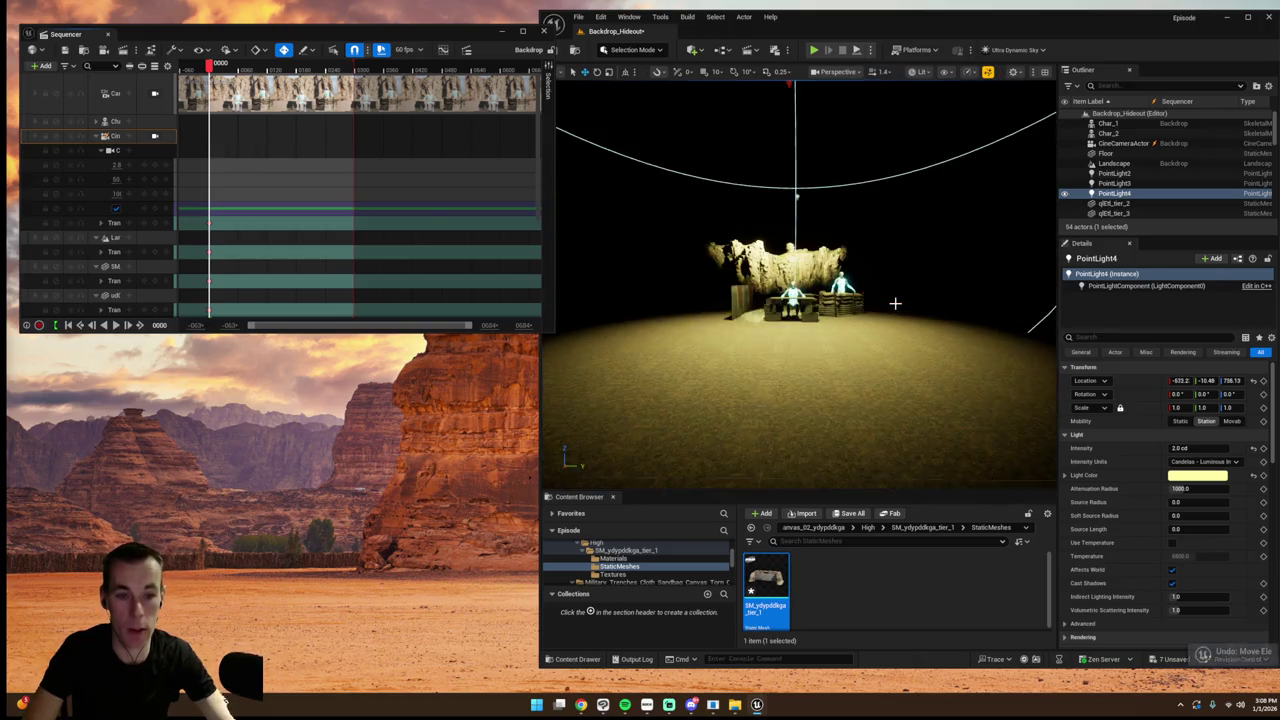
key("ctrl+z")
key("ctrl+z")
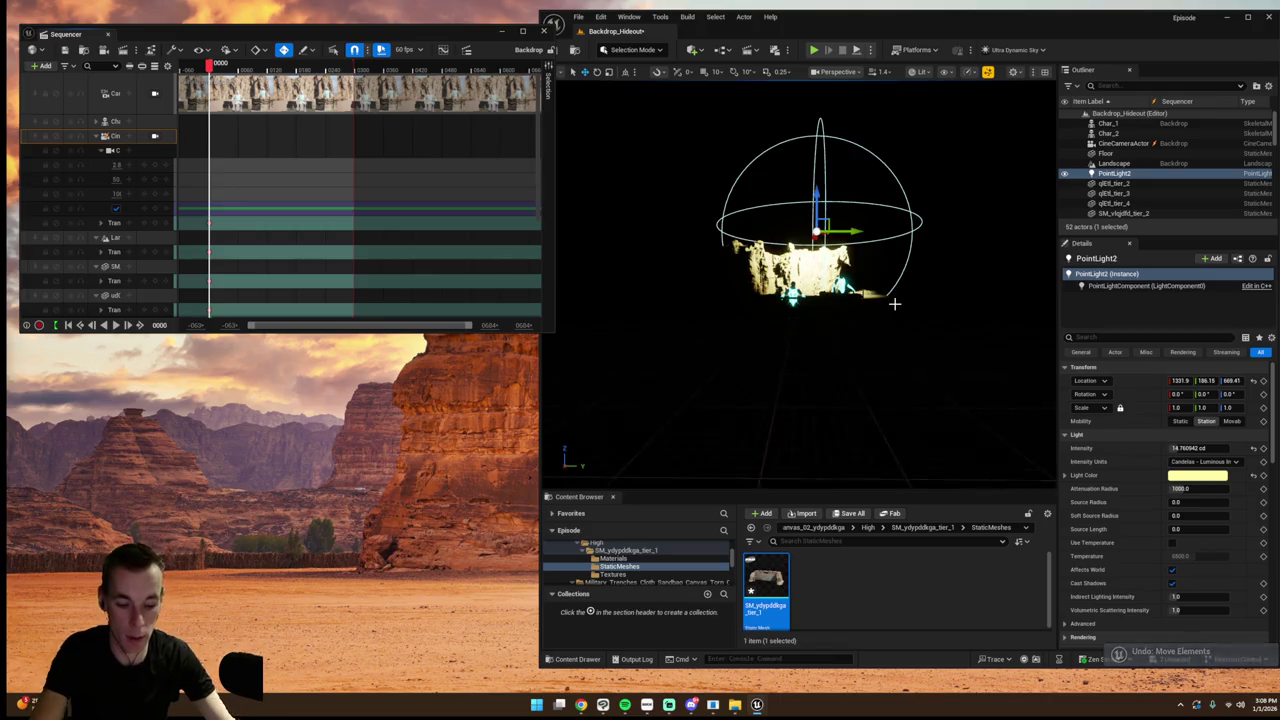
left_click_drag(843, 229, 963, 238)
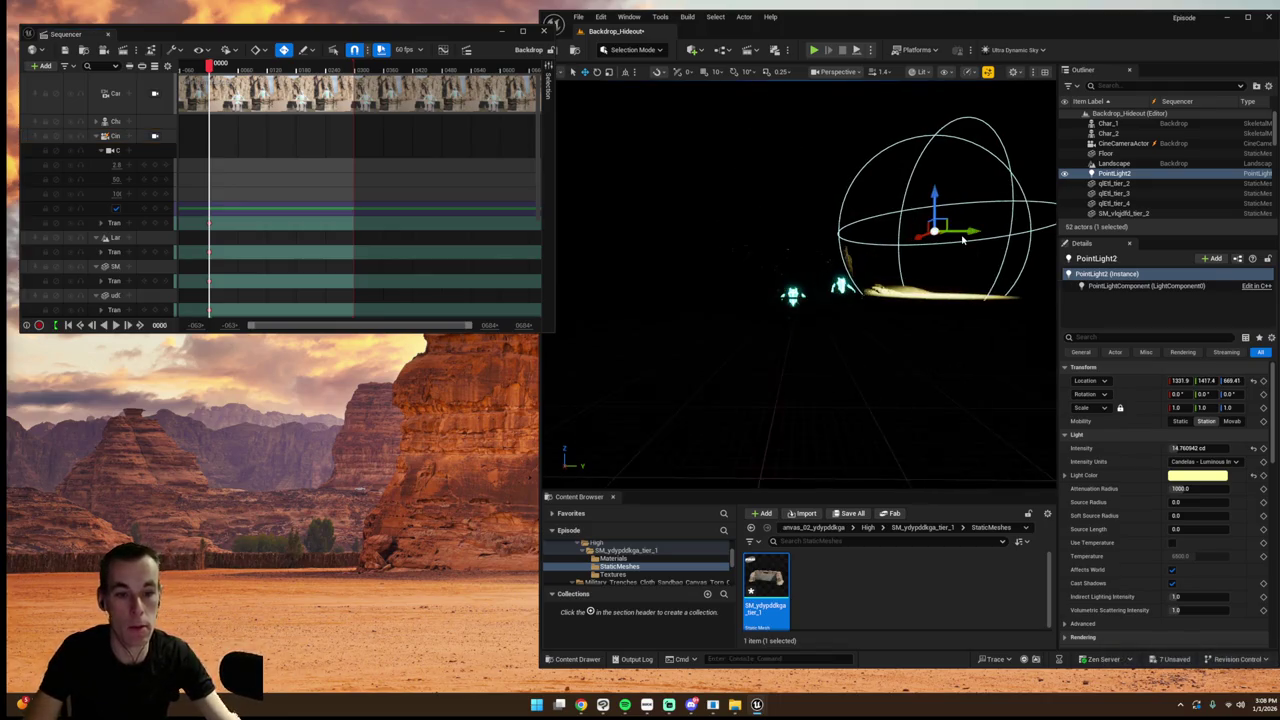
key("Delete")
scroll(656, 571, "up", 6)
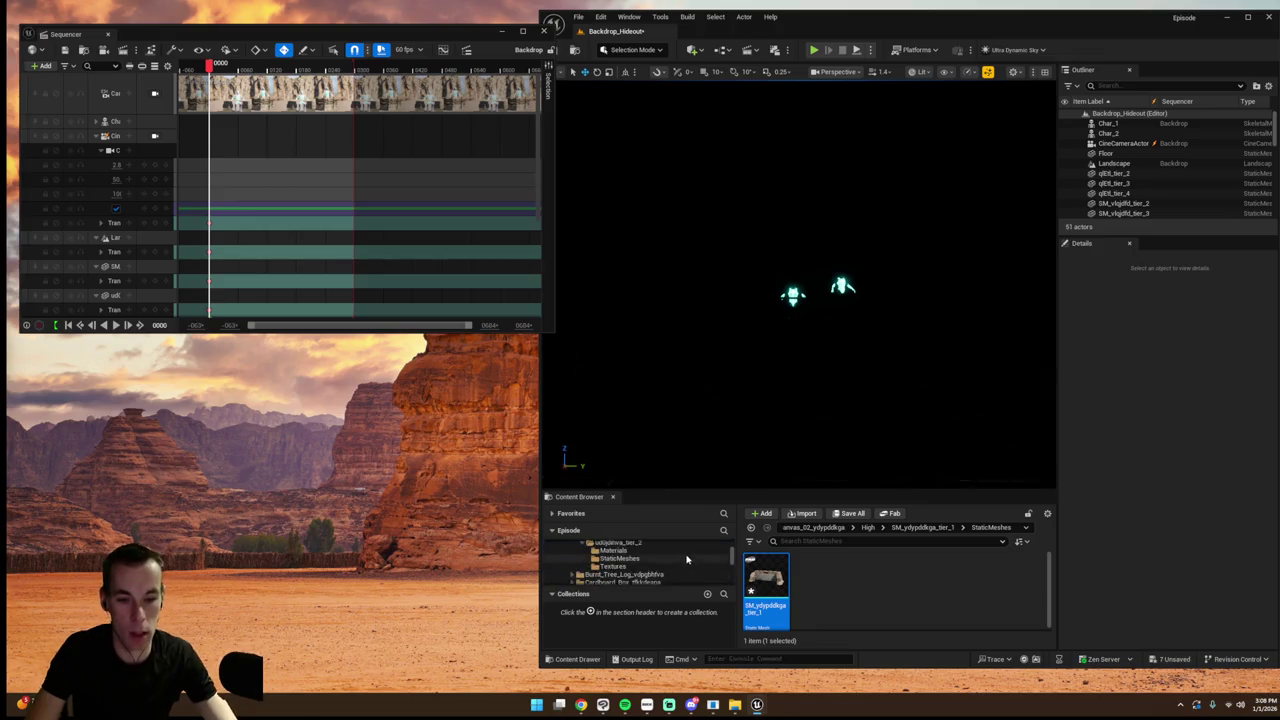
- Place the Ultra_Dynamic_Sky blueprint from UltraDynamicSky > Blueprints into the level
scroll(682, 559, "up", 5)
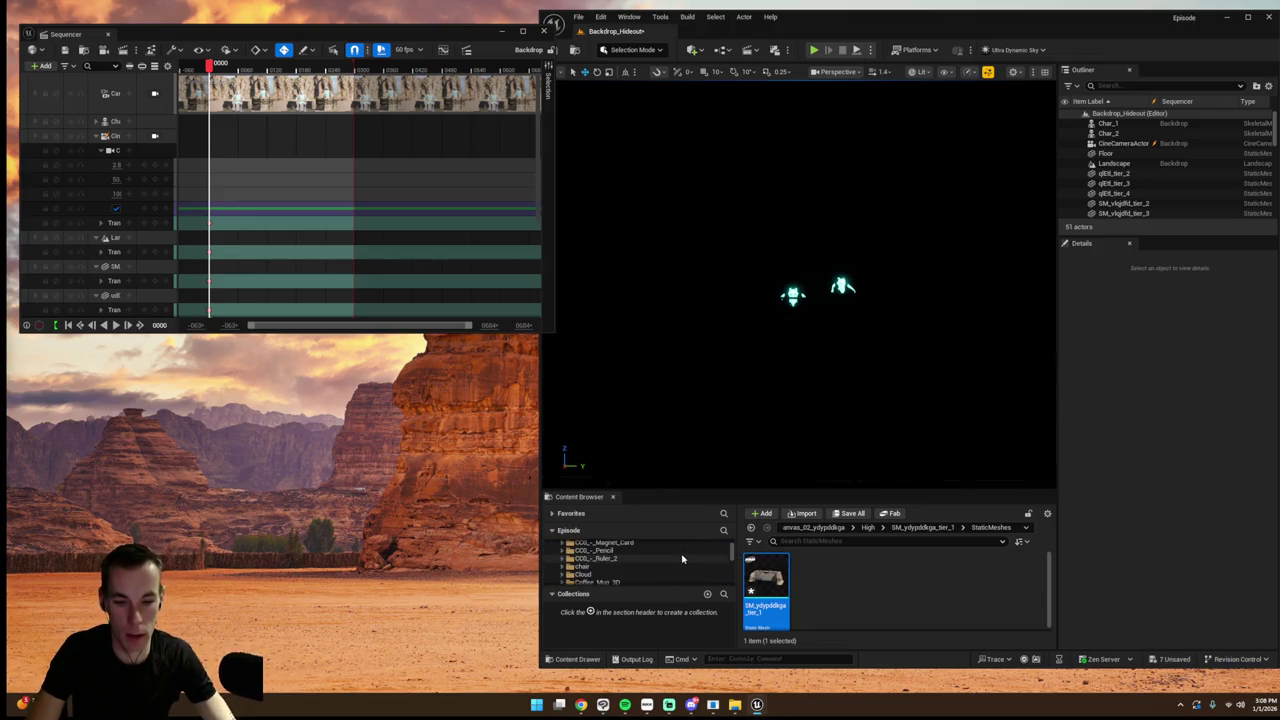
left_click(576, 553)
scroll(807, 589, "down", 10)
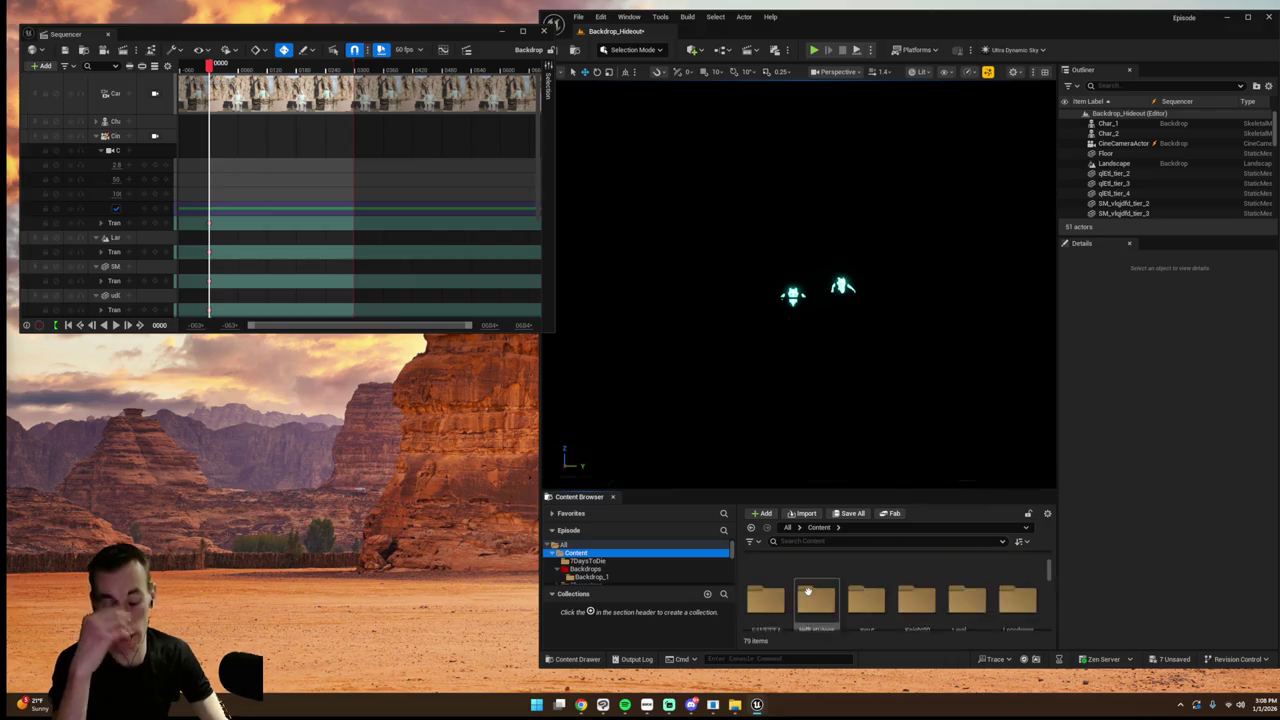
scroll(817, 594, "down", 1)
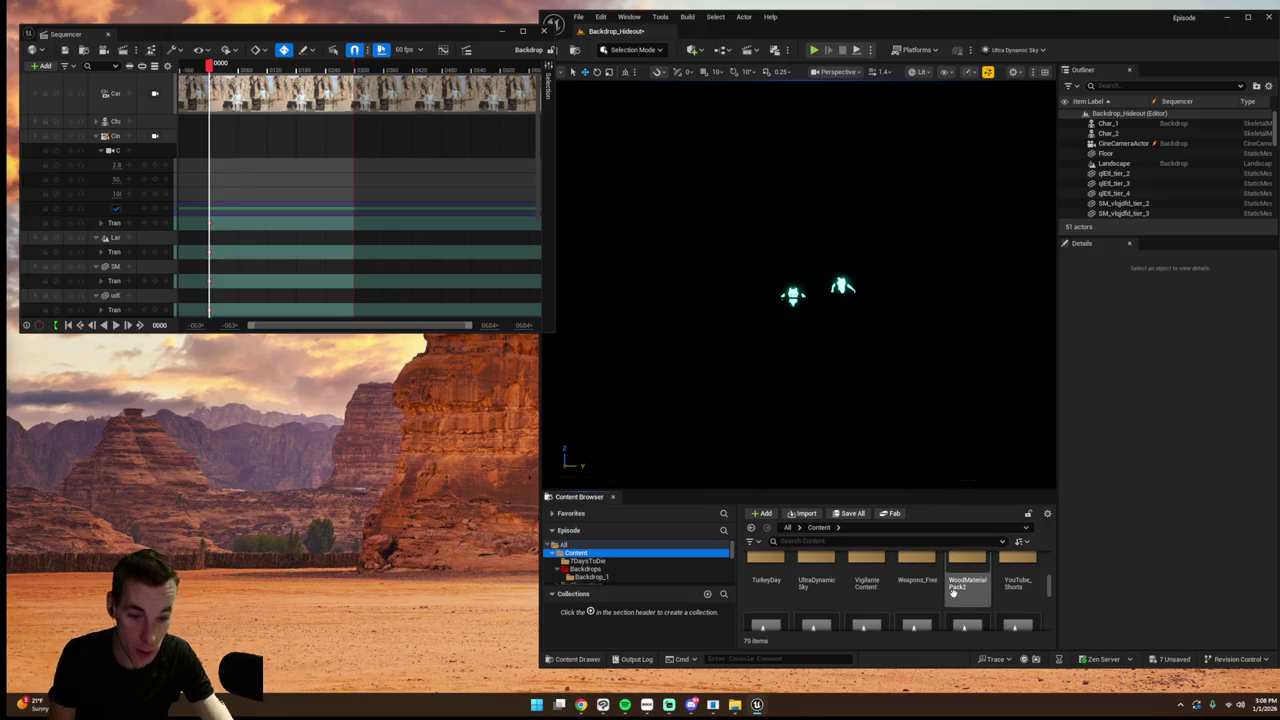
scroll(960, 588, "up", 1)
double_click(817, 576)
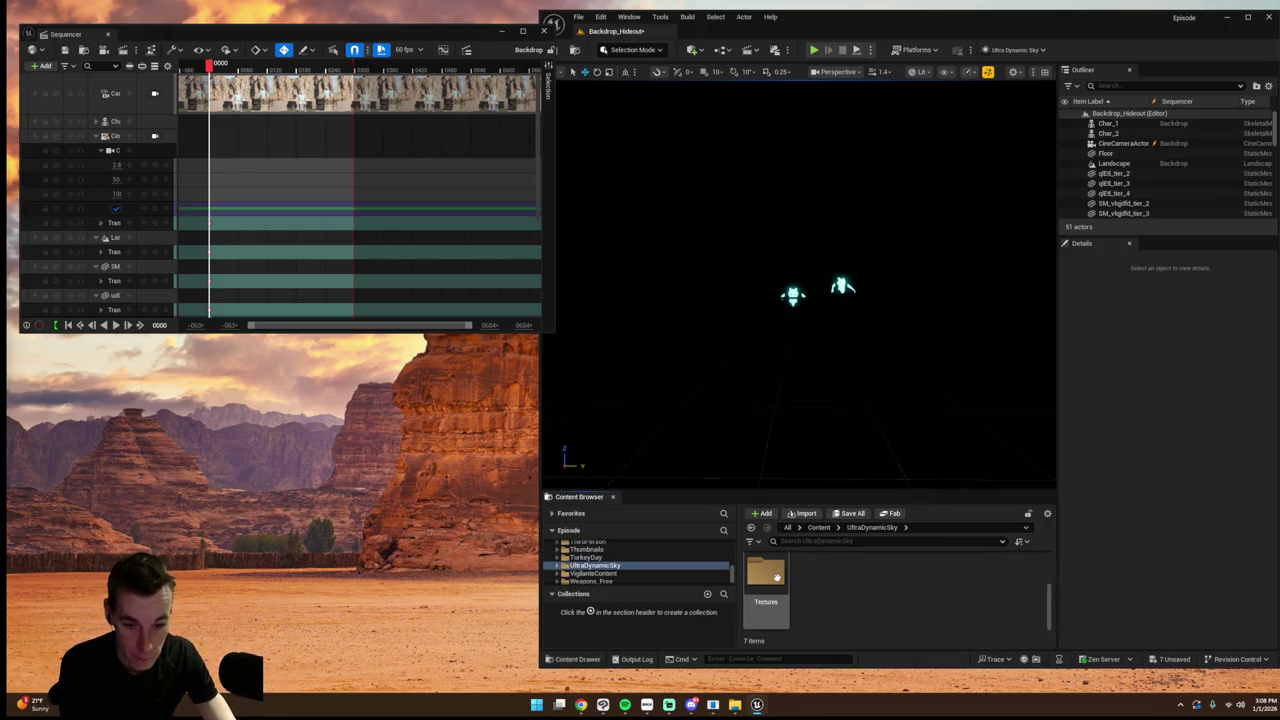
double_click(817, 576)
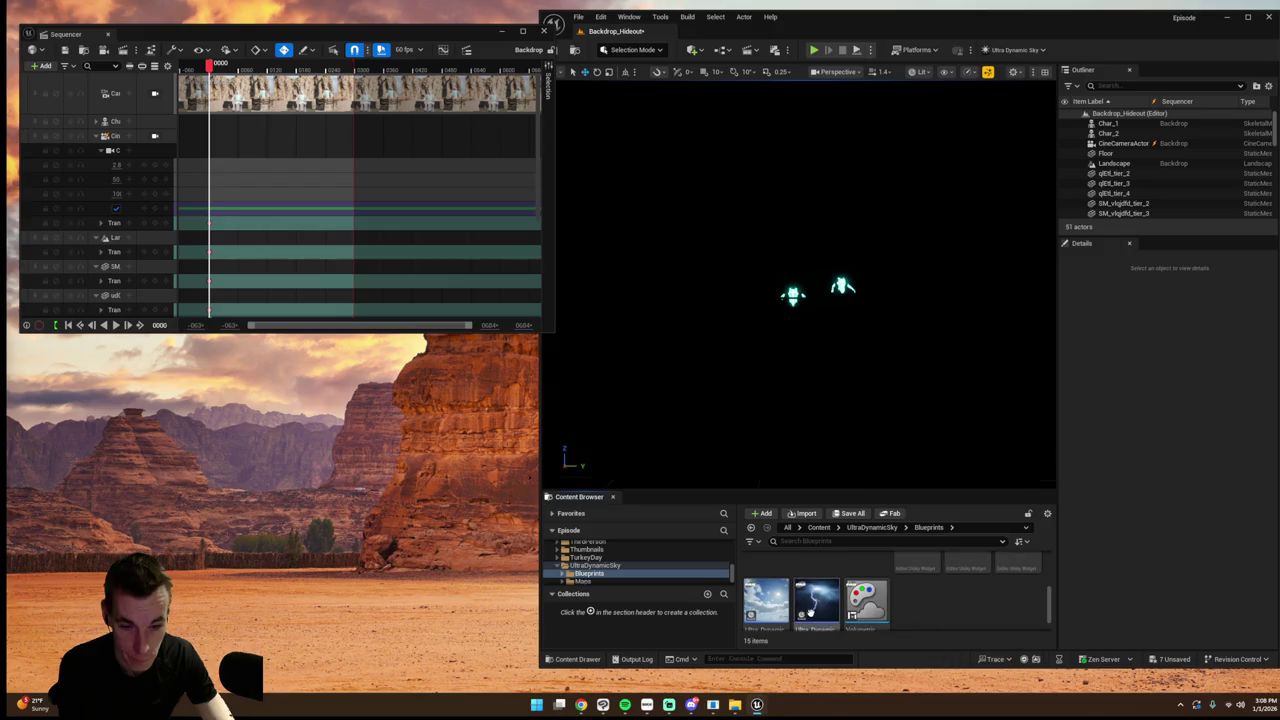
left_click_drag(825, 371, 826, 372)
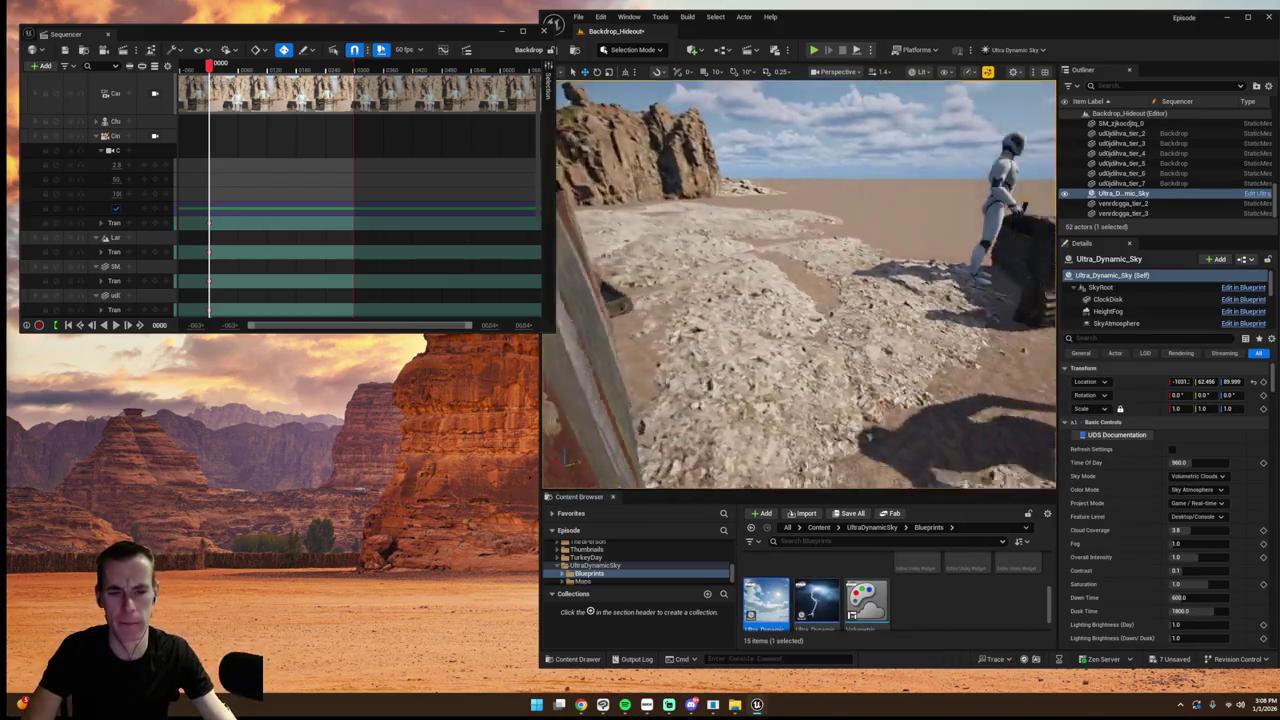
- Scrub the sky's Time Of Day to about 1747 for late-afternoon sun
left_click(1200, 462)
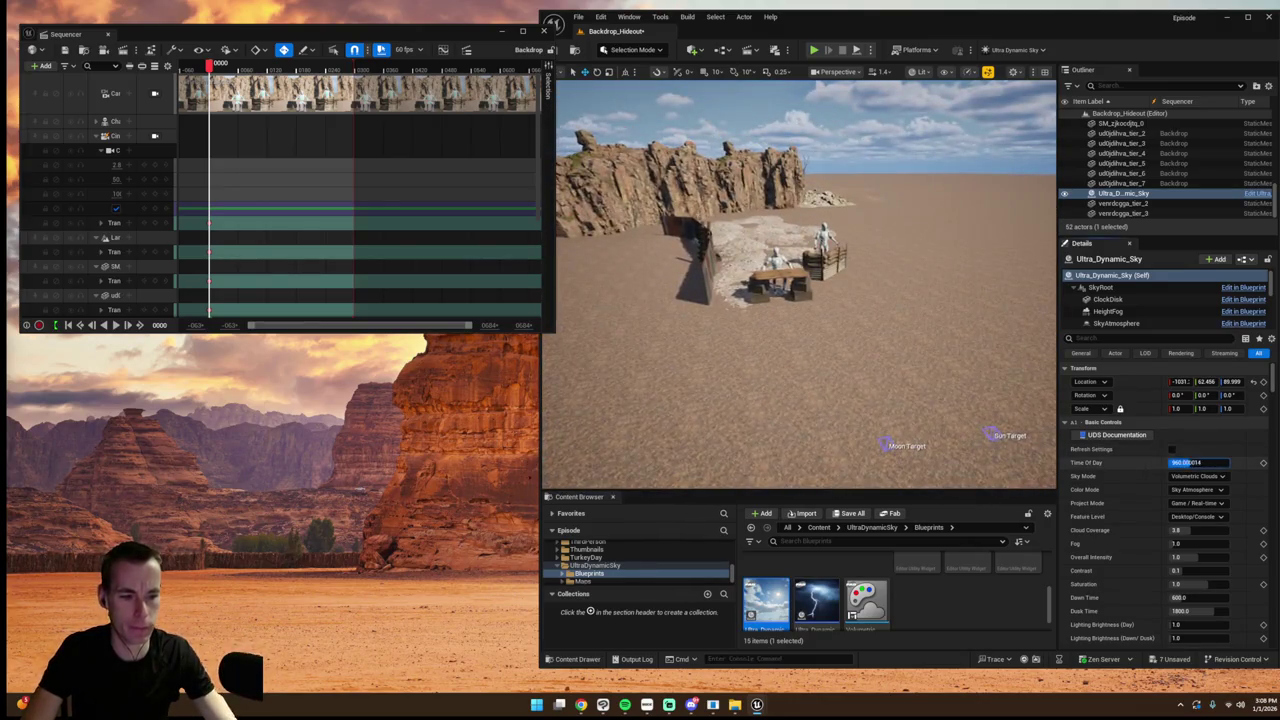
left_click_drag(1200, 462, 1185, 462)
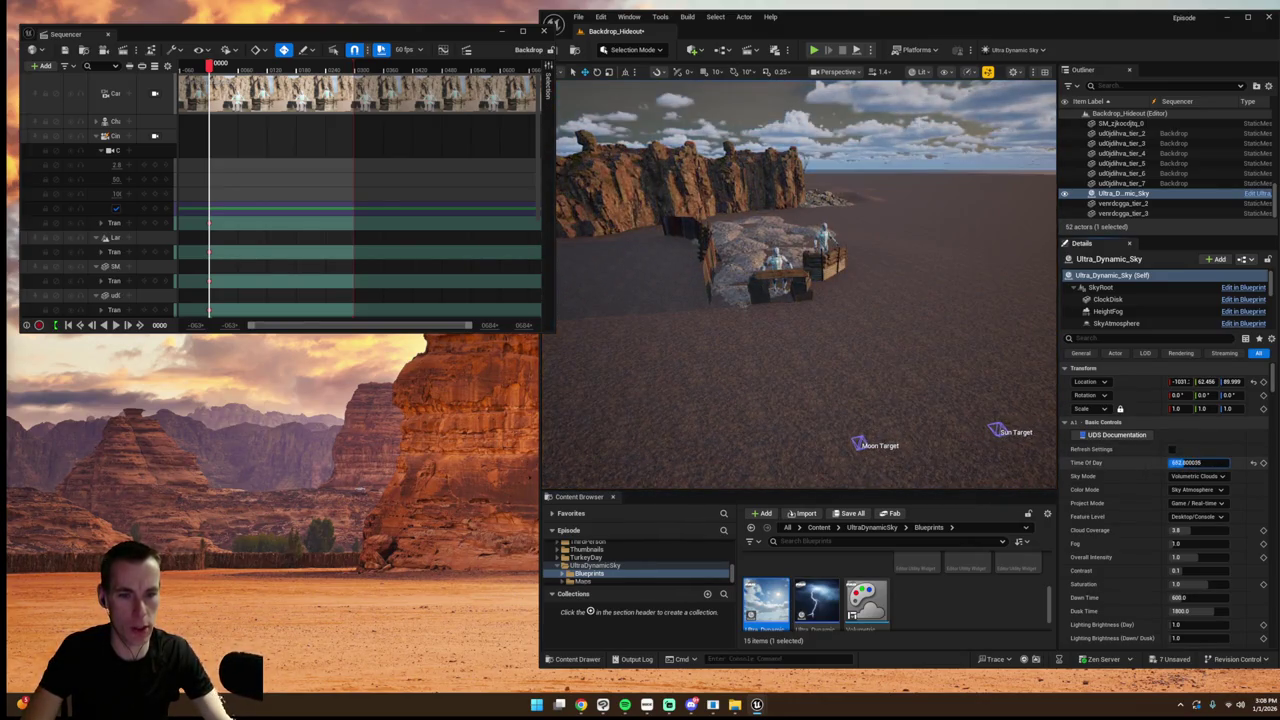
left_click(155, 136)
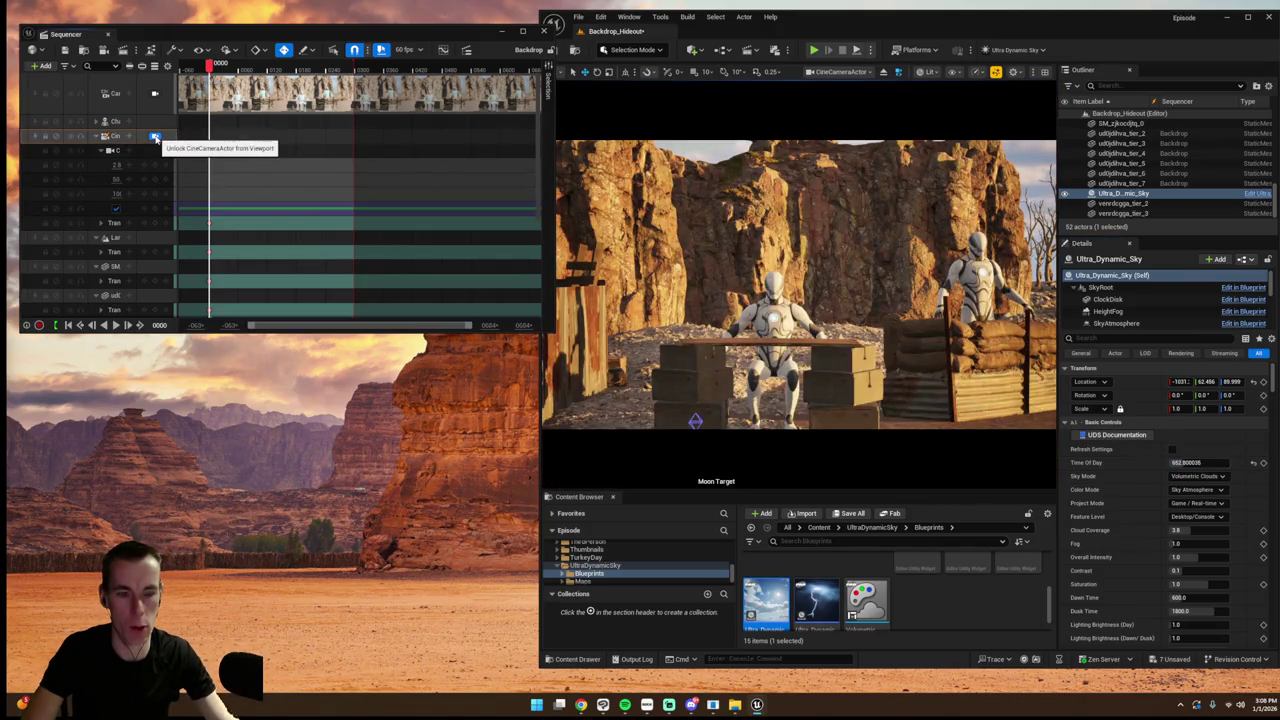
left_click_drag(1195, 462, 1216, 464)
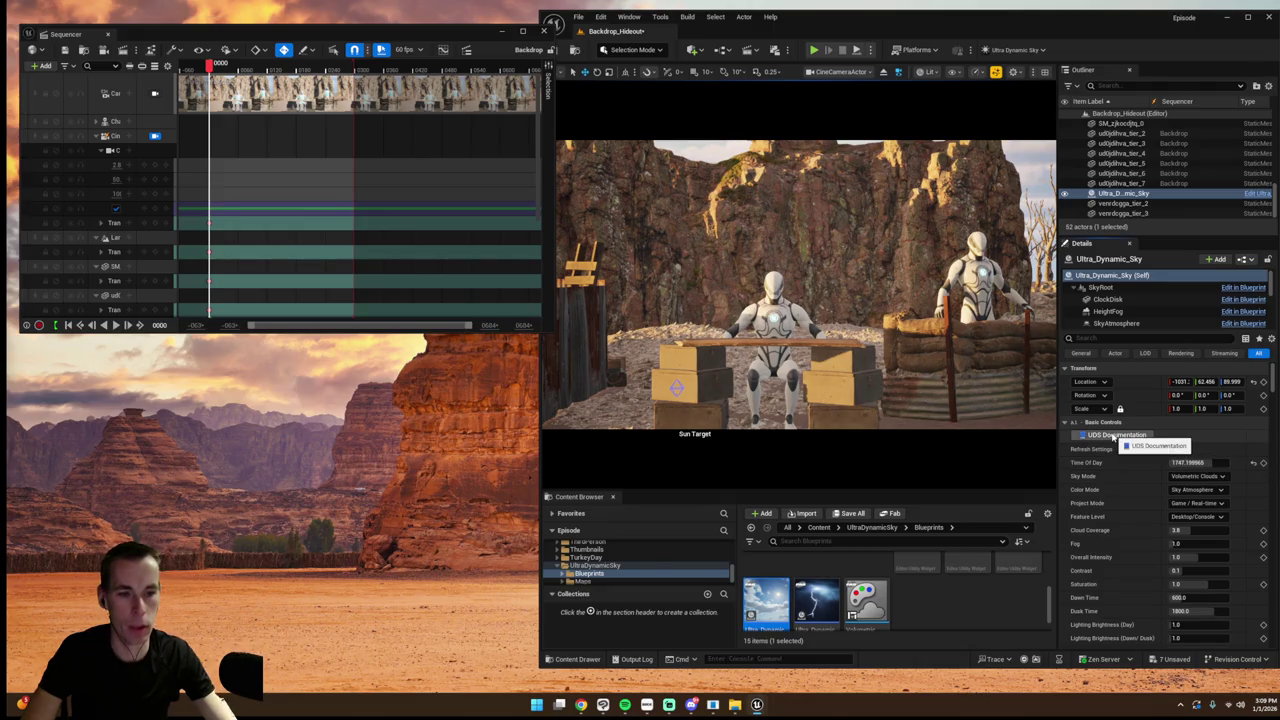
- Save all changes and browse back to the top-level Content folder
key("ctrl+s")
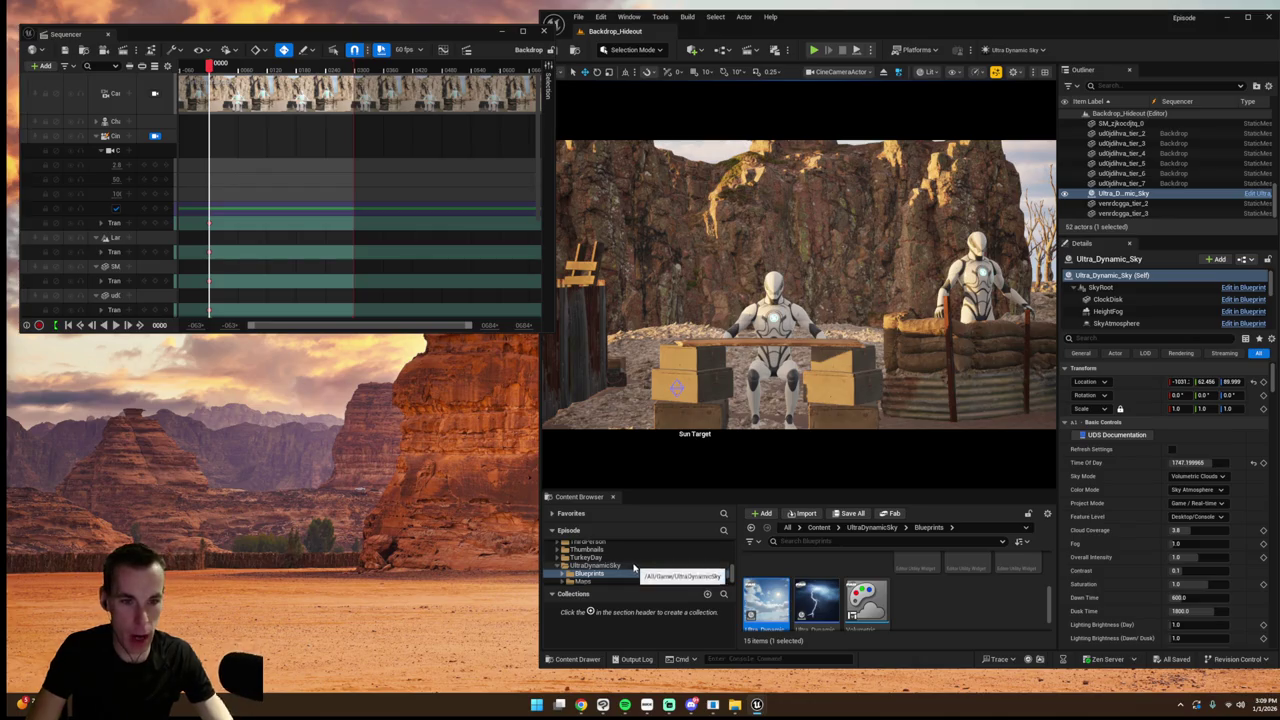
left_click(596, 566)
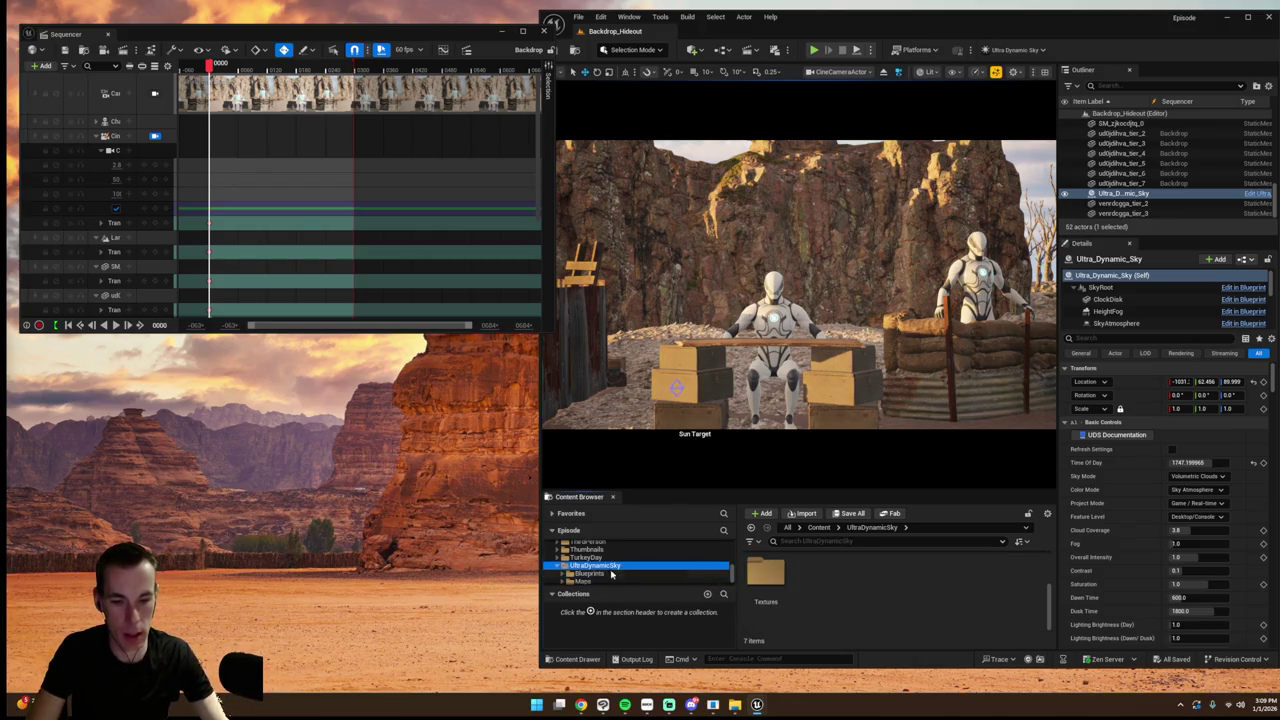
scroll(606, 572, "down", 2)
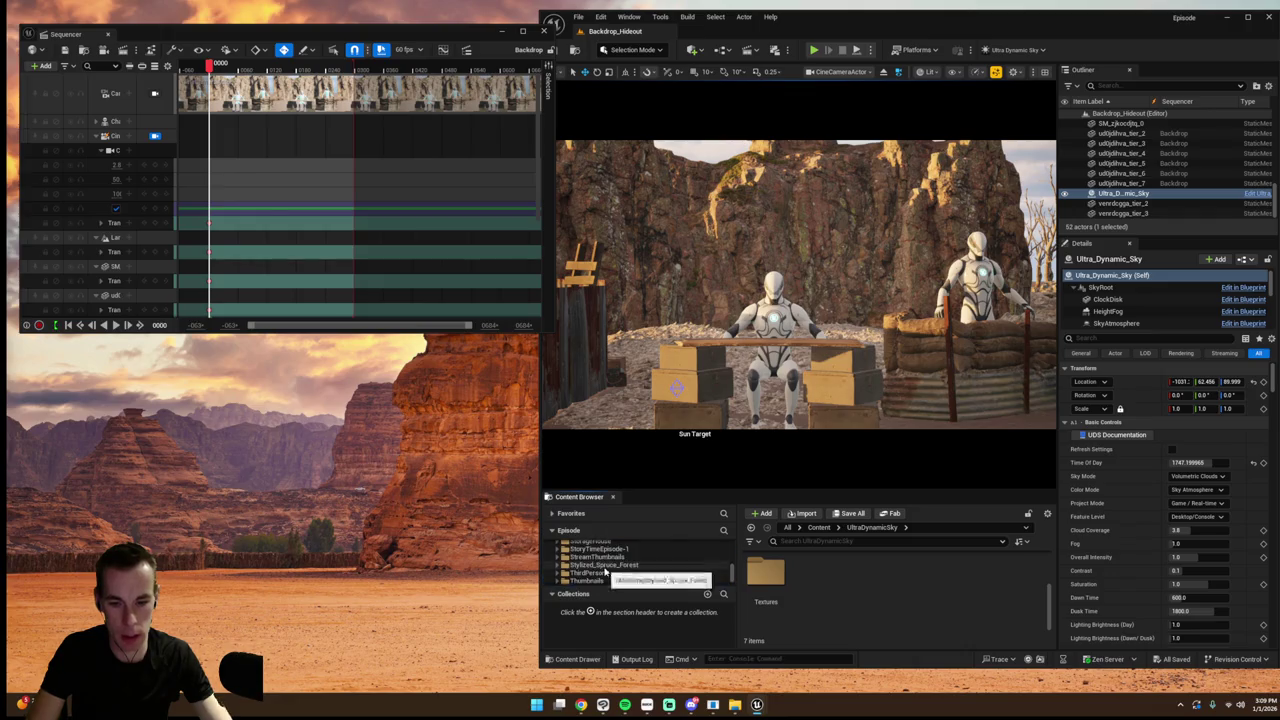
scroll(606, 572, "up", 5)
left_click(818, 527)
- Place Ultra_Dynamic_Weather from UltraDynamicSky > Blueprints into the level
scroll(859, 606, "down", 10)
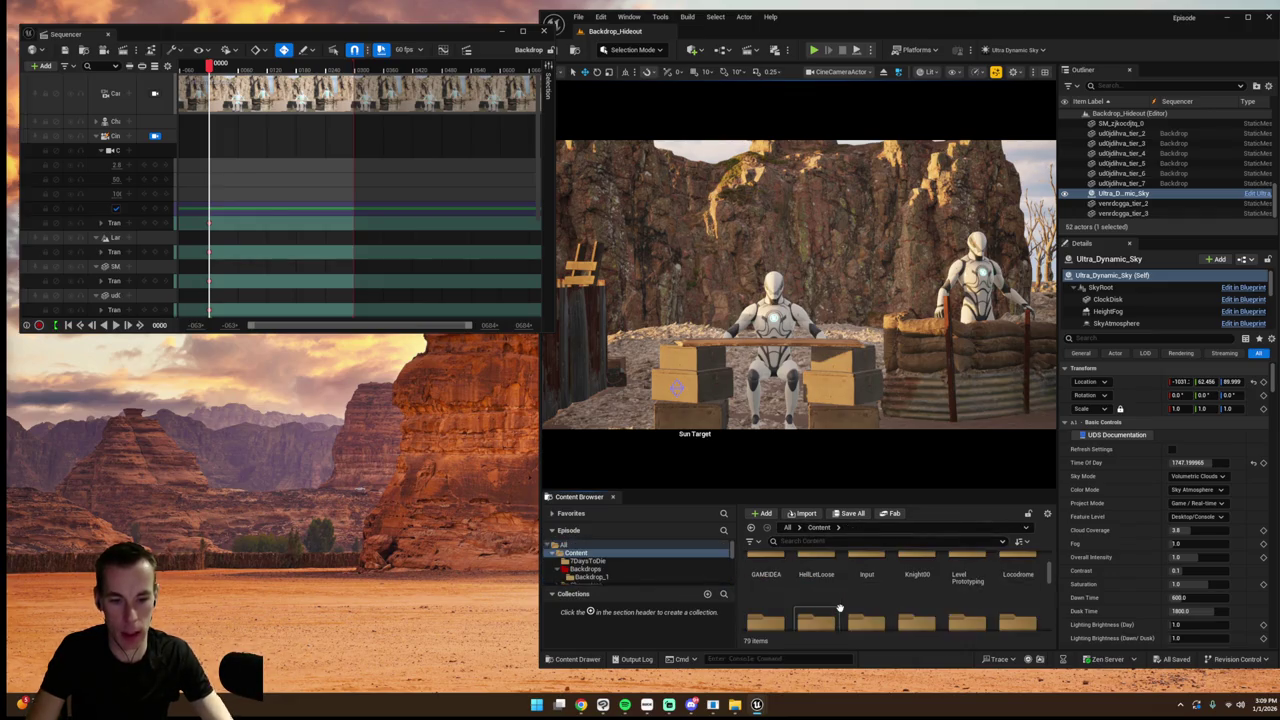
scroll(859, 606, "down", 3)
double_click(816, 612)
scroll(847, 604, "up", 3)
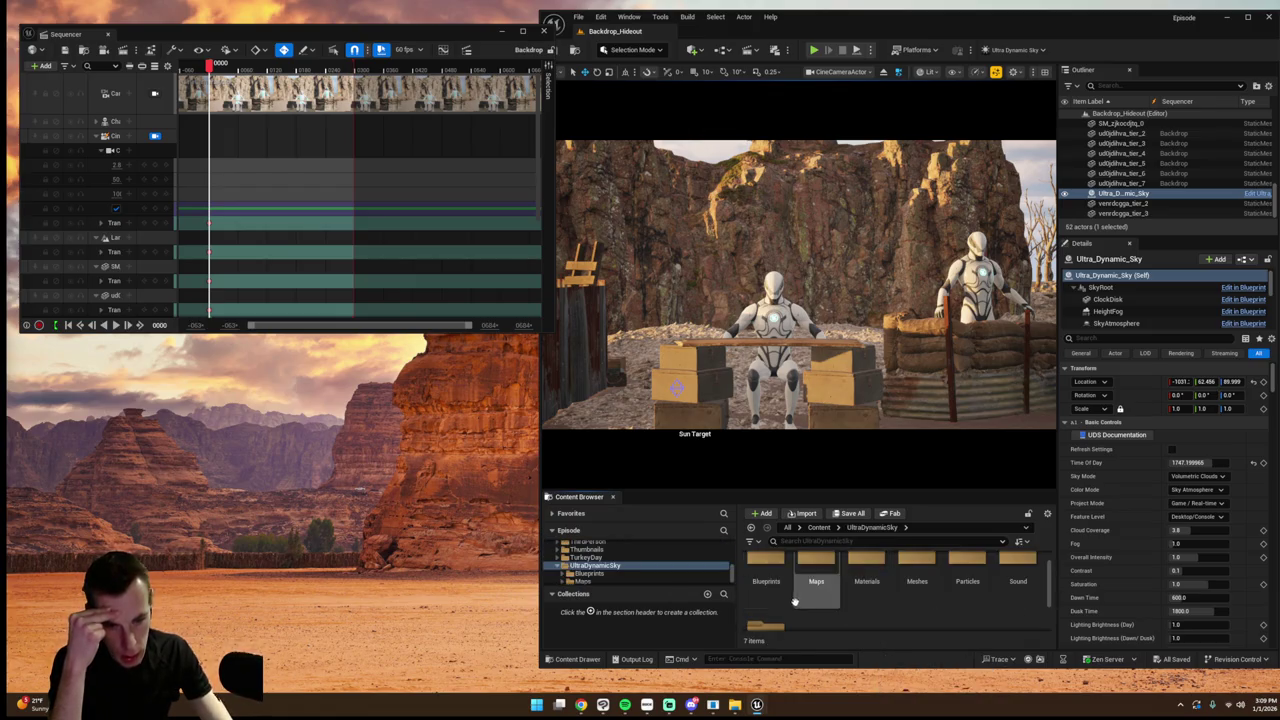
double_click(766, 578)
scroll(951, 625, "down", 1)
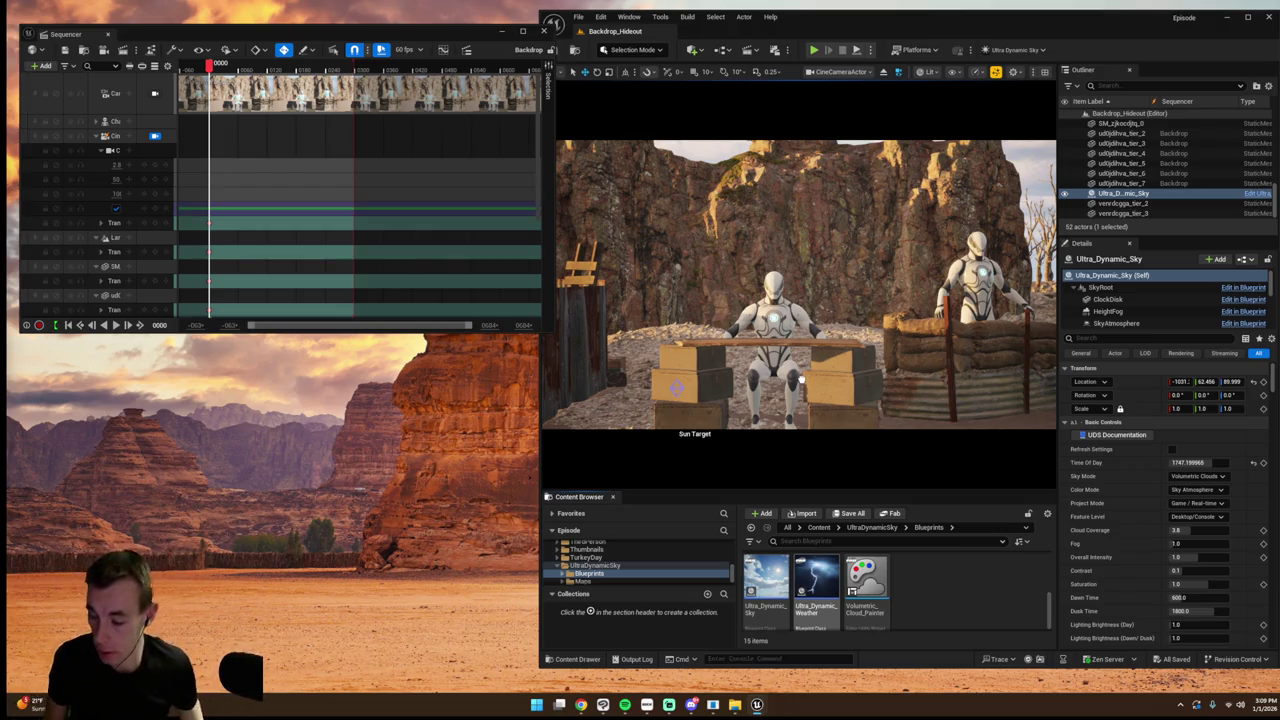
left_click_drag(817, 595, 802, 380)
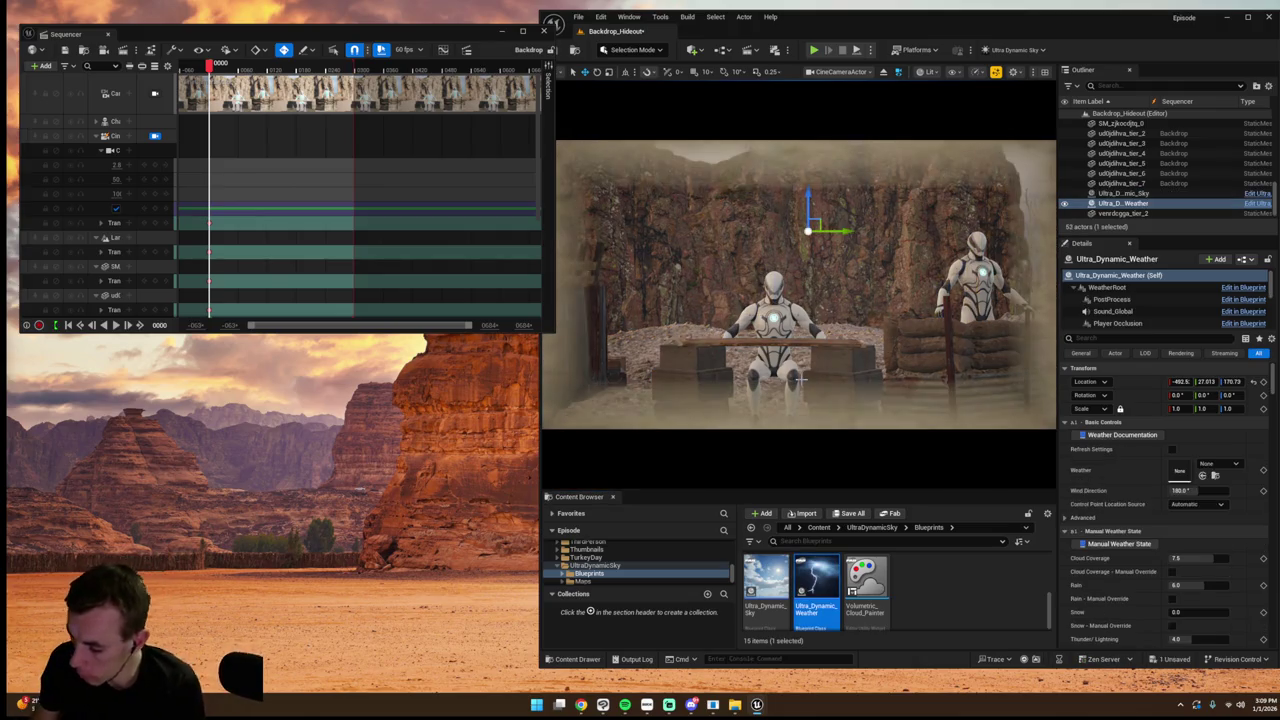
- Apply the Foggy weather preset and filter the Details panel for fog properties
left_click(1207, 466)
type("FOG")
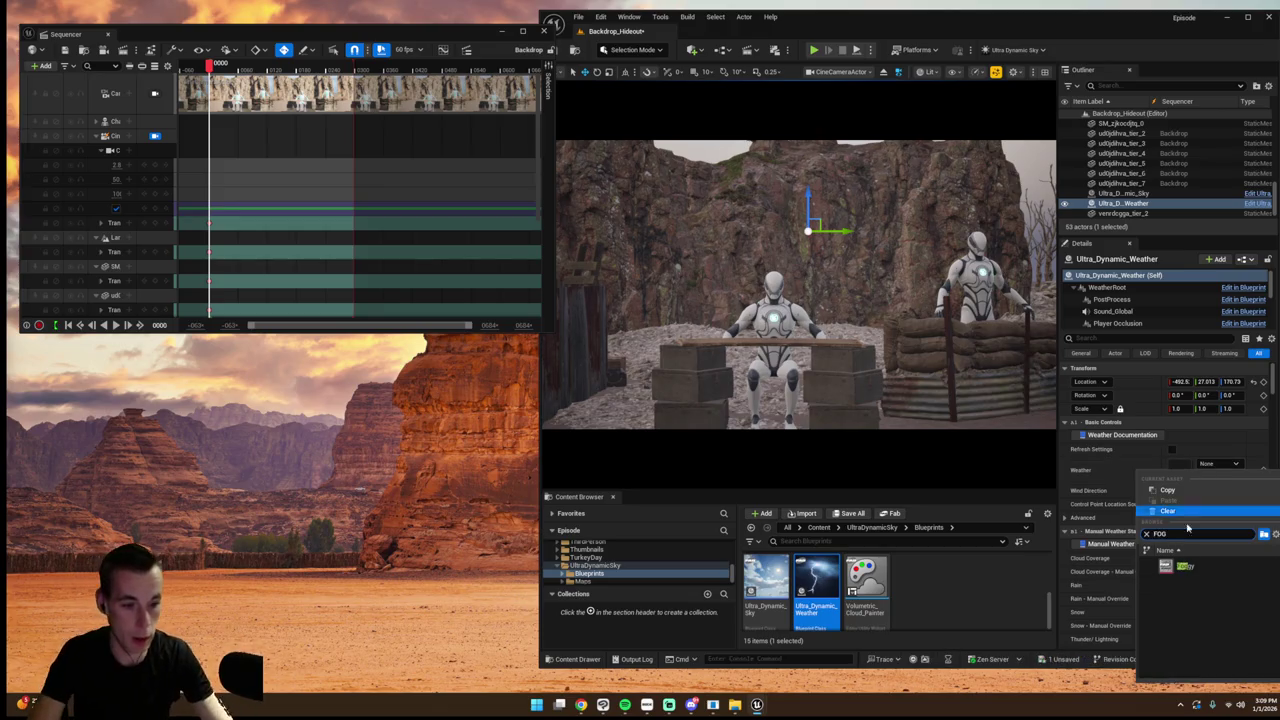
left_click(1180, 565)
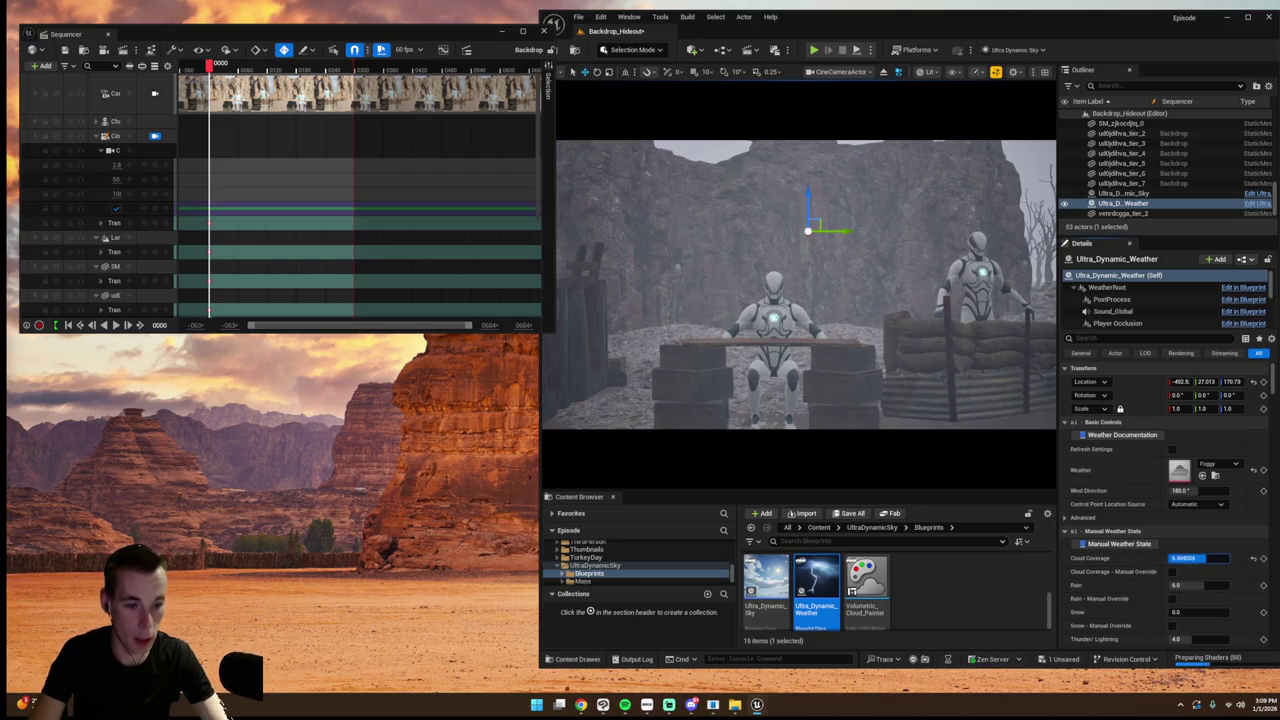
scroll(1185, 506, "down", 3)
type("FOG")
- Nudge the Ultra_Dynamic_Weather actor slightly right and clear the Content Browser selection
scroll(1185, 459, "up", 3)
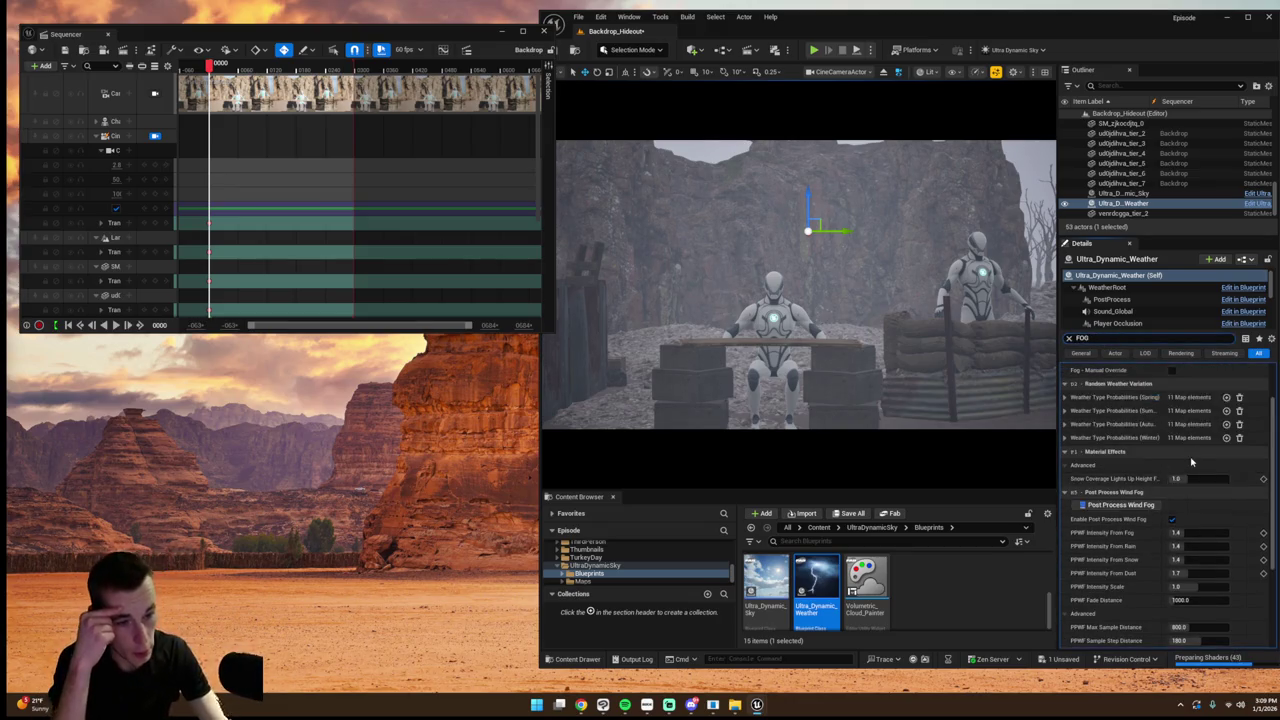
scroll(1191, 461, "up", 2)
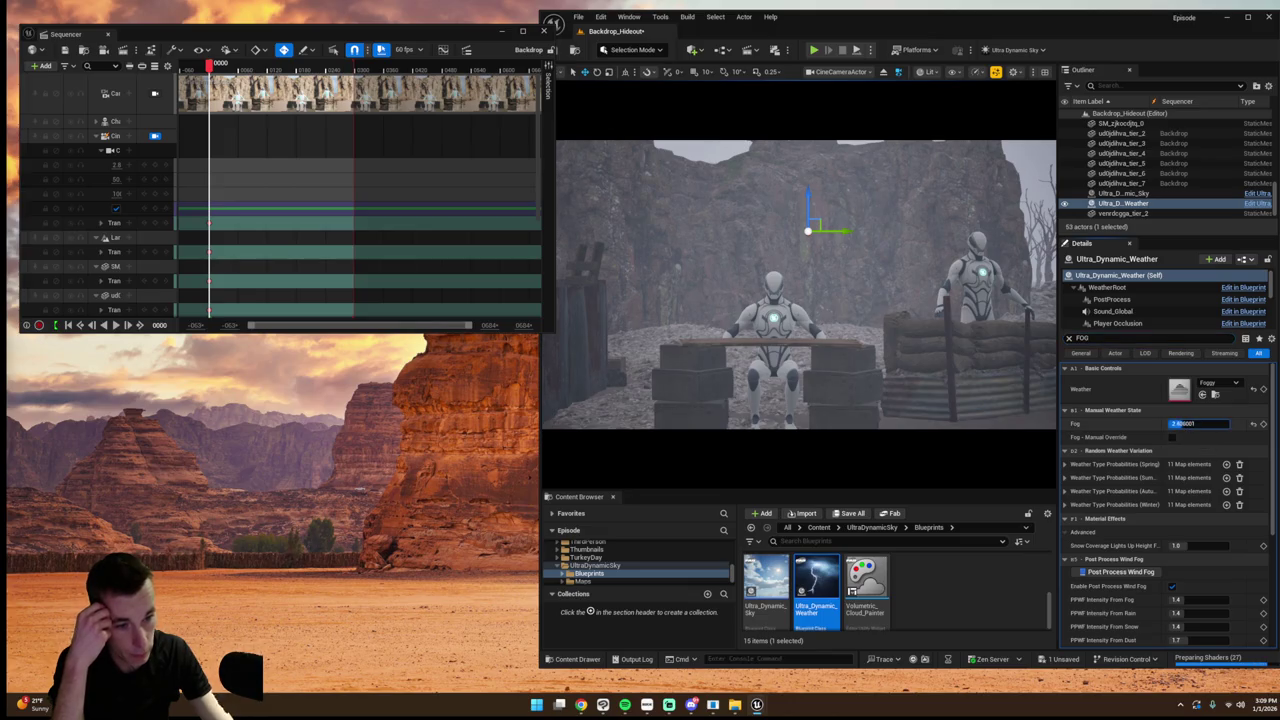
scroll(1190, 430, "down", 3)
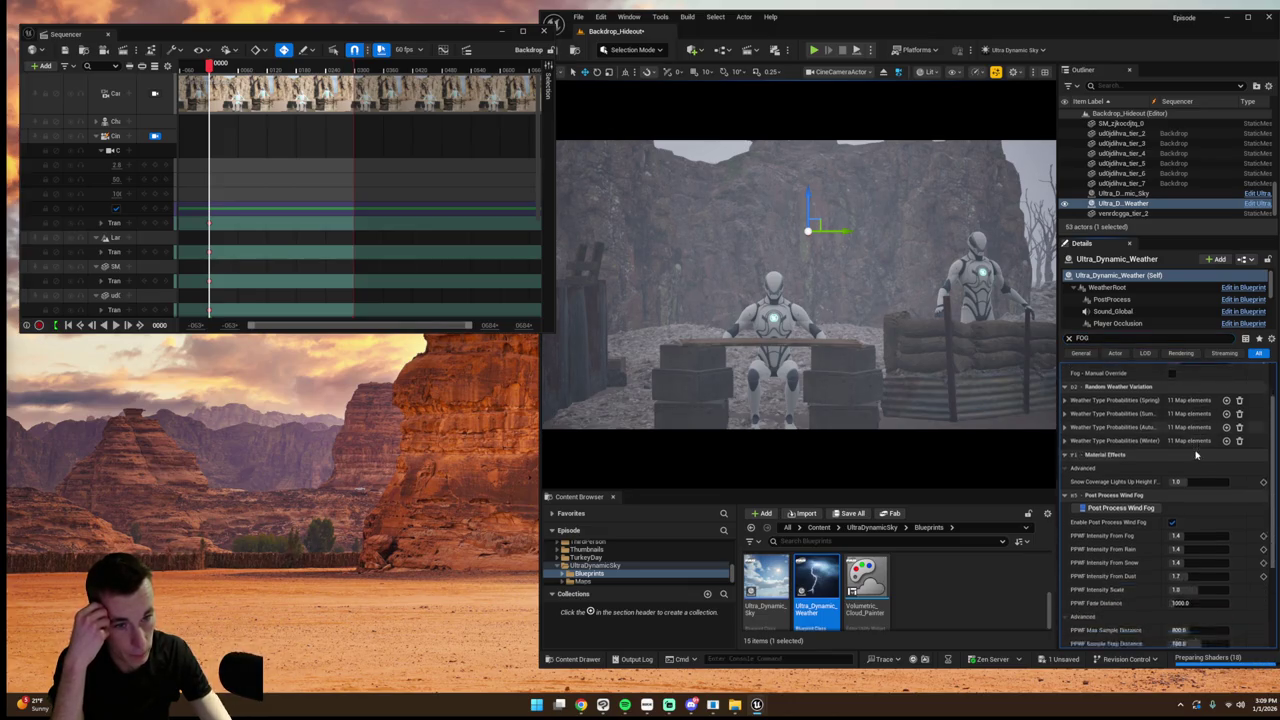
left_click_drag(806, 234, 825, 229)
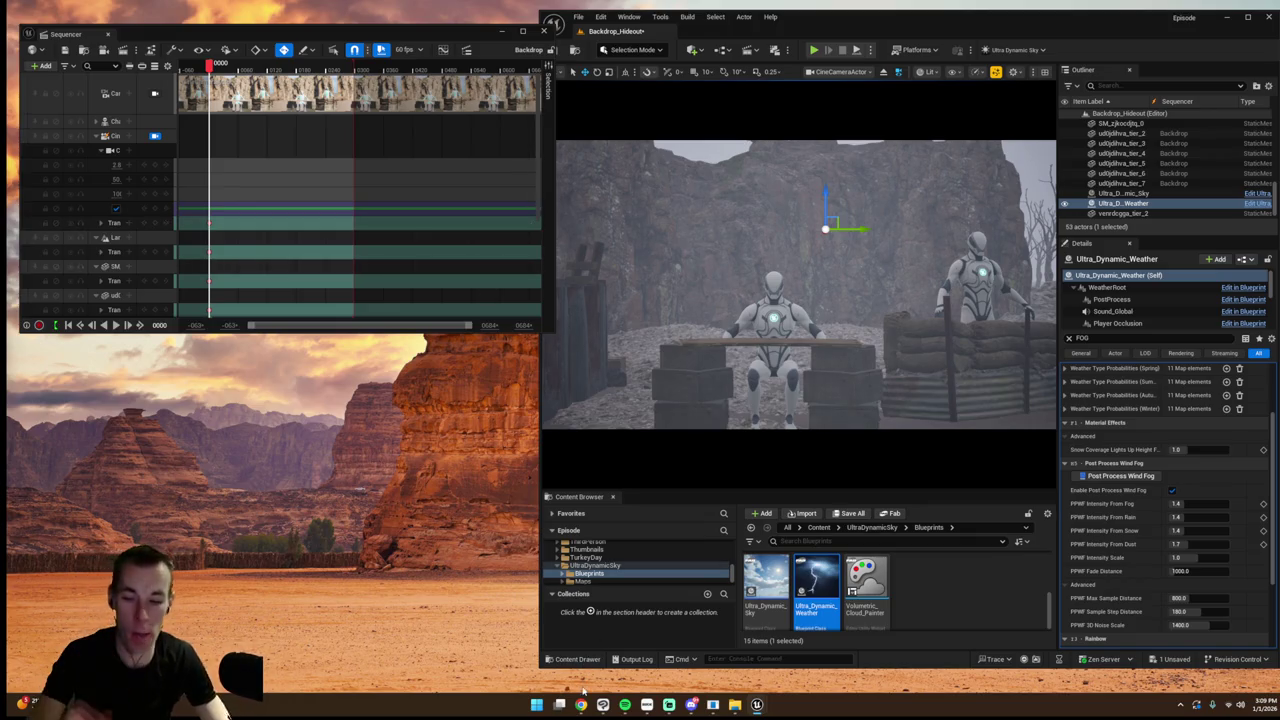
mouse_move(580, 704)
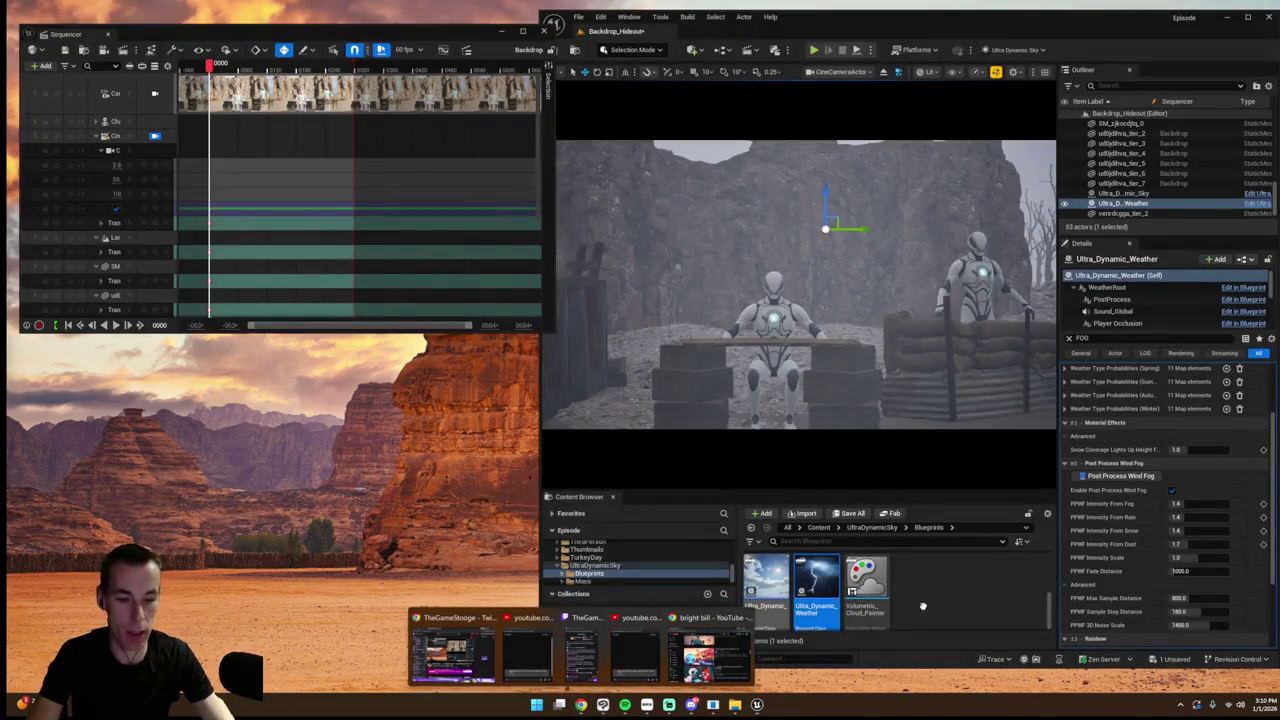
left_click(951, 607)
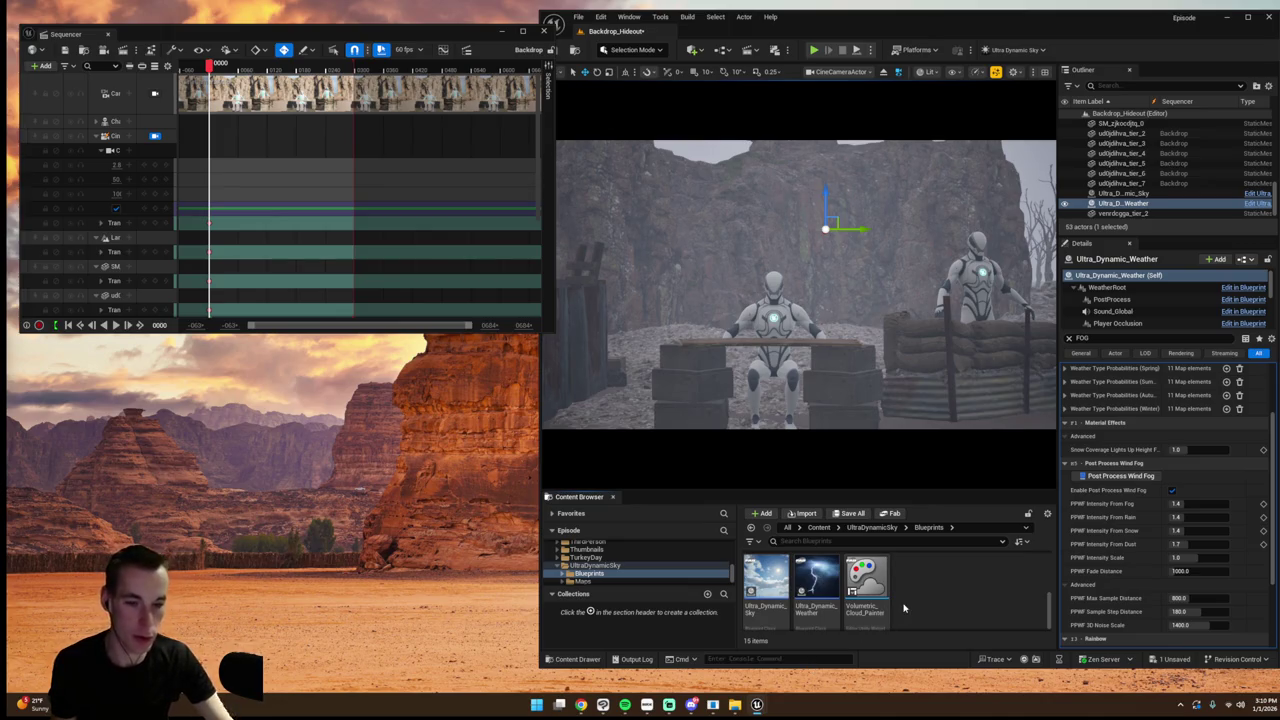
- Select Ultra_Dynamic_Sky, save the level, and lower its Fog from 10 to about 7.26
left_click(752, 362)
left_click(710, 190)
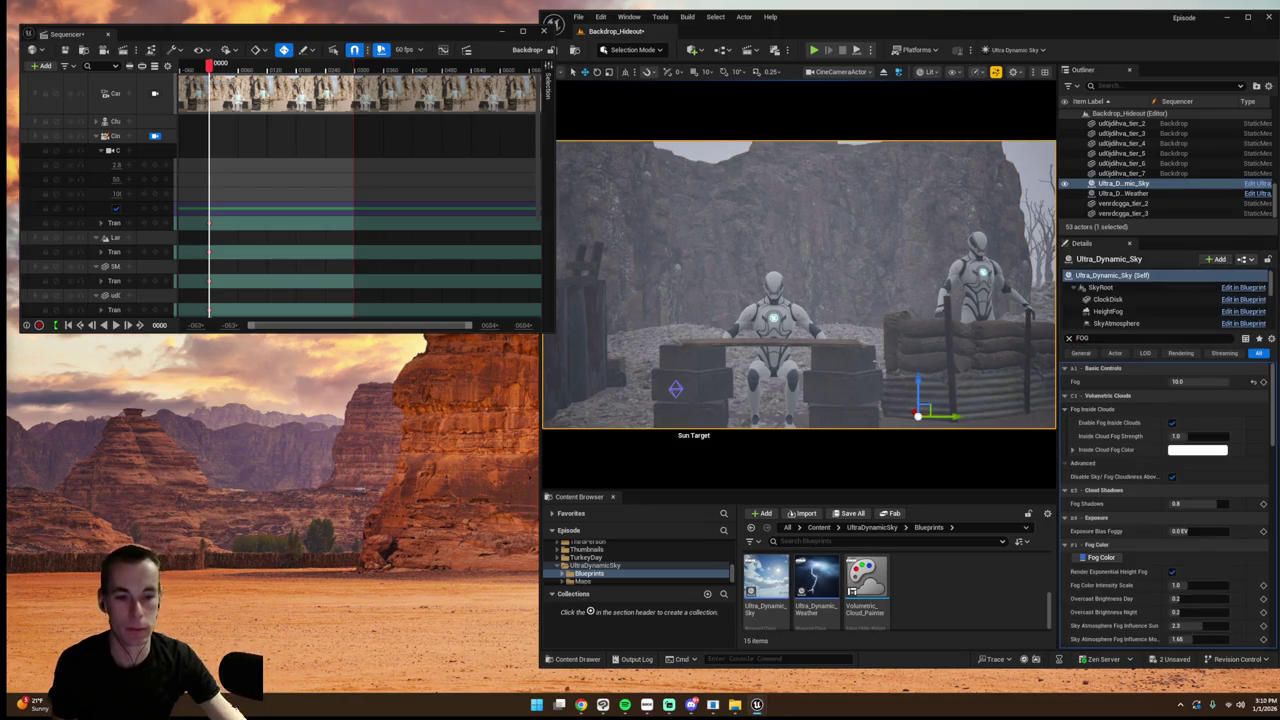
key("ctrl+s")
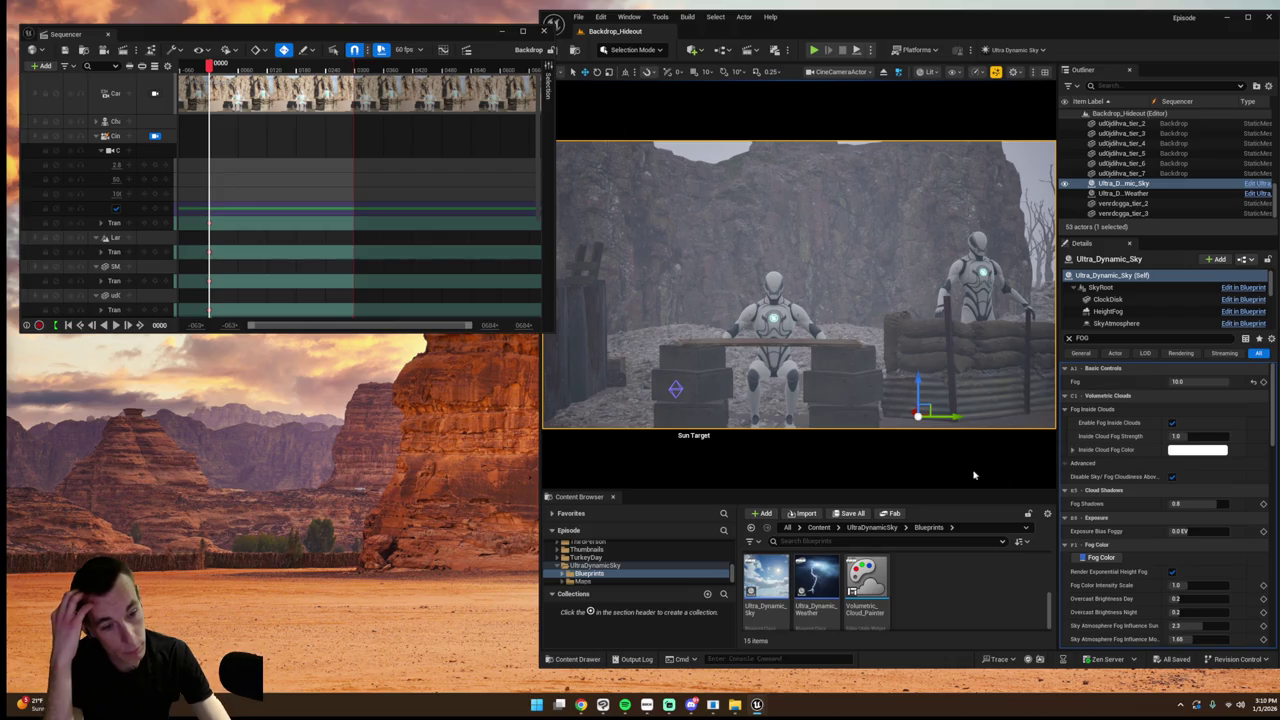
mouse_move(1188, 390)
left_mouse_down()
mouse_move(1175, 390)
mouse_move(1214, 381)
mouse_move(1200, 382)
left_mouse_up()
left_click(762, 372)
left_click(1215, 382)
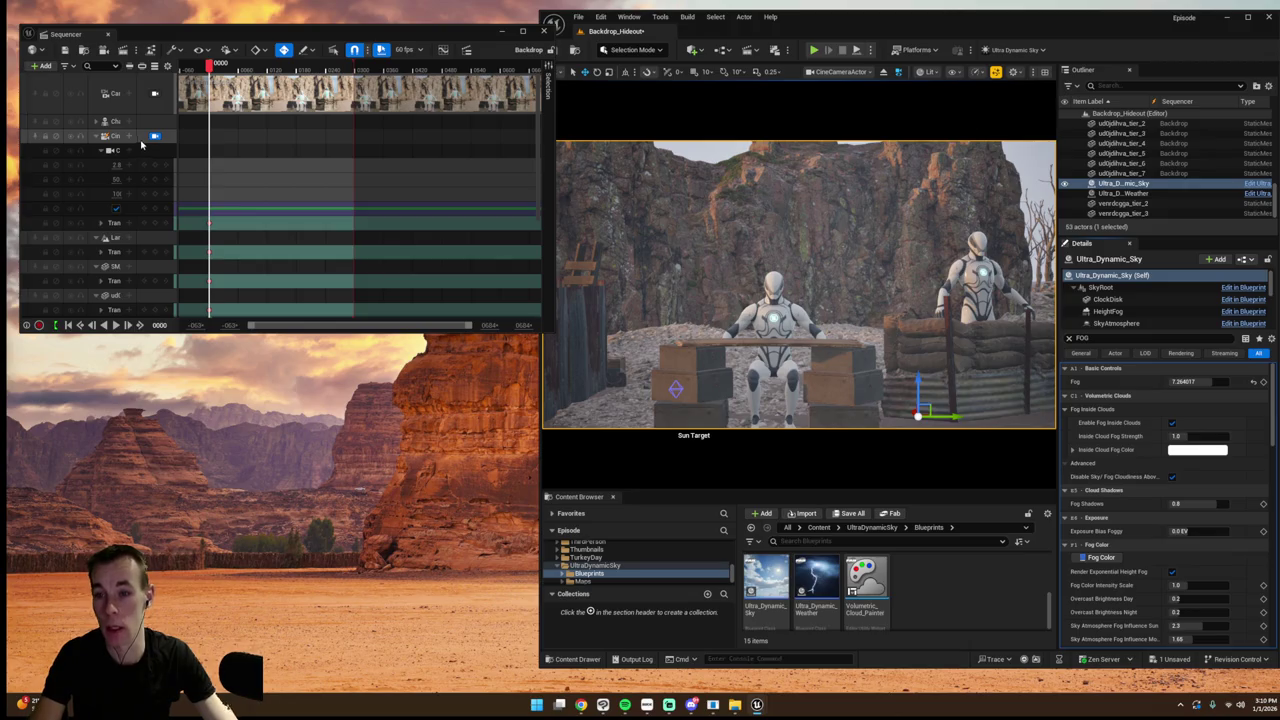
- Select three dead trees and duplicate them further into the desert
left_click(154, 135)
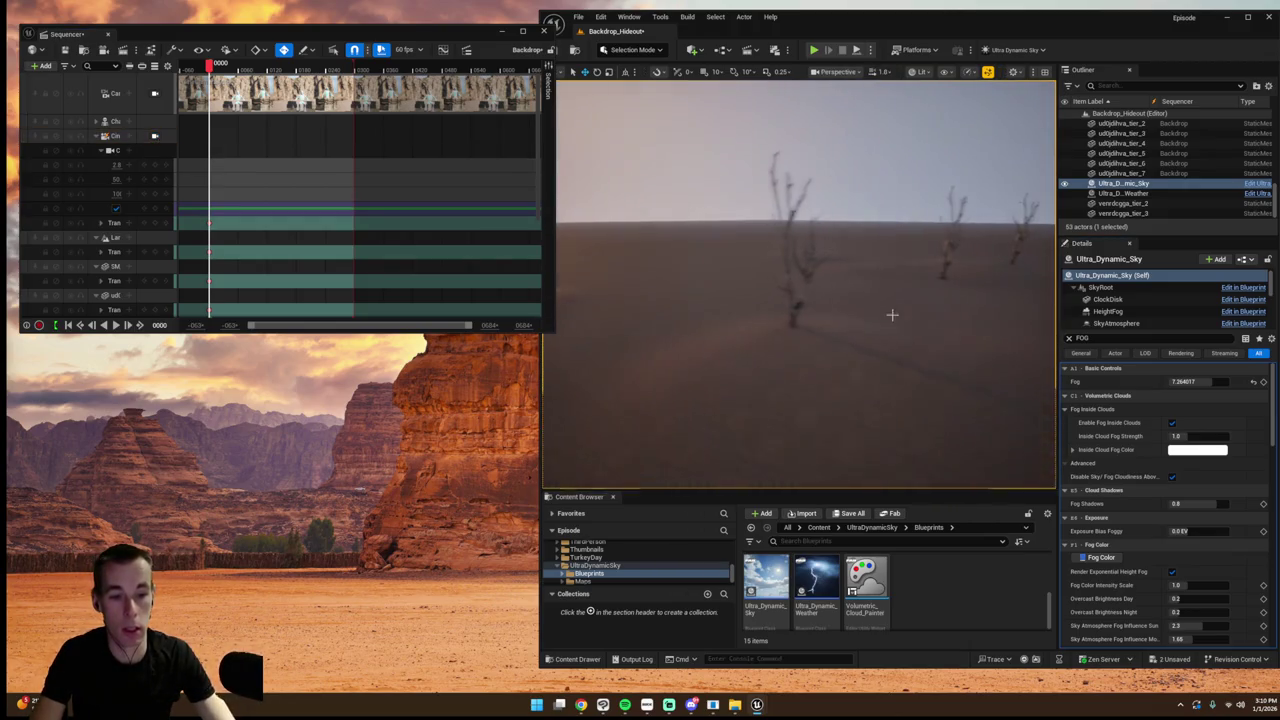
left_click(790, 265)
left_click(928, 255)
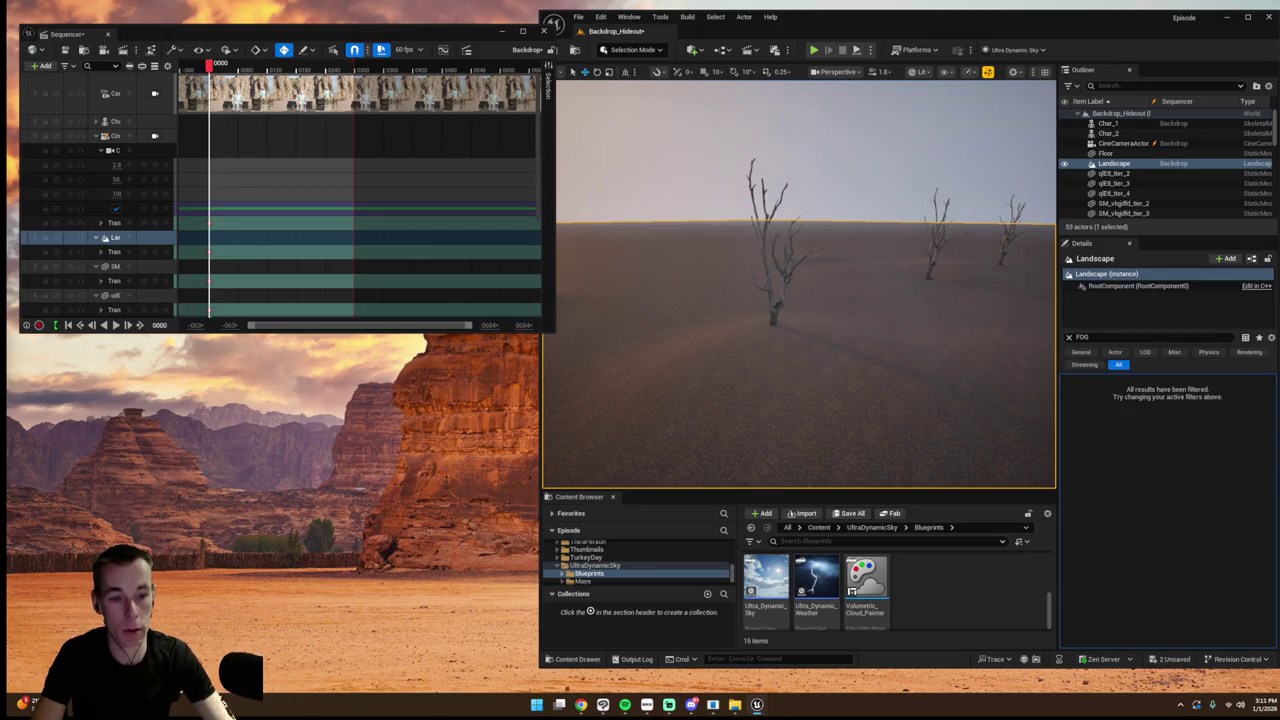
left_click(933, 254)
left_click(1002, 249, "ctrl")
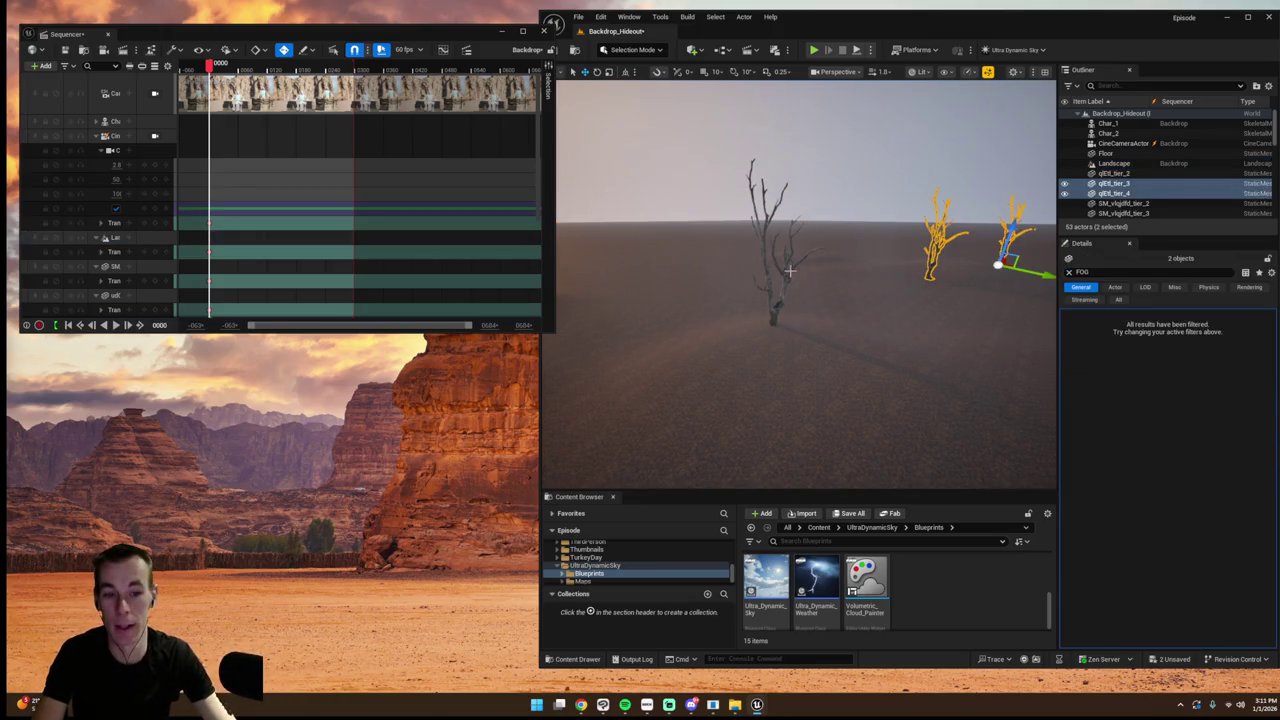
left_click(790, 270, "ctrl")
scroll(790, 270, "down", 3)
key("ctrl+d")
left_click_drag(868, 268, 920, 252)
- Slide the duplicated trees sideways and rotate them to vary their look
left_click(113, 135)
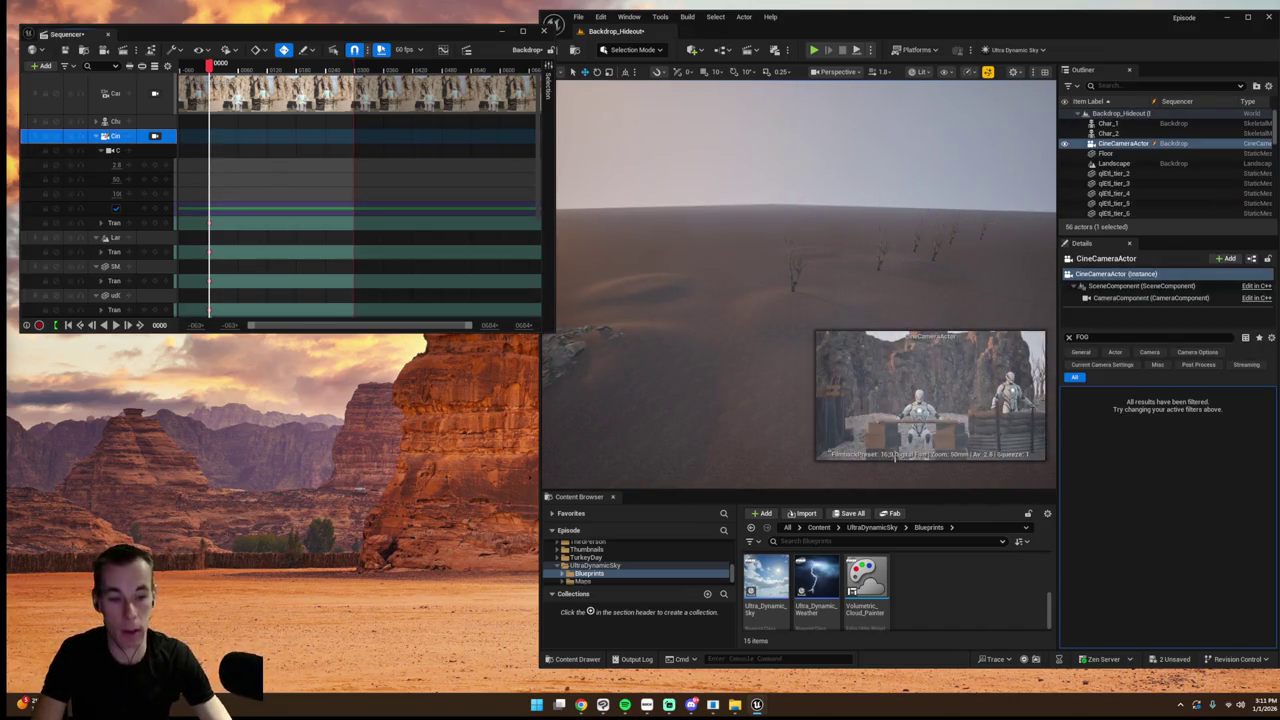
key("ctrl+z")
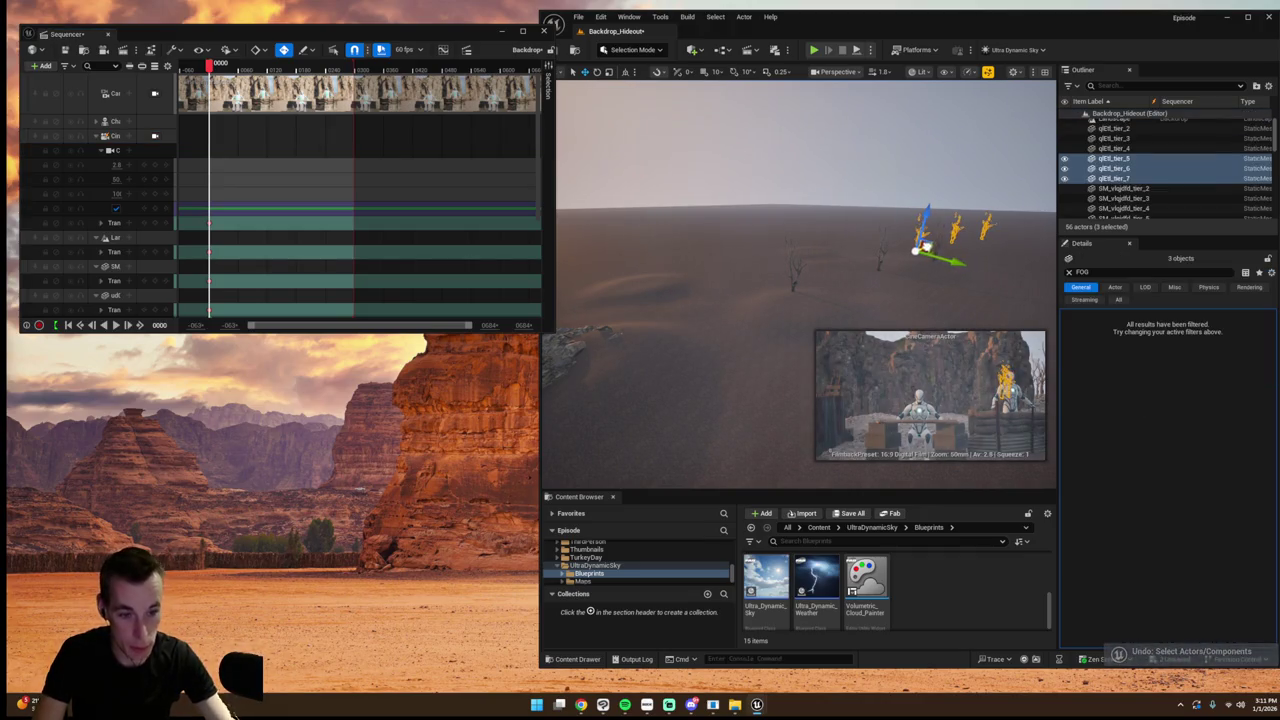
mouse_move(945, 258)
left_mouse_down()
mouse_move(1032, 276)
mouse_move(1022, 282)
left_mouse_up()
key("e")
left_click(877, 219)
scroll(879, 222, "up", 10)
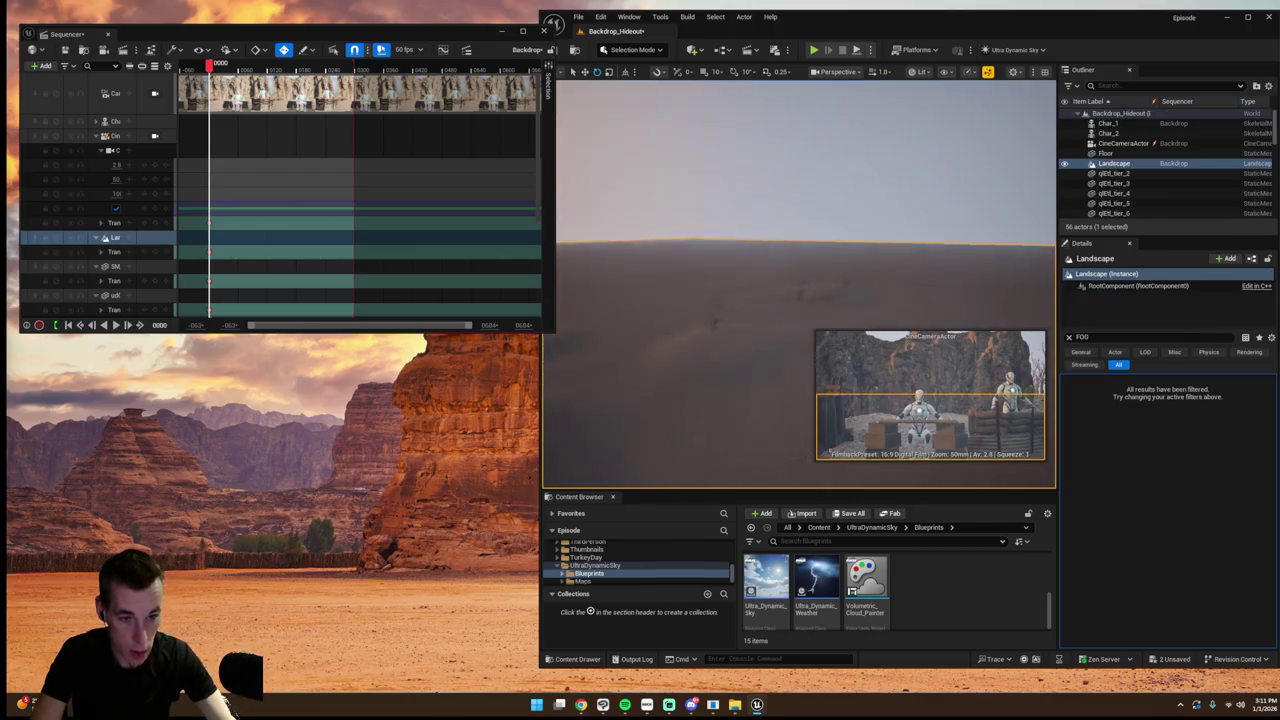
scroll(860, 210, "down", 5)
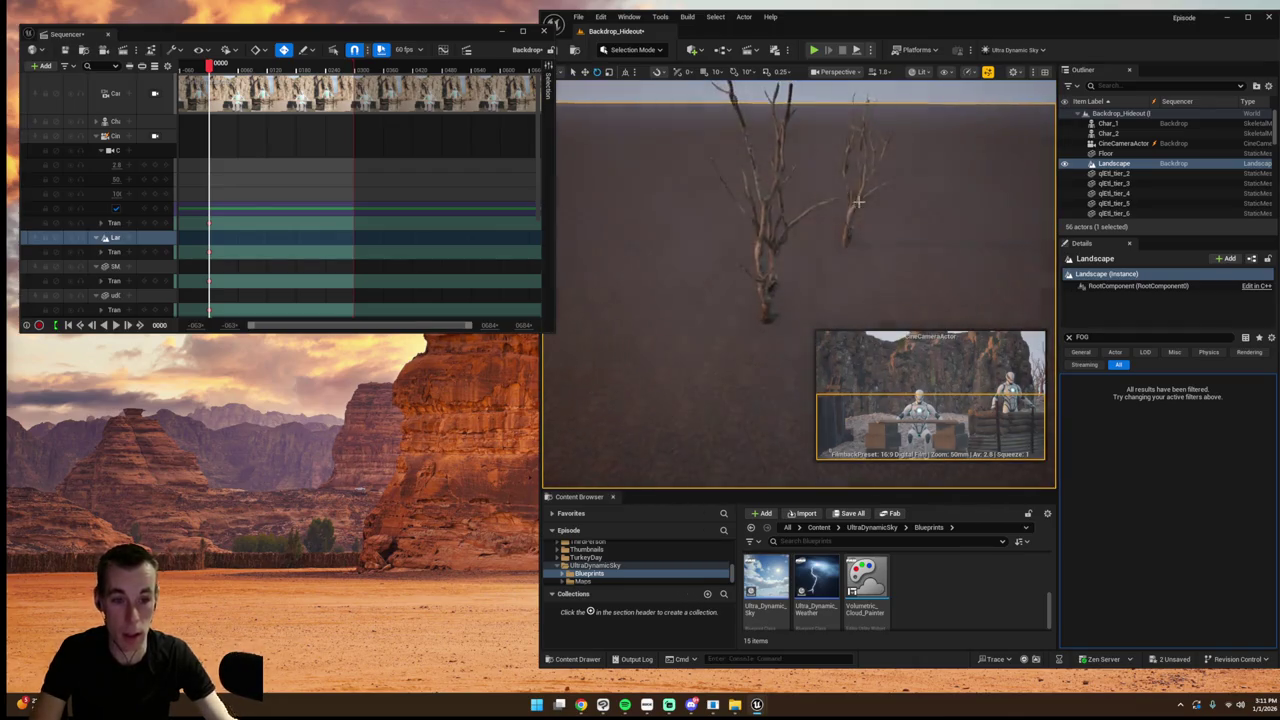
- Reposition and turn one of the duplicated trees individually
left_click(855, 207)
left_click_drag(866, 263, 877, 254)
scroll(866, 263, "down", 5)
left_click(855, 231)
left_click(928, 220)
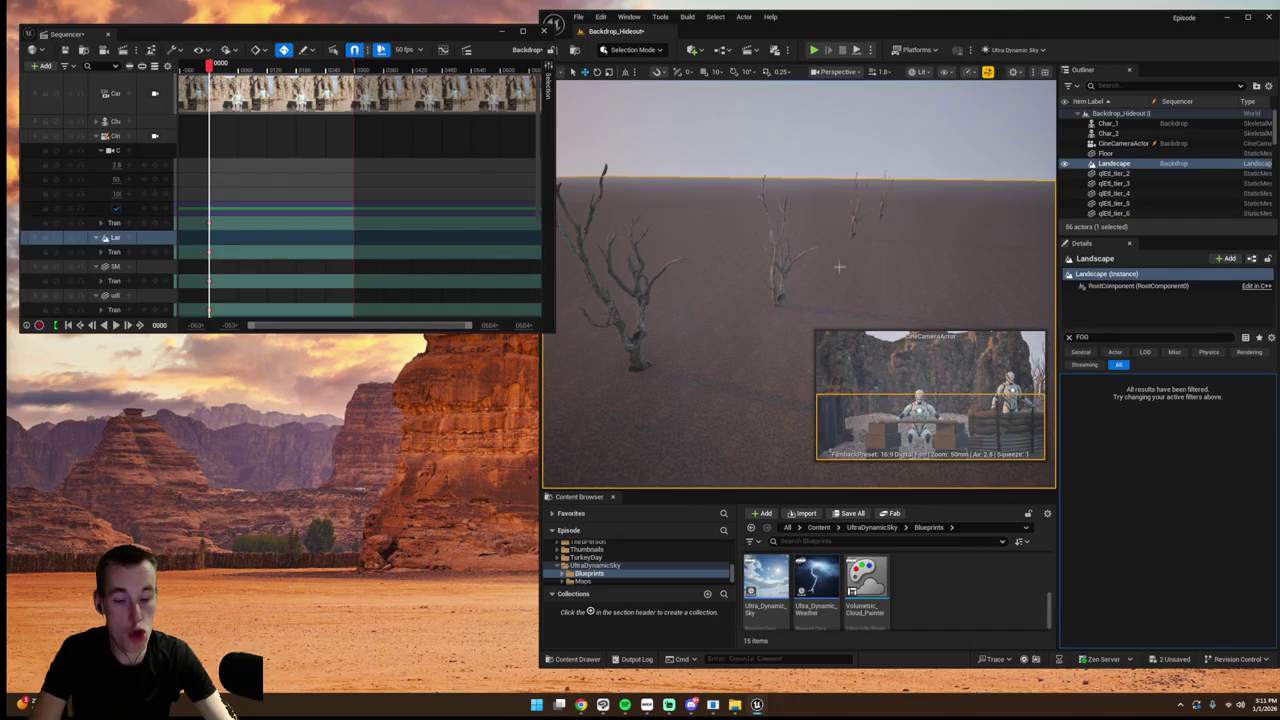
left_click(154, 135)
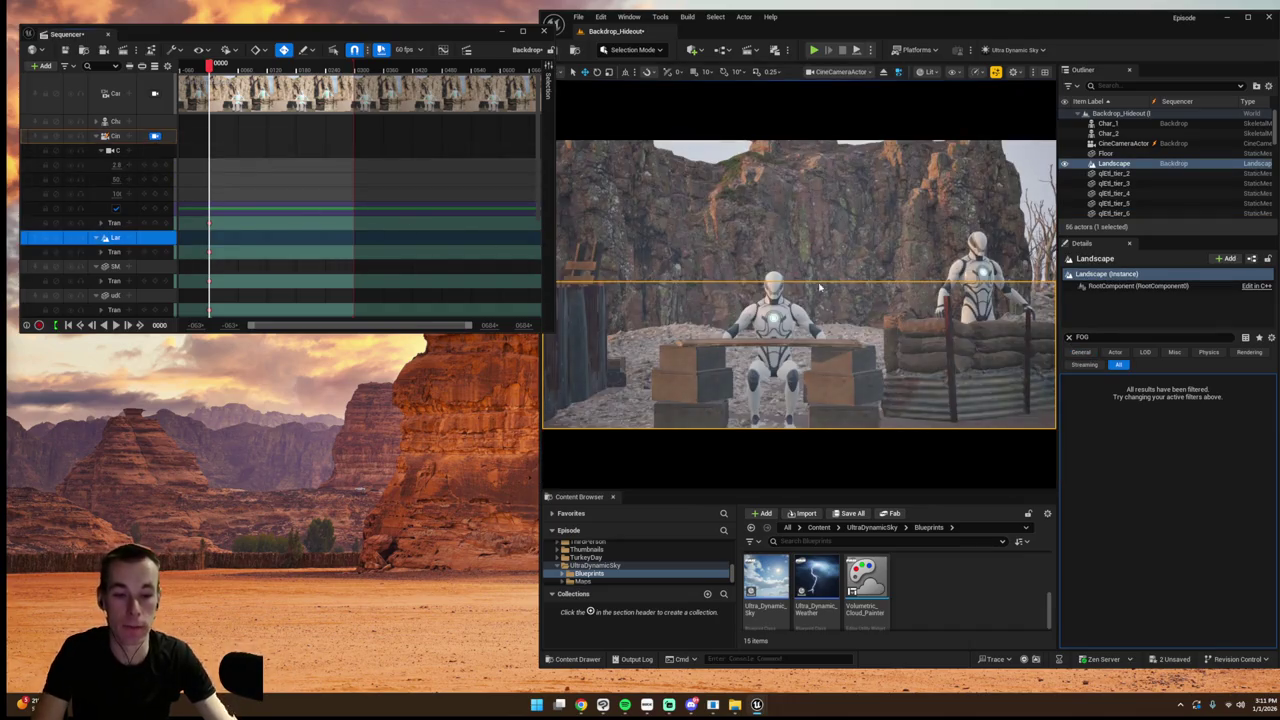
- Delete one of the extra dead trees at the shot's right edge
left_click(789, 246)
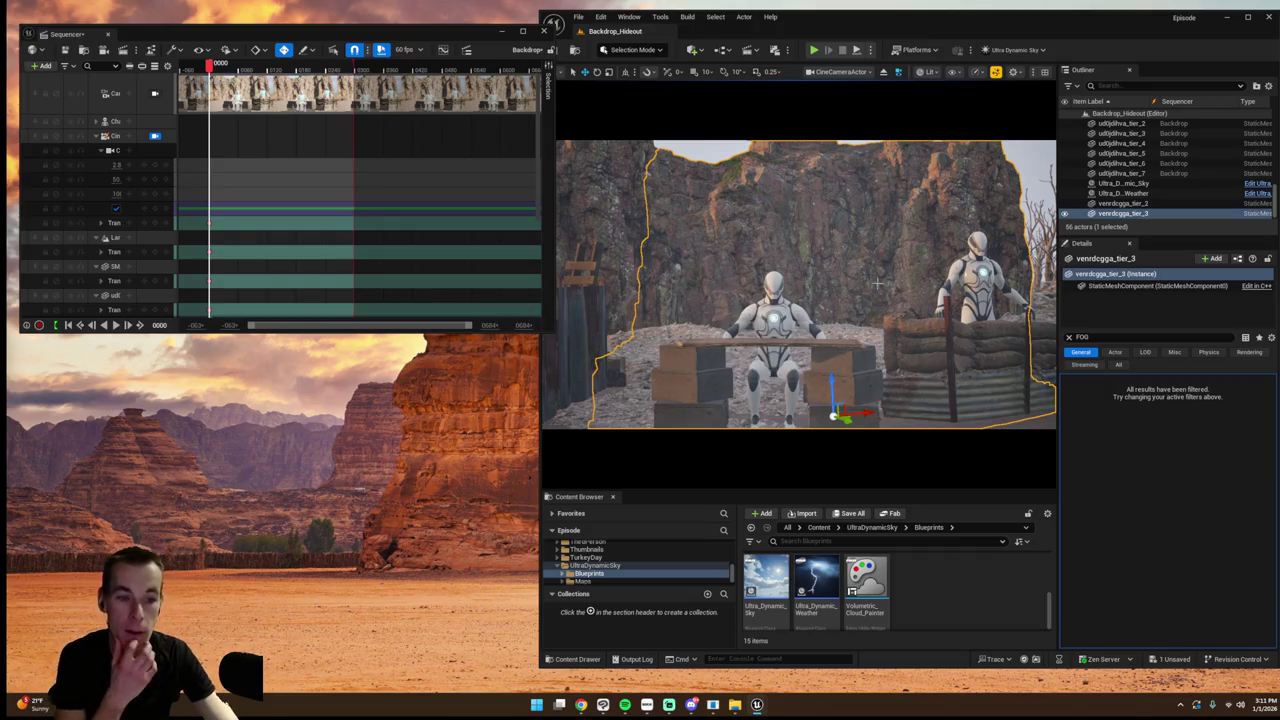
left_click(1035, 266)
left_click(1038, 268)
left_click(1040, 268)
key("Delete")
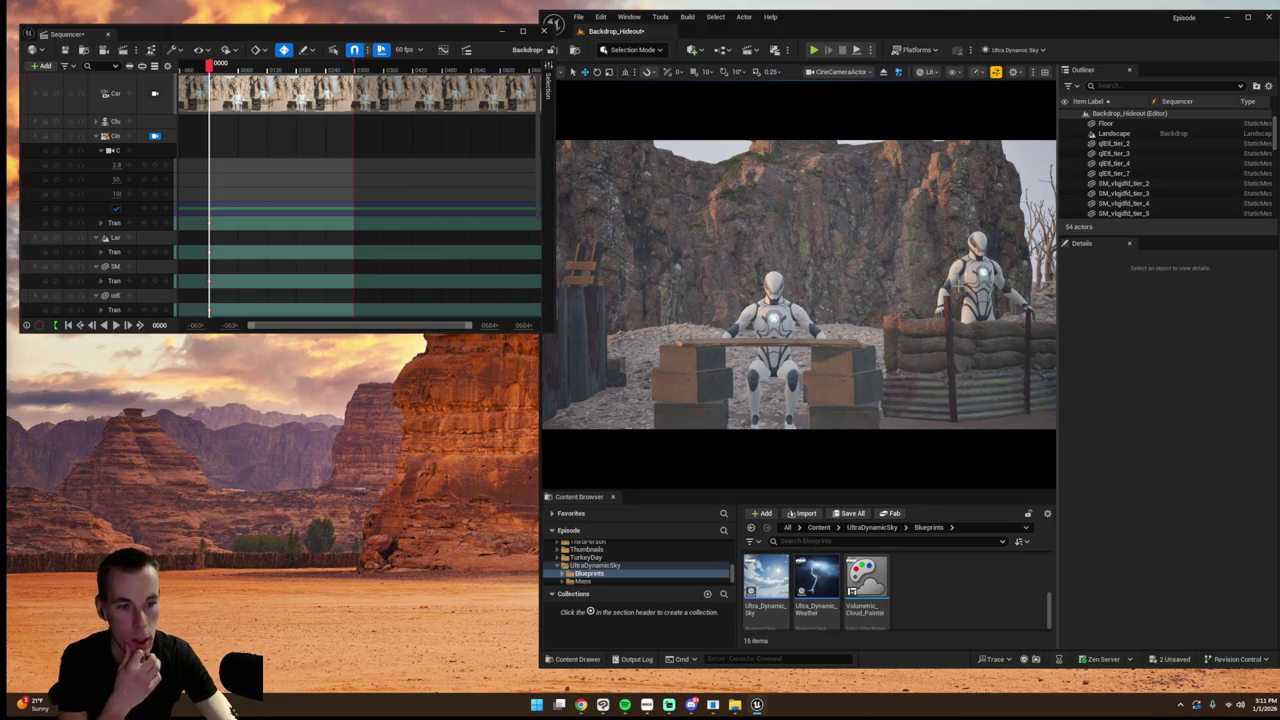
- Select the CineCameraActor and open the Fab asset library from the Window menu
left_click(162, 142)
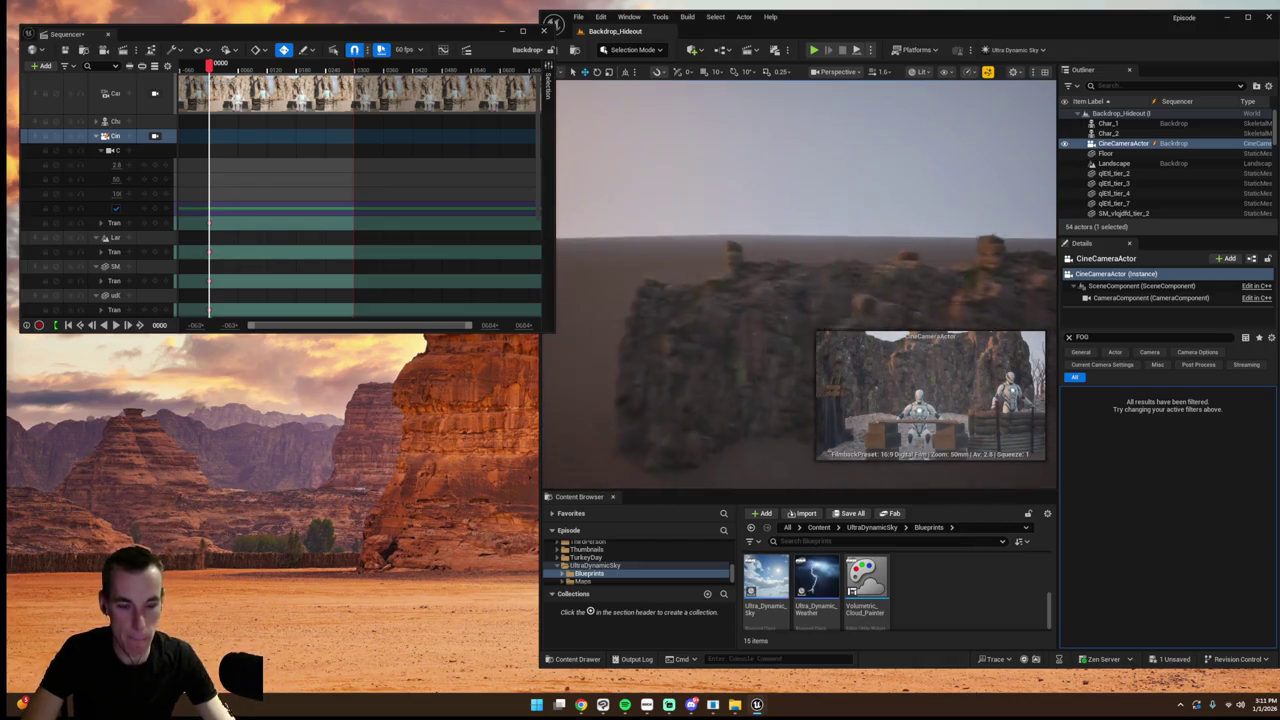
left_click(628, 16)
left_click(688, 370)
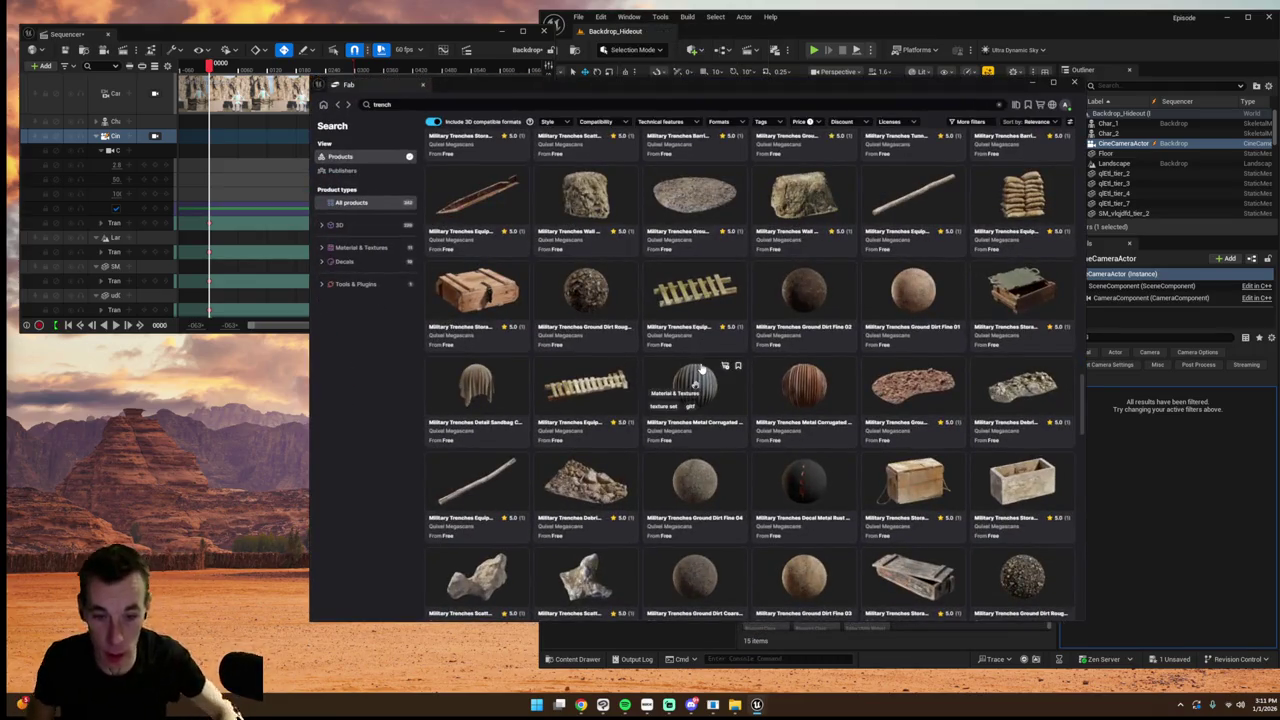
- Scroll the trench search results, then go back to the Fab Discover home page
scroll(845, 357, "down", 5)
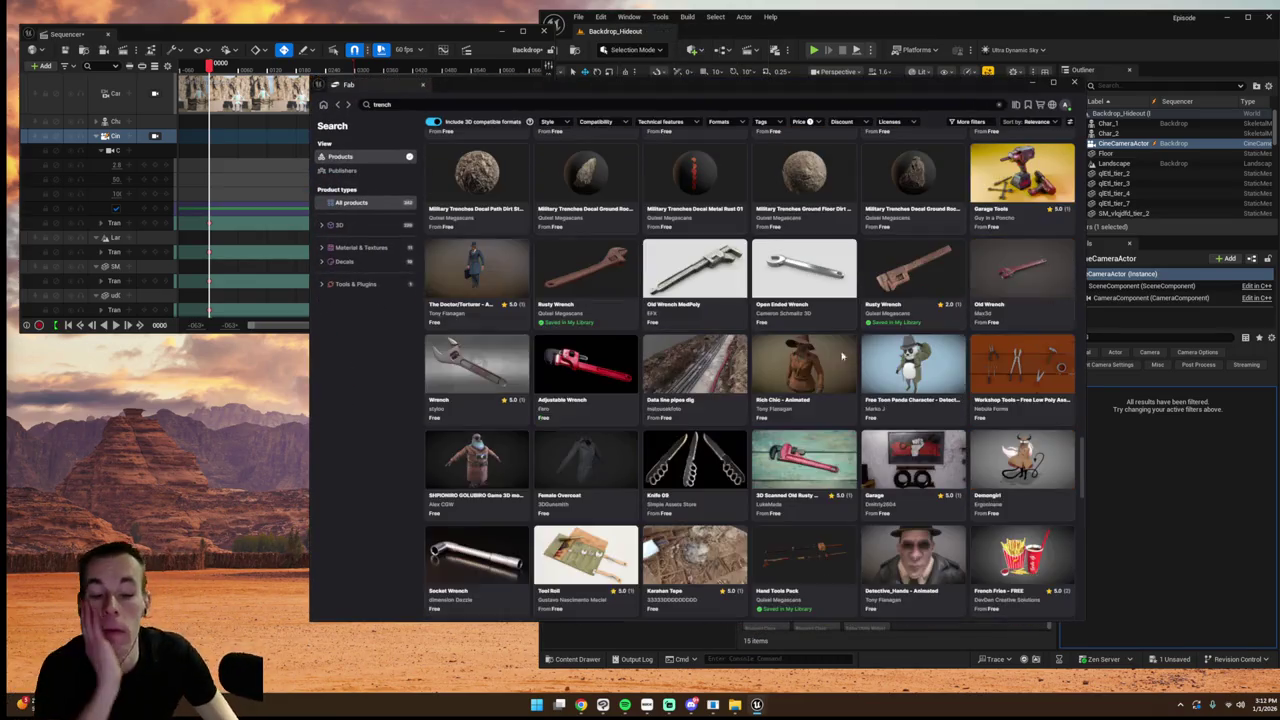
scroll(845, 357, "down", 2)
scroll(830, 362, "up", 8)
scroll(815, 367, "up", 5)
scroll(812, 358, "down", 1)
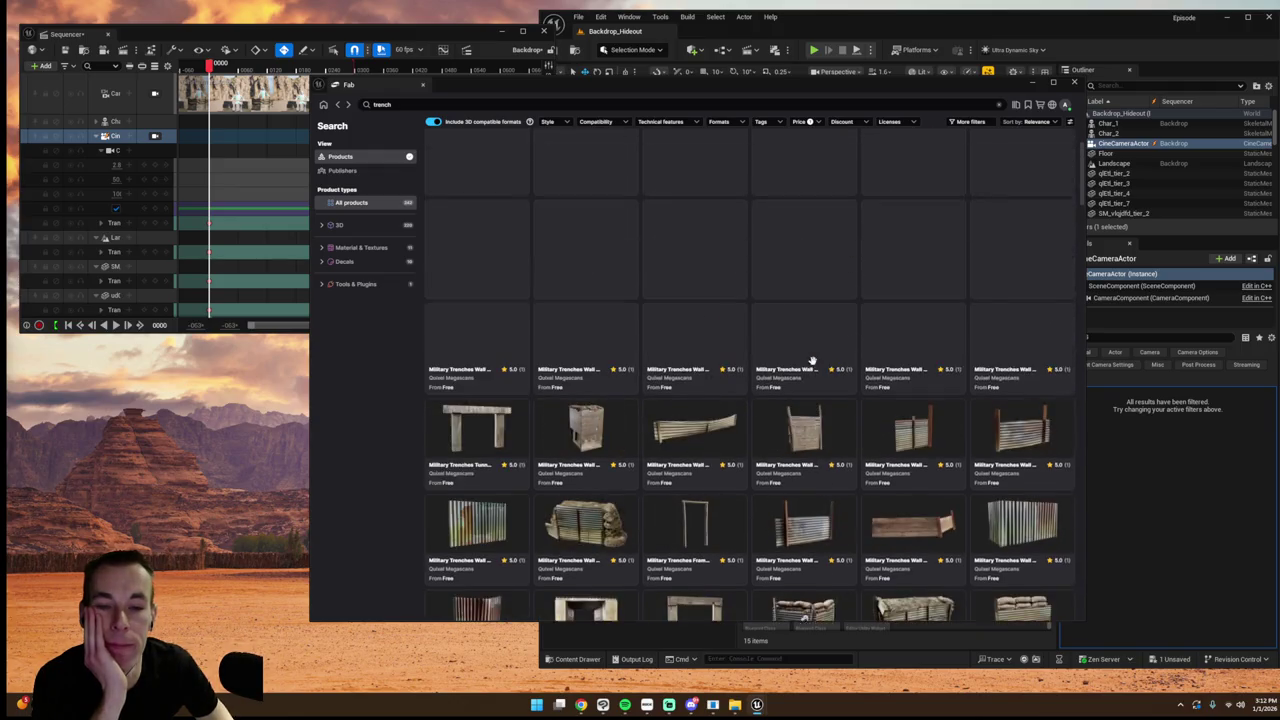
left_click(323, 105)
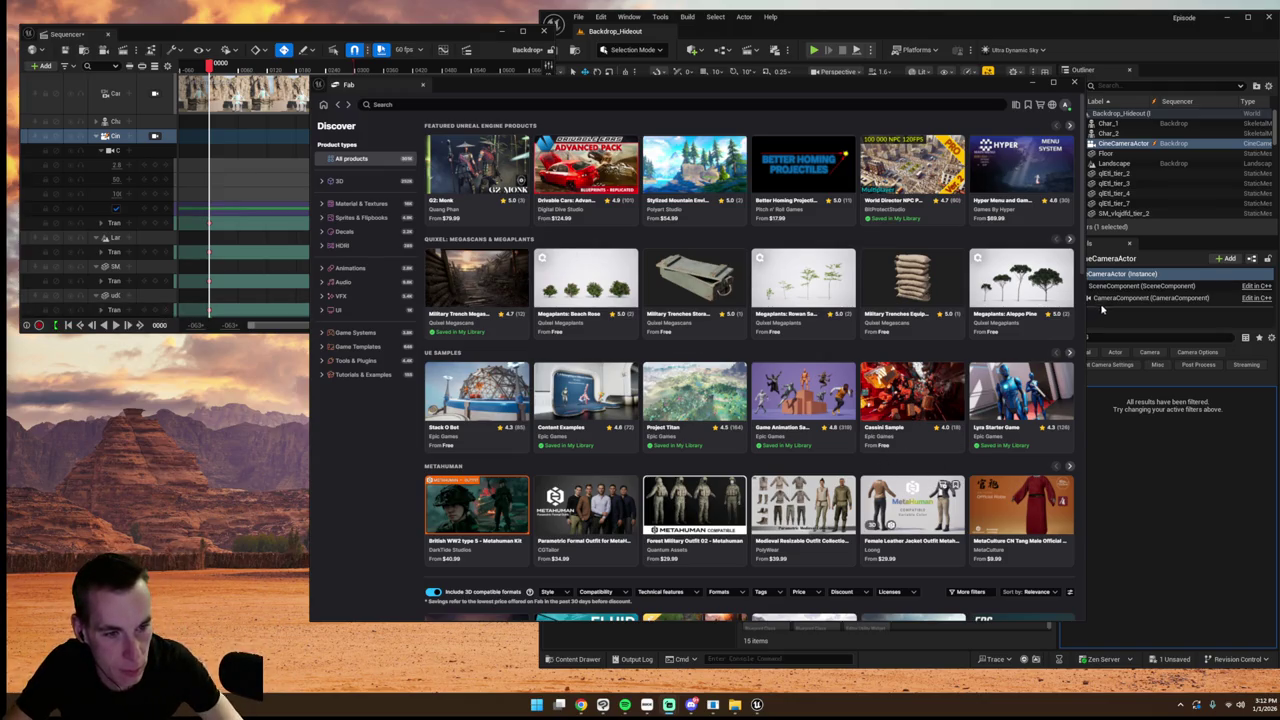
- Browse the featured products grid, then close the Fab library
scroll(1072, 300, "down", 3)
left_click_drag(1081, 293, 1075, 451)
scroll(1072, 470, "down", 3)
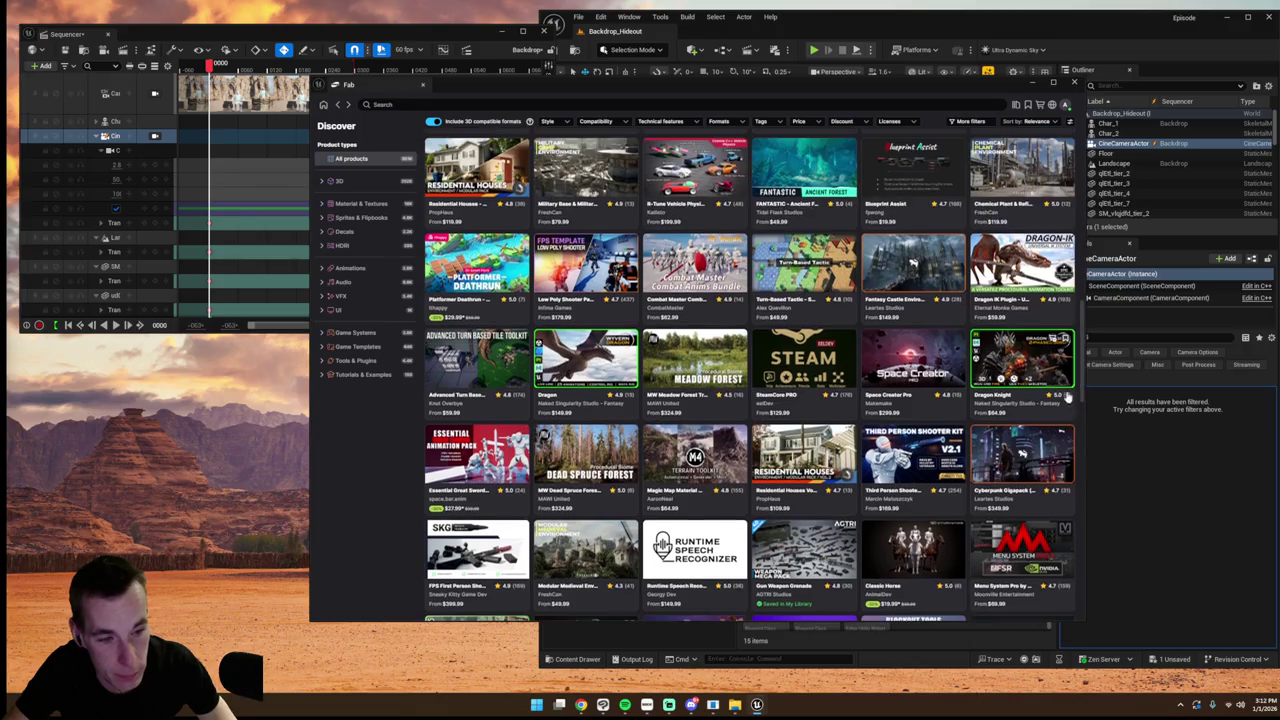
left_click_drag(1080, 395, 1080, 492)
scroll(1080, 492, "down", 1)
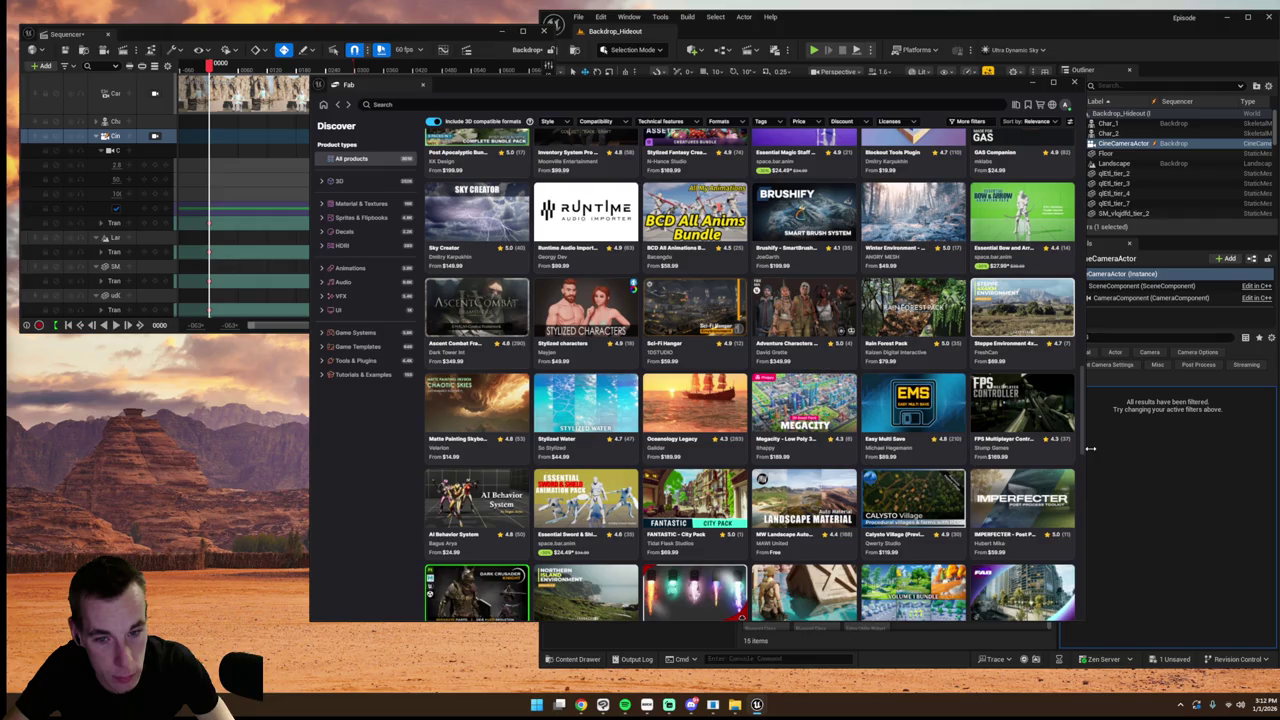
scroll(1084, 436, "up", 5)
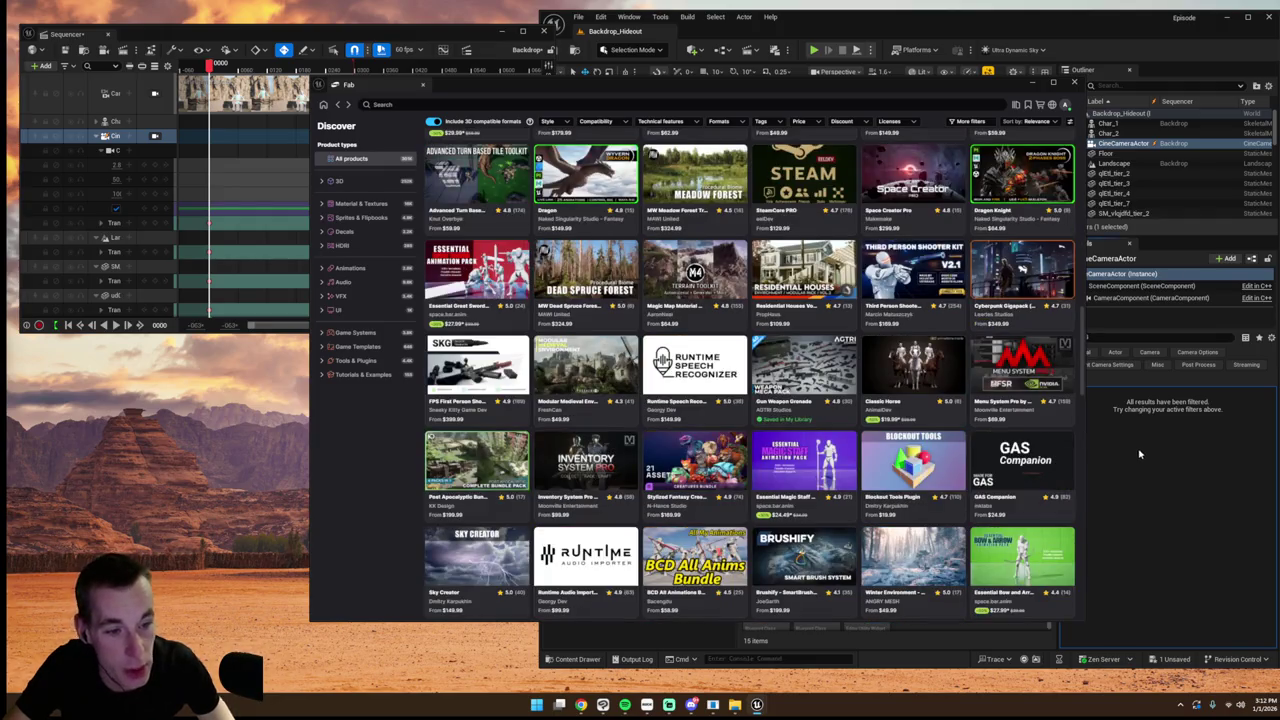
left_click(1074, 82)
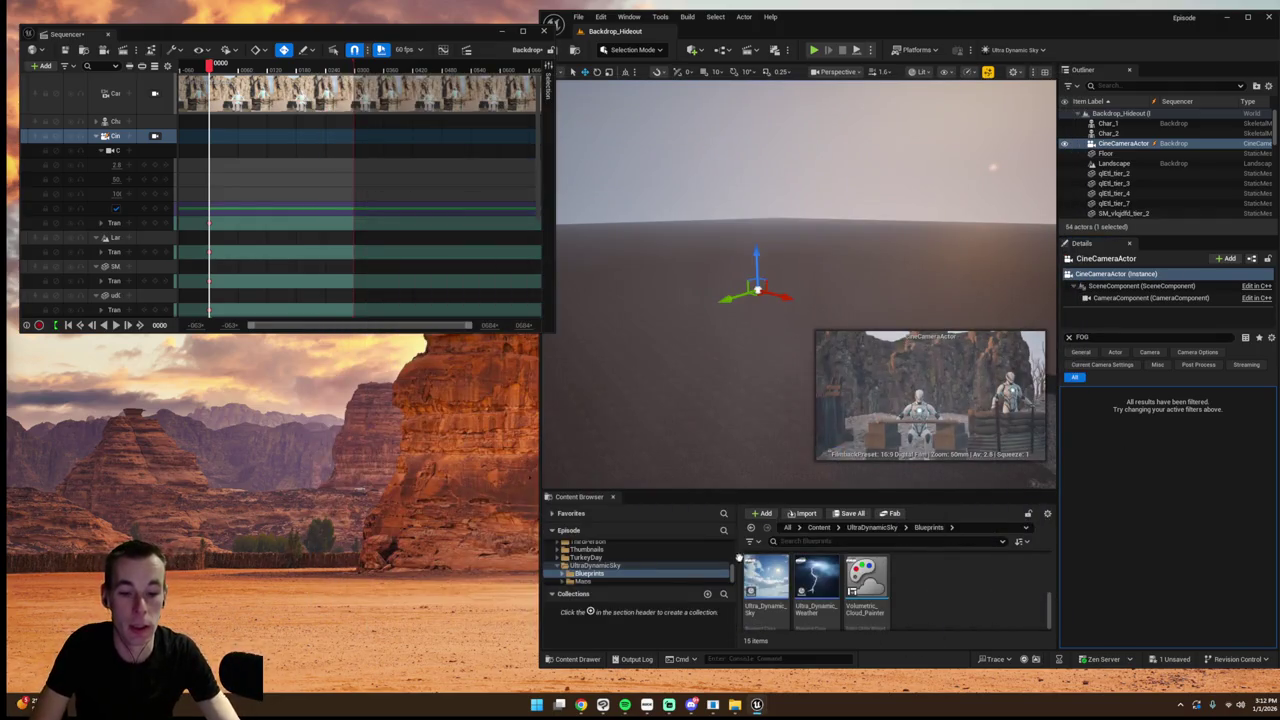
- Check the top-level Content folder and Recent Levels, then filter the Content Browser for 'TURKEY'
scroll(640, 565, "up", 5)
left_click(684, 553)
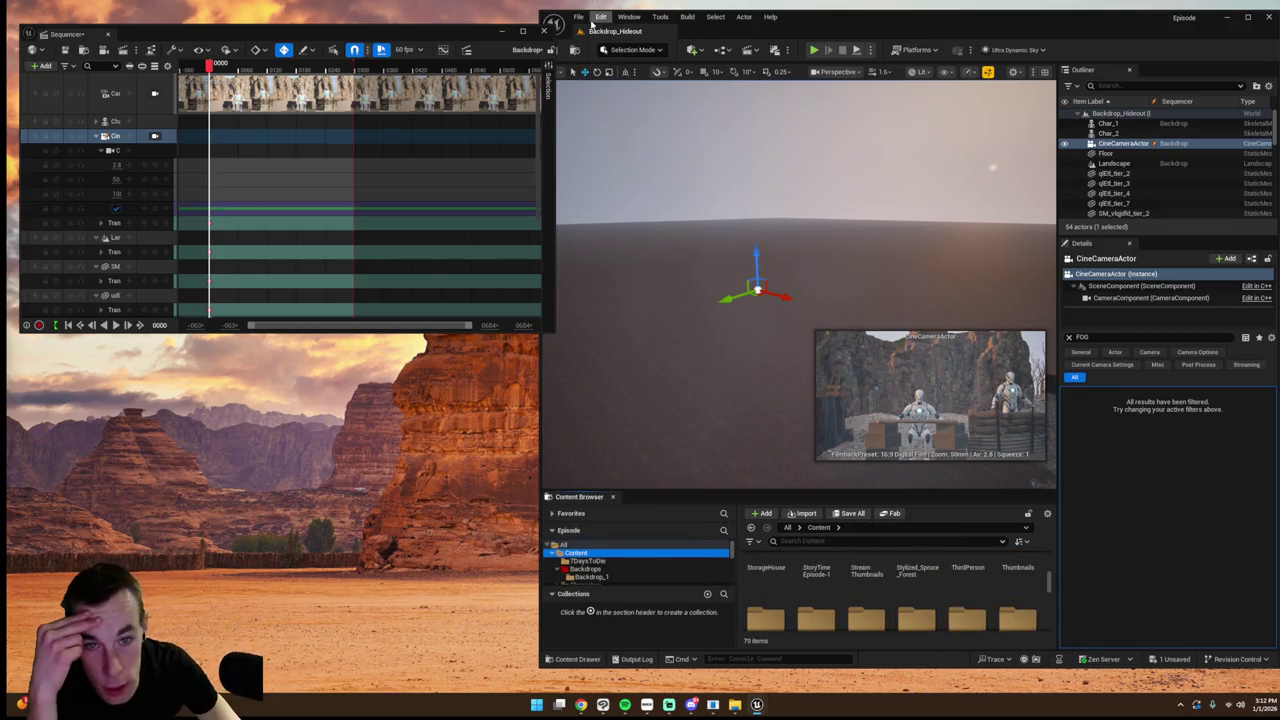
left_click(579, 17)
mouse_move(654, 91)
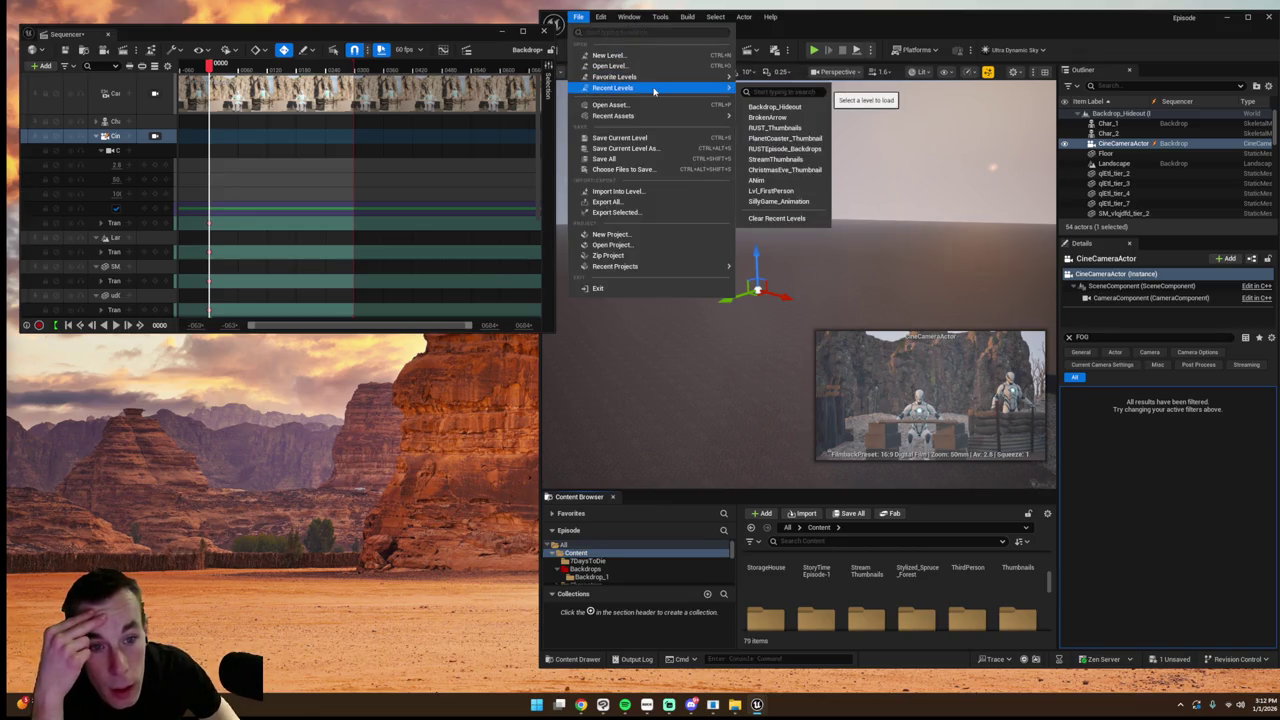
left_click(848, 540)
type("TURKEY")
- Open the TurkeyDay level, saving the backdrop level first, and load the TurkeyDay_Spline sequence
left_click(966, 585)
left_click(898, 588)
double_click(897, 590)
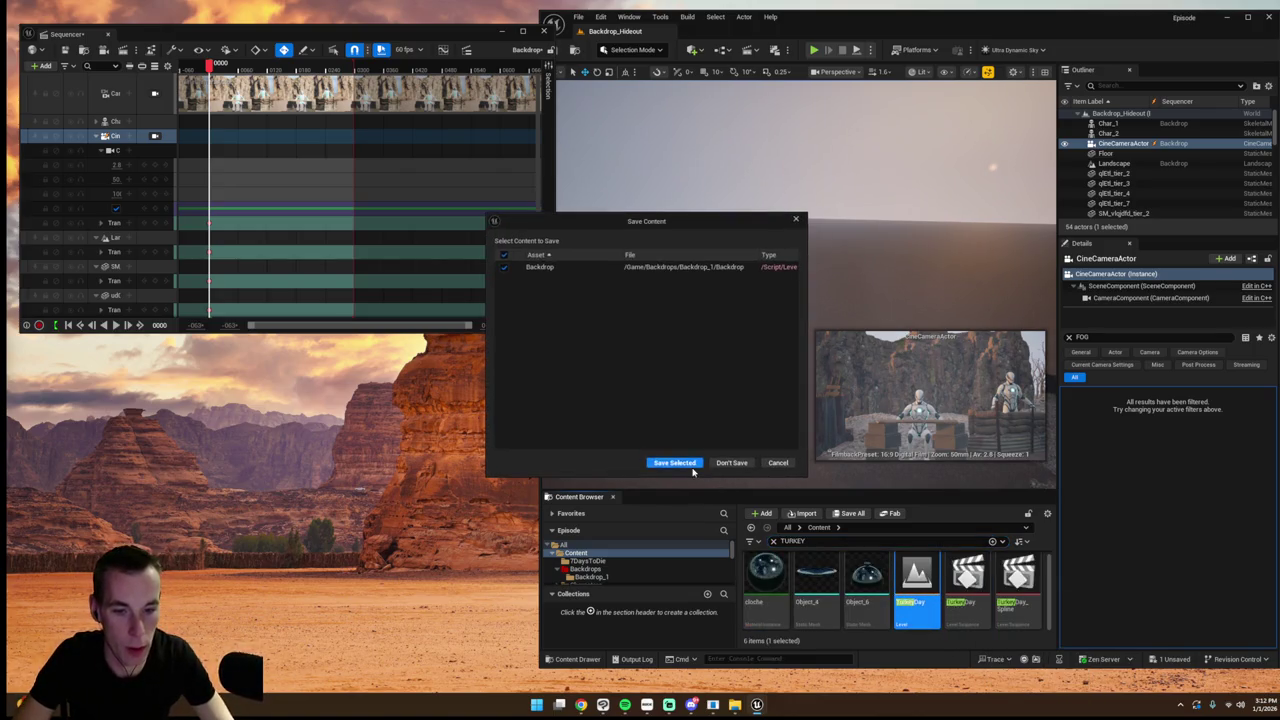
left_click(675, 466)
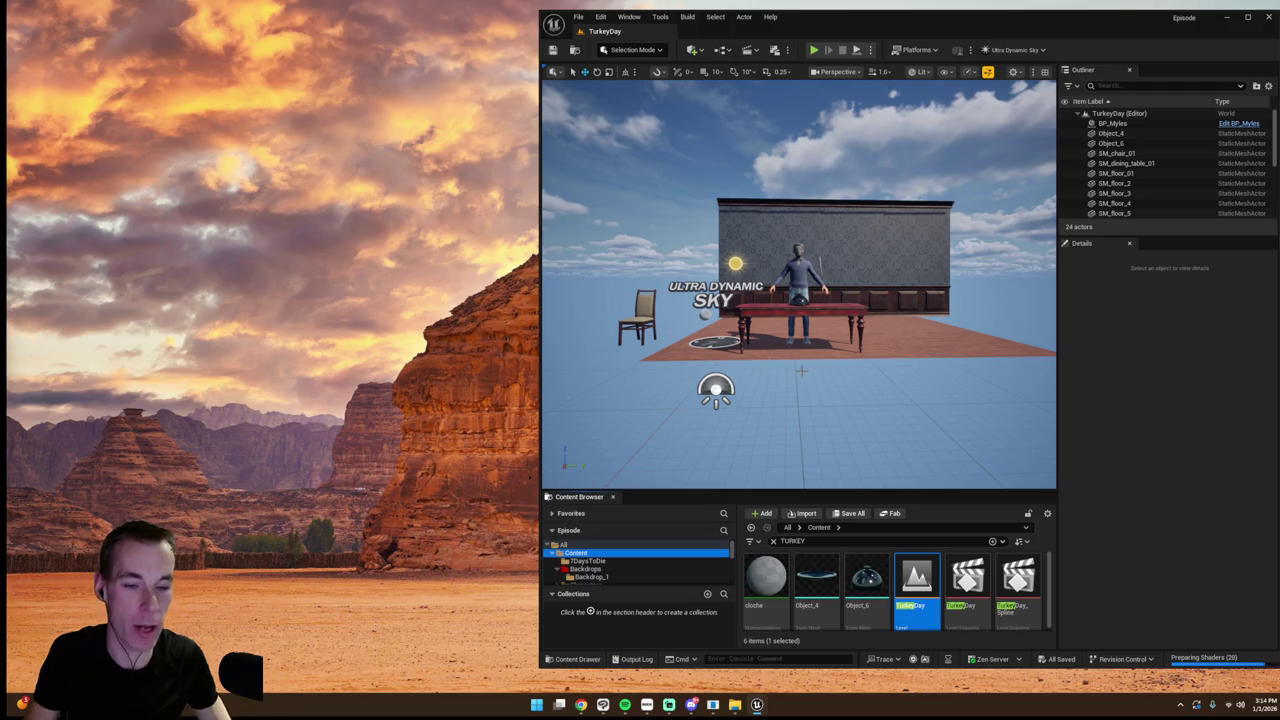
double_click(1010, 595)
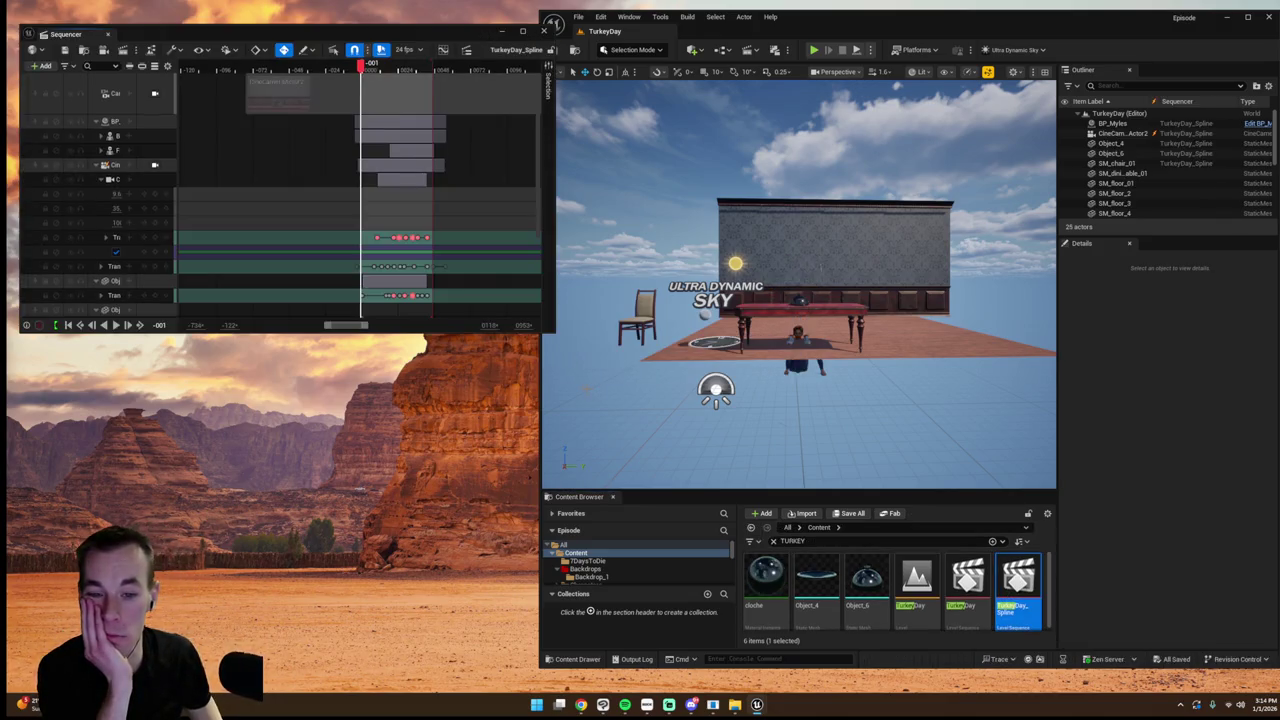
- Lock the viewport to the cine camera and play the TurkeyDay_Spline shot from the start, then pause
left_click(154, 166)
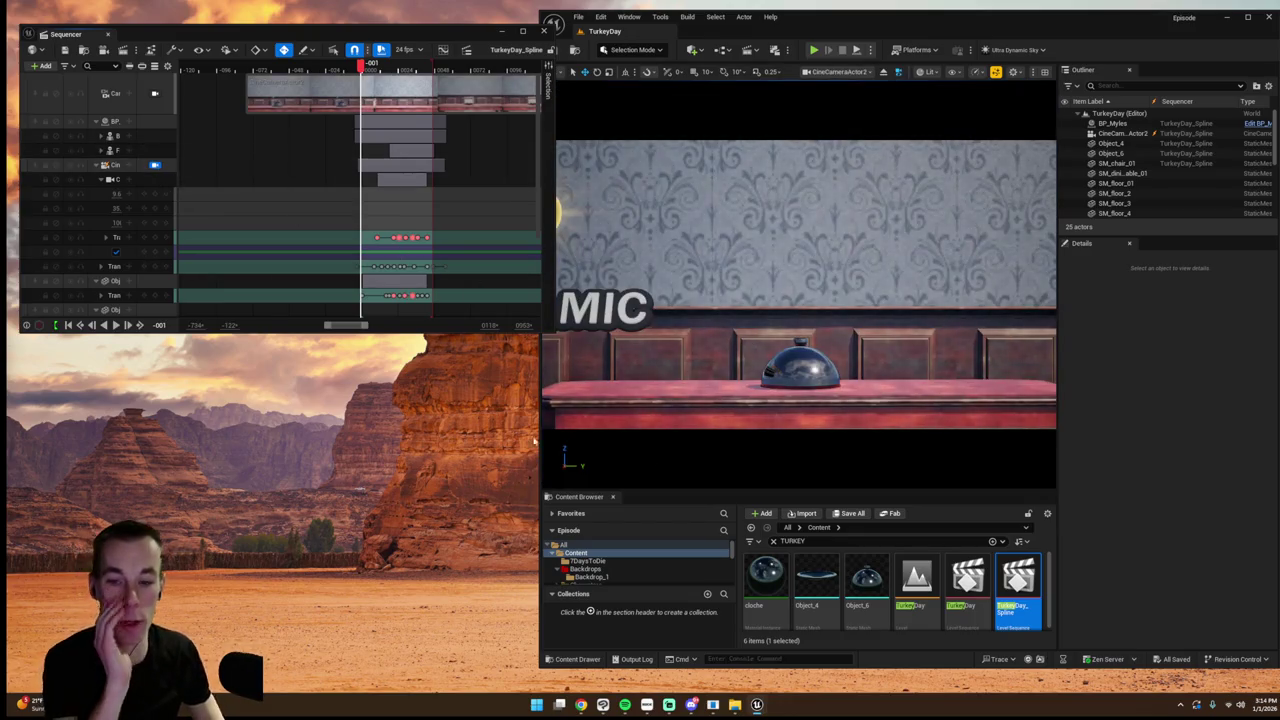
scroll(173, 188, "down", 3)
key("space")
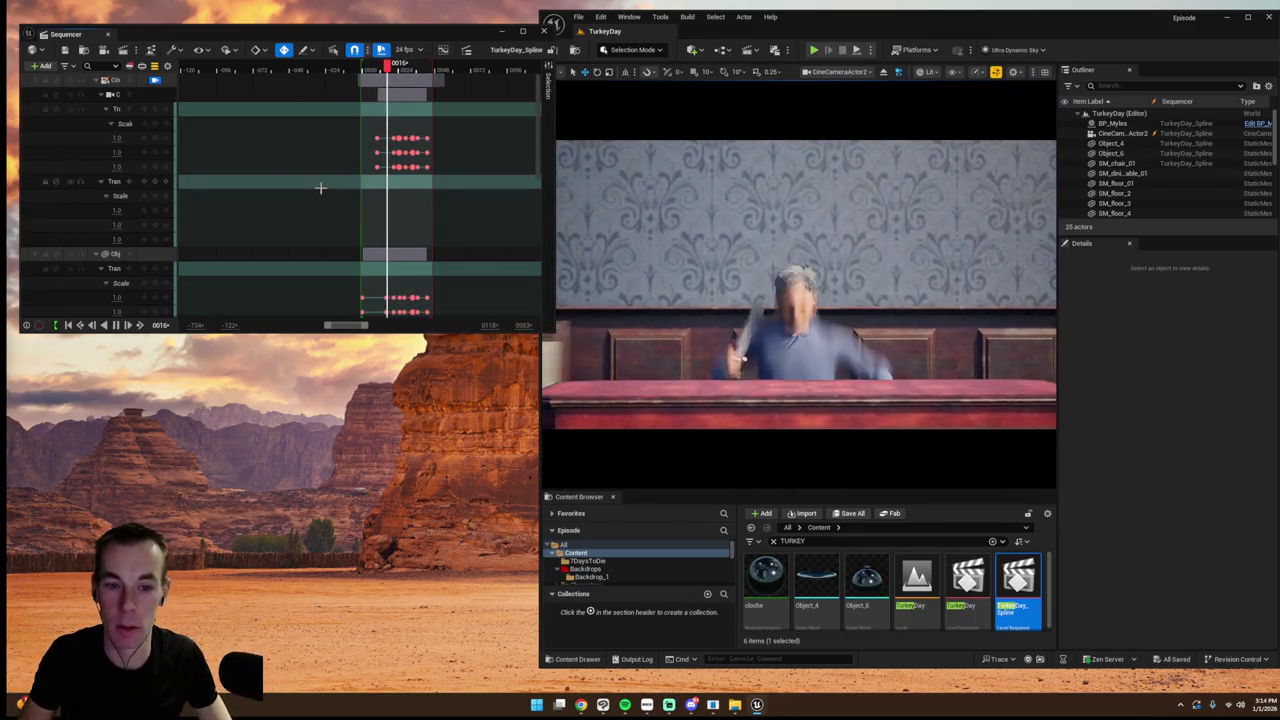
left_click(361, 68)
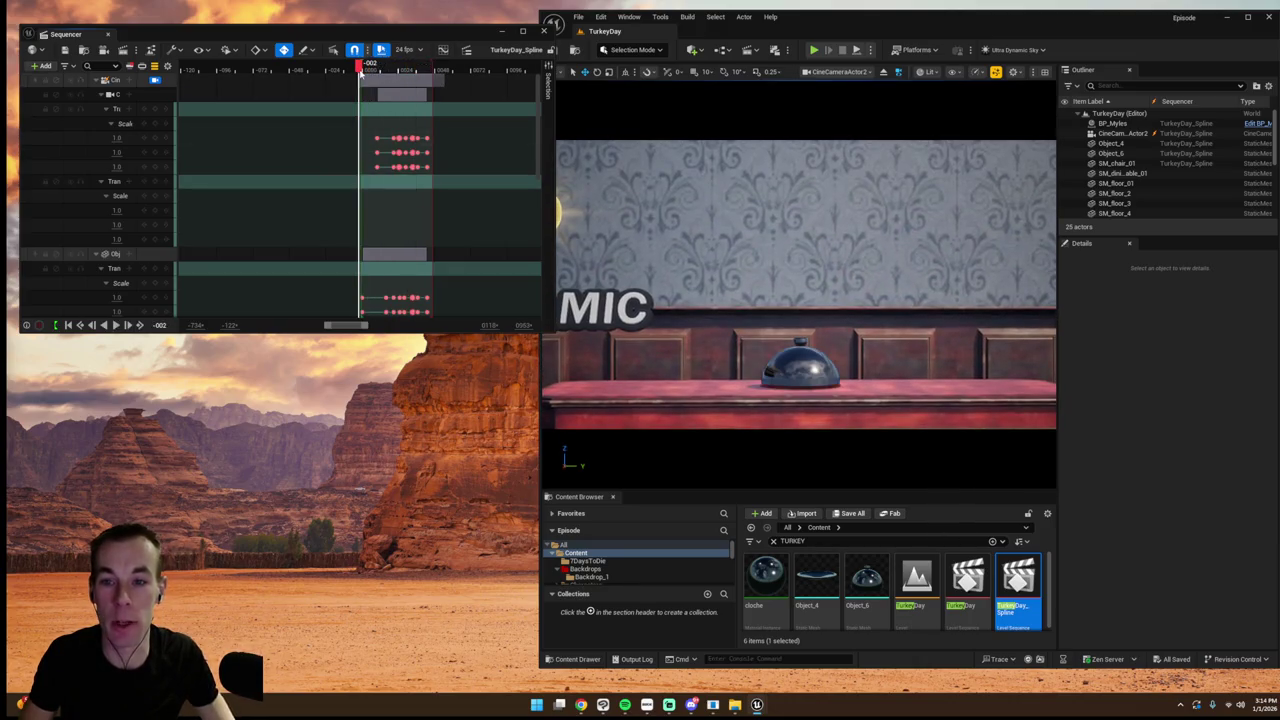
left_click(155, 67)
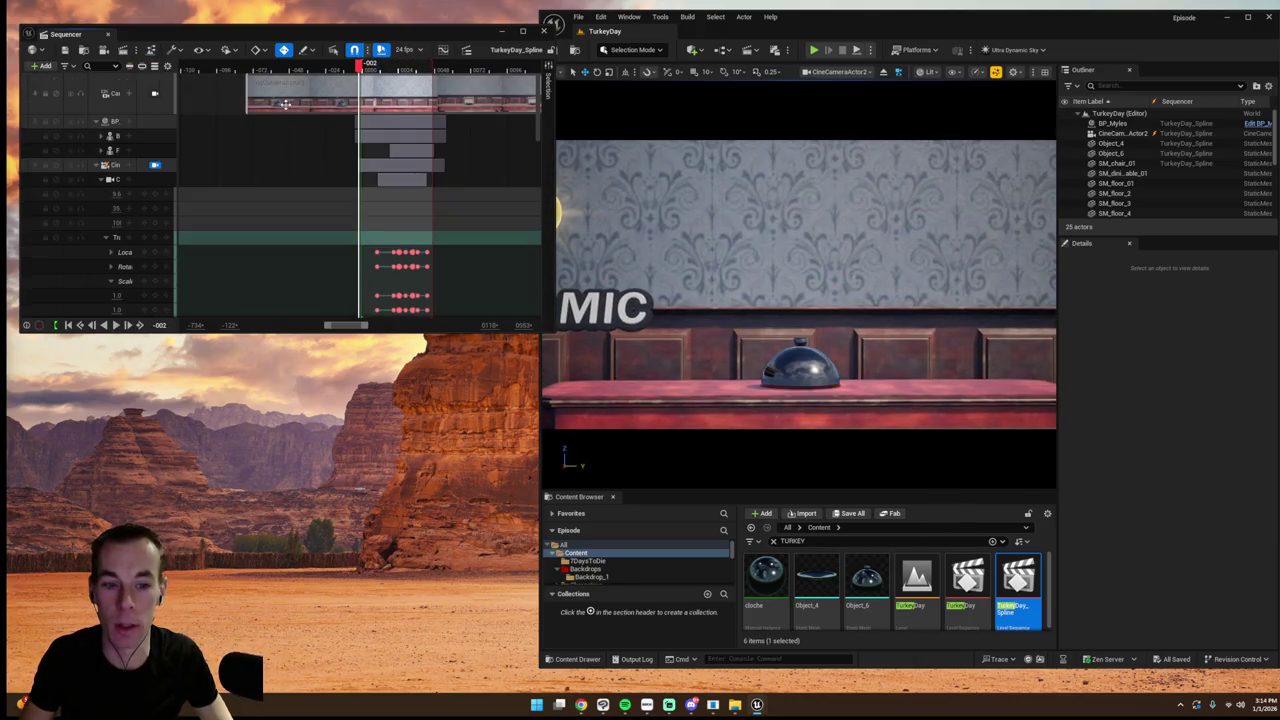
left_click(116, 325)
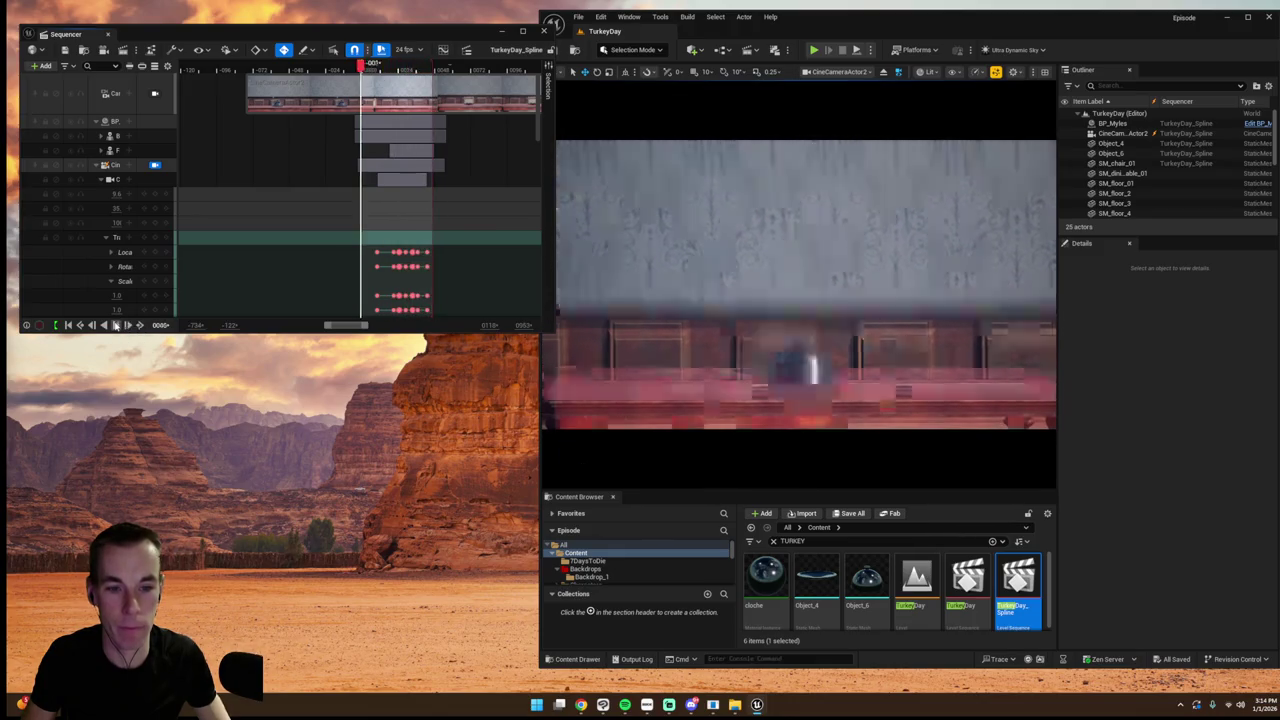
left_click(116, 325)
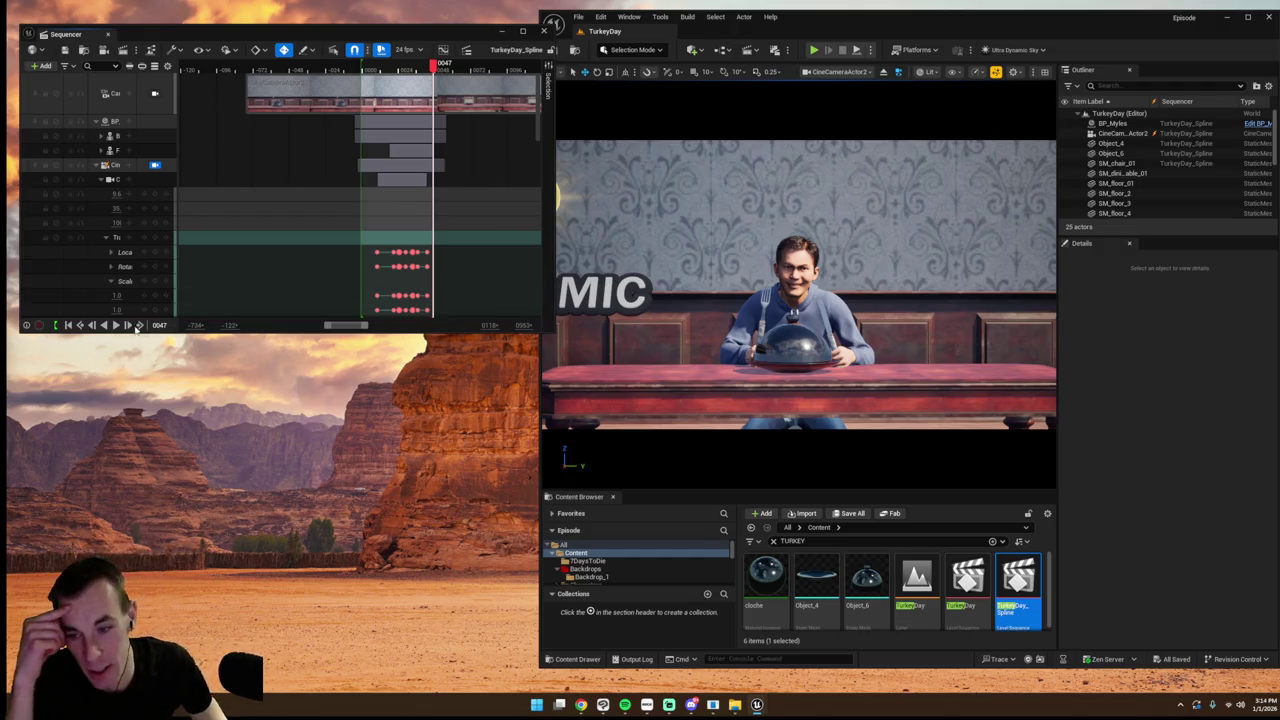
left_click(116, 325)
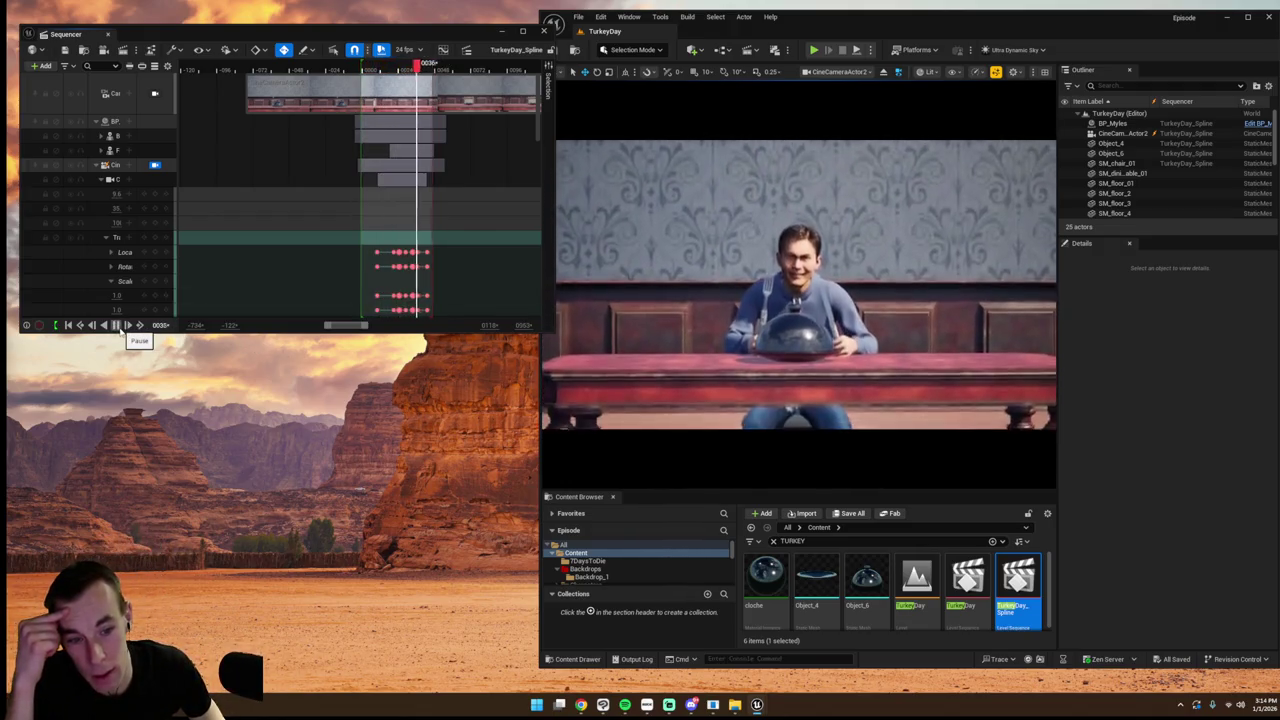
left_click(117, 330)
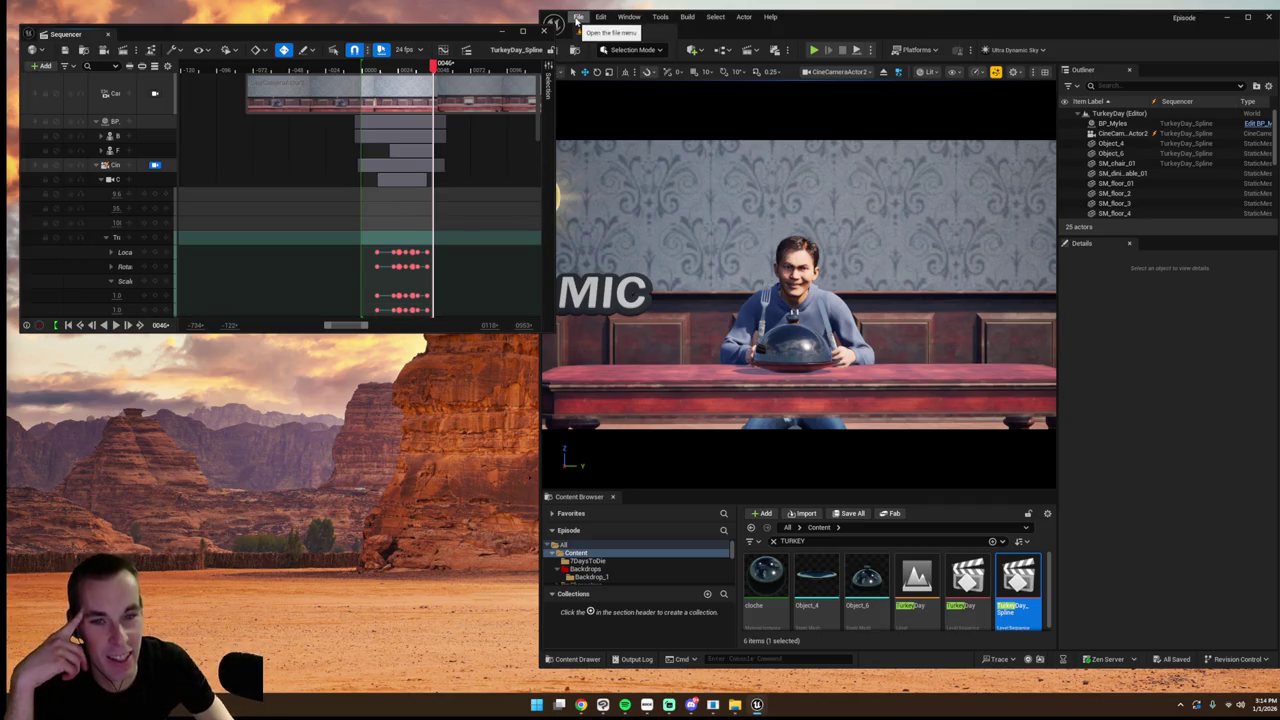
- Reopen TurkeyDay from Recent Levels, scrub the shot back to its early frames and replay it
left_click(577, 20)
mouse_move(634, 90)
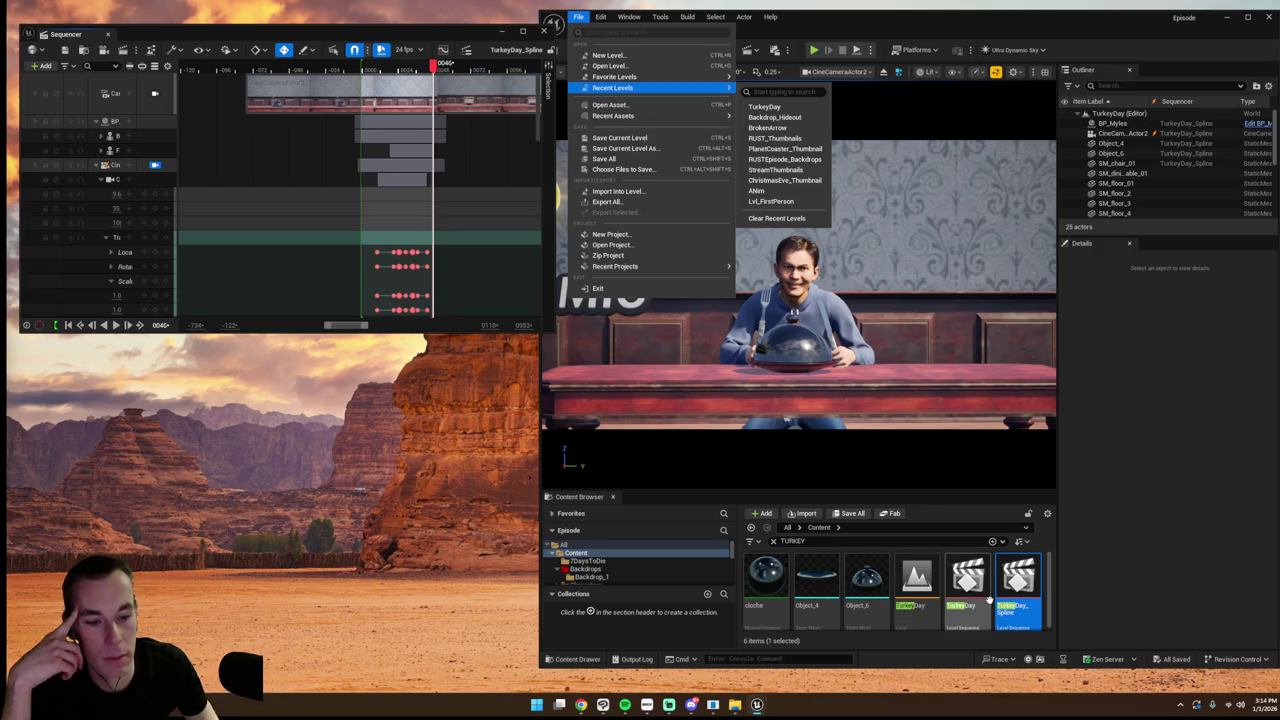
double_click(950, 590)
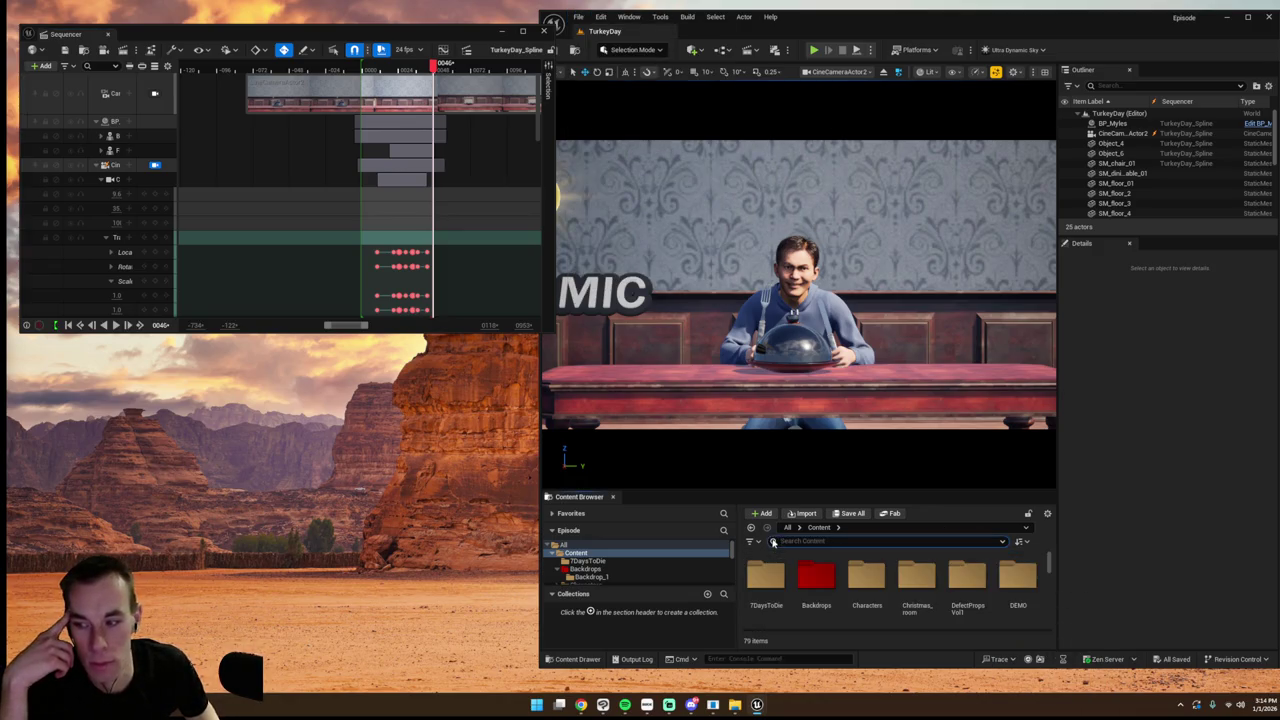
scroll(960, 592, "down", 5)
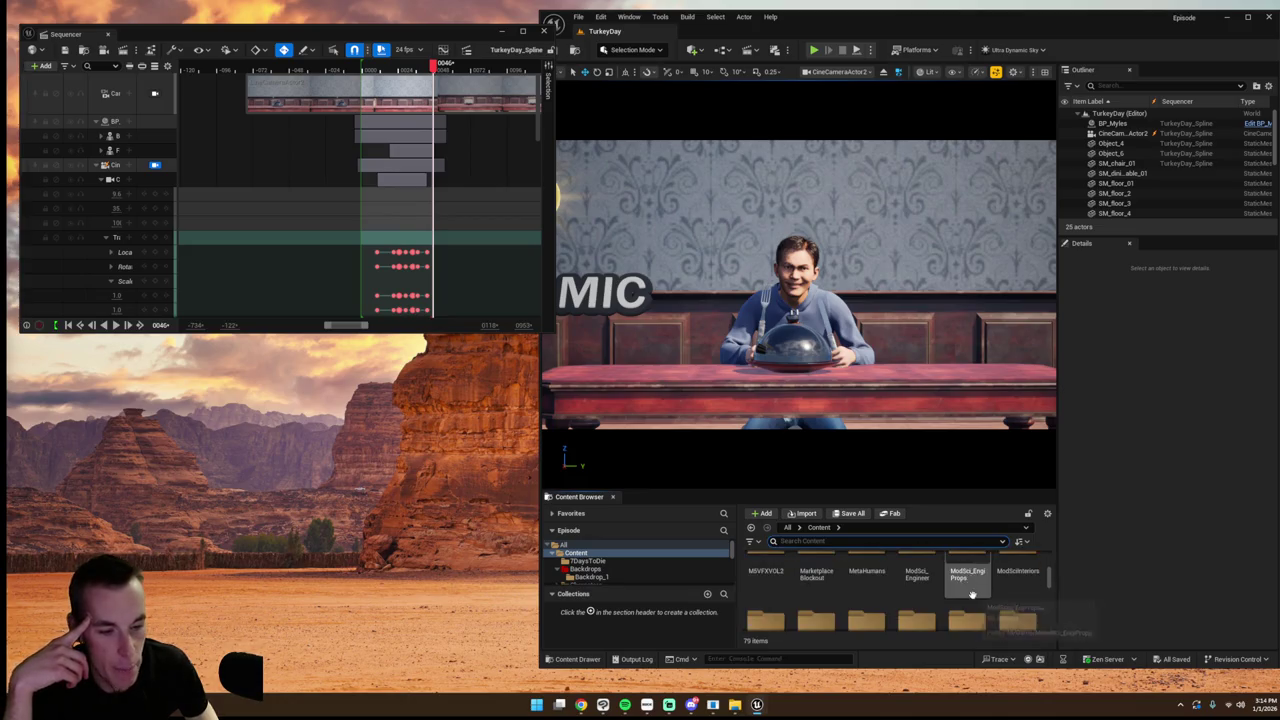
scroll(975, 592, "down", 5)
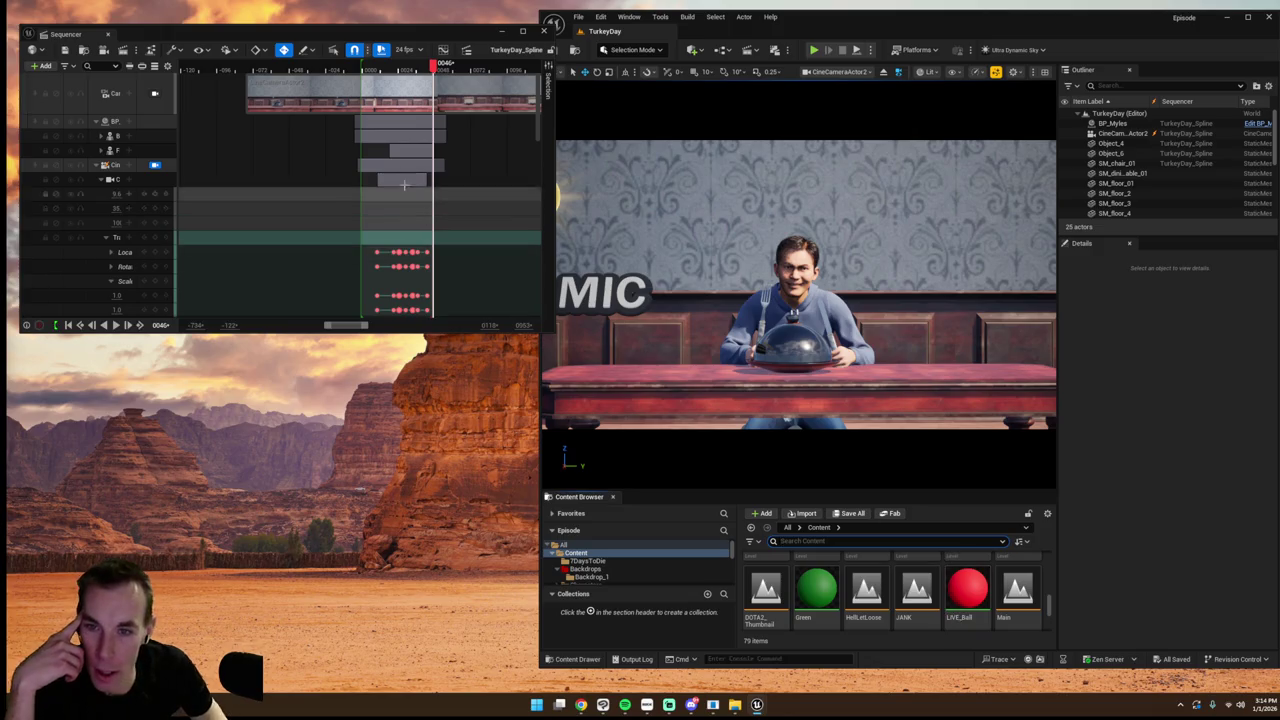
left_click_drag(396, 68, 360, 66)
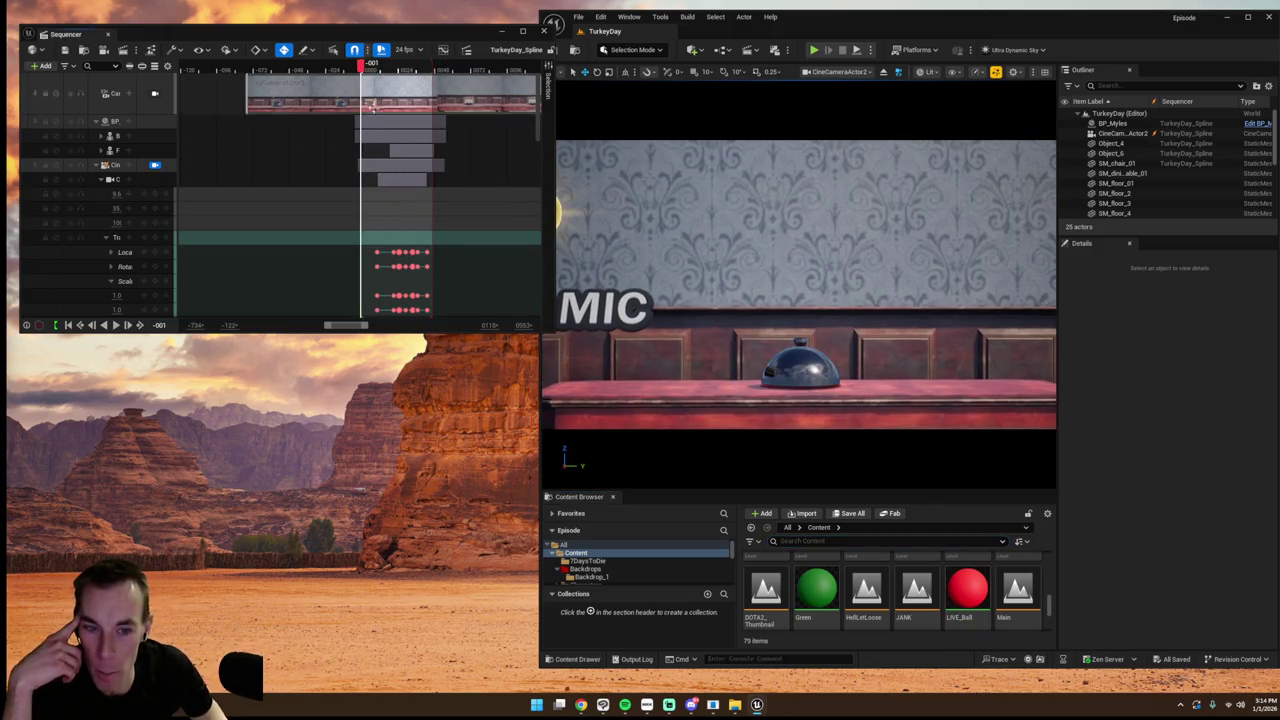
left_click(117, 325)
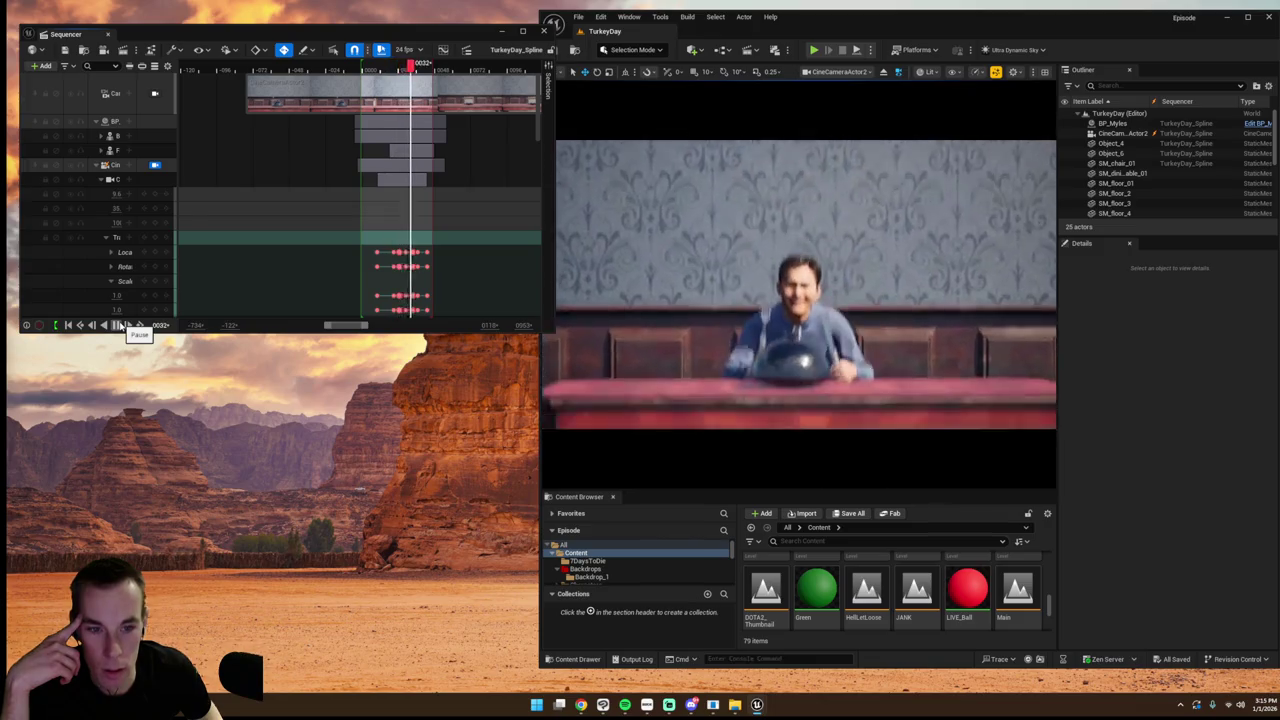
- Browse the top-level Content folder, then bring up File > New Level templates and cancel
left_click(665, 553)
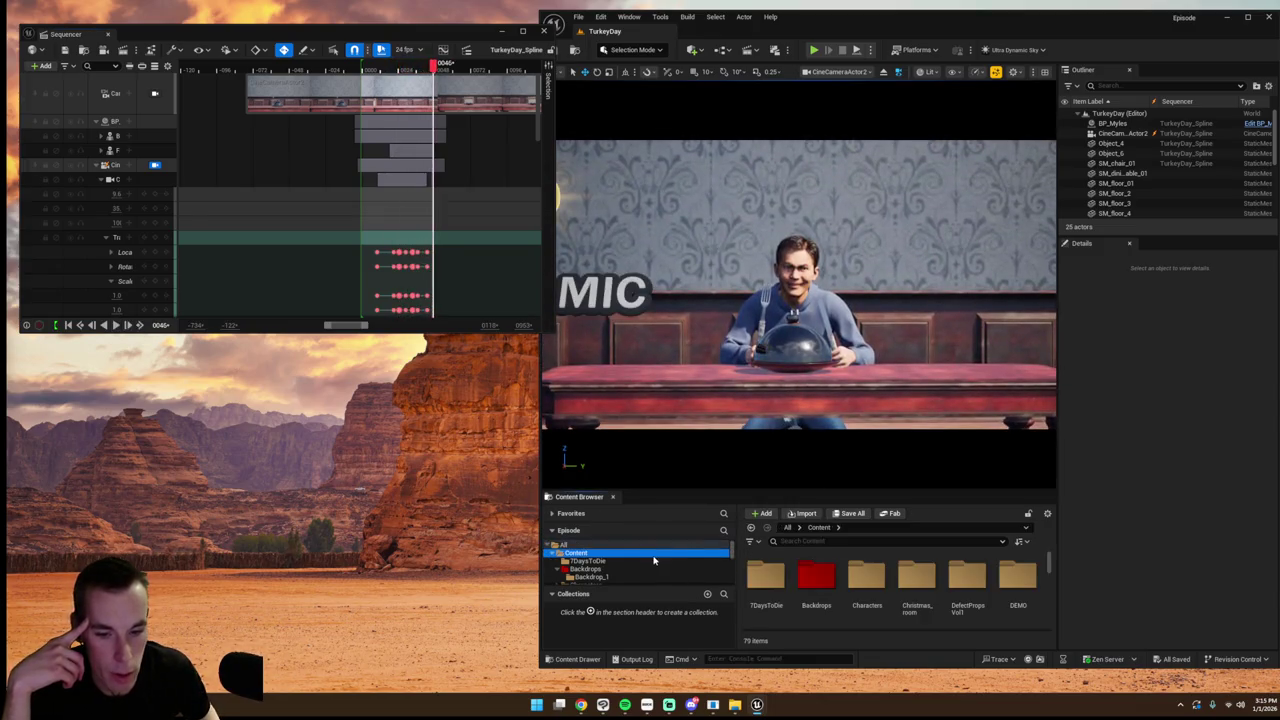
scroll(932, 608, "down", 5)
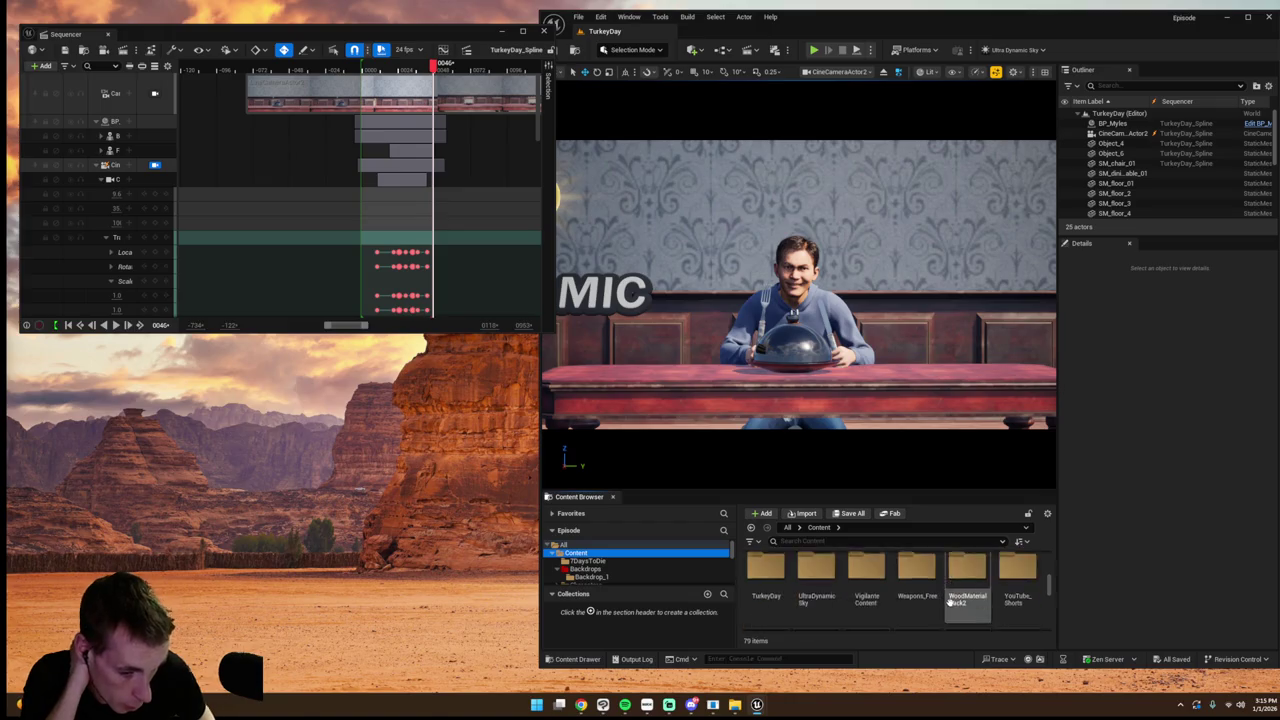
scroll(975, 612, "down", 5)
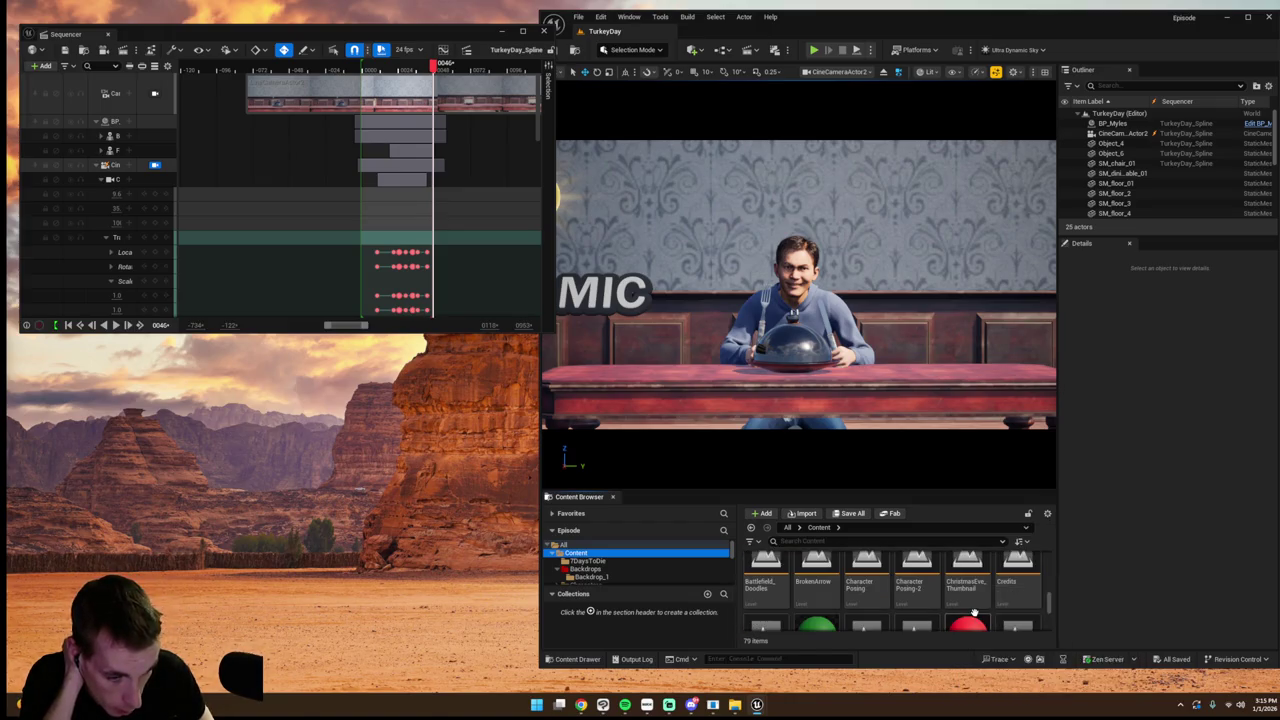
scroll(1000, 612, "down", 3)
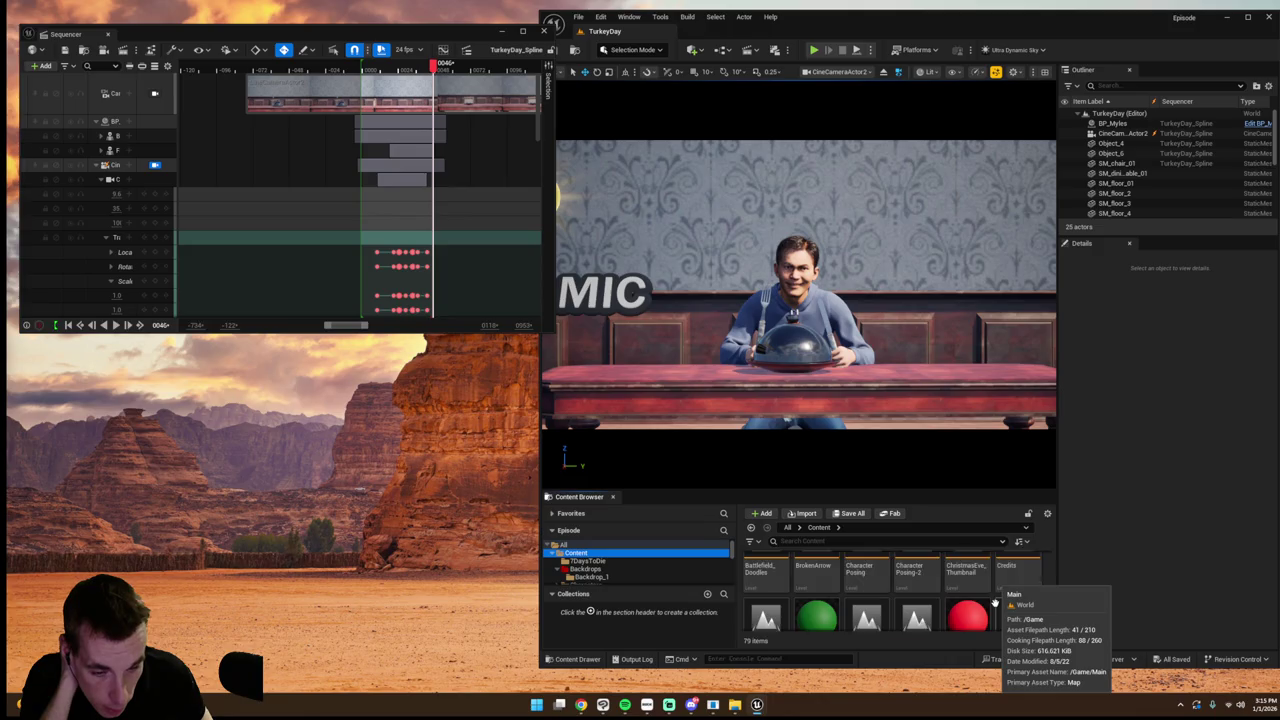
scroll(995, 603, "up", 5)
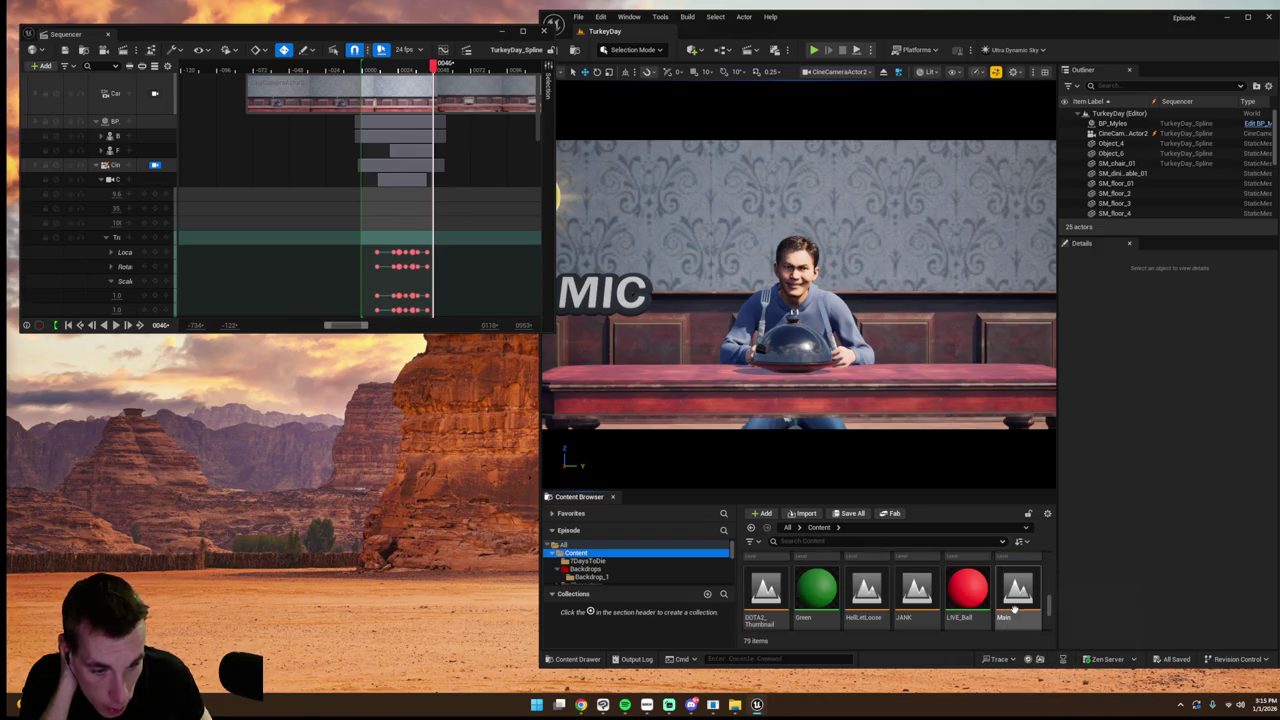
scroll(1000, 610, "up", 2)
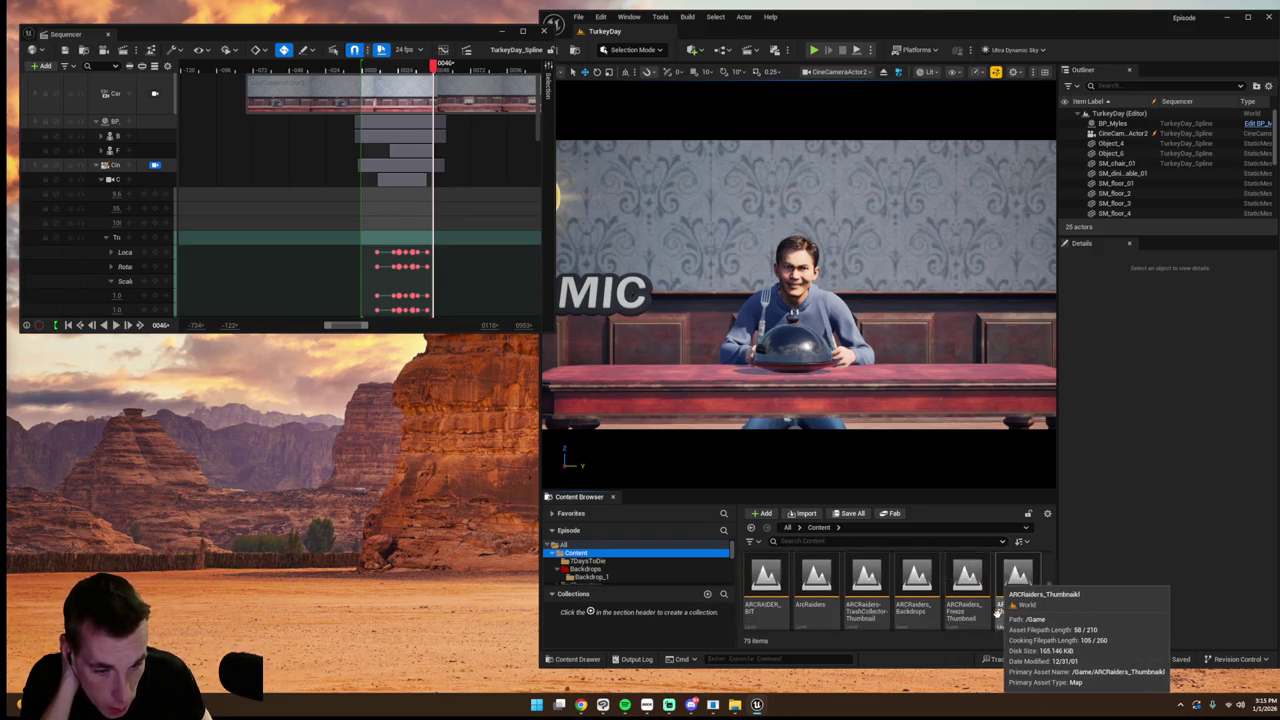
scroll(1000, 612, "up", 1)
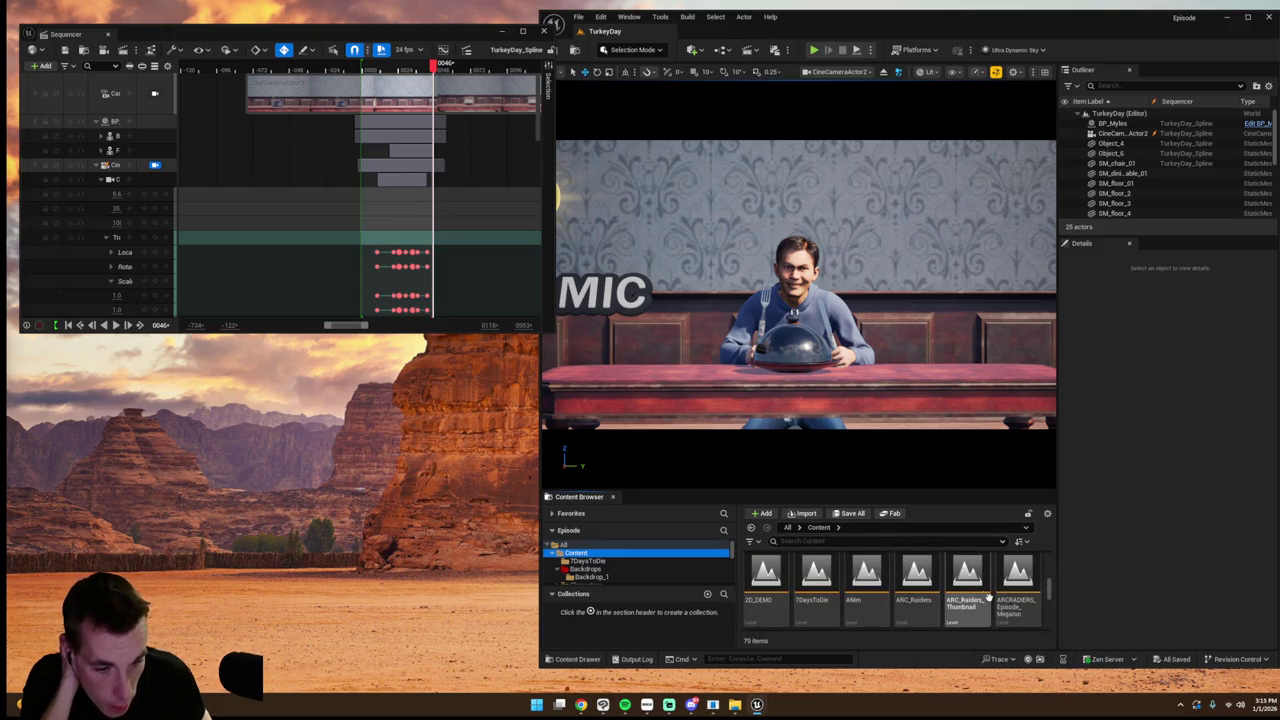
scroll(1000, 605, "up", 2)
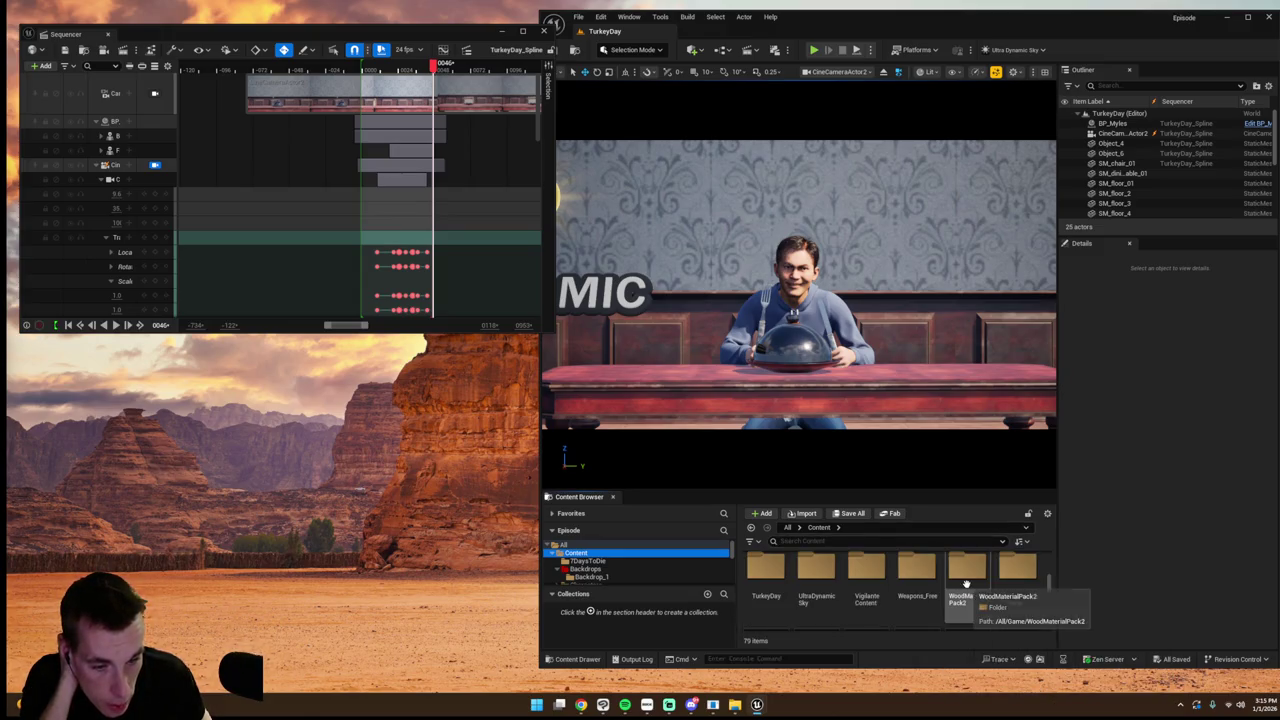
left_click(578, 16)
left_click(600, 40)
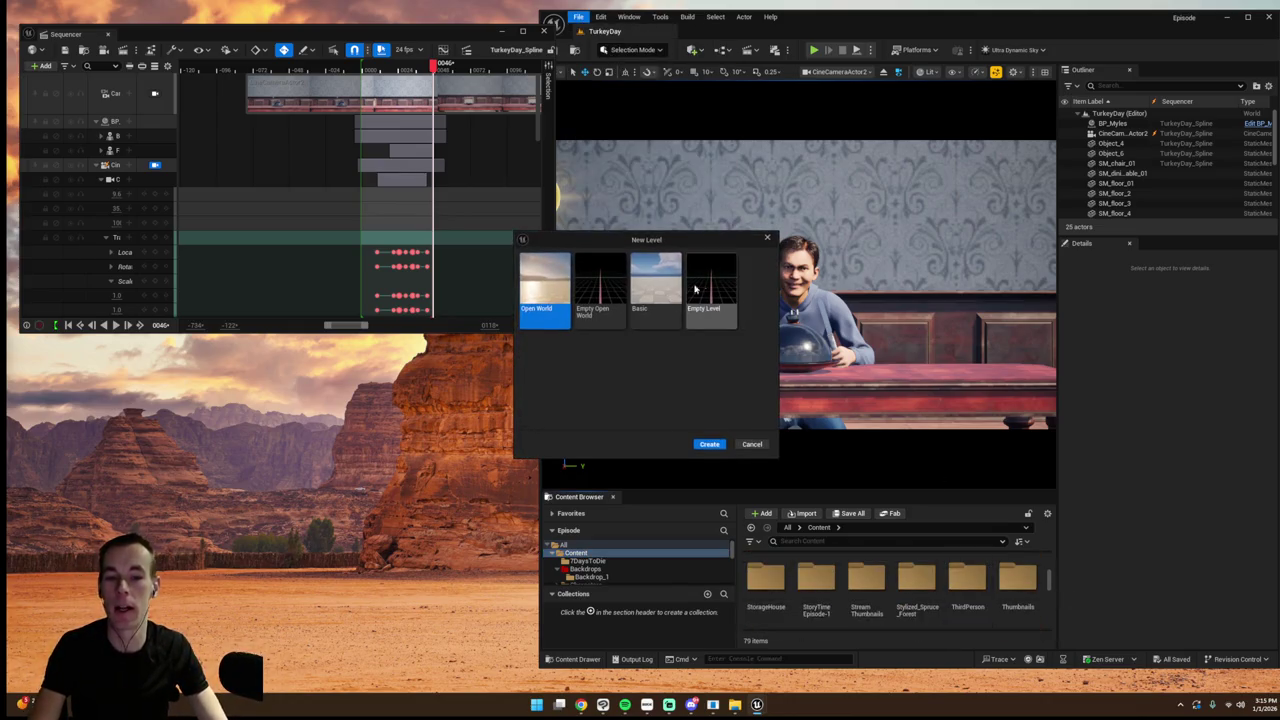
left_click(767, 238)
- Load the Backdrop_Hideout level from File > Recent Levels
left_click(578, 16)
mouse_move(634, 88)
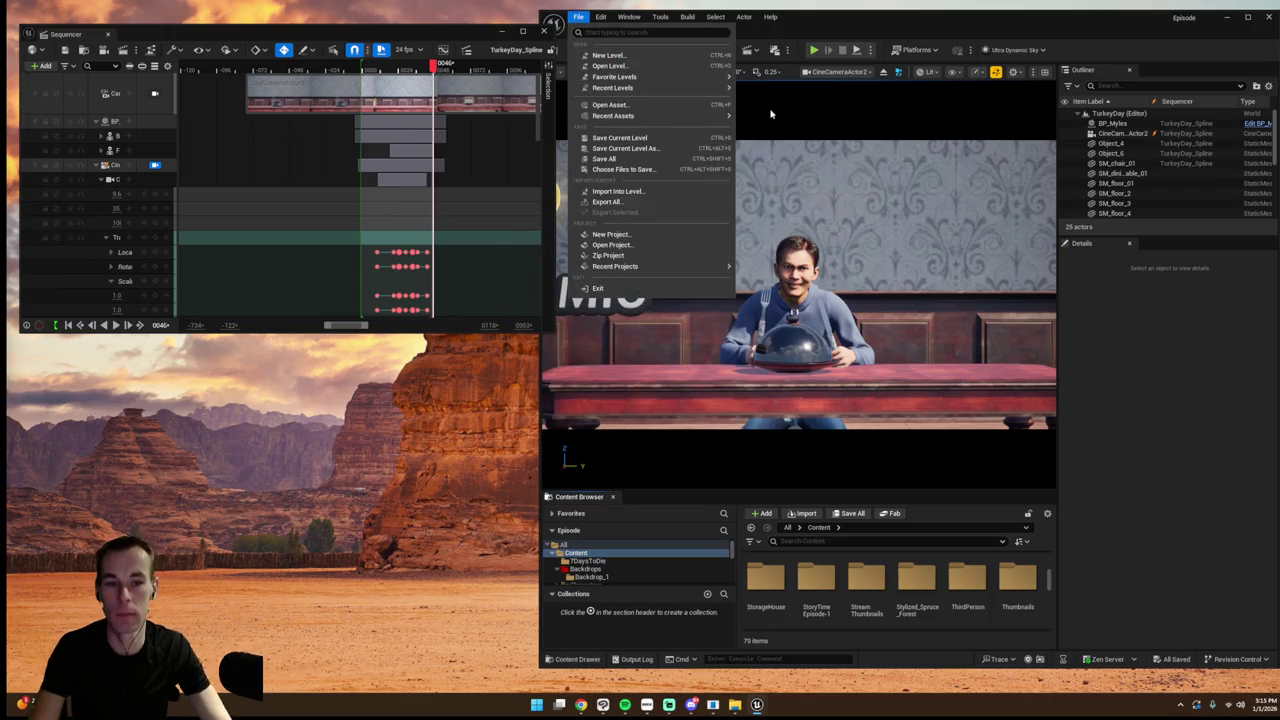
left_click(765, 106)
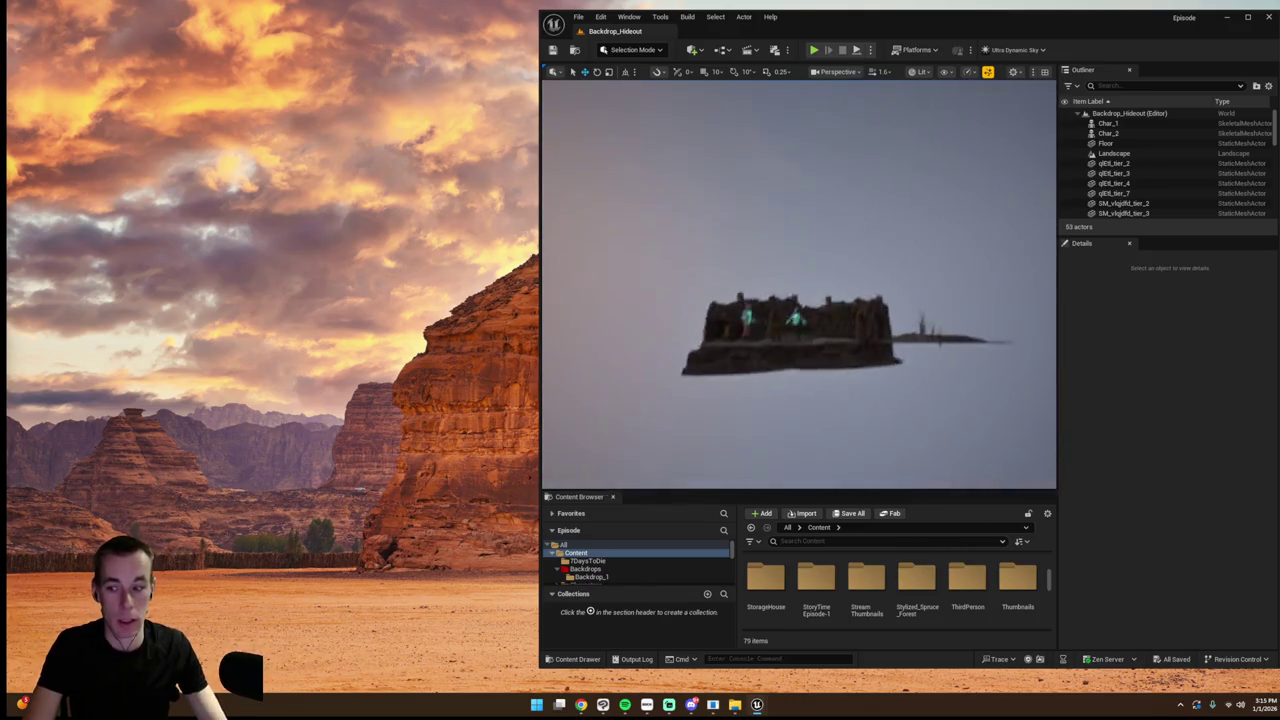
- Fly the camera past the rock walls and in close to the camp props and characters
mouse_move(860, 466)
left_mouse_down()
mouse_move(830, 420)
mouse_move(860, 466)
left_mouse_up()
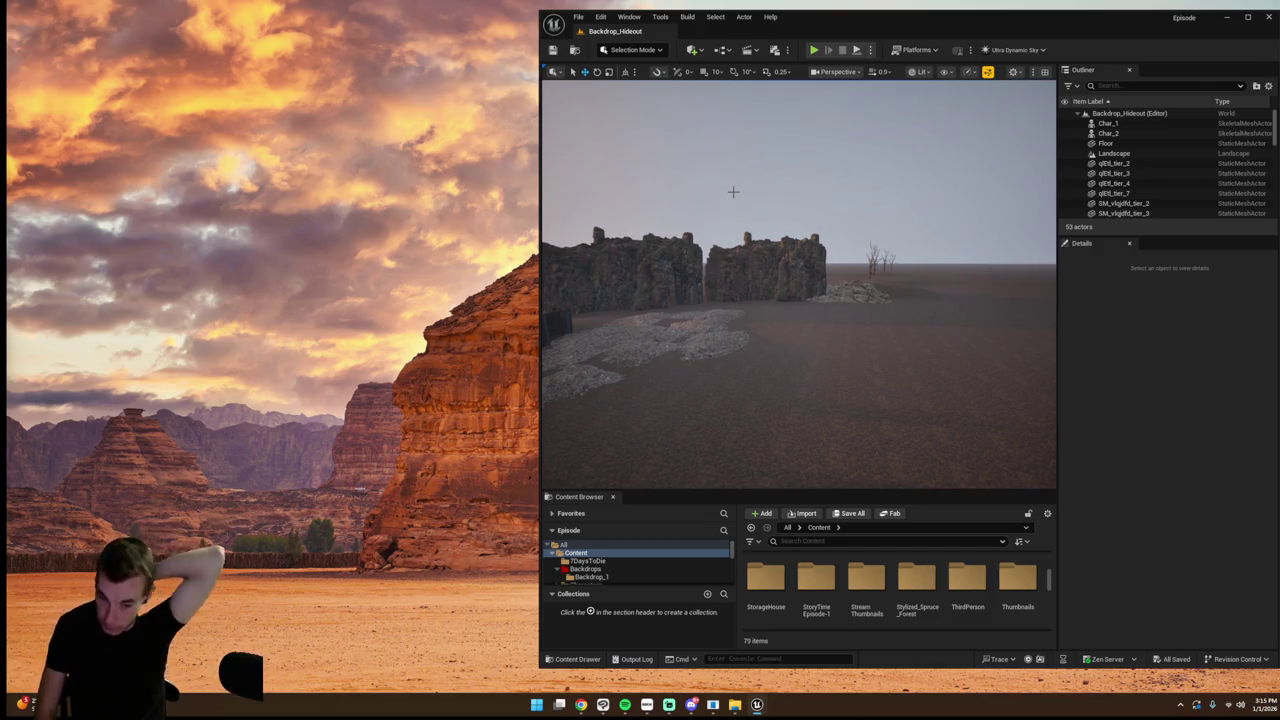
mouse_move(733, 191)
left_mouse_down()
mouse_move(820, 288)
mouse_move(900, 290)
mouse_move(820, 290)
left_mouse_up()
left_click(600, 17)
key("Escape")
mouse_move(660, 320)
left_mouse_down()
mouse_move(640, 367)
mouse_move(707, 375)
left_mouse_up()
left_click(628, 17)
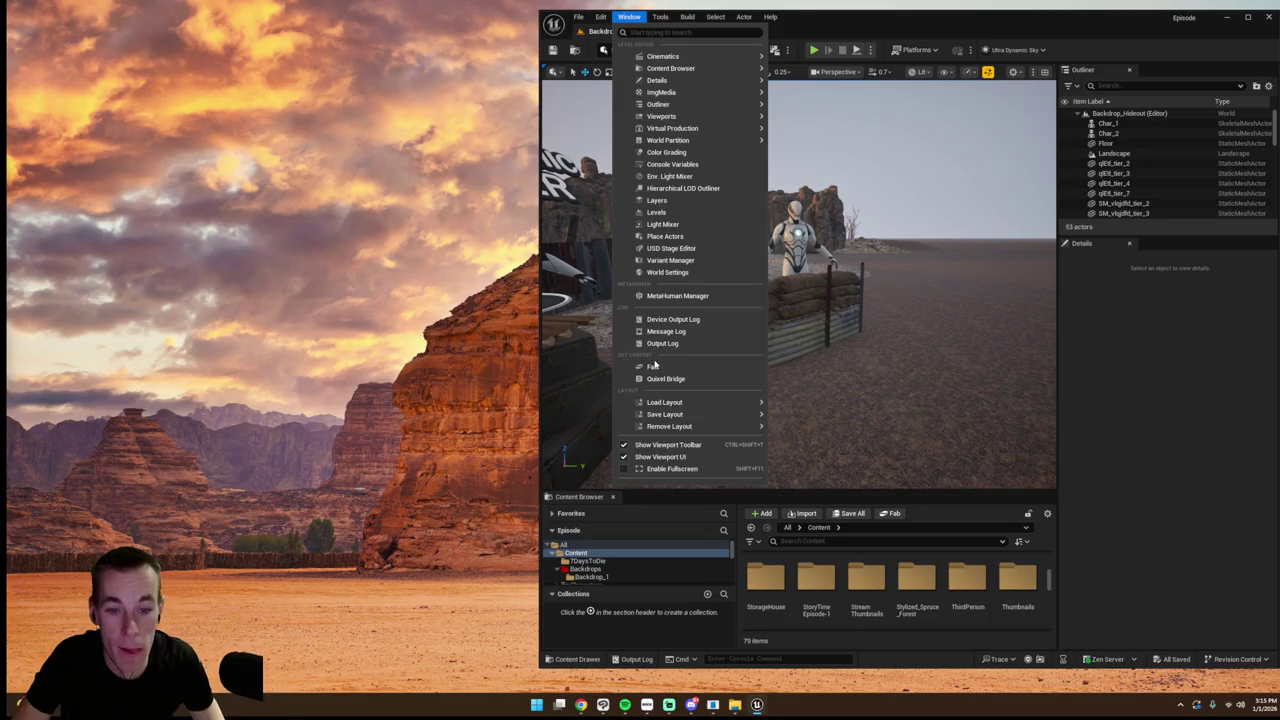
left_click(660, 367)
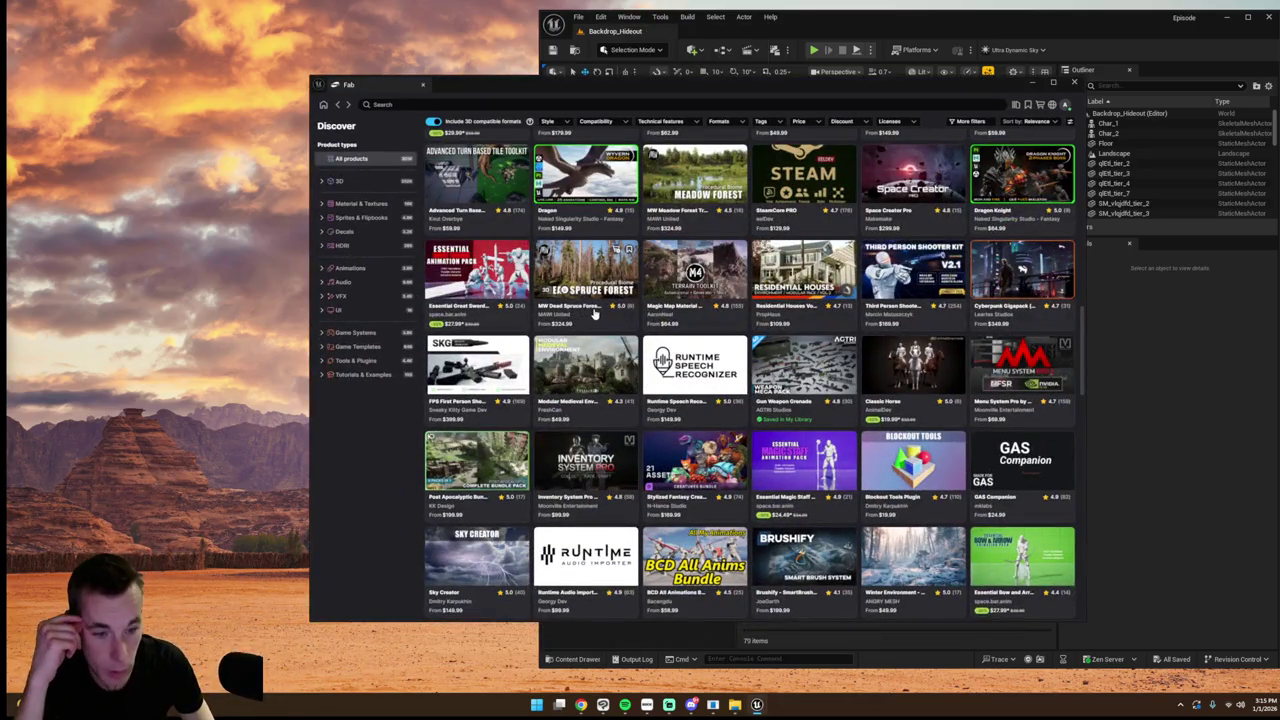
scroll(594, 314, "down", 15)
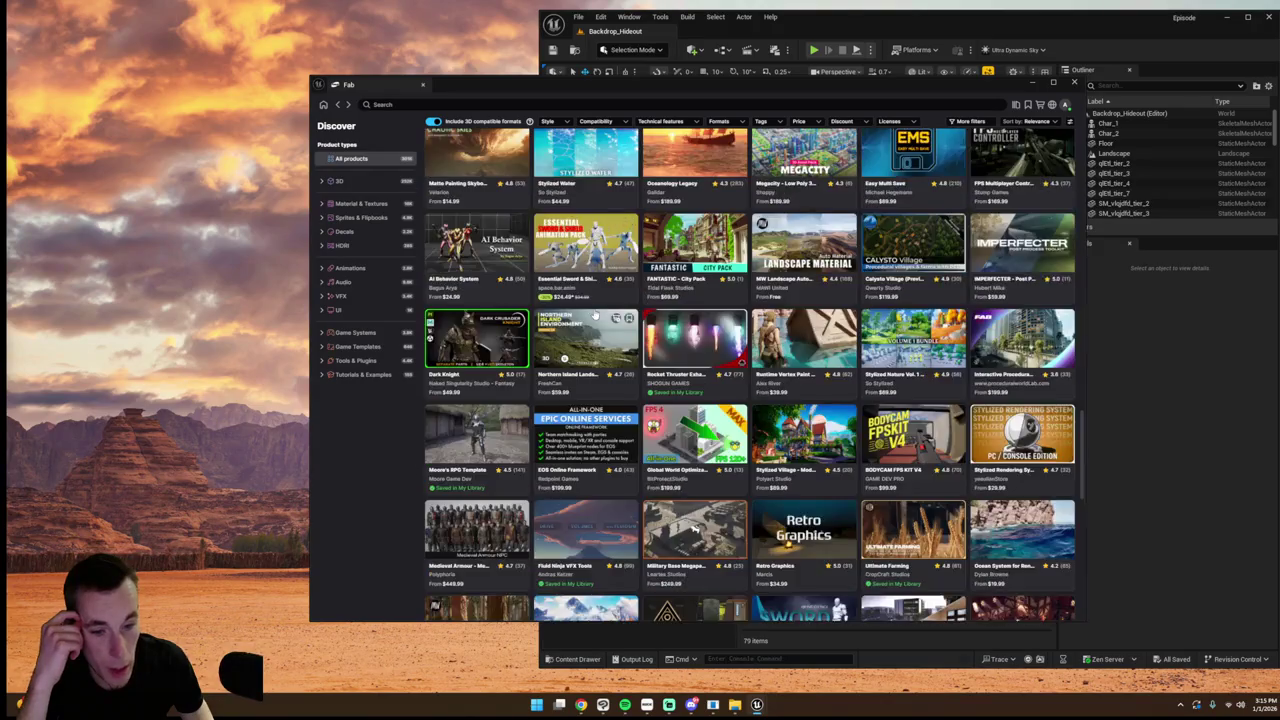
scroll(594, 316, "down", 3)
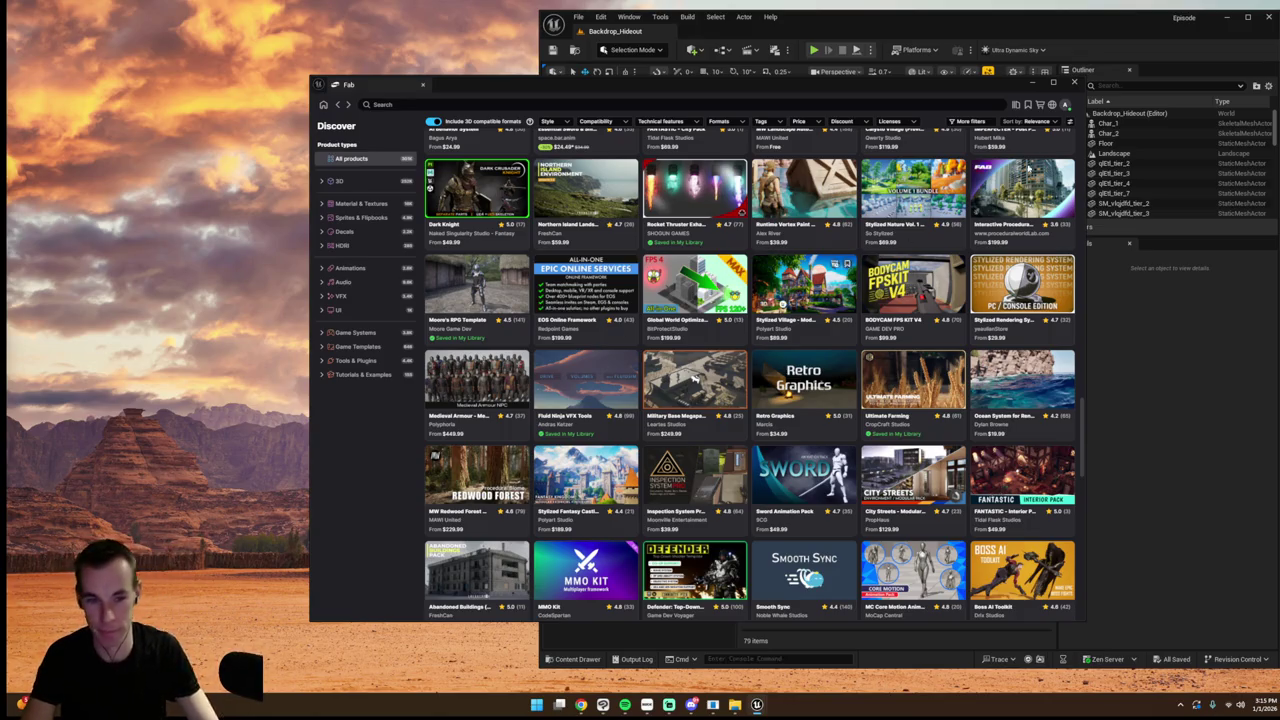
left_click(1036, 86)
scroll(838, 600, "down", 5)
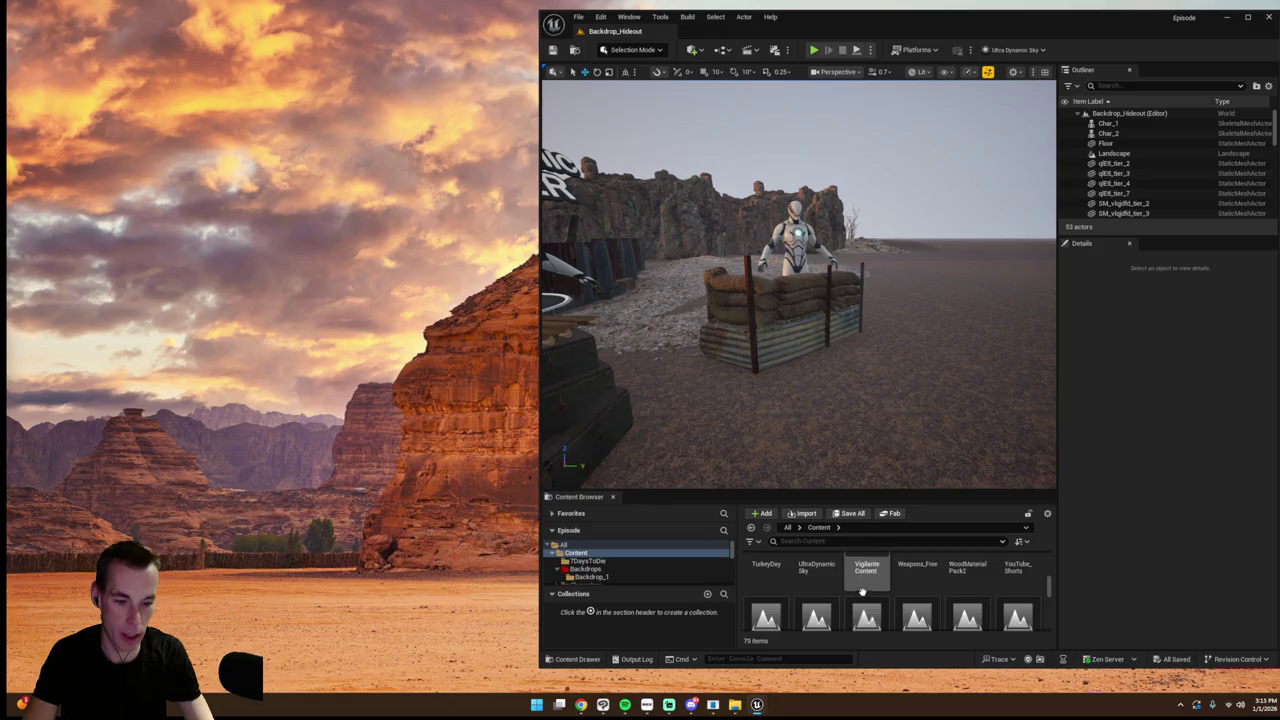
left_click(579, 16)
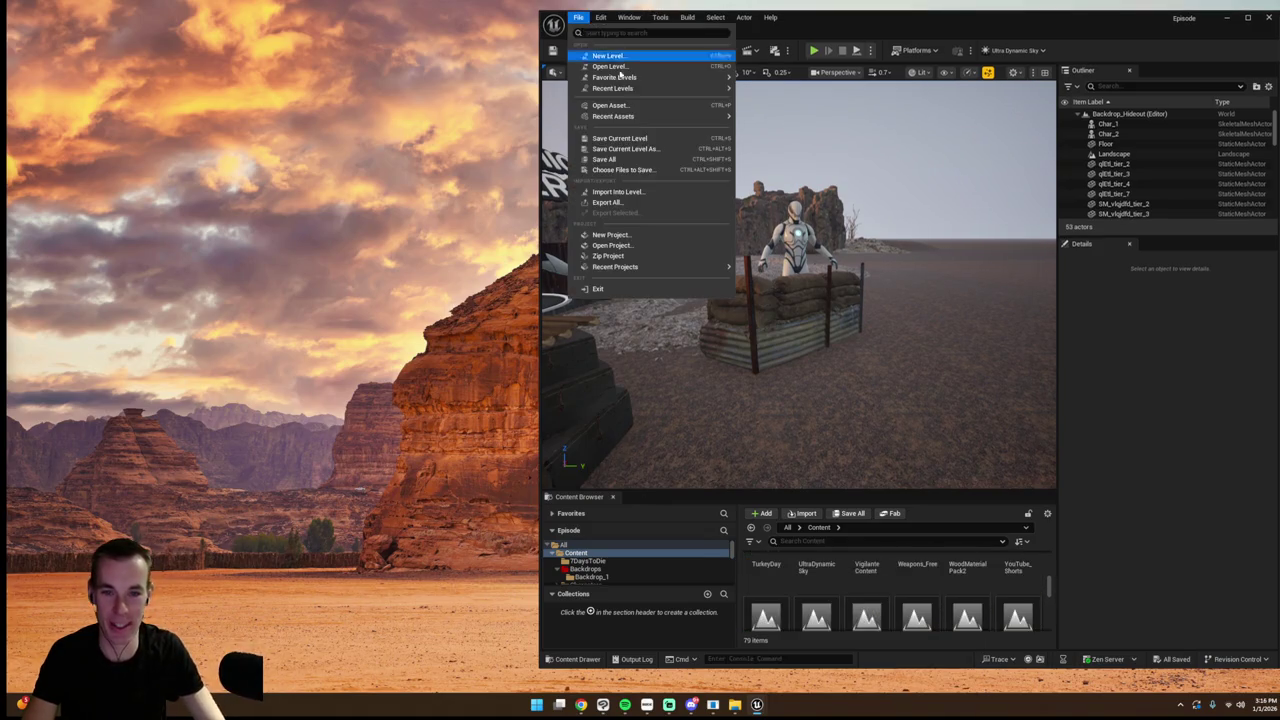
mouse_move(688, 92)
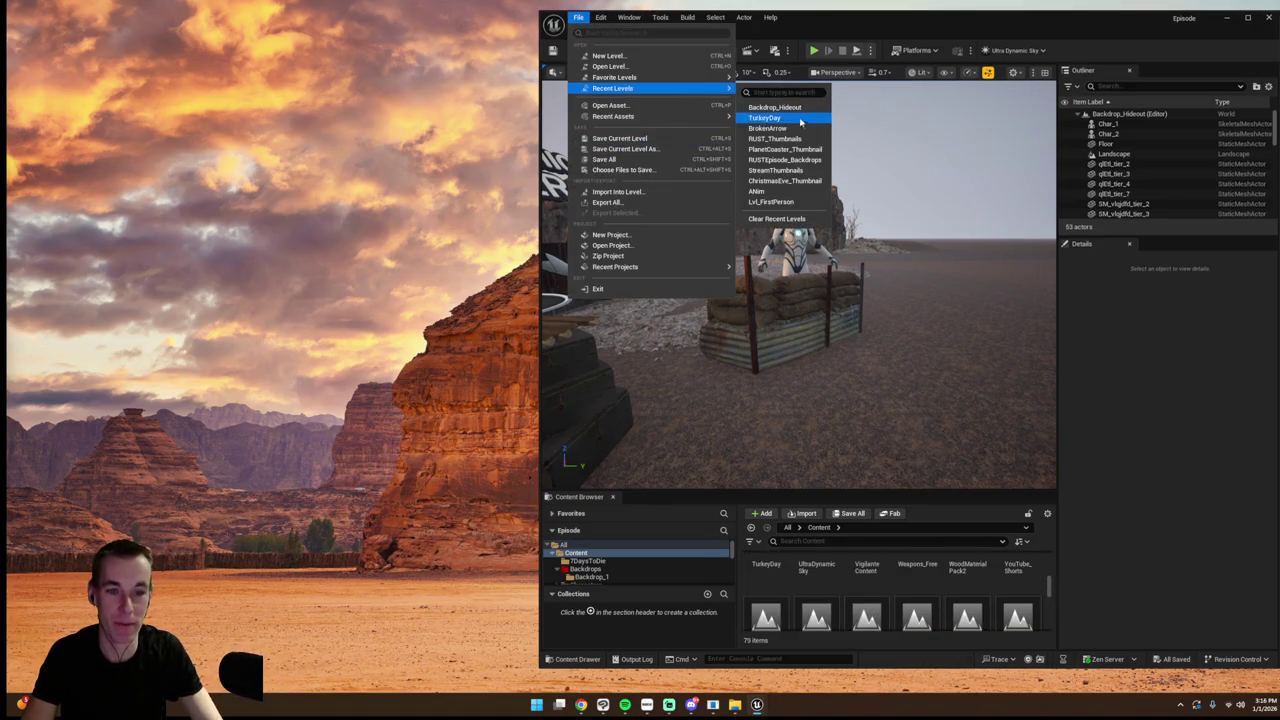
mouse_move(914, 210)
left_mouse_down()
mouse_move(578, 400)
mouse_move(790, 393)
mouse_move(914, 214)
left_mouse_up()
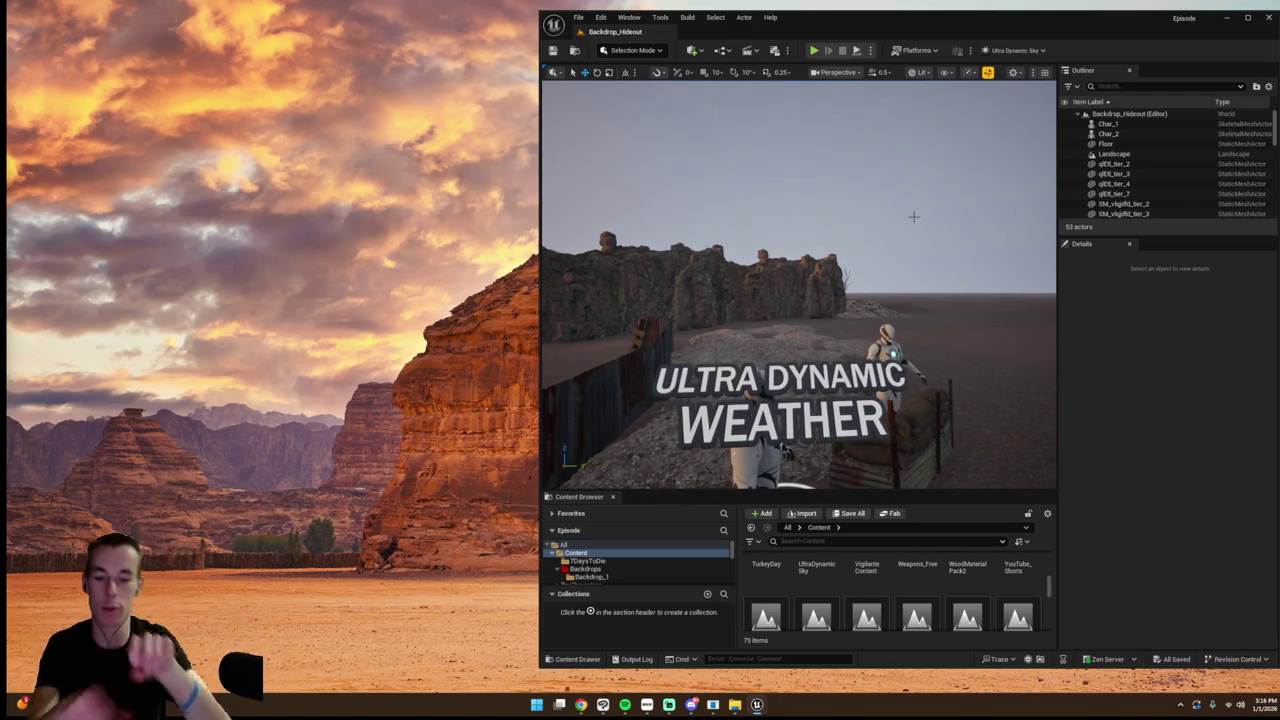
left_click_drag(903, 195, 898, 204)
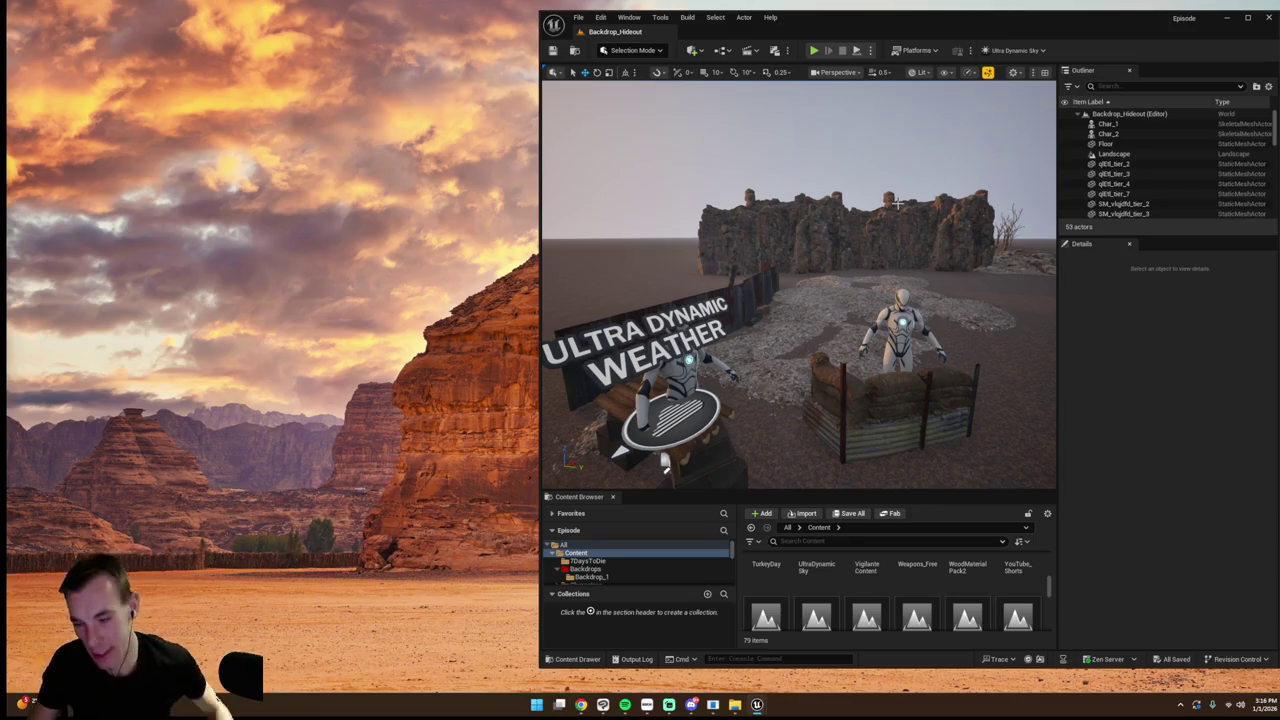
left_click_drag(891, 206, 908, 177)
- Load the ANim level from File > Recent Levels and scroll through the Content Browser folders
left_click(578, 17)
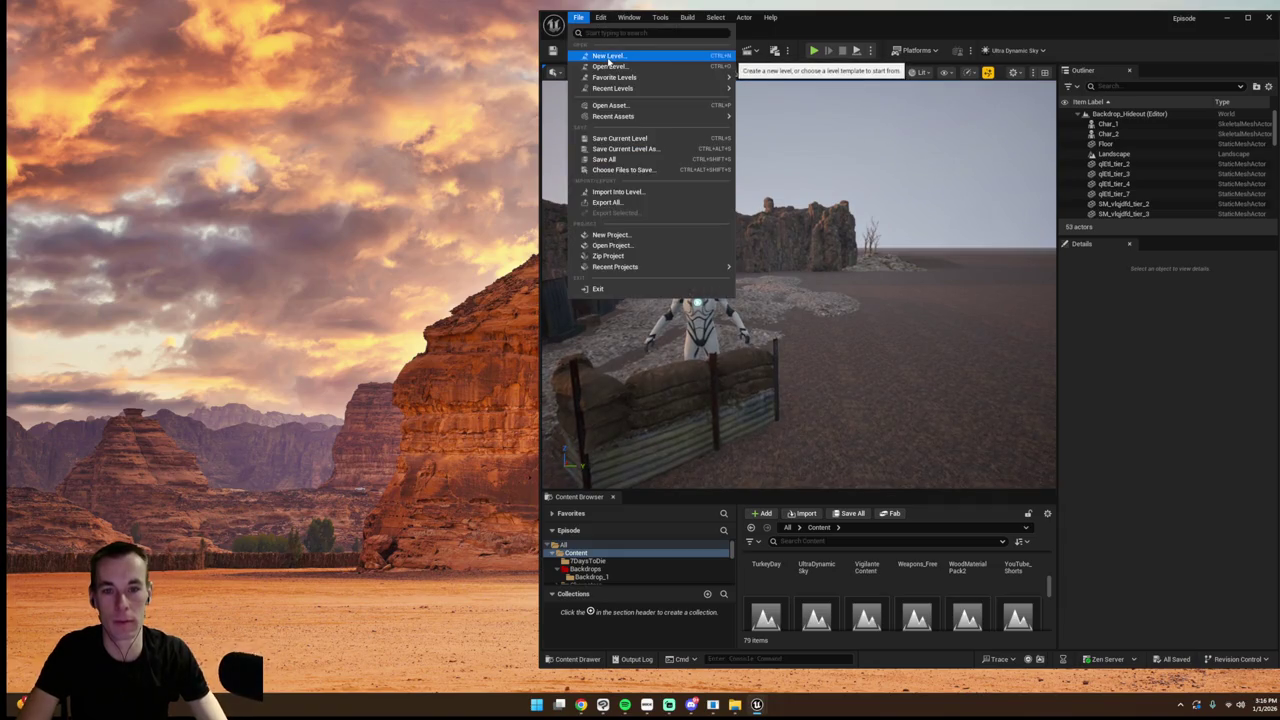
mouse_move(625, 88)
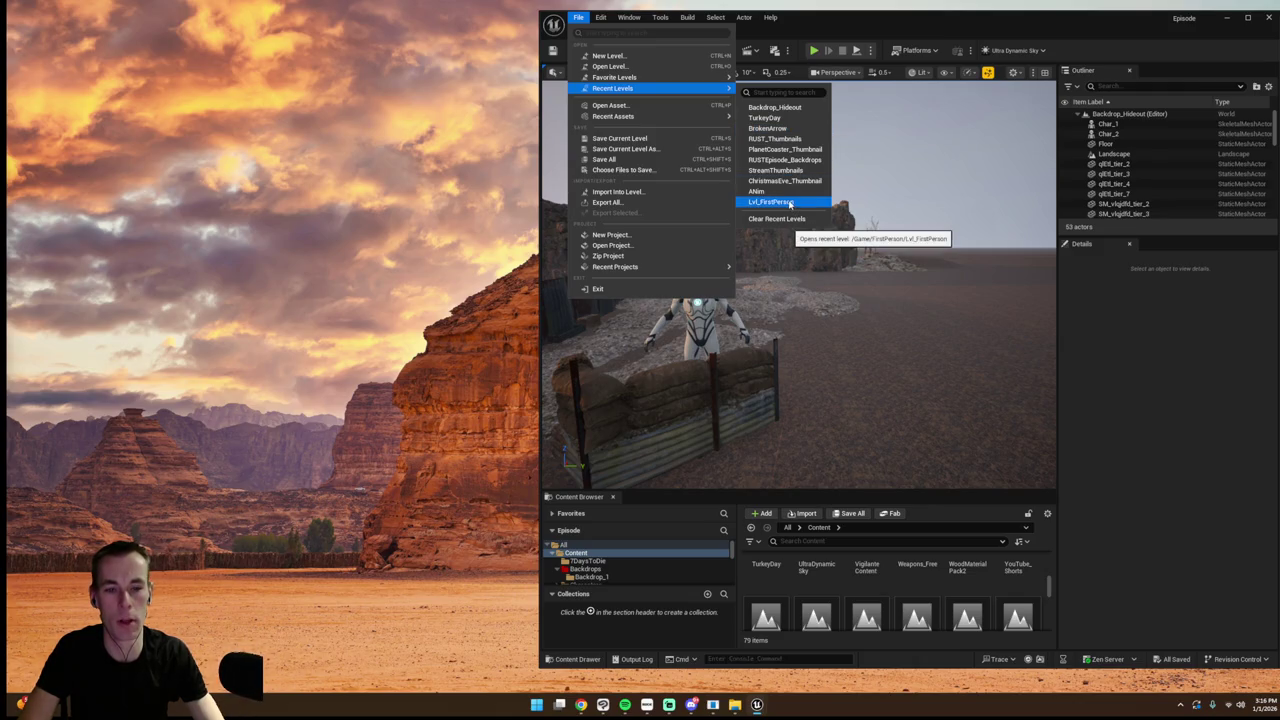
key("Escape")
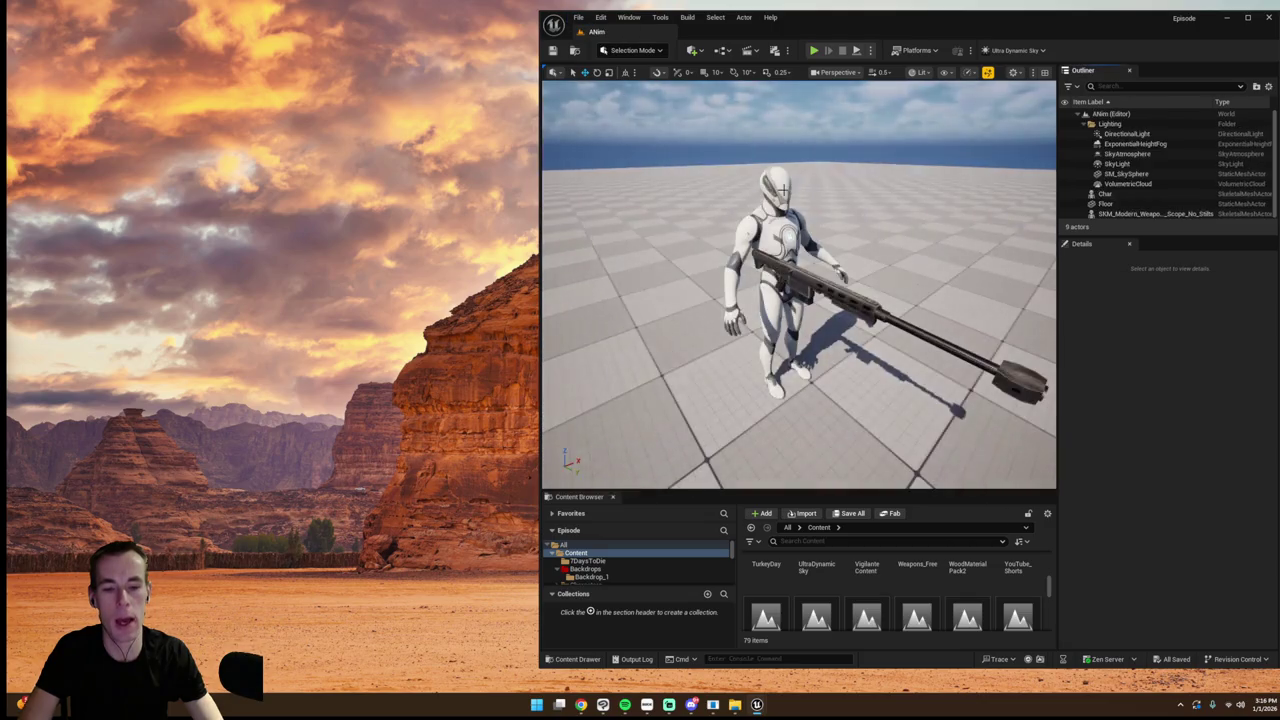
scroll(996, 590, "up", 1)
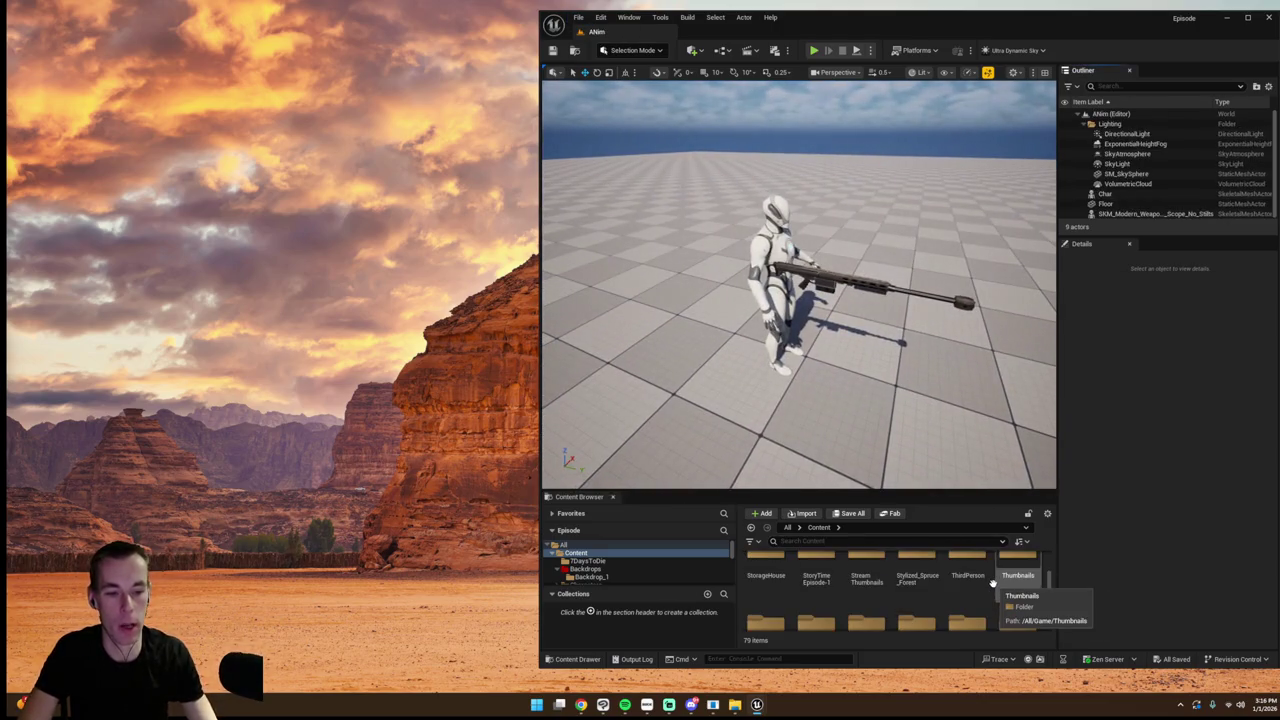
scroll(993, 585, "up", 5)
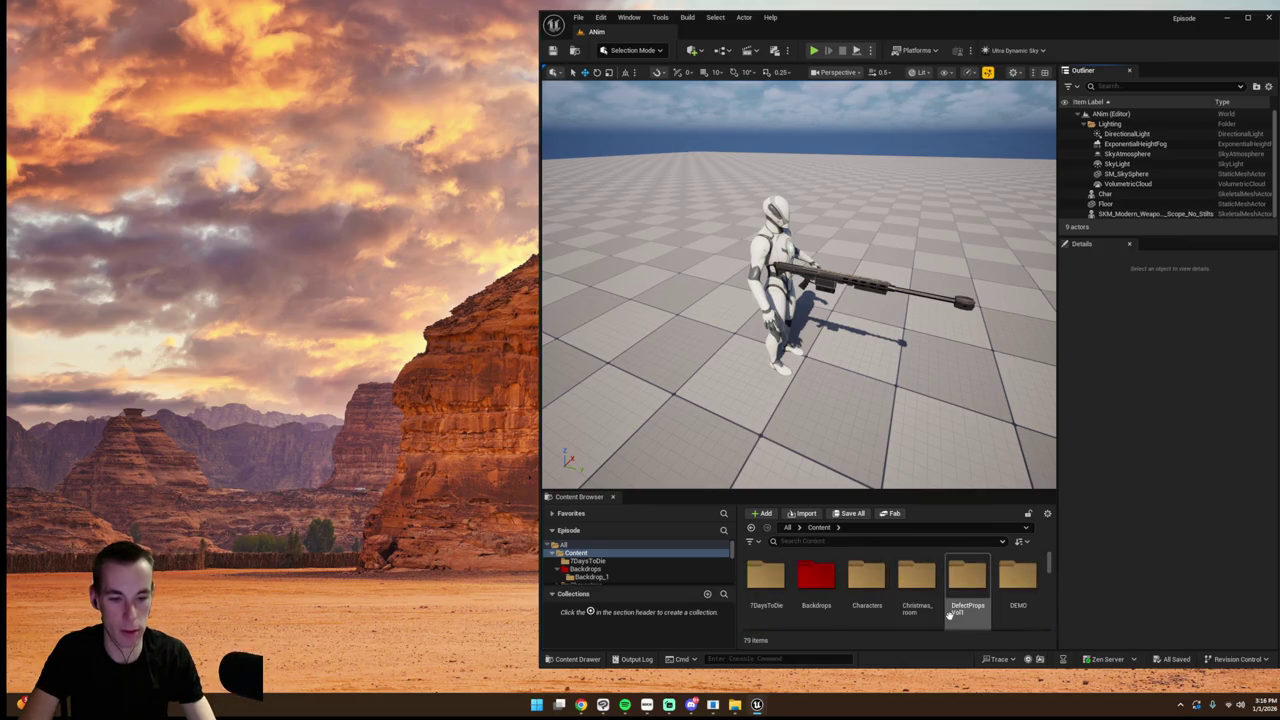
scroll(950, 600, "down", 5)
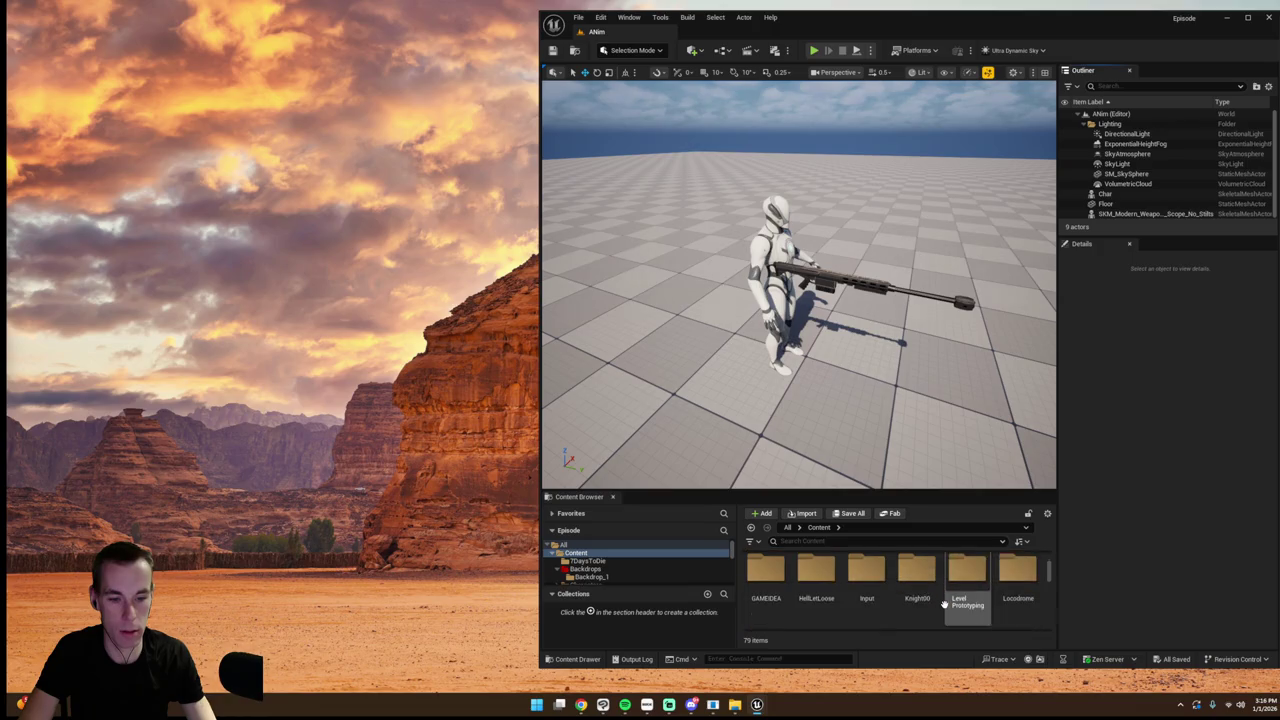
scroll(944, 604, "down", 2)
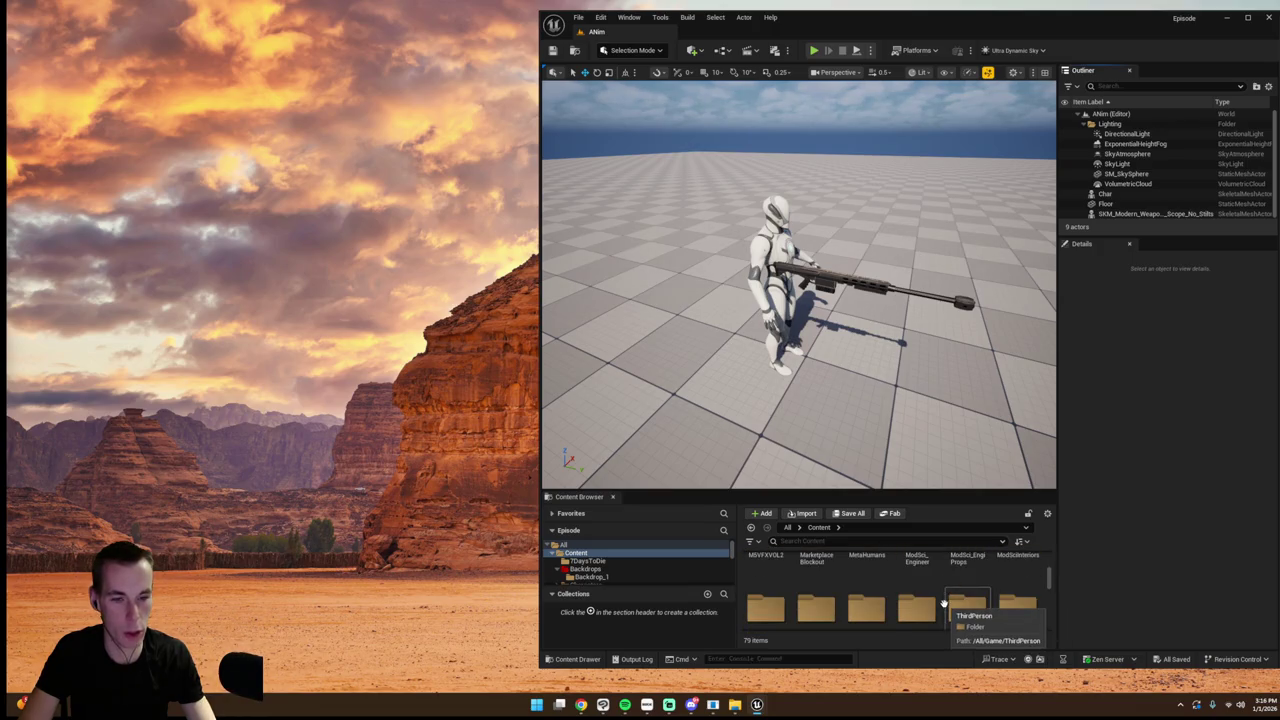
scroll(943, 604, "down", 3)
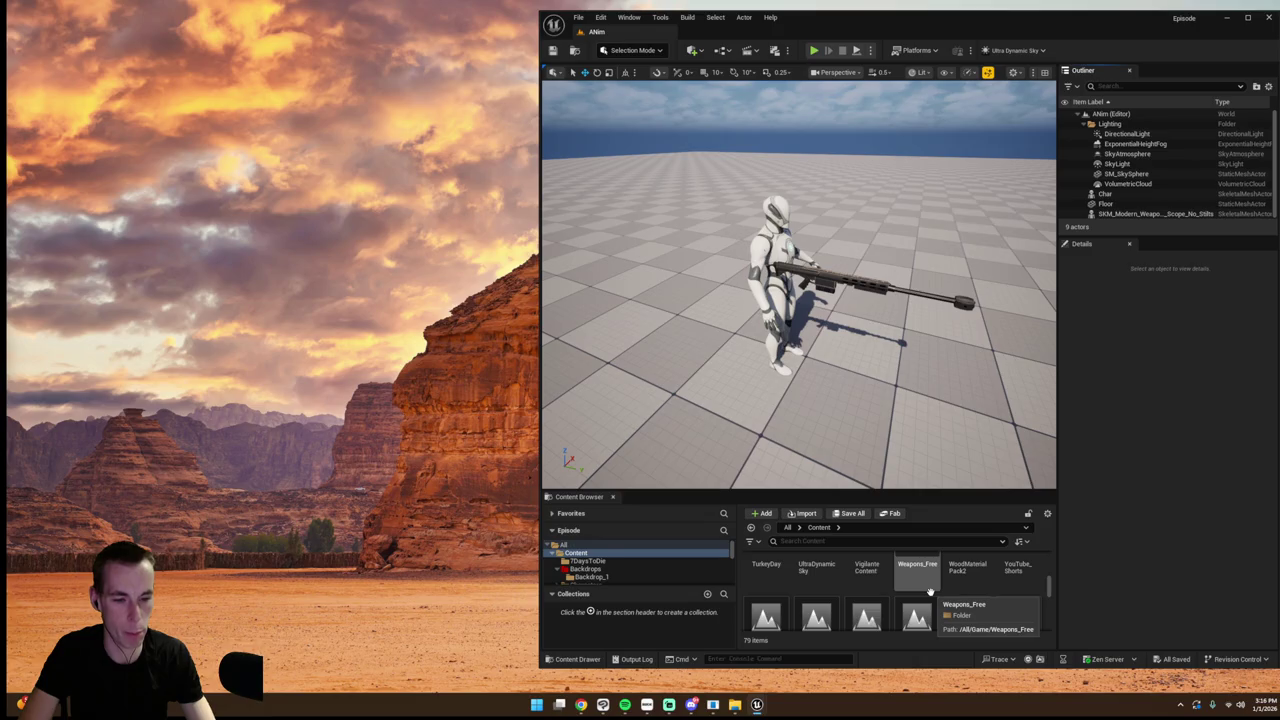
- Find and open the GameAnimation_Shoot sequence, playing it and stopping at frame 0010
left_click(862, 546)
type("shoot")
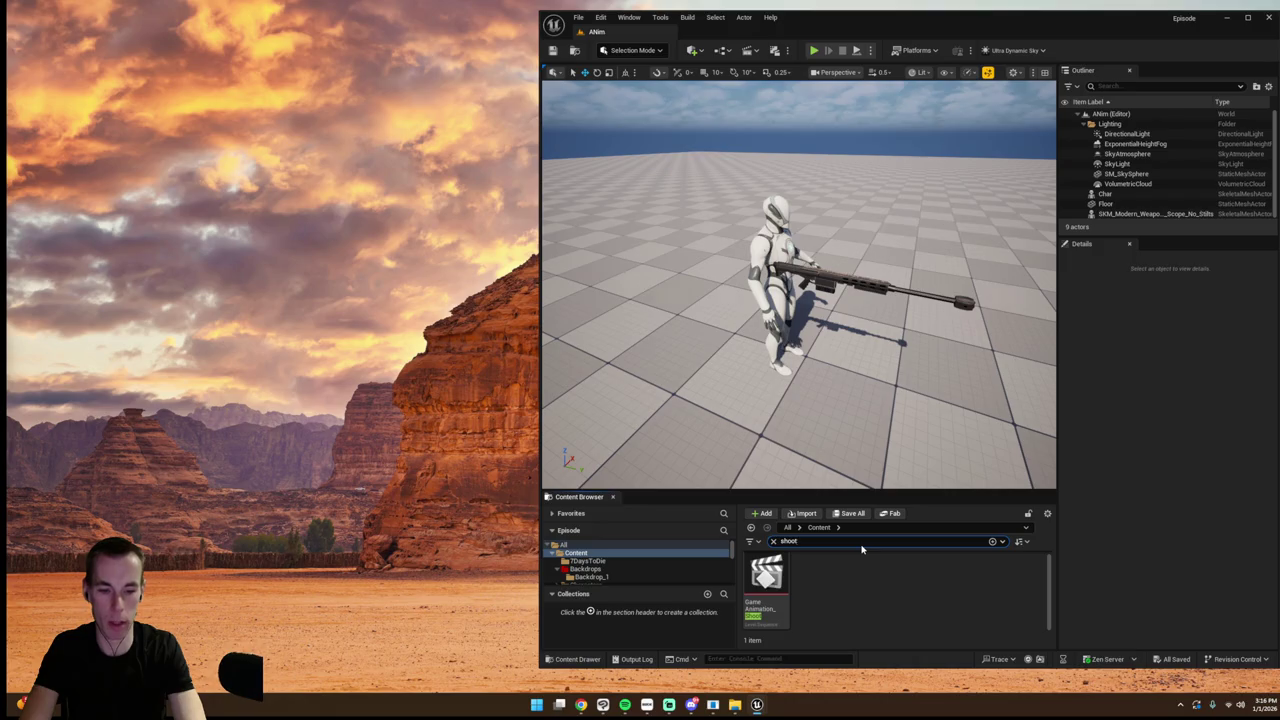
double_click(766, 585)
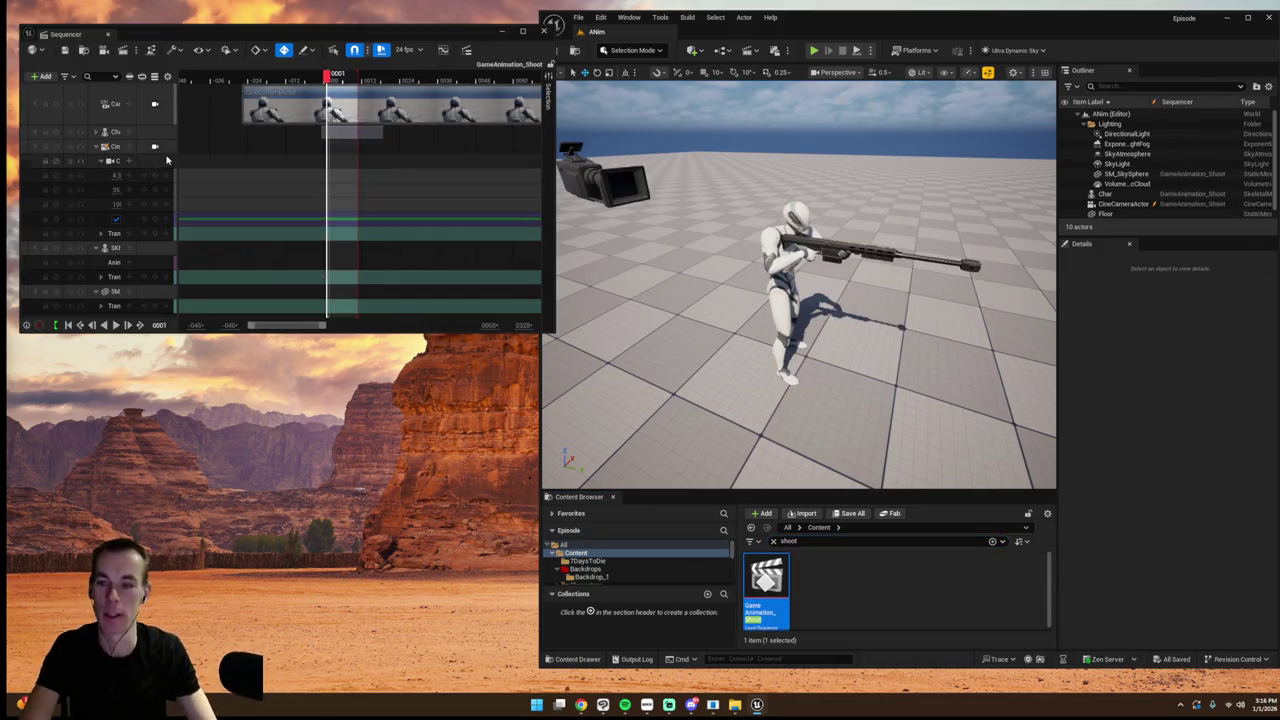
left_click(116, 326)
left_click(116, 326)
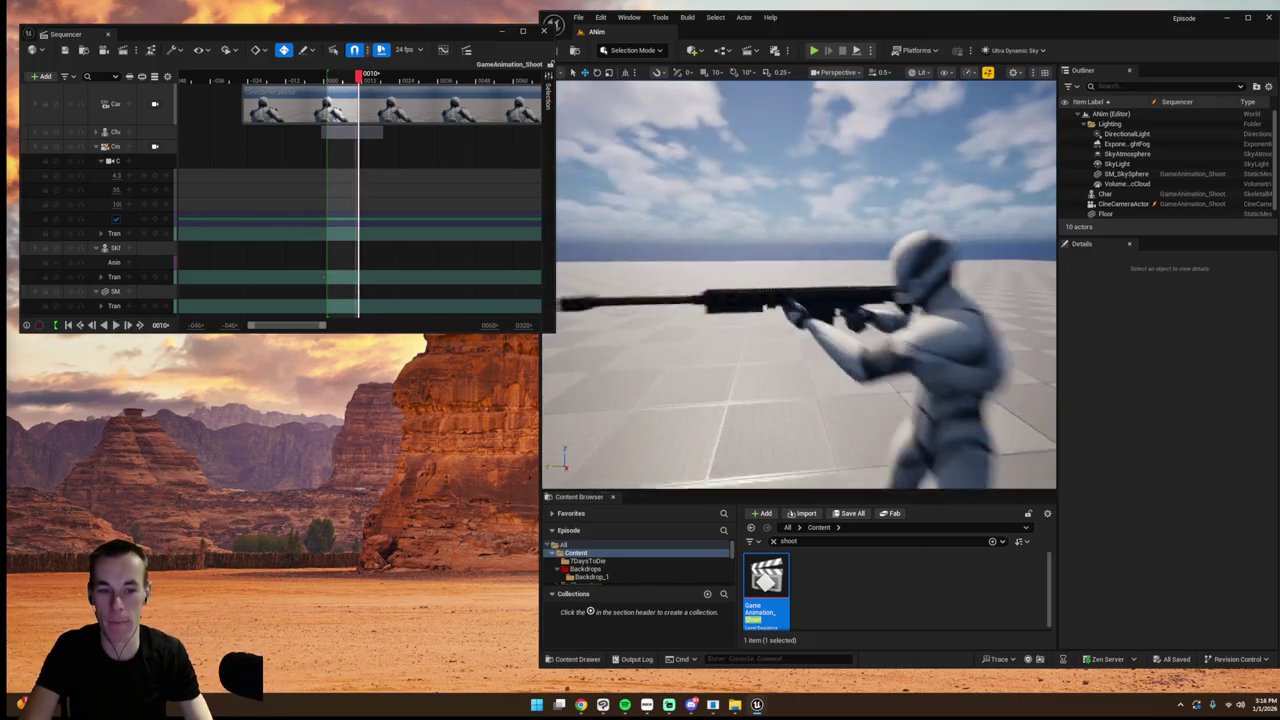
- Step back and forth through the animation frames with the arrow keys, then select the sniper rifle
key("Left")
key("Right")
key("Left")
key("Right")
key("Left")
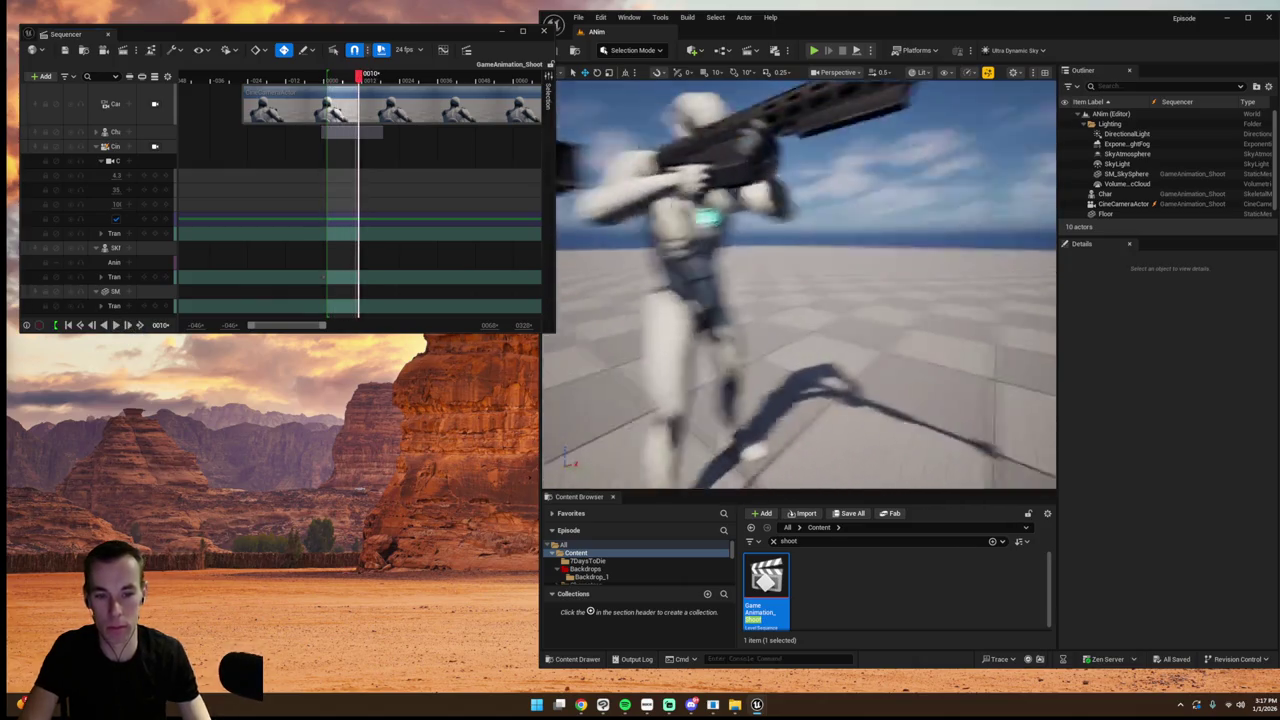
key("Left")
key("Right")
key("Left")
key("Right")
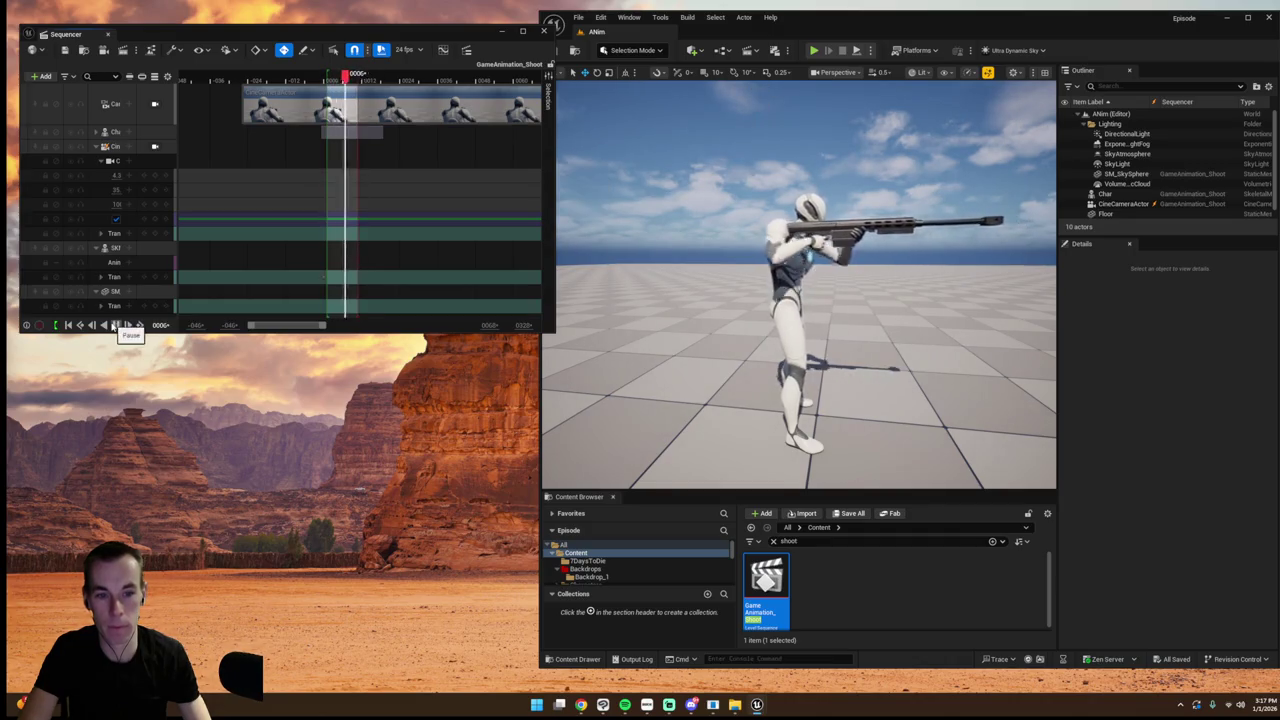
key("Left")
key("Right")
key("Left")
key("Right")
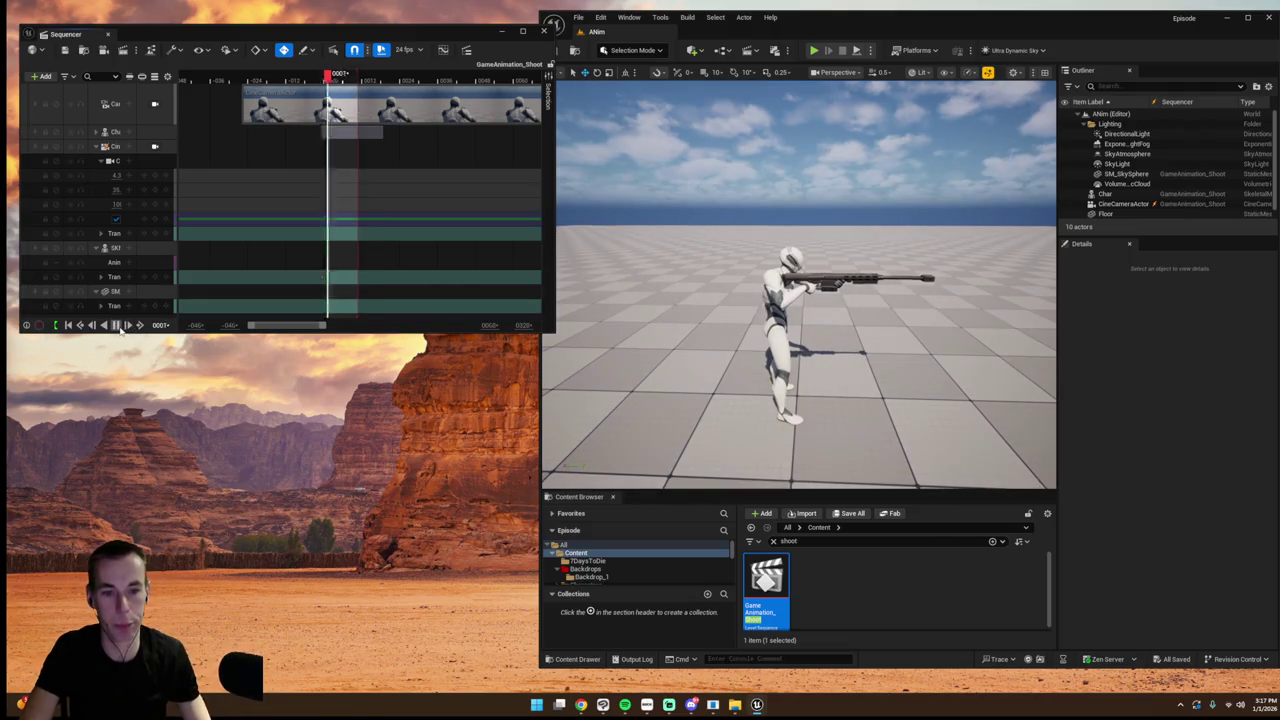
left_click(880, 279)
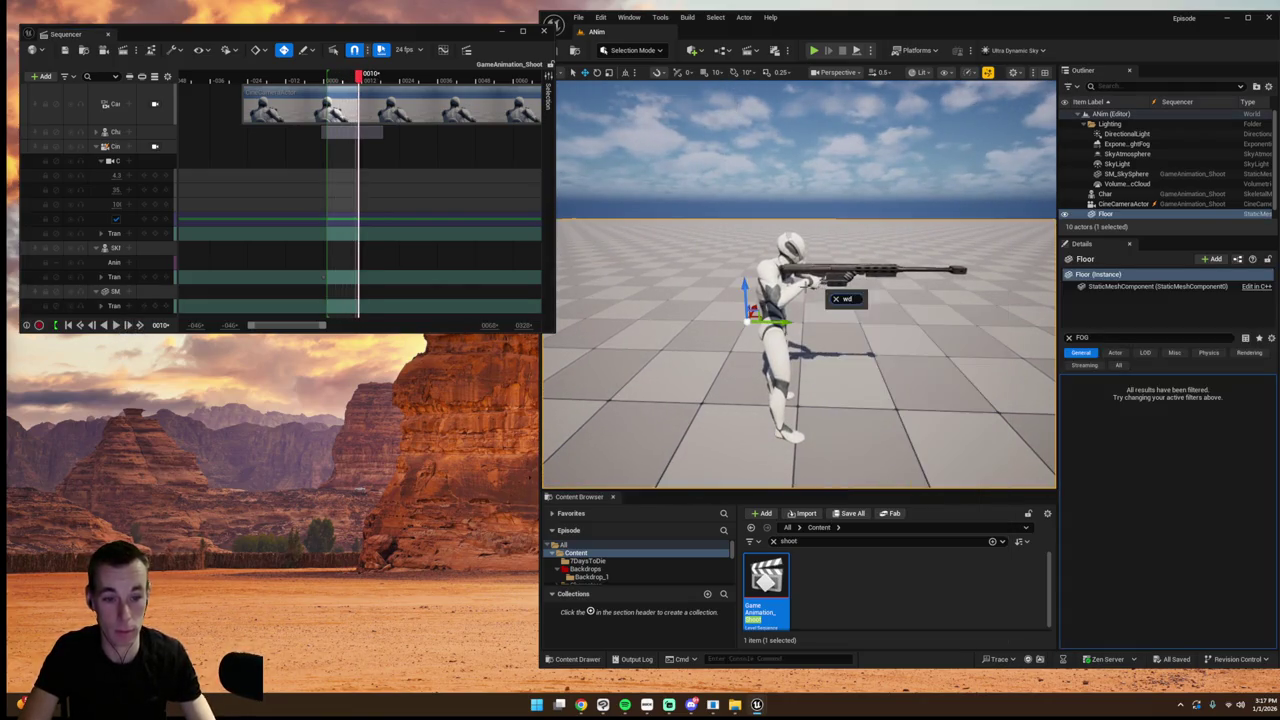
- Frame the rifle, locate its asset in the Content Browser, and move the view close to the arm
key("f")
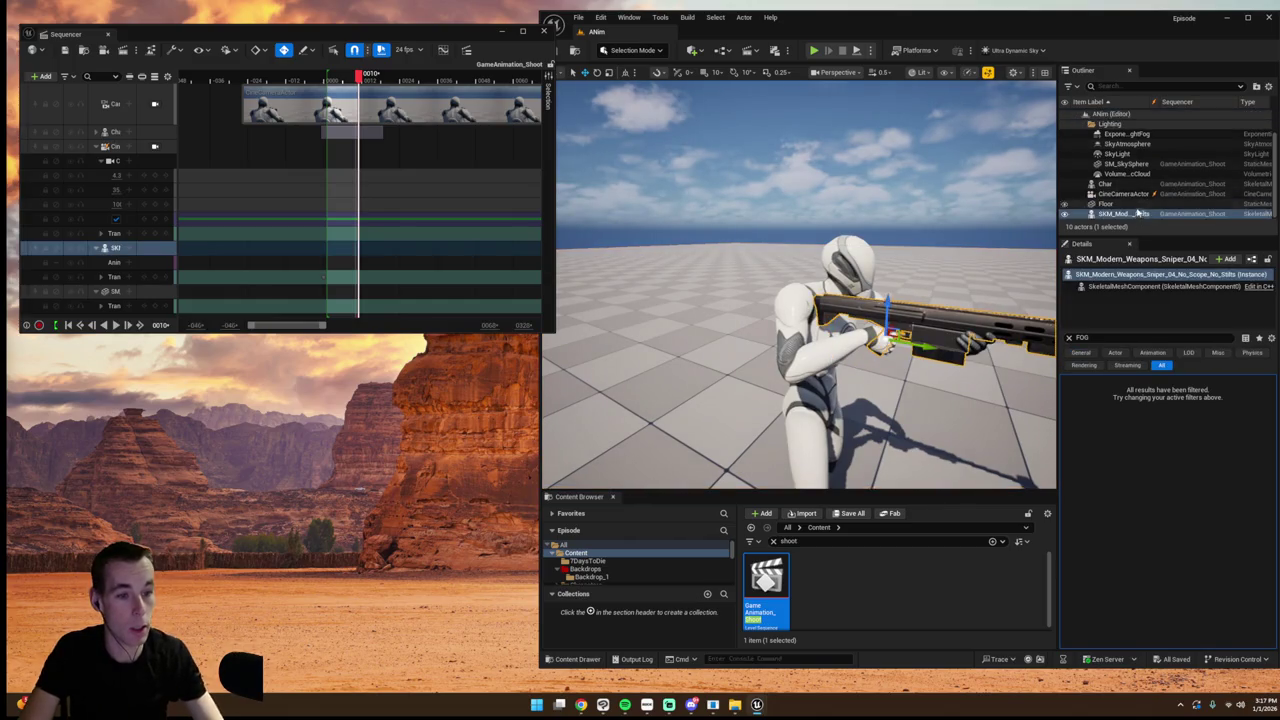
right_click(1120, 213)
left_click(1066, 244)
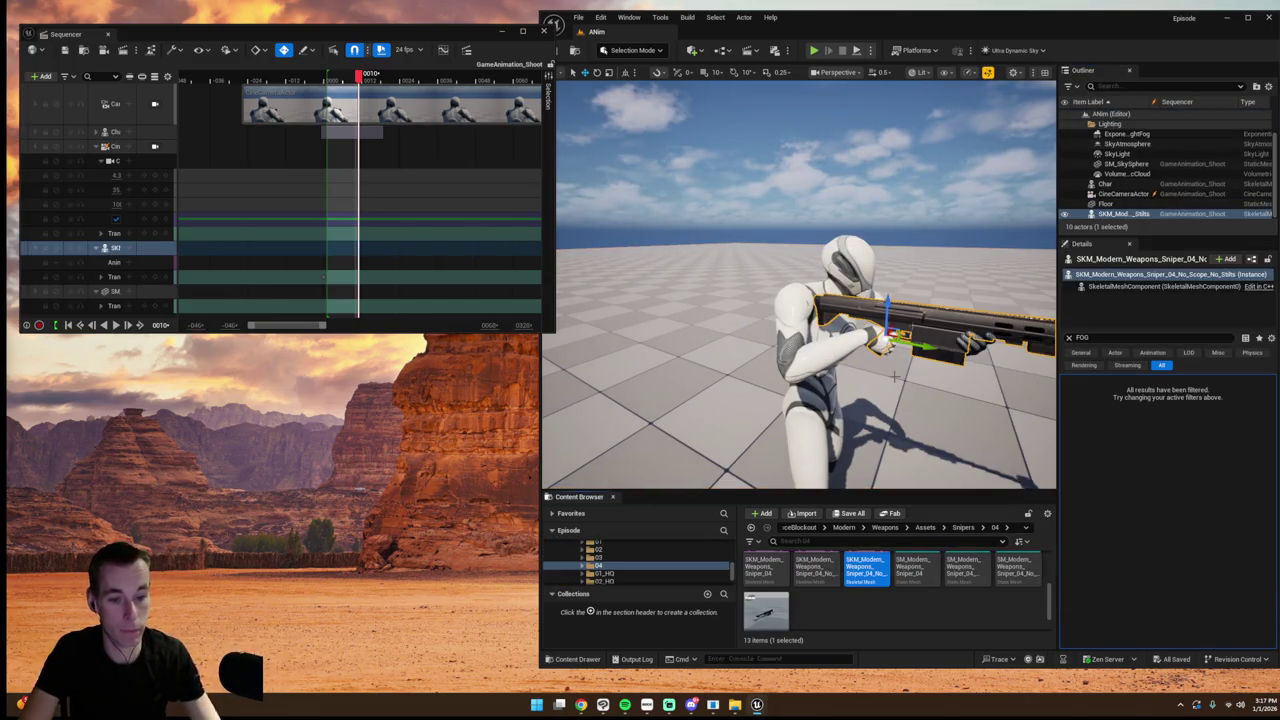
scroll(863, 590, "down", 1)
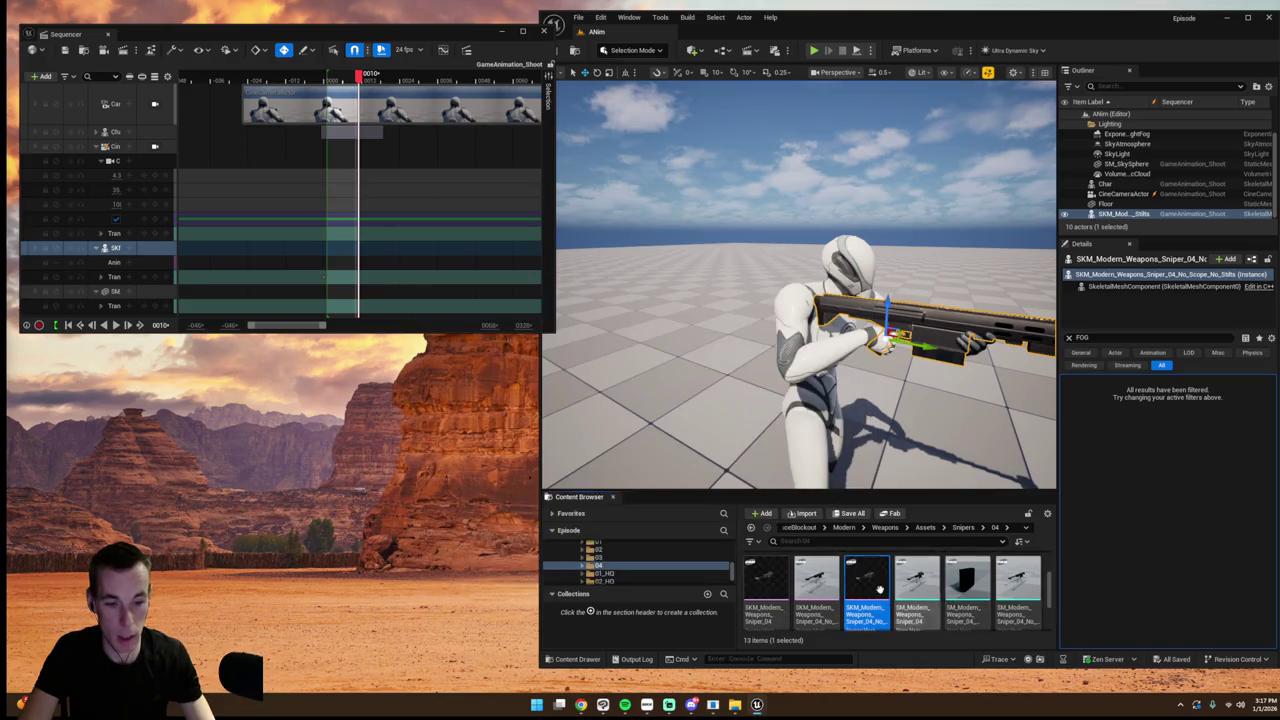
scroll(828, 580, "up", 1)
mouse_move(800, 300)
left_mouse_down()
mouse_move(831, 355)
mouse_move(700, 345)
left_mouse_up()
- Scrub to frame 0003, refocus on the rifle and play the animation to check the pose
left_click_drag(347, 77, 338, 79)
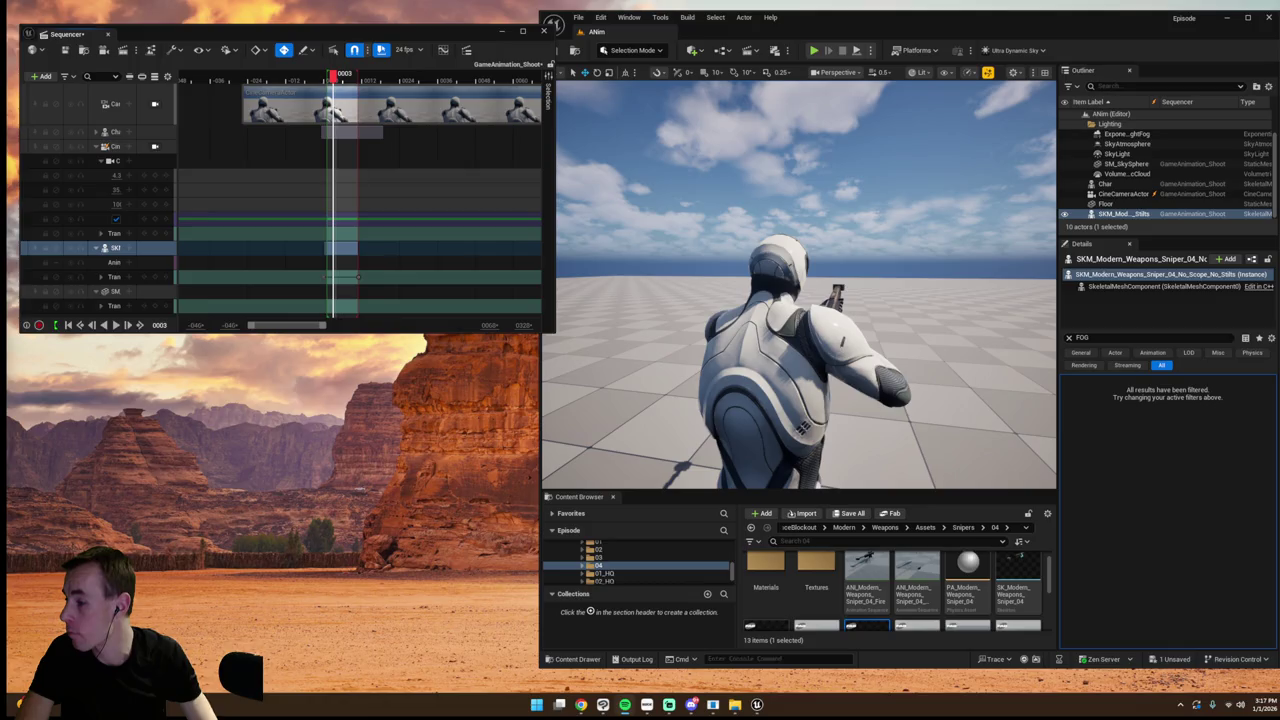
key("f")
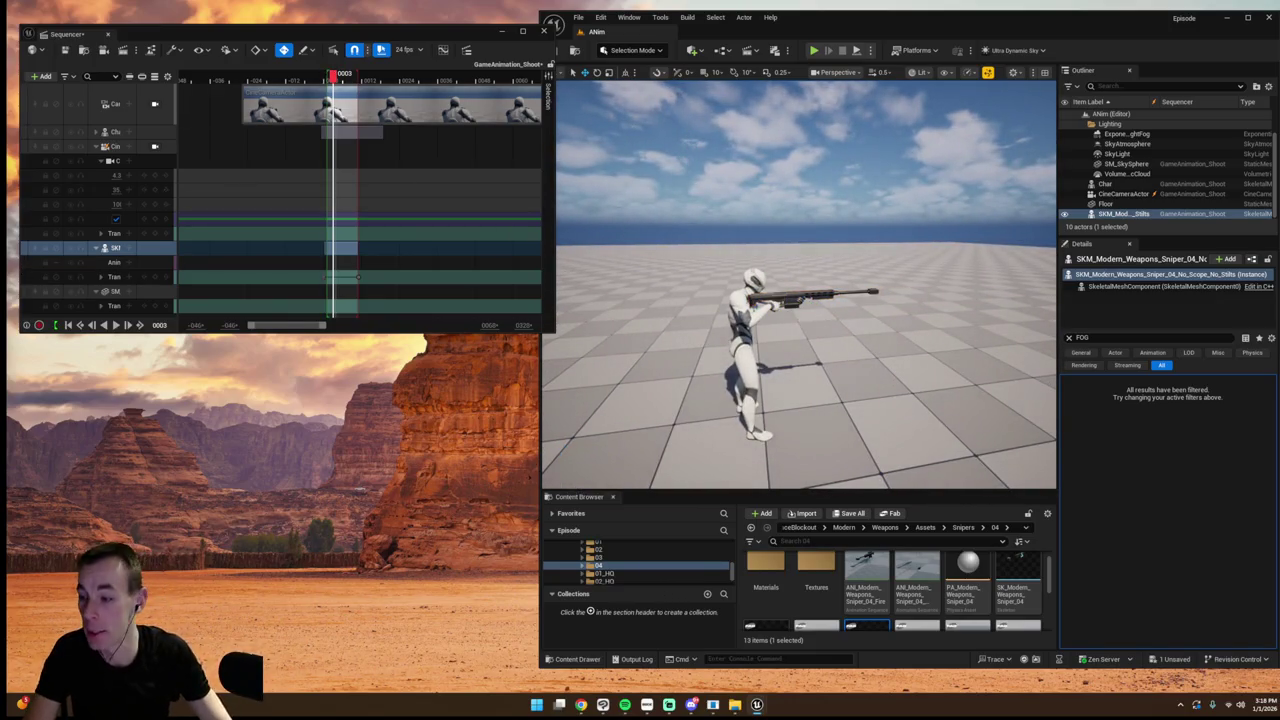
left_click(117, 325)
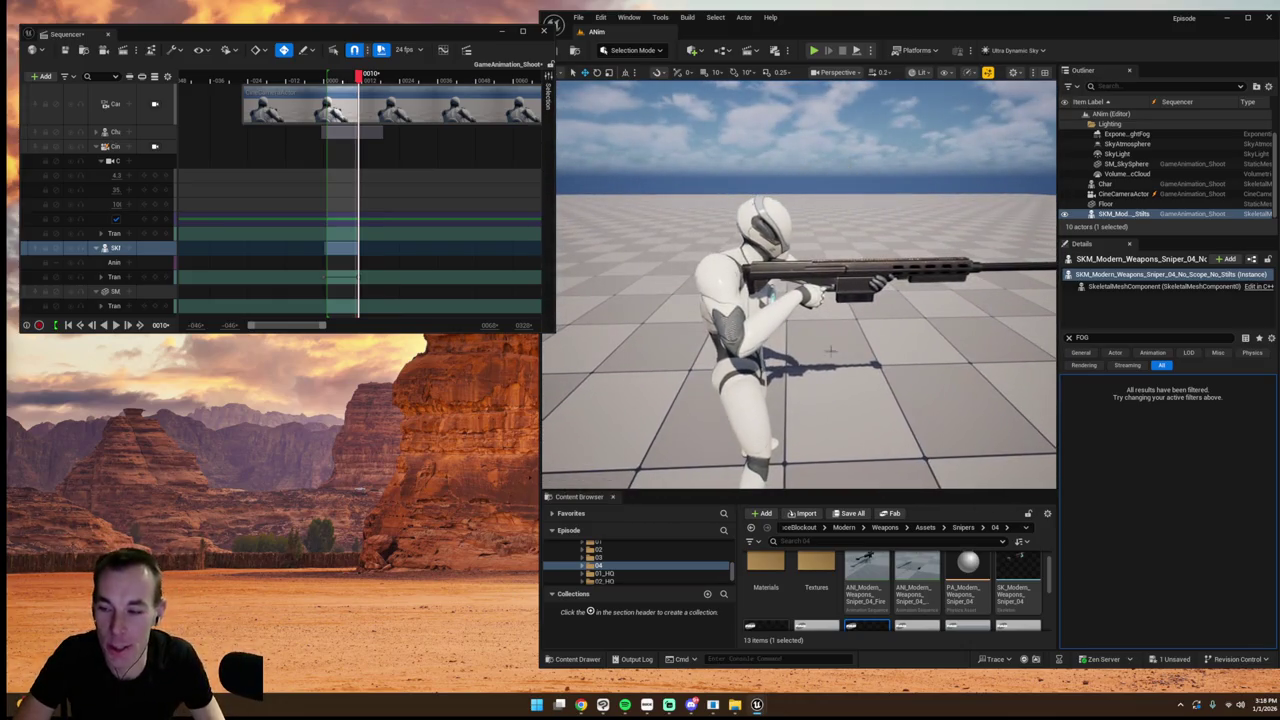
left_click(158, 148, "ctrl")
- Play the shot locked to the CineCameraActor, unlock it, select Char and right-click the Char track
left_click(156, 147)
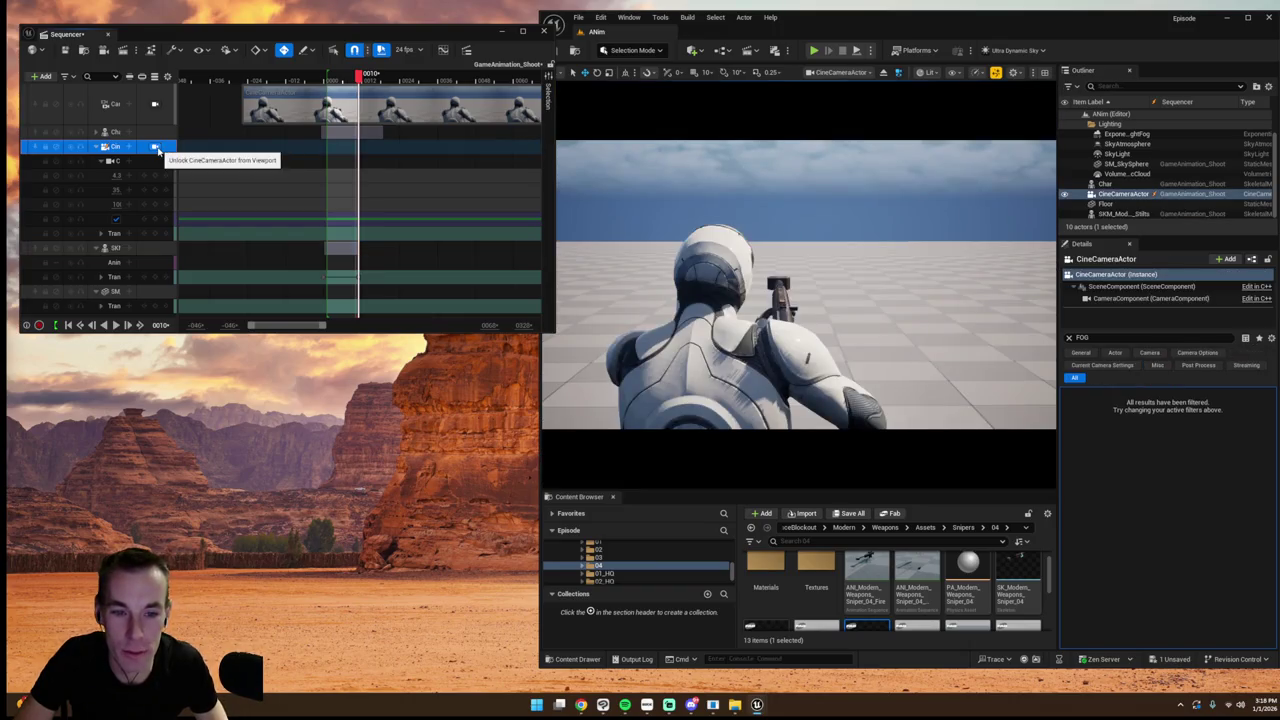
left_click(116, 326)
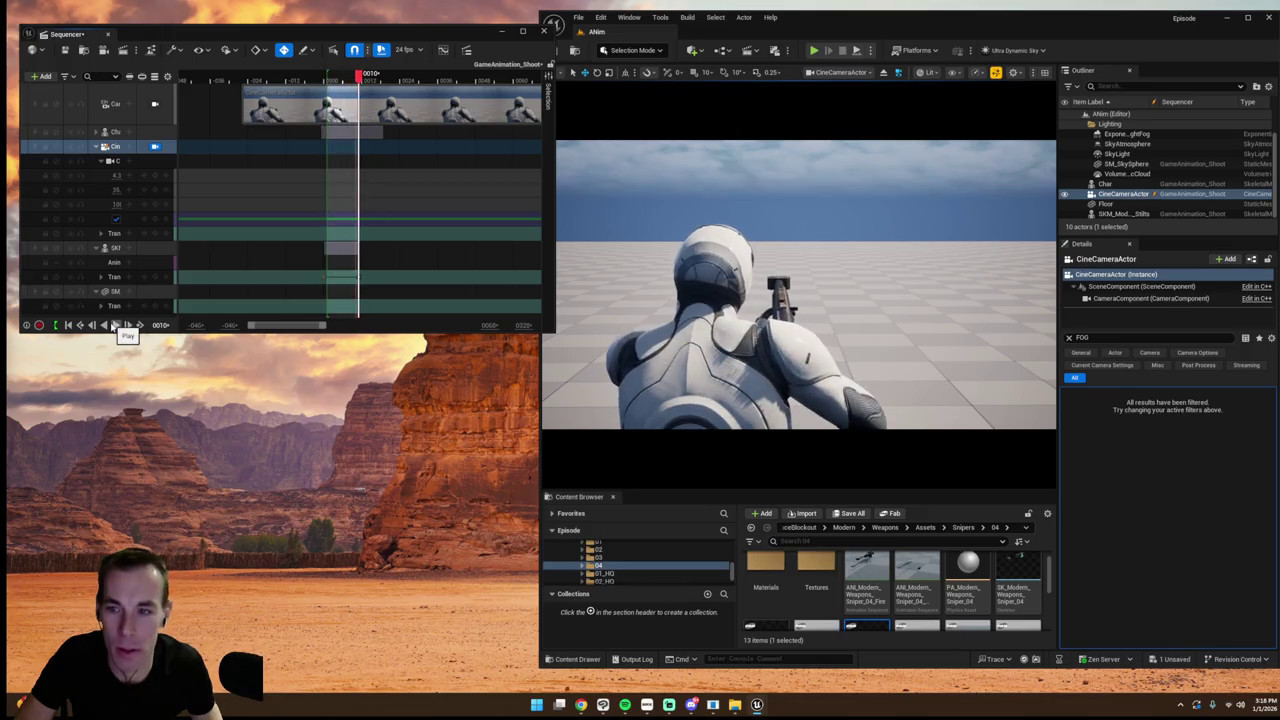
left_click(154, 147)
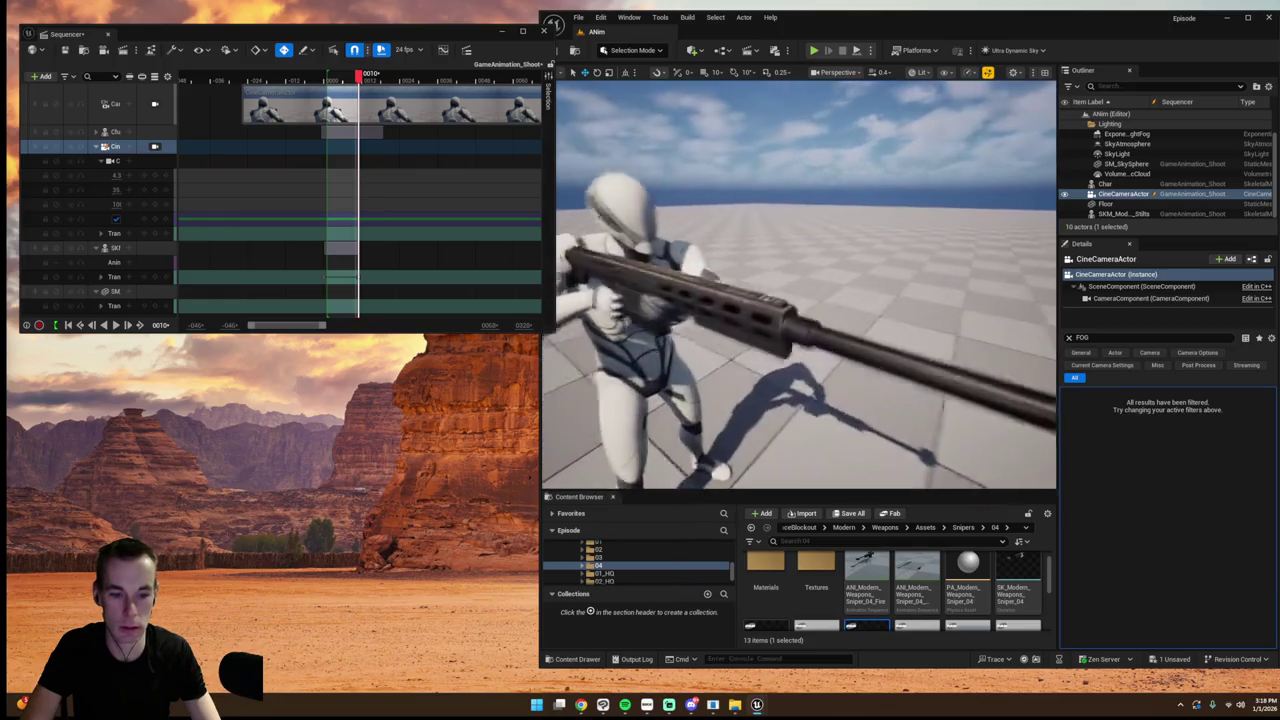
left_click(775, 307)
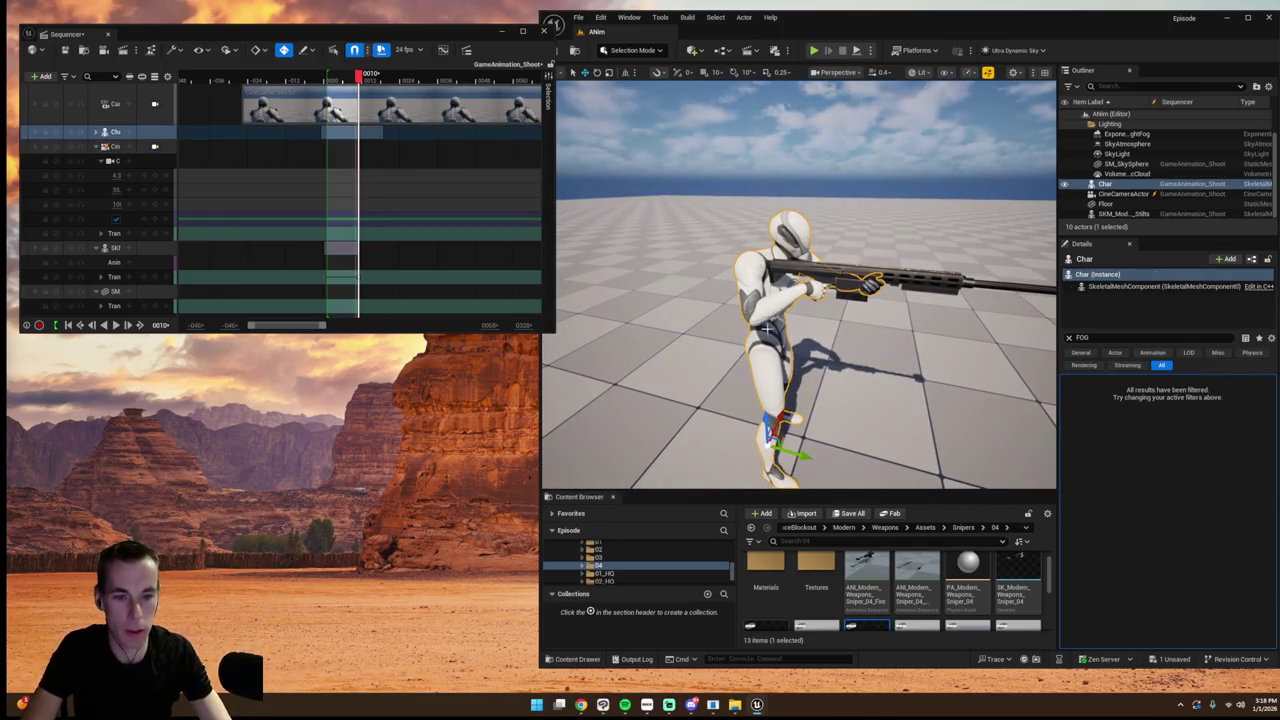
right_click(115, 131)
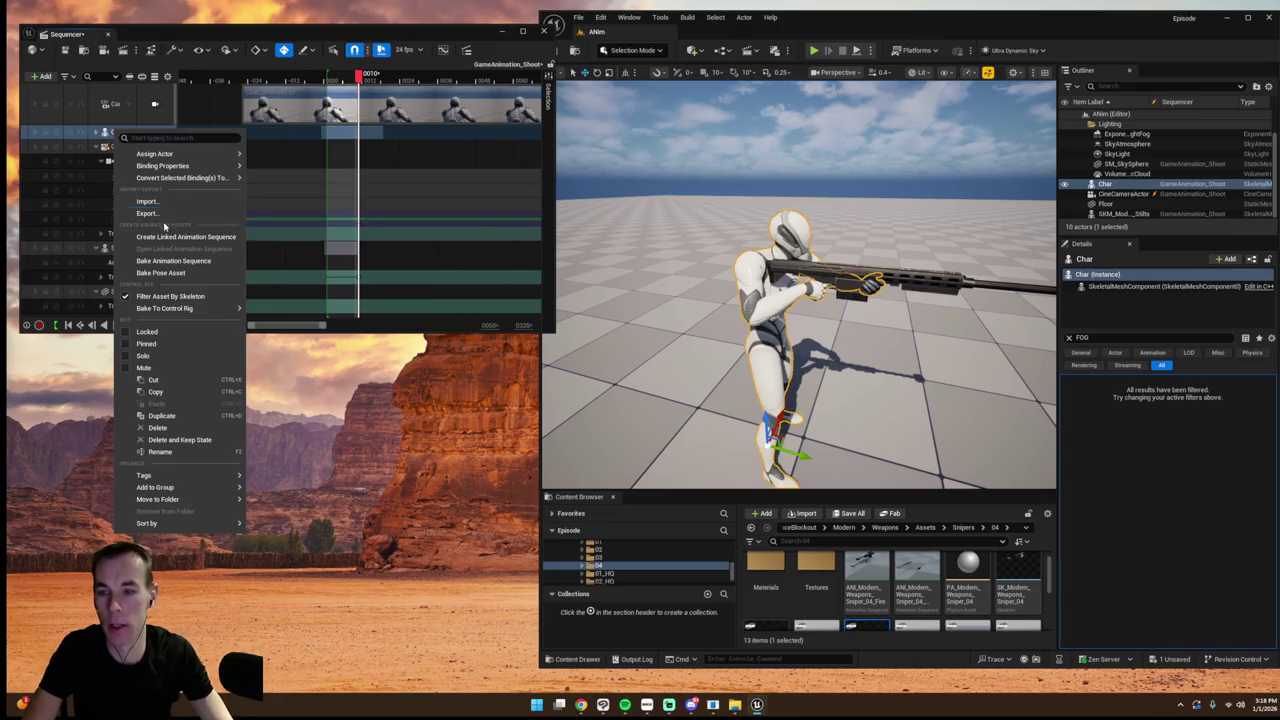
- Bake the Char track as Anim Sequence GameAnimation_Shooting into the GameAnimation folder, confirming both dialogs
left_click(159, 262)
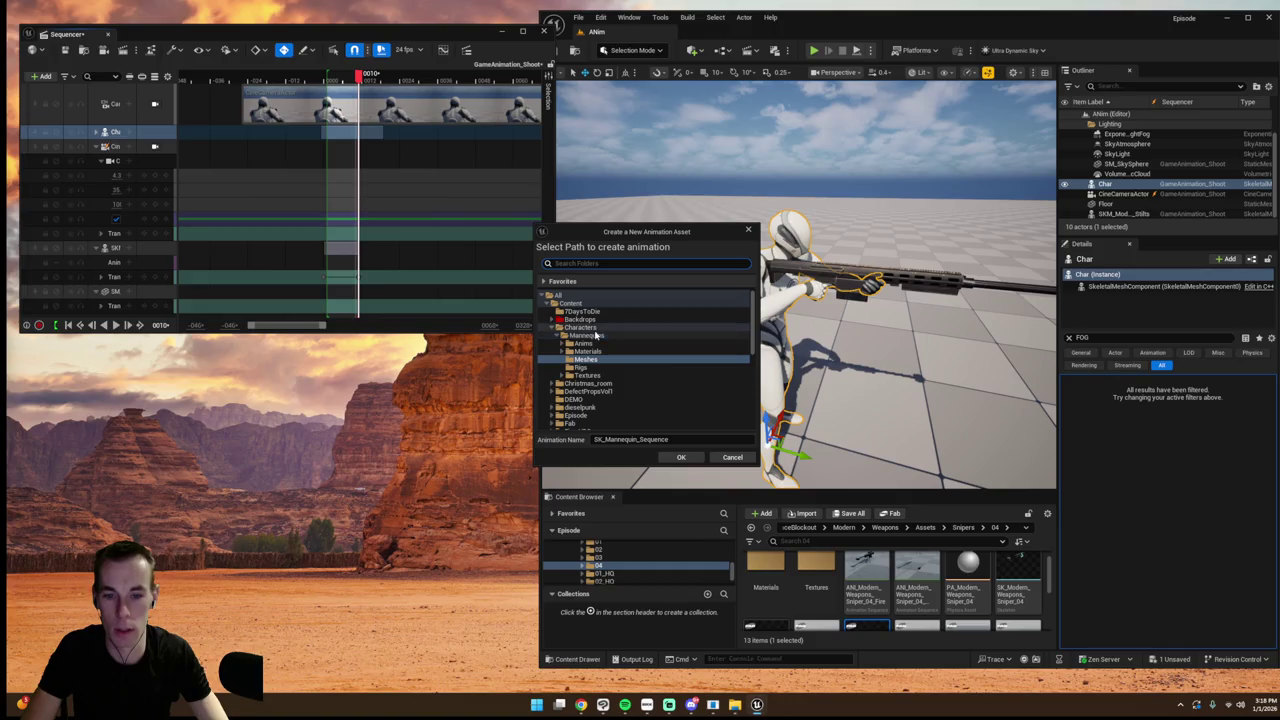
left_click(588, 318)
scroll(600, 360, "down", 10)
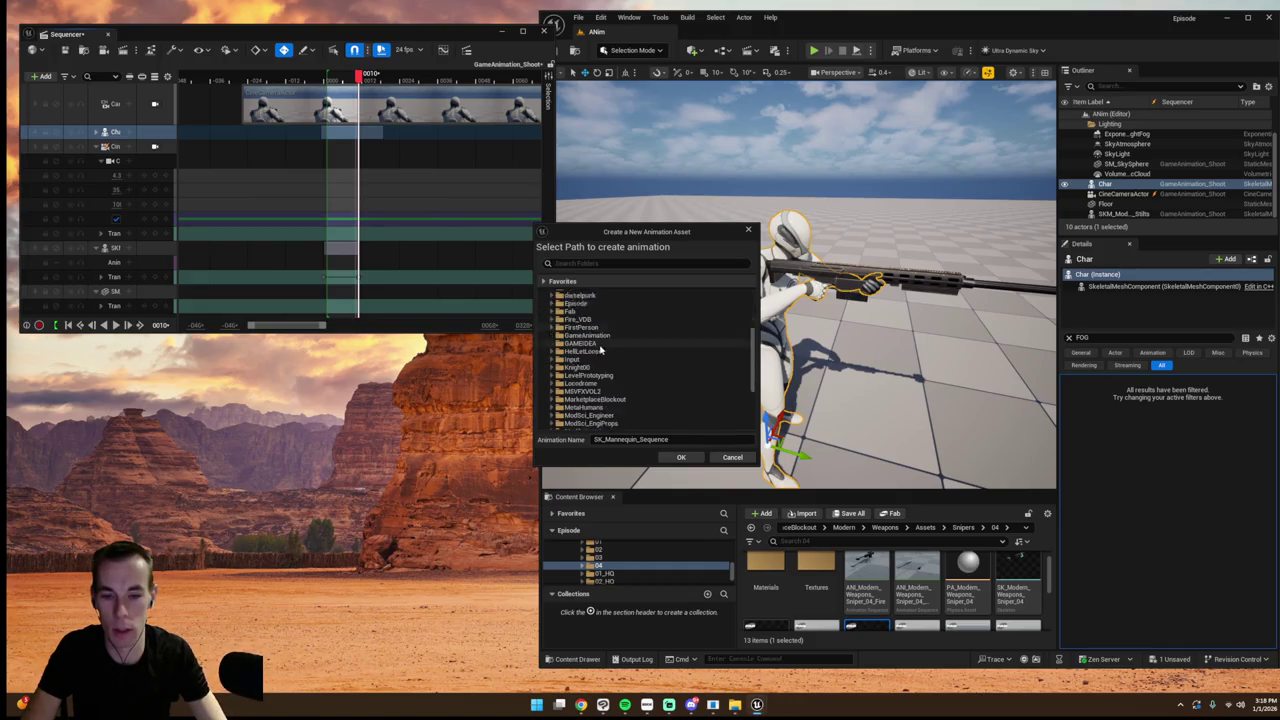
scroll(590, 401, "up", 3)
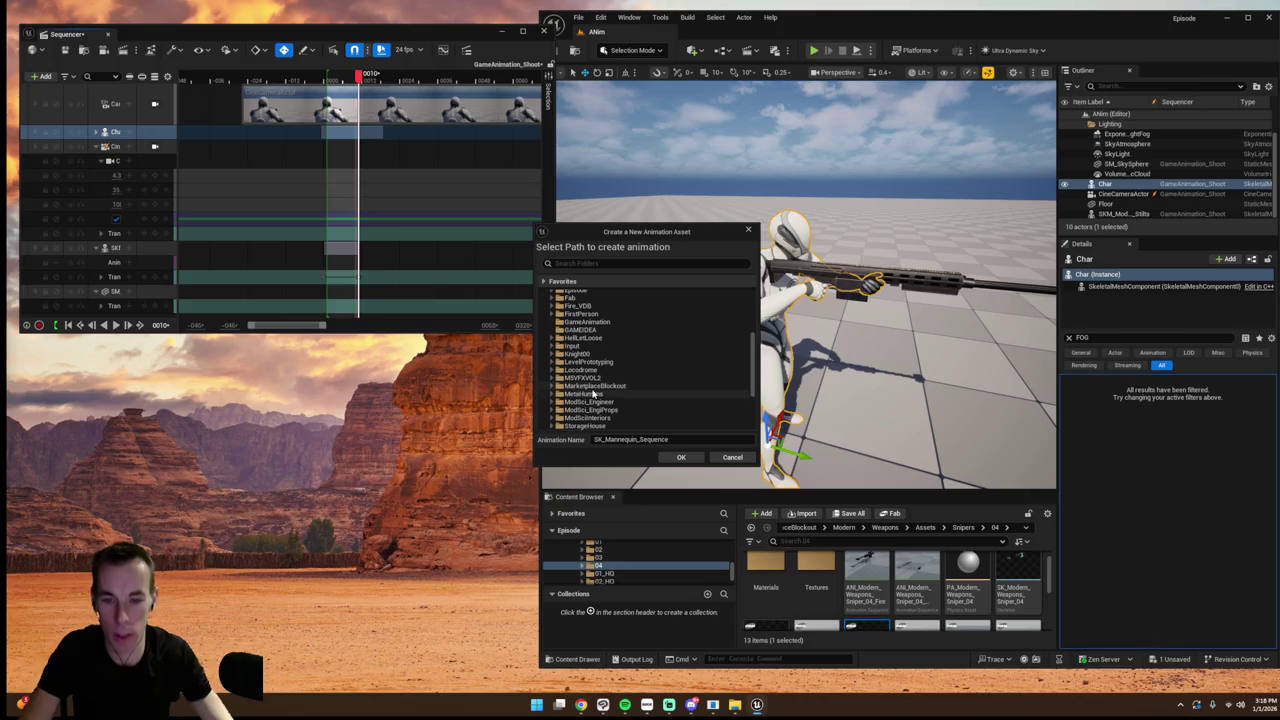
scroll(595, 390, "up", 5)
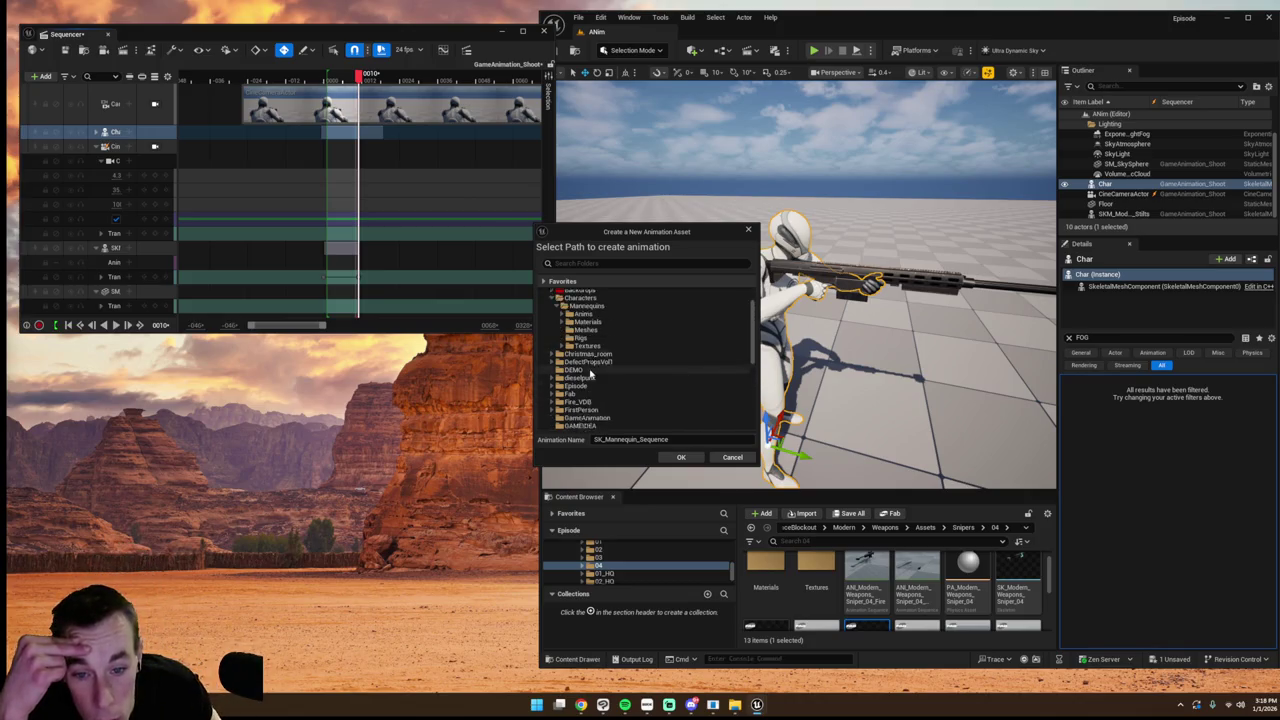
left_click(594, 402)
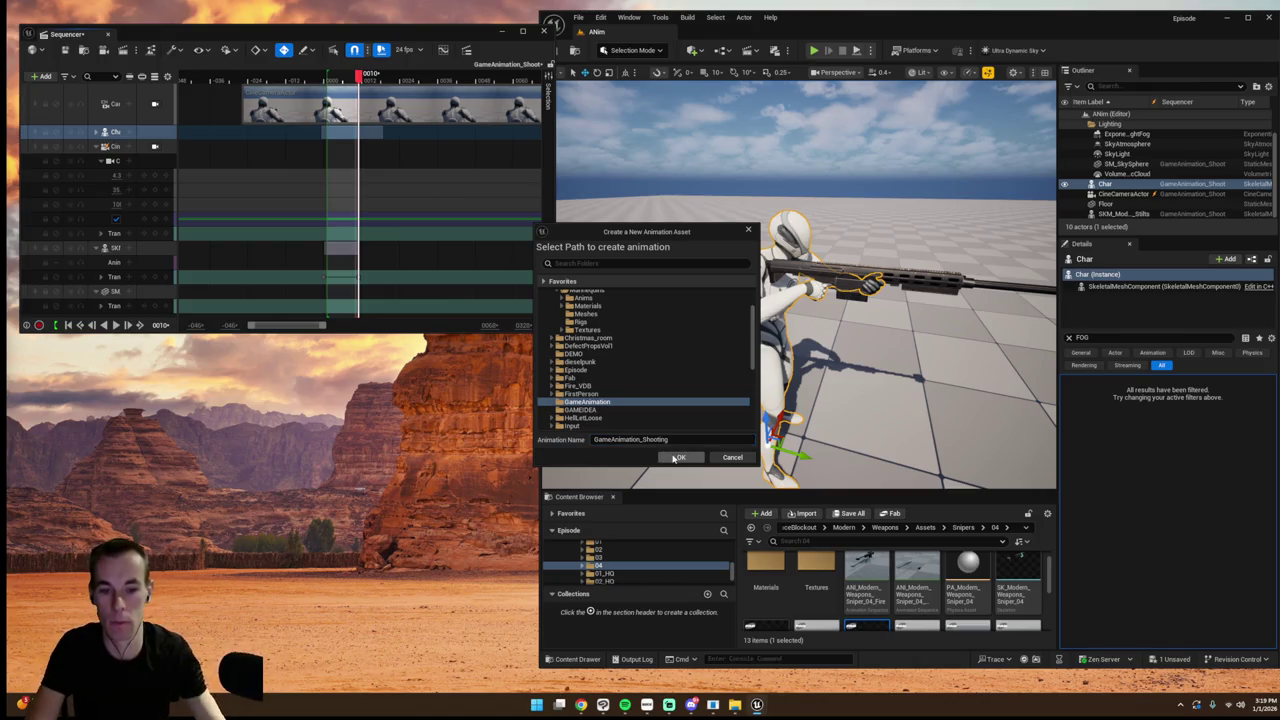
left_click(677, 458)
left_click(663, 457)
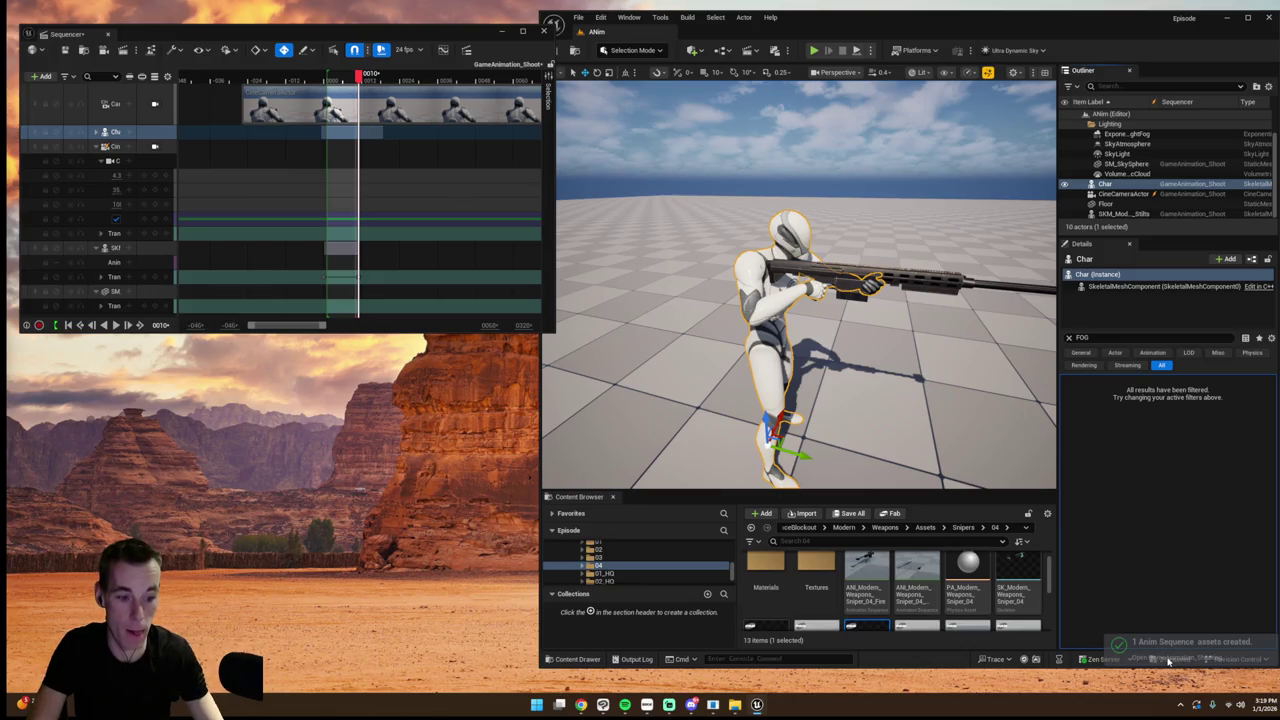
- Open GameAnimation_Shooting from the creation notification and bring its animation editor back to the front
left_click(1150, 656)
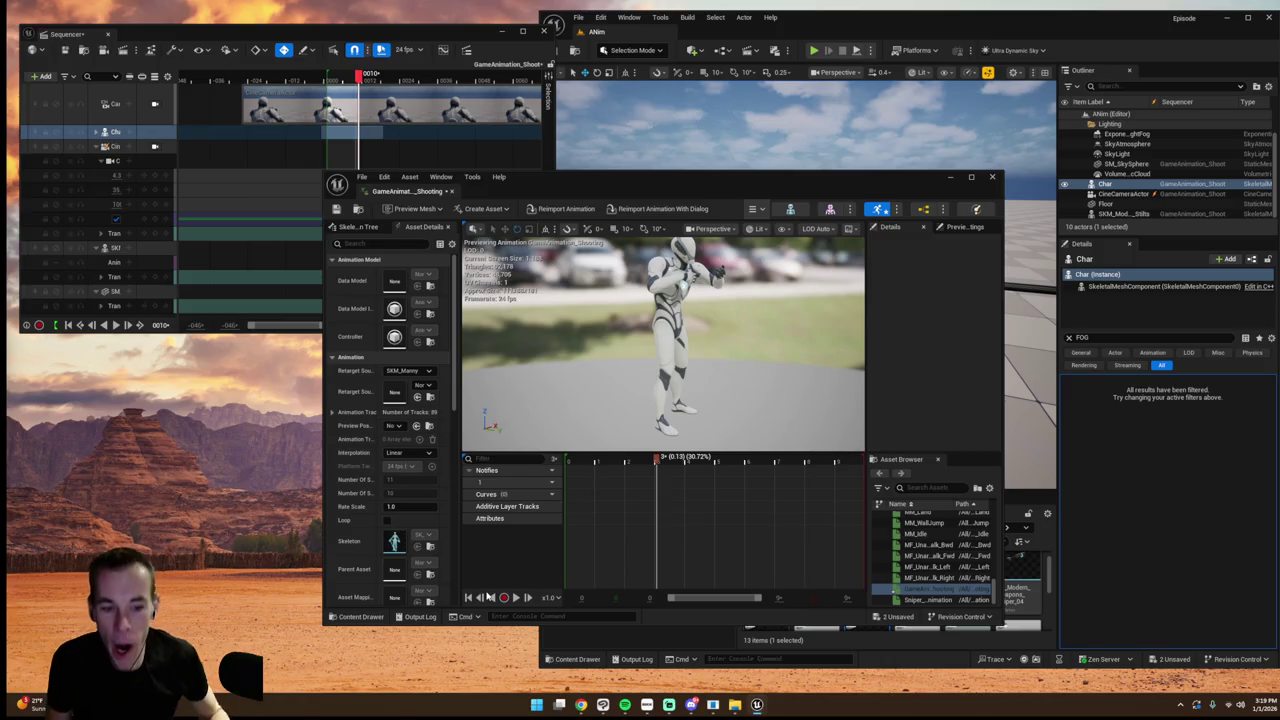
left_click(956, 181)
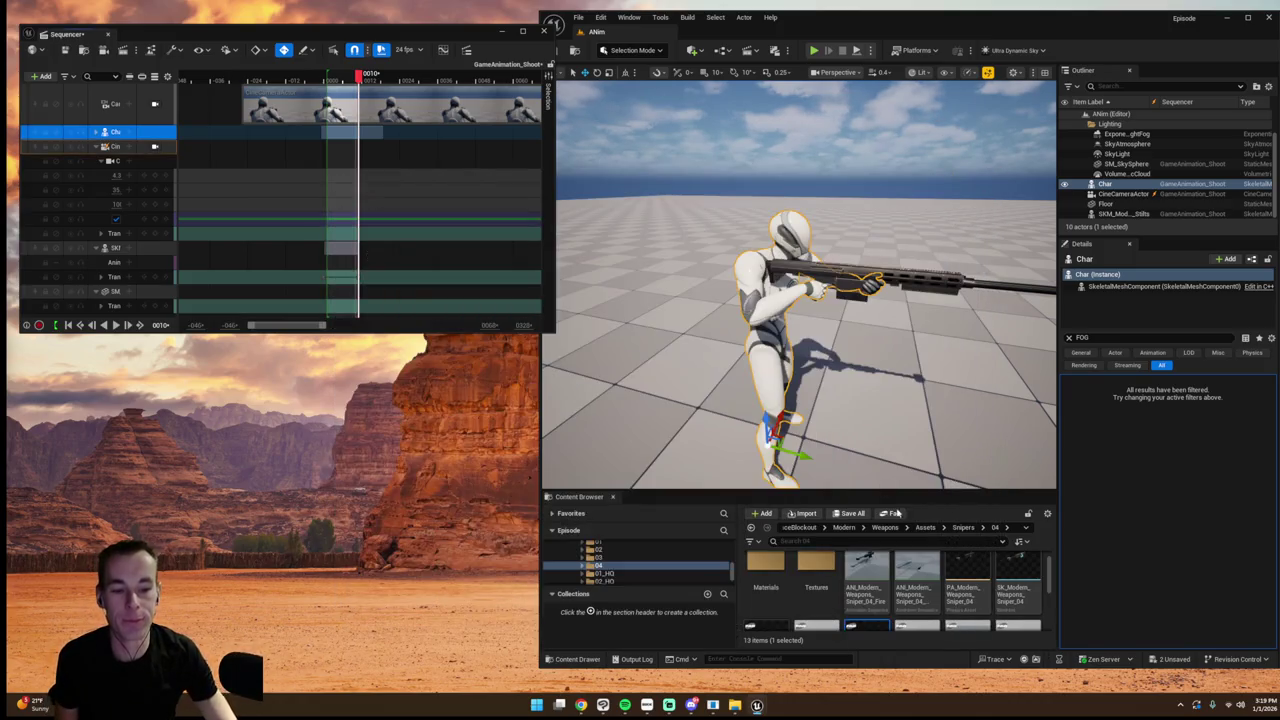
scroll(813, 609, "down", 1)
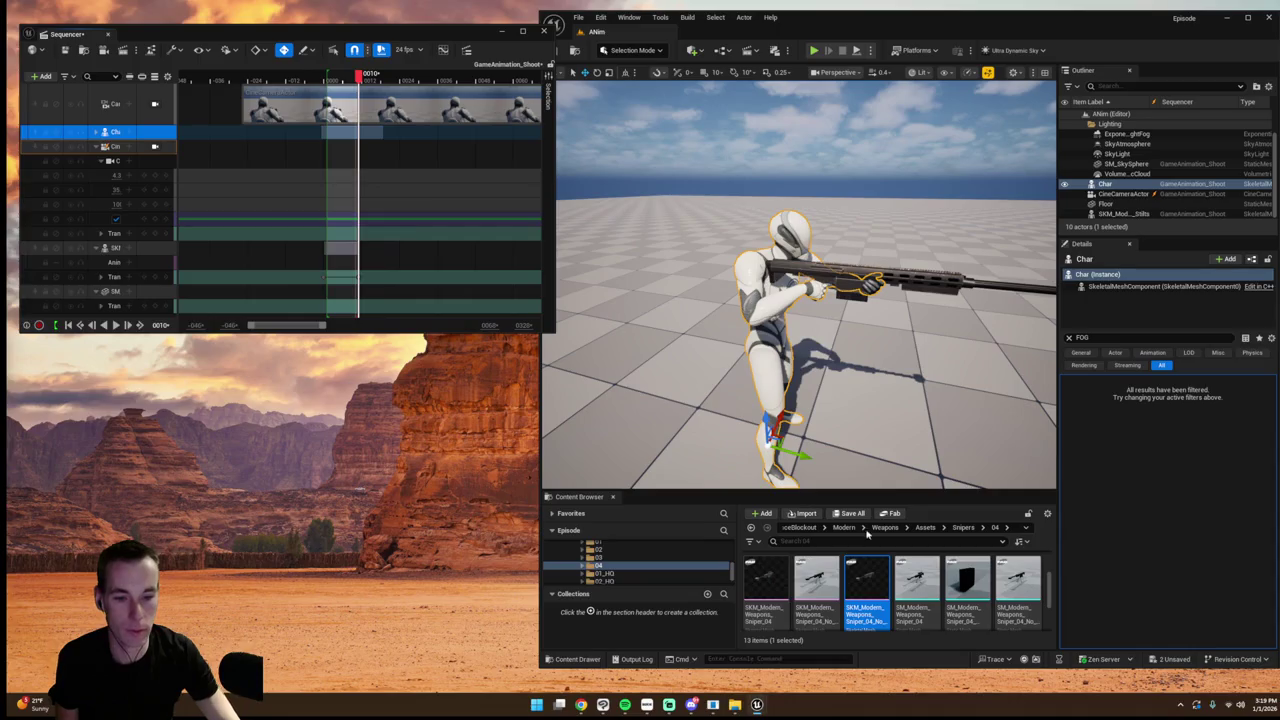
mouse_move(757, 705)
left_click(640, 655)
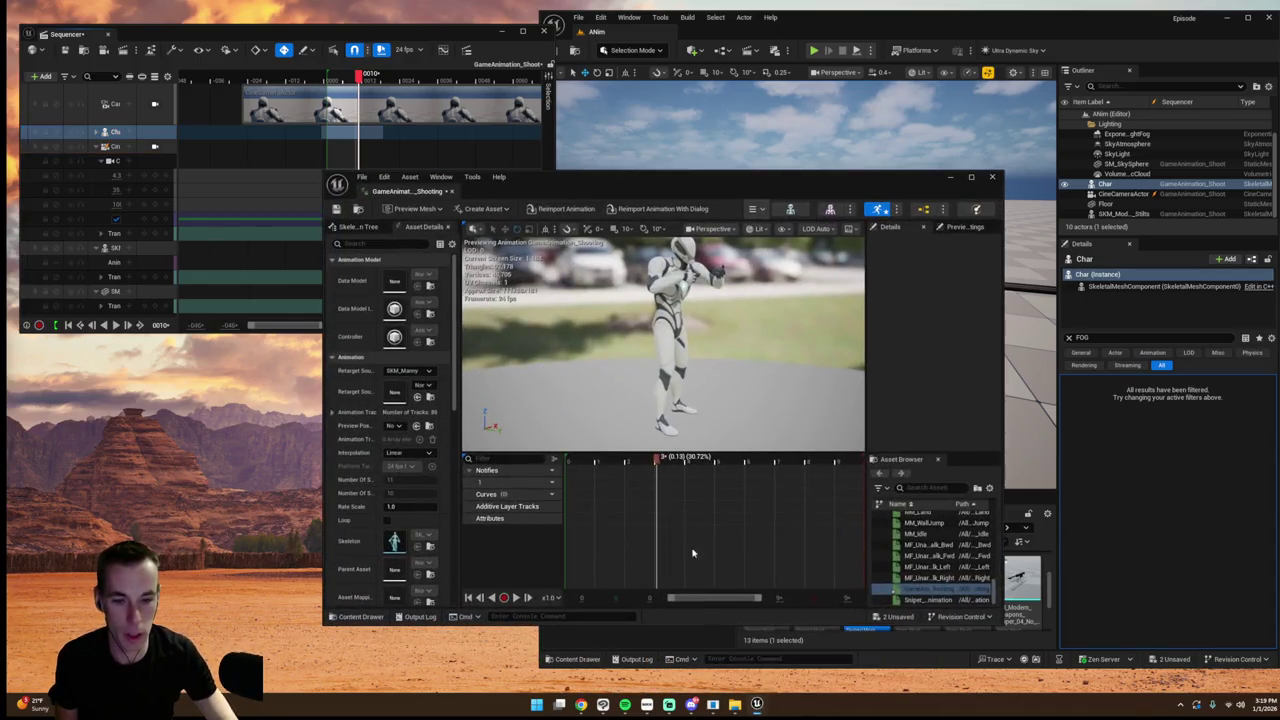
right_click(912, 586)
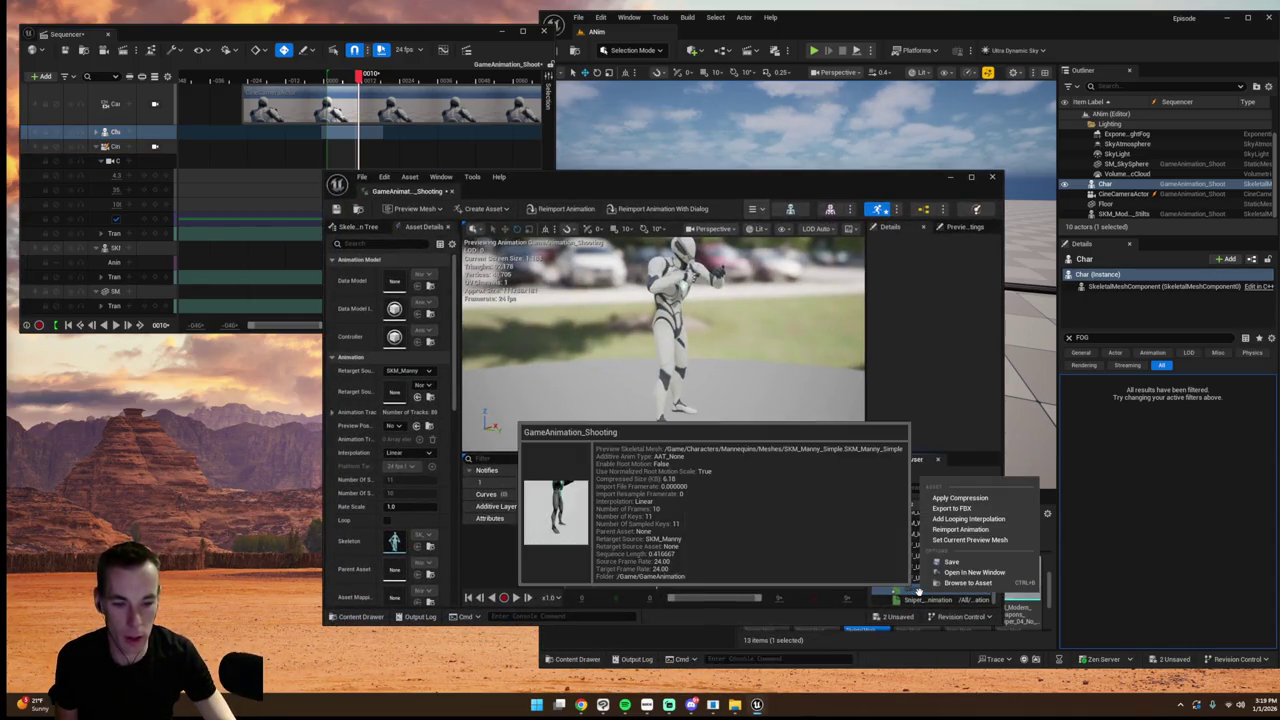
- Export GameAnimation_Shooting to FBX as GameAnimation_Shooting.fbx on the Desktop with default export options
left_click(951, 509)
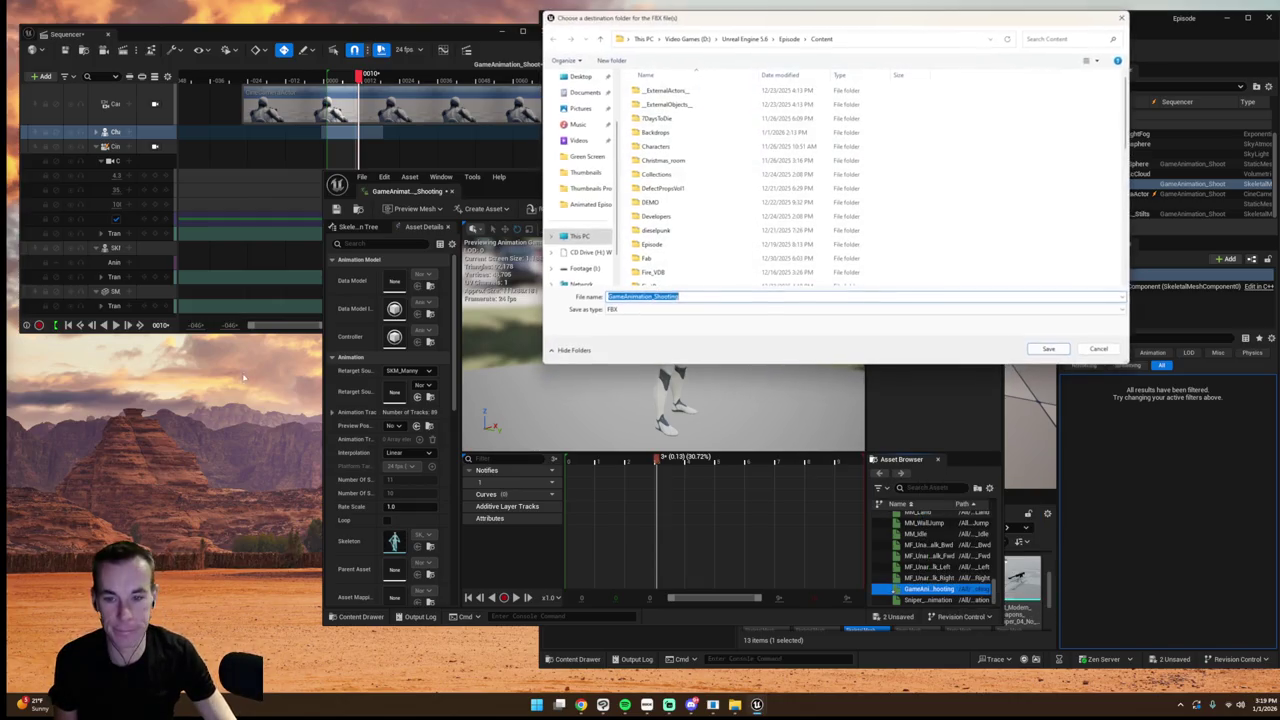
left_click(580, 77)
left_click(1048, 349)
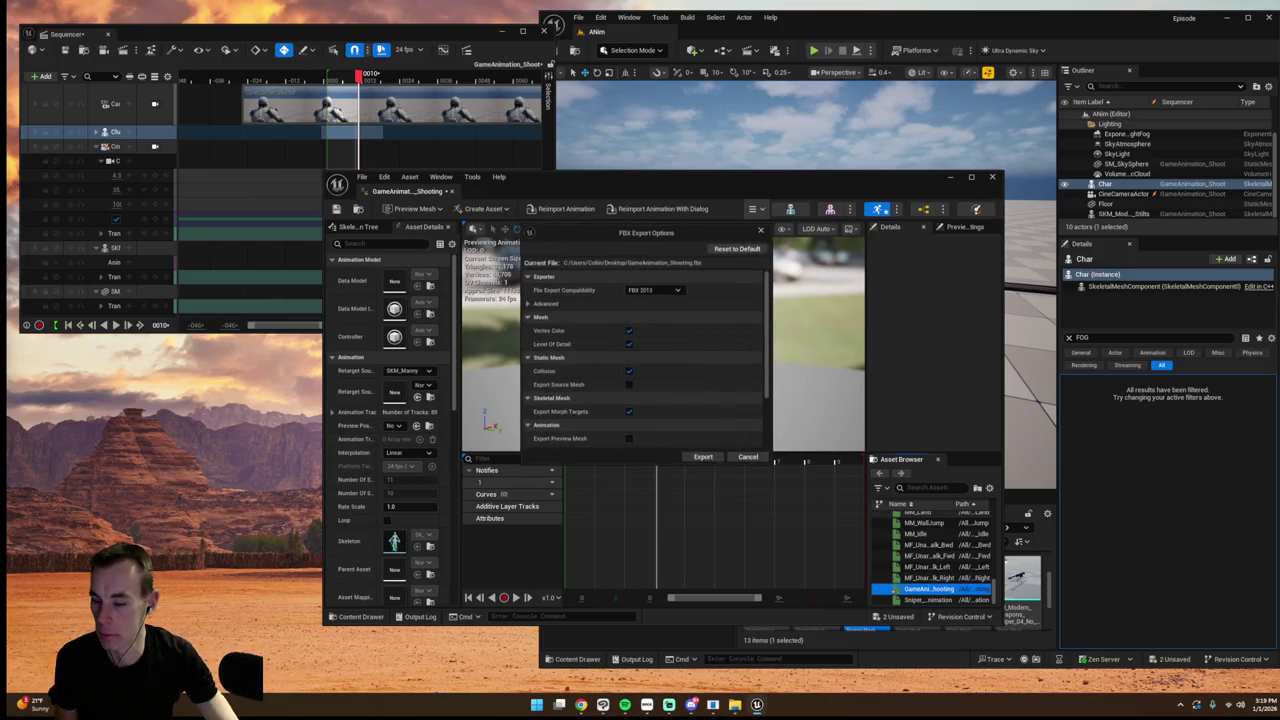
left_click(703, 456)
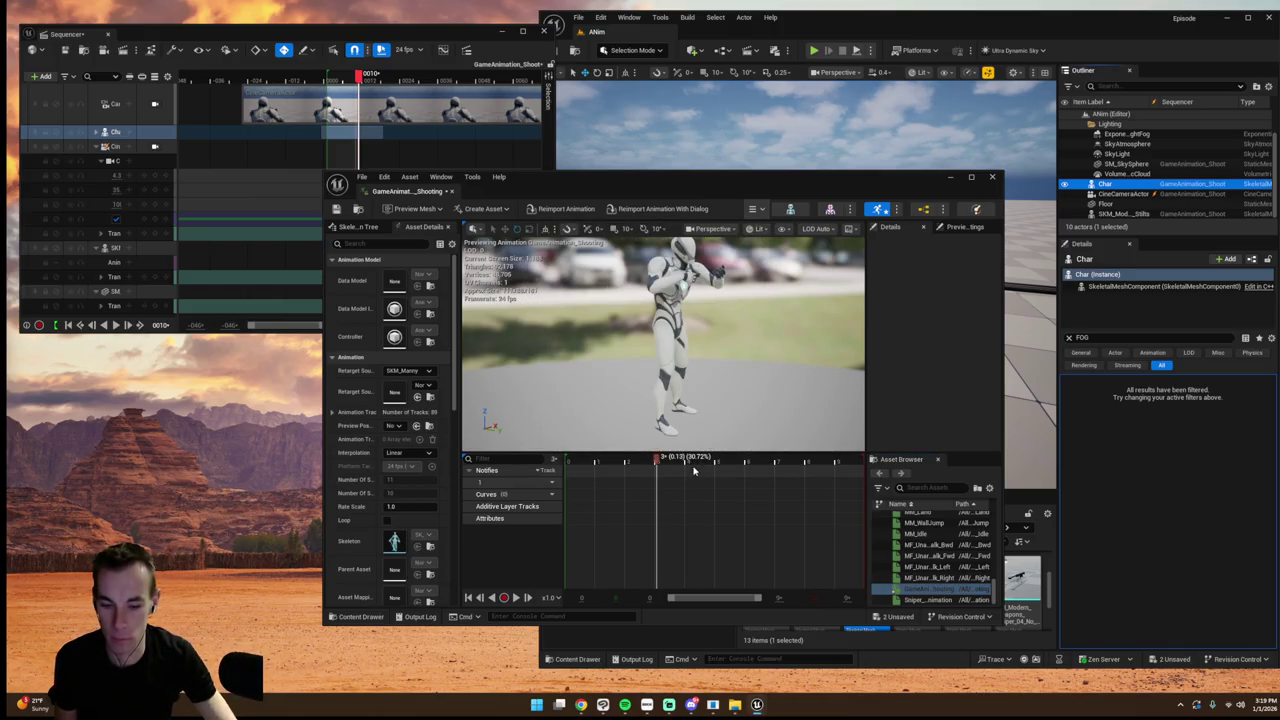